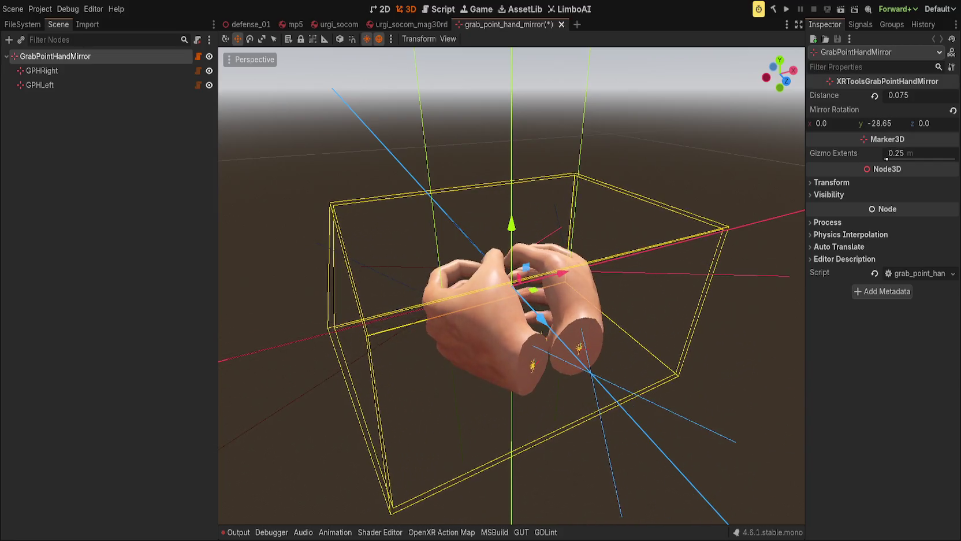
# Try out Mirror Rotation Y, Z and X values, leaving X at 12.705, then open grab_point_hand_mirror.gd
pyautogui.click(953, 110)
pyautogui.moveTo(931, 119)
pyautogui.mouseDown()
pyautogui.moveTo(949, 119)
pyautogui.moveTo(533, 231)
pyautogui.mouseUp()
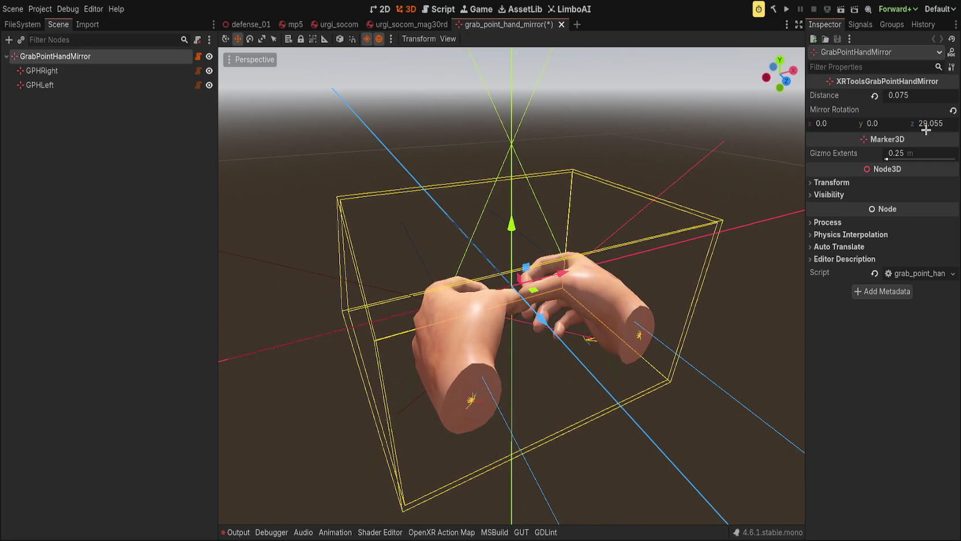
pyautogui.click(953, 110)
pyautogui.moveTo(832, 123)
pyautogui.mouseDown()
pyautogui.moveTo(809, 123)
pyautogui.moveTo(823, 123)
pyautogui.mouseUp()
pyautogui.click(194, 58)
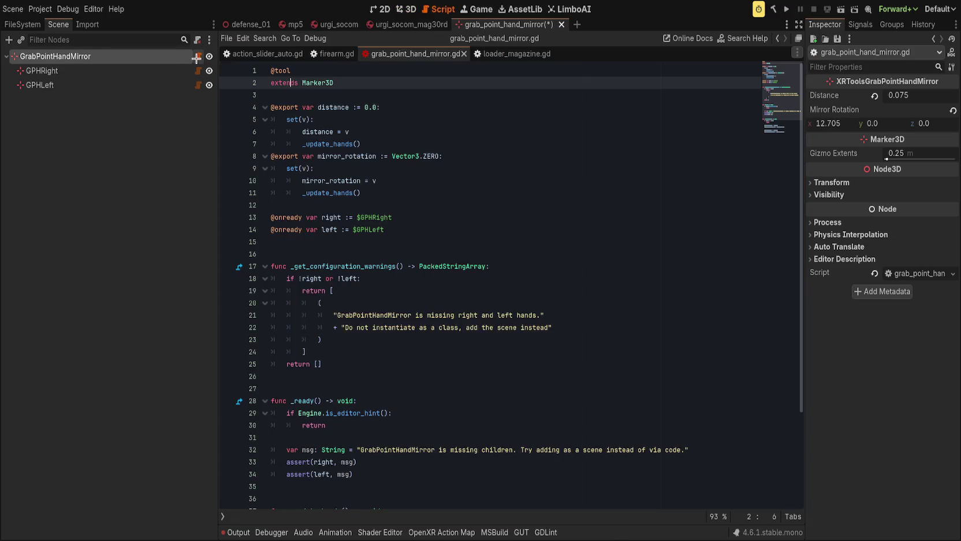
# In _update_hands, add a new line above the left hand rotation starting 'left_rot = mirror_rotation'
pyautogui.scroll(-3, 442, 361)
pyautogui.click(460, 464)
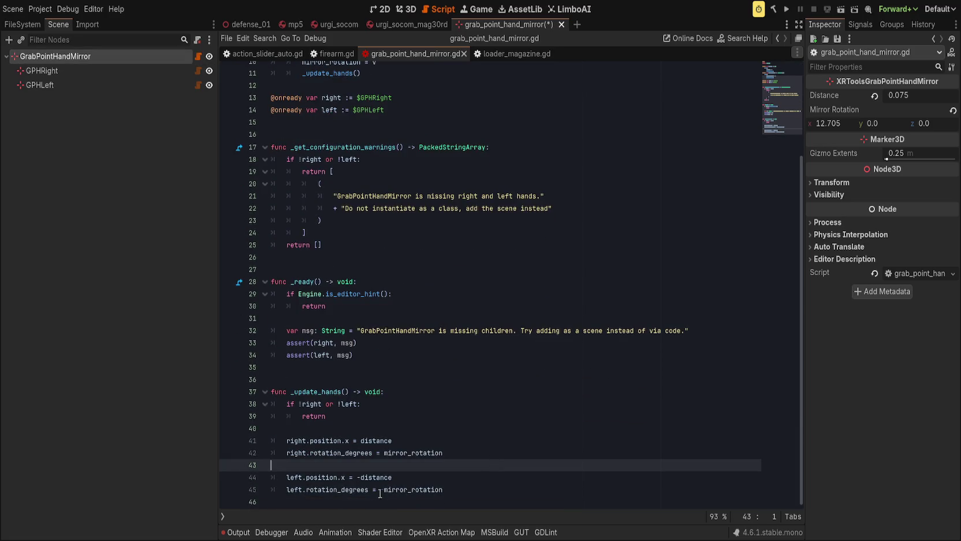
pyautogui.click(381, 490)
pyautogui.click(535, 490)
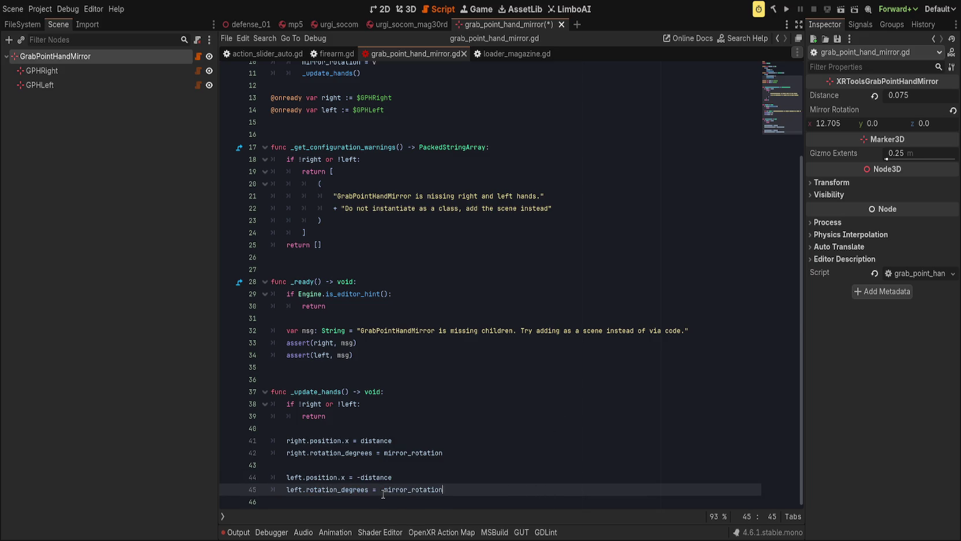
pyautogui.moveTo(381, 490); pyautogui.dragTo(506, 489)
pyautogui.click(485, 479)
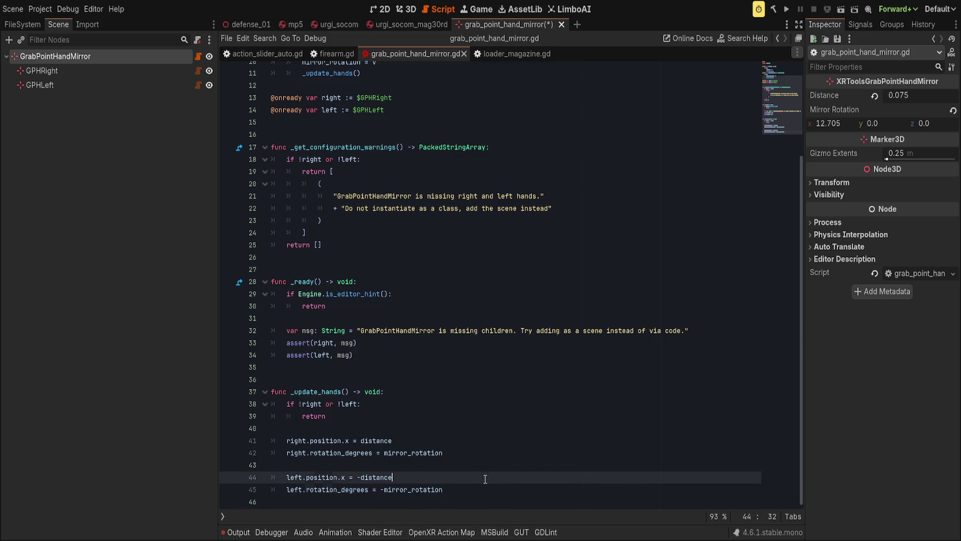
pyautogui.click(509, 465)
pyautogui.press('Return')
pyautogui.write('left_rot')
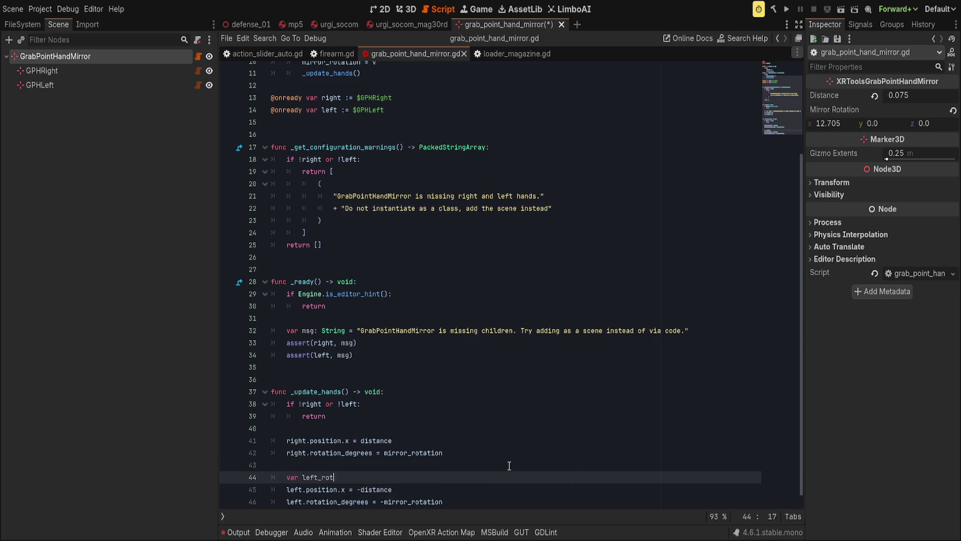
pyautogui.write(' = mirror')
pyautogui.press('Return')
# Complete the line so left_rot = mirror_rotation * Vector3(1.0, -1.0, -1.0)
pyautogui.write('* Vector3(')
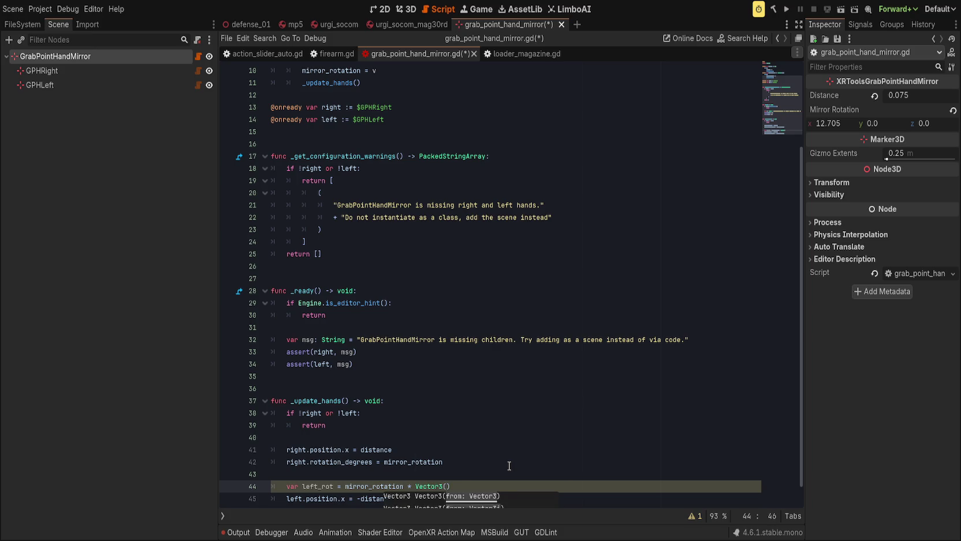
pyautogui.scroll(-1, 524, 399)
pyautogui.write('1.0, -1.0, ')
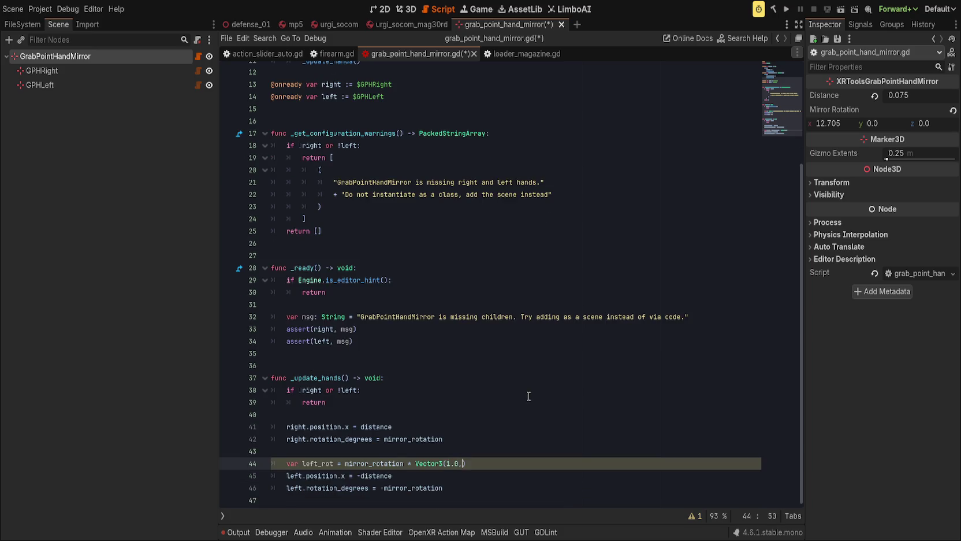
pyautogui.write('1.0')
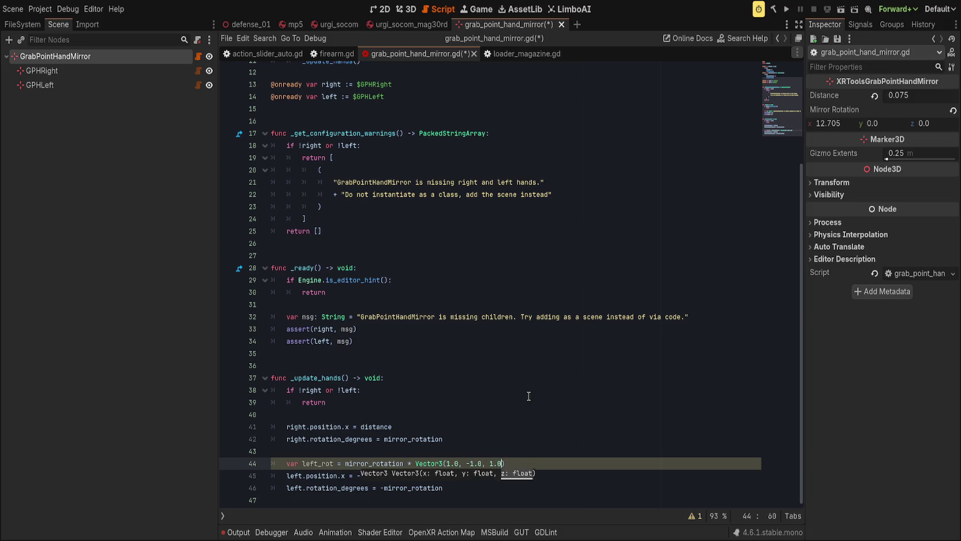
pyautogui.press('BackSpace')
pyautogui.press('BackSpace')
pyautogui.press('BackSpace')
pyautogui.write('-1.0')
pyautogui.write(')')
# Assign left_rot to left.rotation_degrees in place of -mirror_rotation and save the script
pyautogui.doubleClick(412, 488)
pyautogui.write('left_rot')
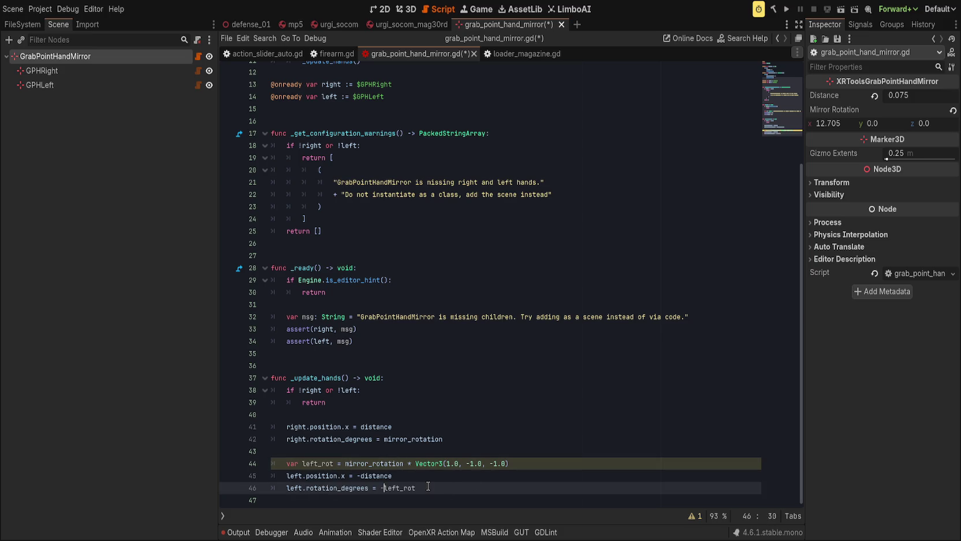
pyautogui.press('BackSpace')
pyautogui.hotkey('ctrl', 's')
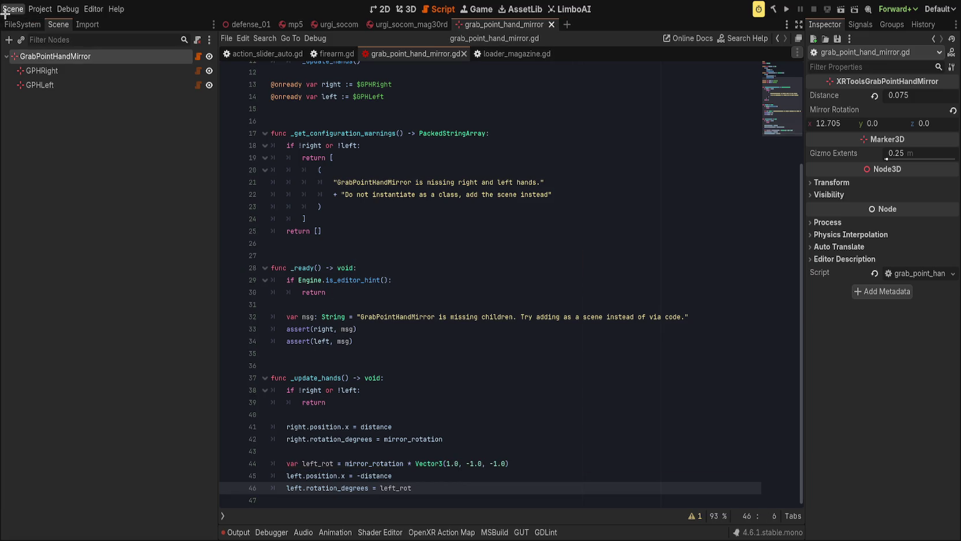
# In the 3D view, test the hands by changing Mirror Rotation X and raising Z to about 28
pyautogui.hotkey('ctrl', 'F2')
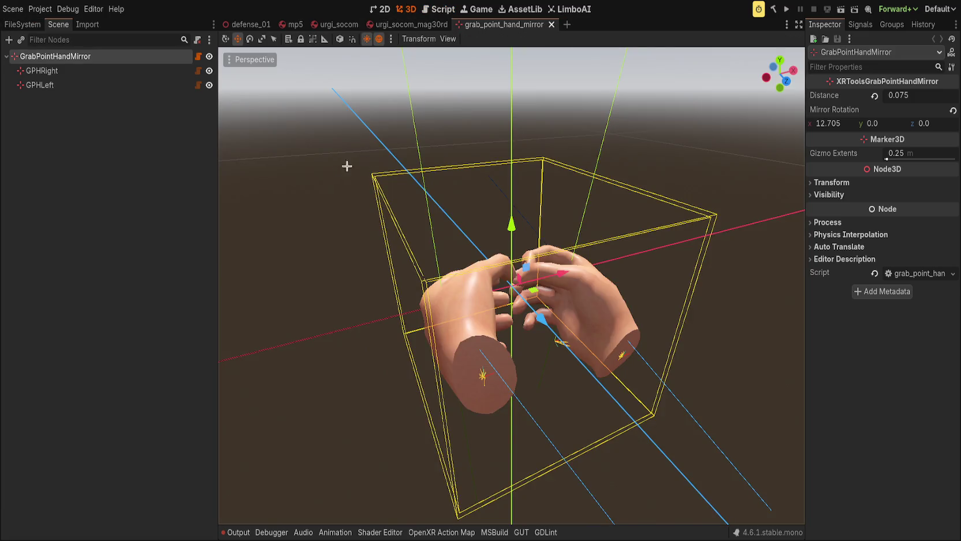
pyautogui.moveTo(844, 123)
pyautogui.mouseDown()
pyautogui.moveTo(824, 123)
pyautogui.moveTo(879, 123)
pyautogui.moveTo(864, 123)
pyautogui.mouseUp()
pyautogui.moveTo(924, 123)
pyautogui.mouseDown()
pyautogui.moveTo(936, 123)
pyautogui.moveTo(901, 123)
pyautogui.mouseUp()
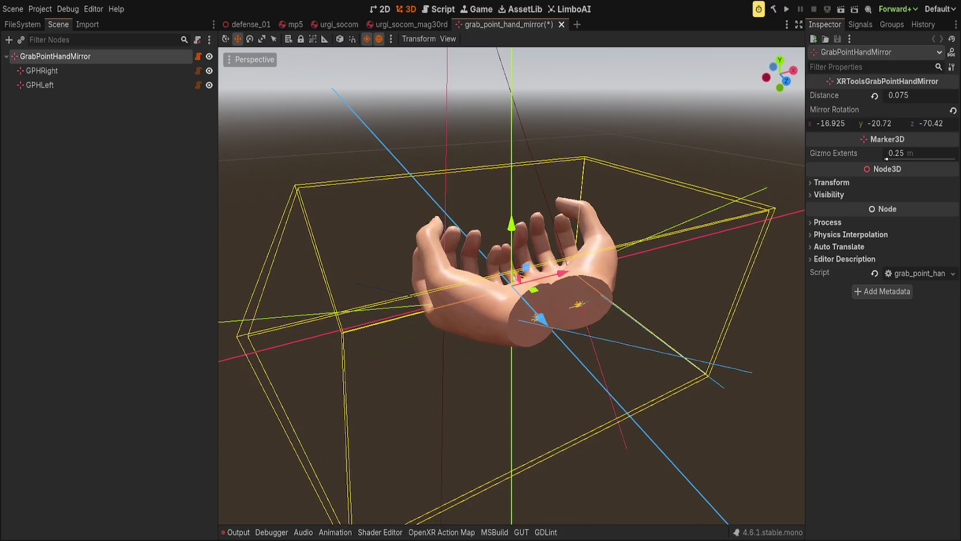
pyautogui.click(773, 185)
pyautogui.click(55, 57)
# Reset Mirror Rotation to zero, lower Distance to 0.03, and save the hand mirror scene
pyautogui.click(949, 109)
pyautogui.moveTo(572, 138); pyautogui.dragTo(797, 124)
pyautogui.moveTo(908, 94)
pyautogui.mouseDown()
pyautogui.moveTo(890, 95)
pyautogui.moveTo(901, 95)
pyautogui.mouseUp()
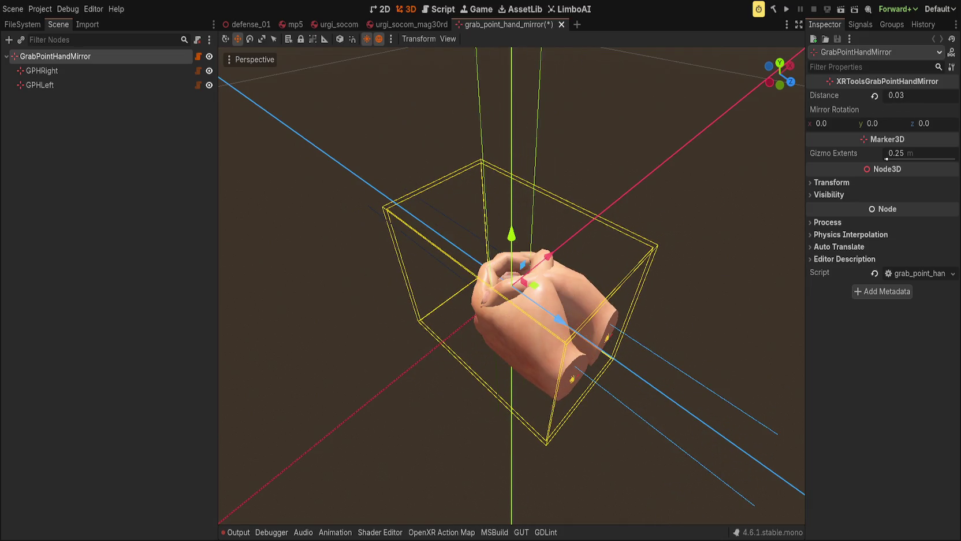
pyautogui.hotkey('ctrl', 's')
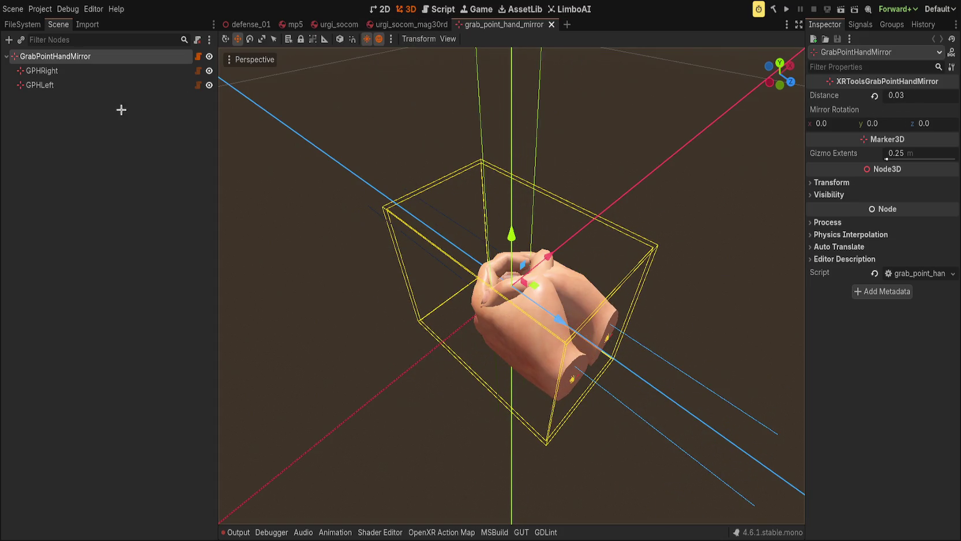
pyautogui.click(107, 104)
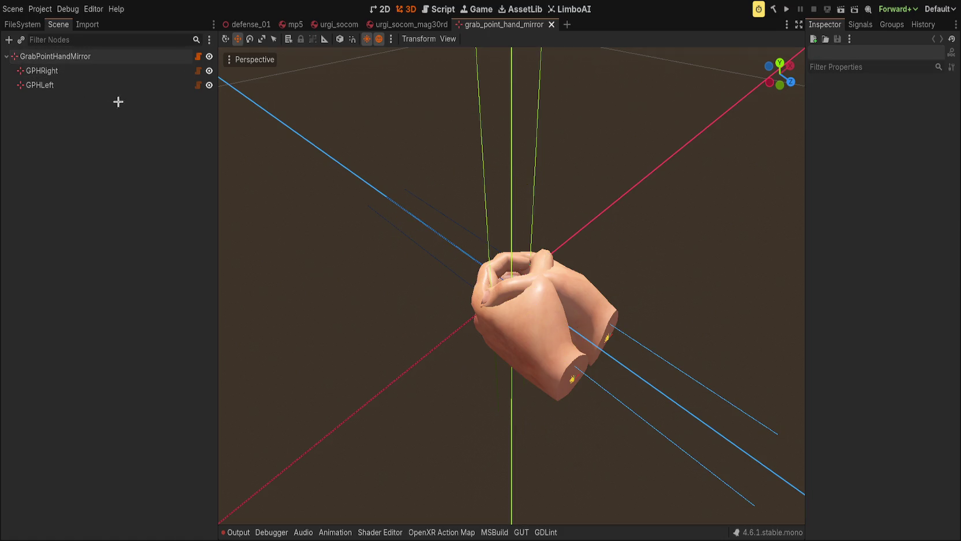
pyautogui.click(404, 24)
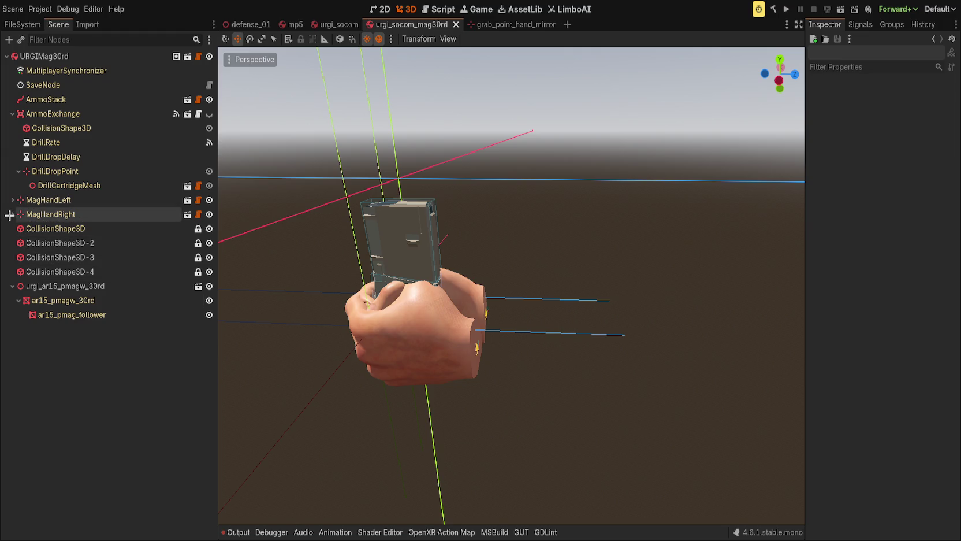
# Check MagHandLeft's child in urgi_socom_mag30rd, then reopen grab_point_hand_mirror.gd at its line-2 base class
pyautogui.click(11, 214)
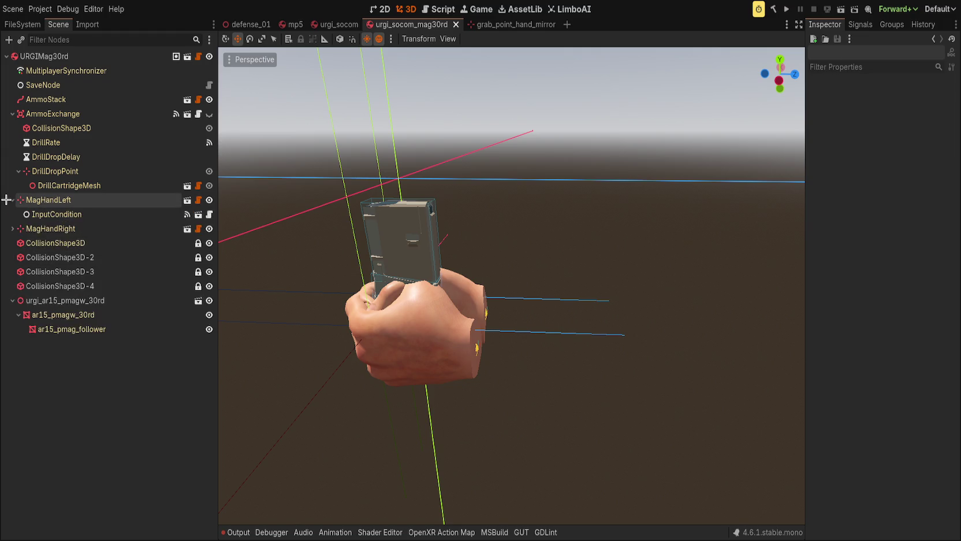
pyautogui.click(11, 214)
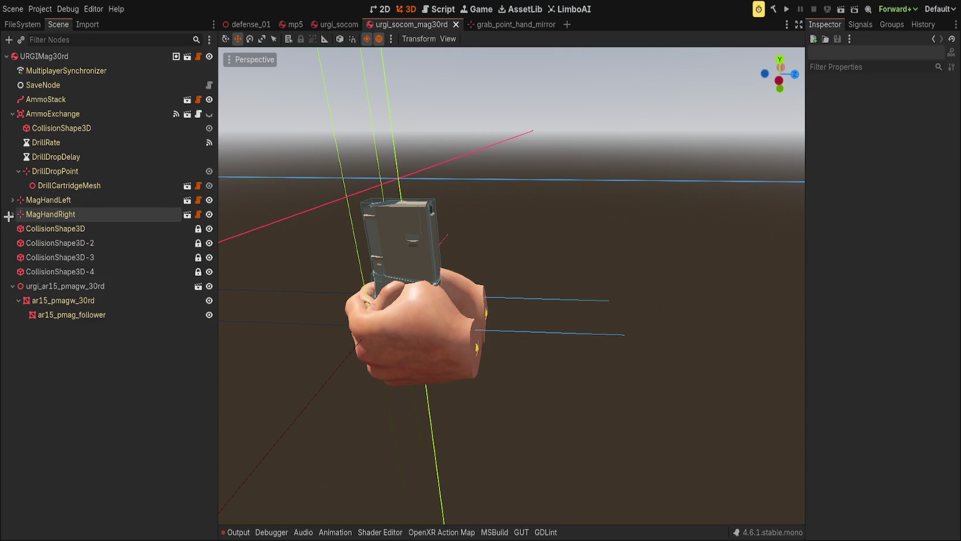
pyautogui.click(496, 25)
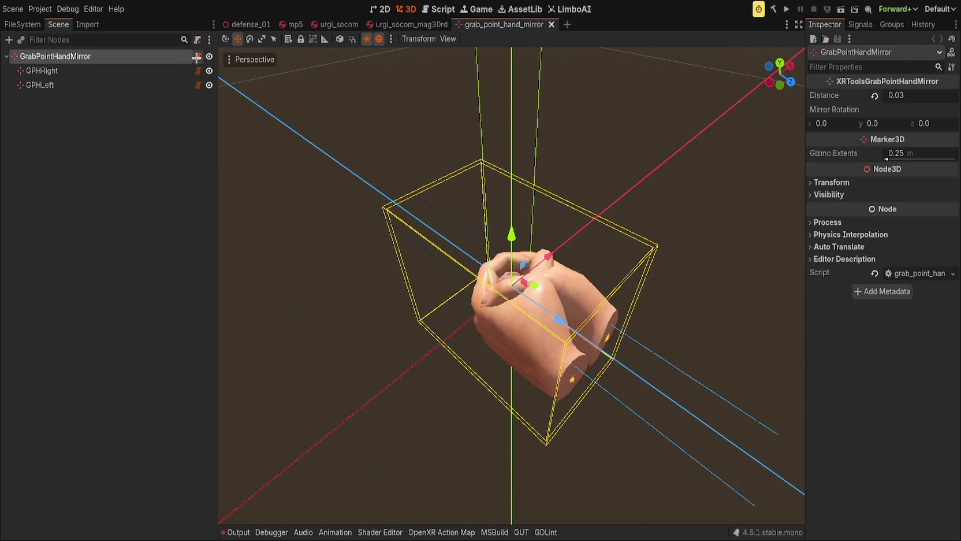
pyautogui.click(198, 56)
pyautogui.scroll(5, 405, 260)
pyautogui.click(392, 85)
pyautogui.hotkey('ctrl', 'BackSpace')
pyautogui.write('GrabPointHa')
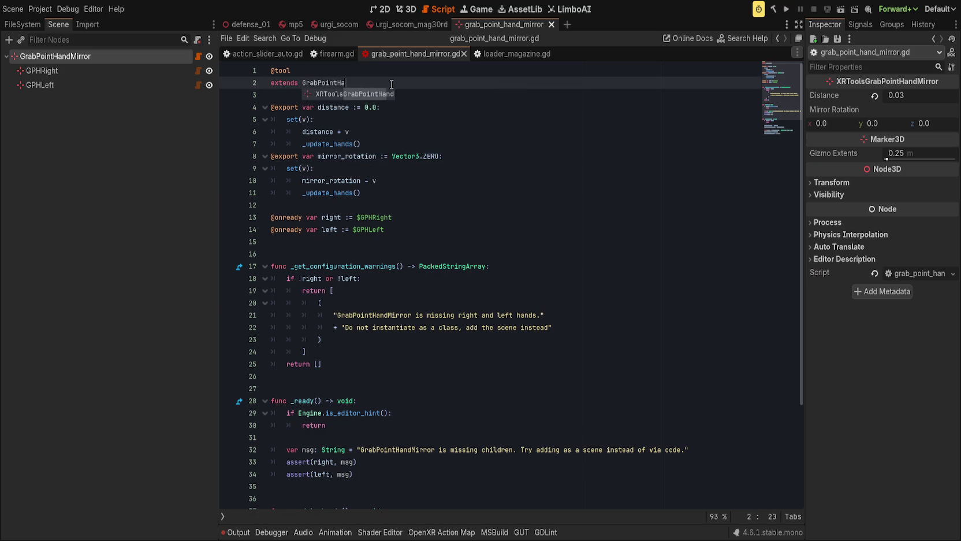
pyautogui.press('Return')
pyautogui.press('Left')
pyautogui.press('Left')
pyautogui.press('Left')
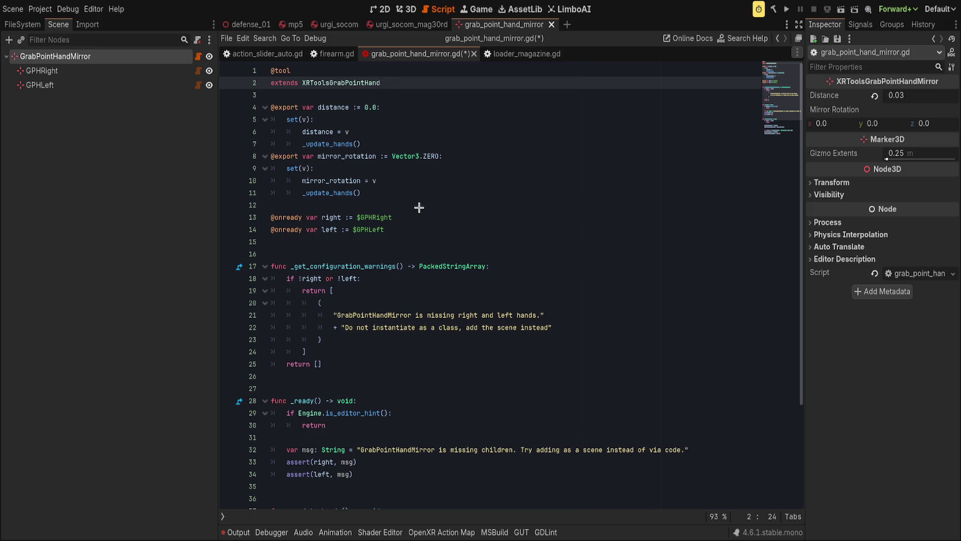
pyautogui.hotkey('alt', 'F1')
pyautogui.click(566, 247)
pyautogui.hotkey('ctrl', 's')
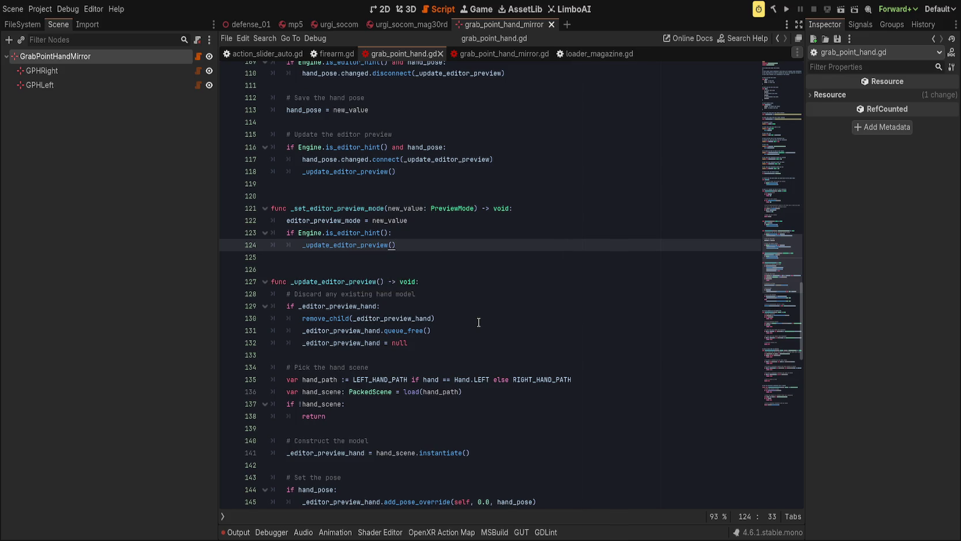
pyautogui.scroll(-2, 479, 292)
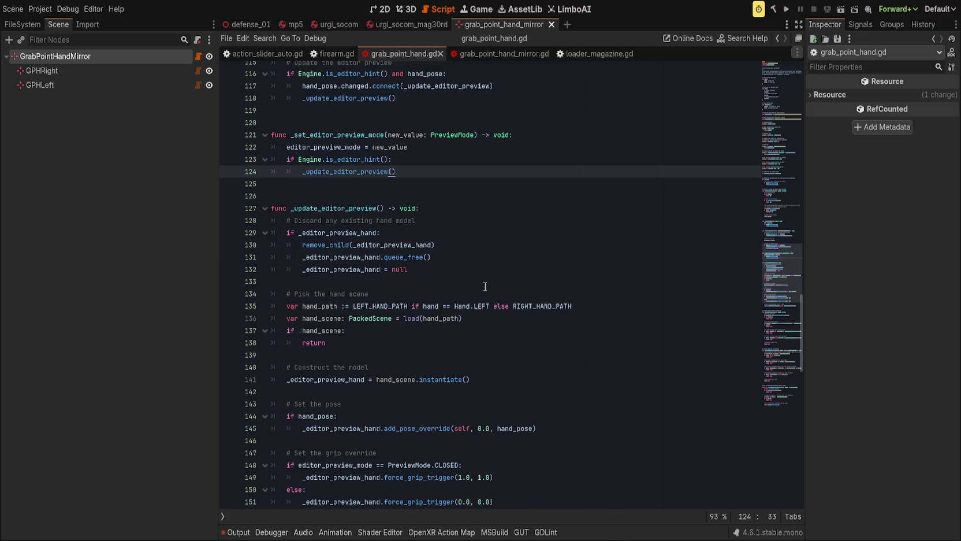
pyautogui.scroll(20, 485, 286)
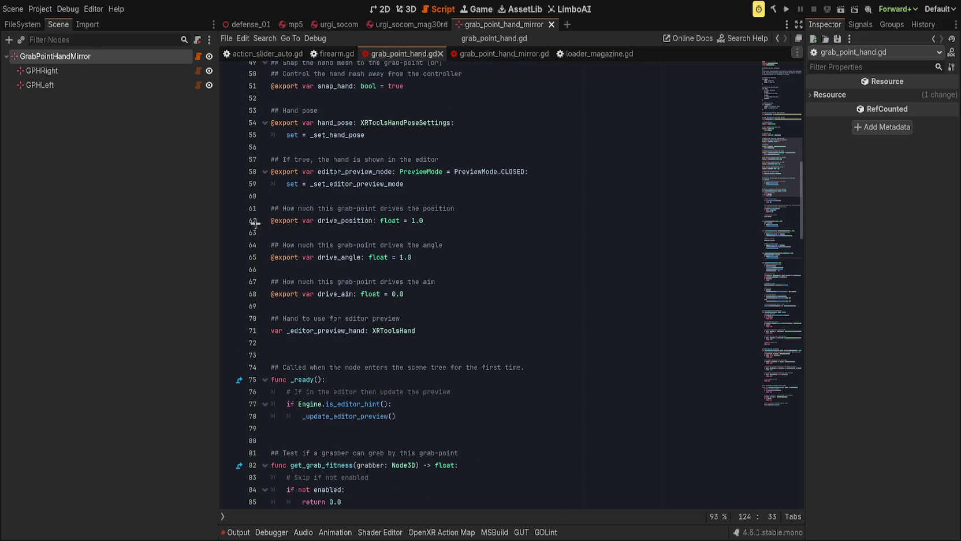
pyautogui.click(223, 516)
pyautogui.moveTo(216, 463); pyautogui.dragTo(183, 462)
pyautogui.moveTo(808, 142); pyautogui.dragTo(872, 153)
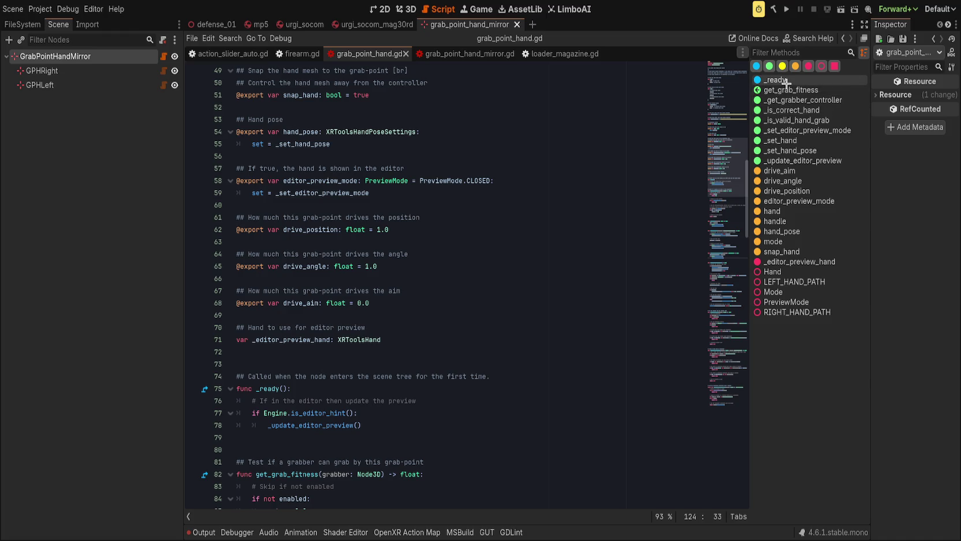
pyautogui.scroll(5, 408, 257)
pyautogui.scroll(7, 408, 257)
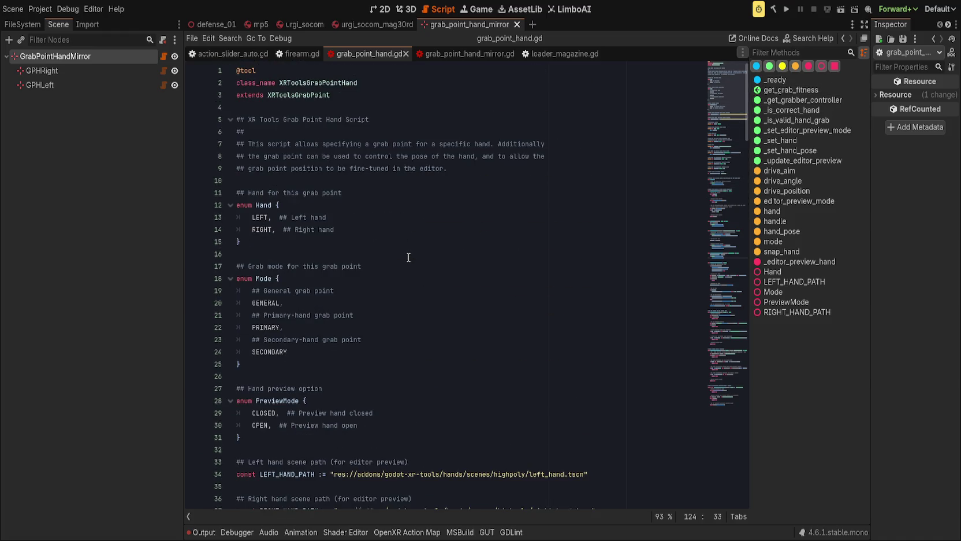
pyautogui.scroll(-8, 409, 257)
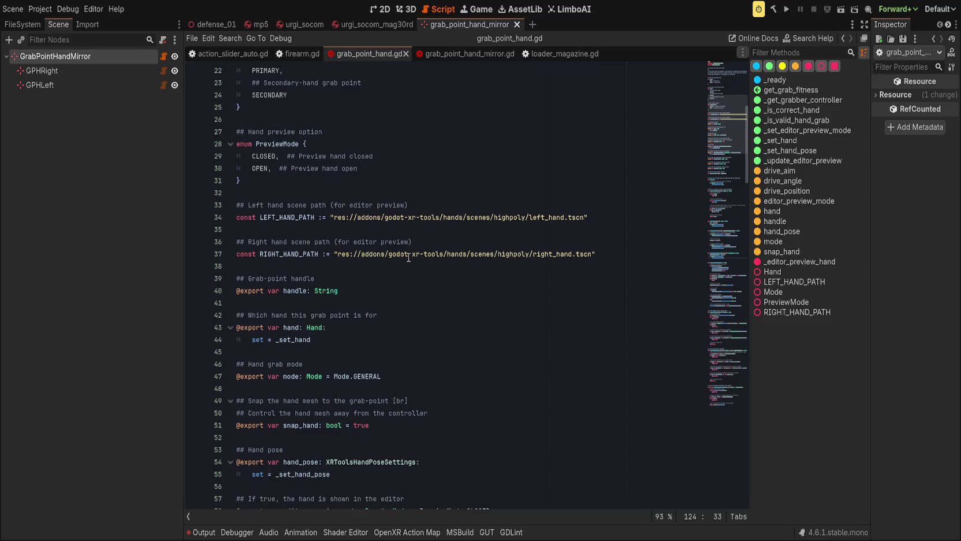
pyautogui.scroll(-4, 409, 258)
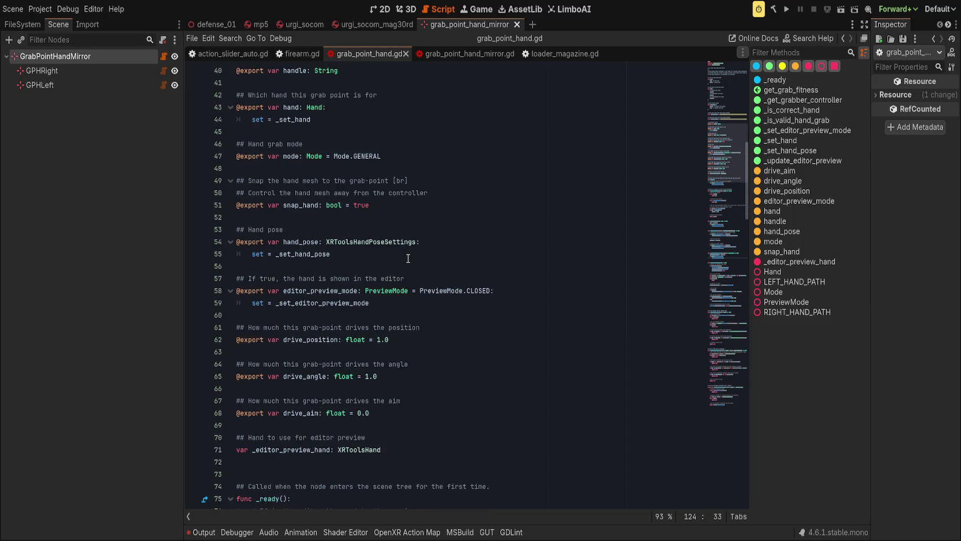
pyautogui.scroll(-11, 409, 258)
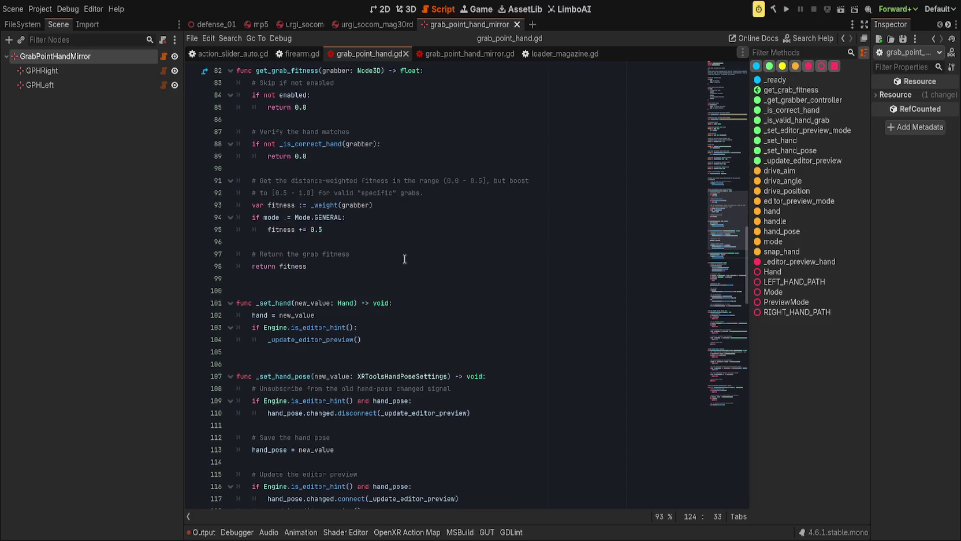
pyautogui.scroll(-10, 404, 259)
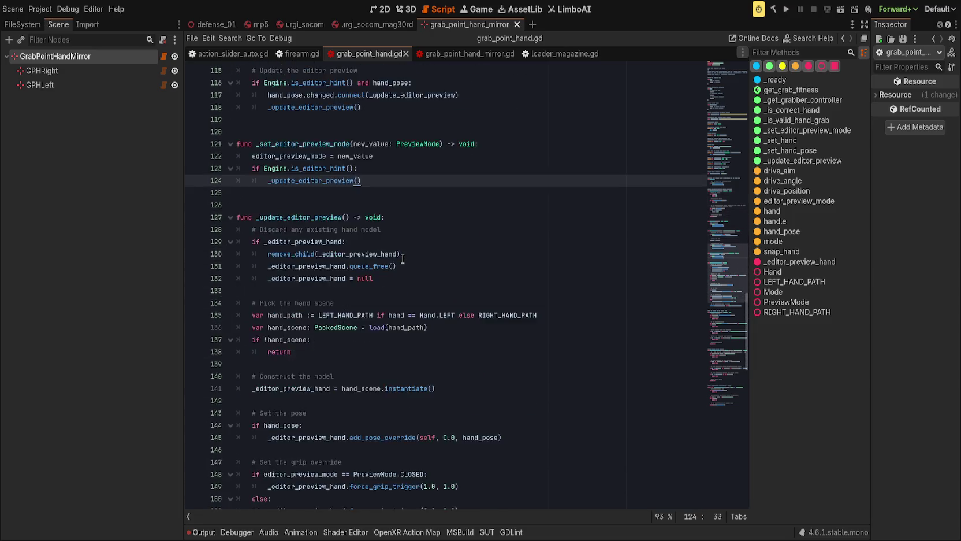
pyautogui.scroll(-10, 402, 259)
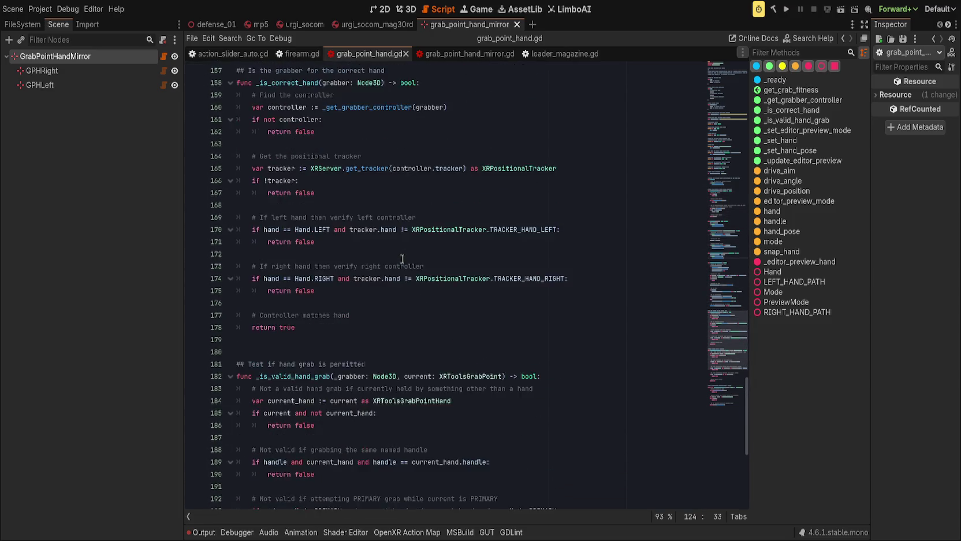
pyautogui.scroll(-2, 406, 268)
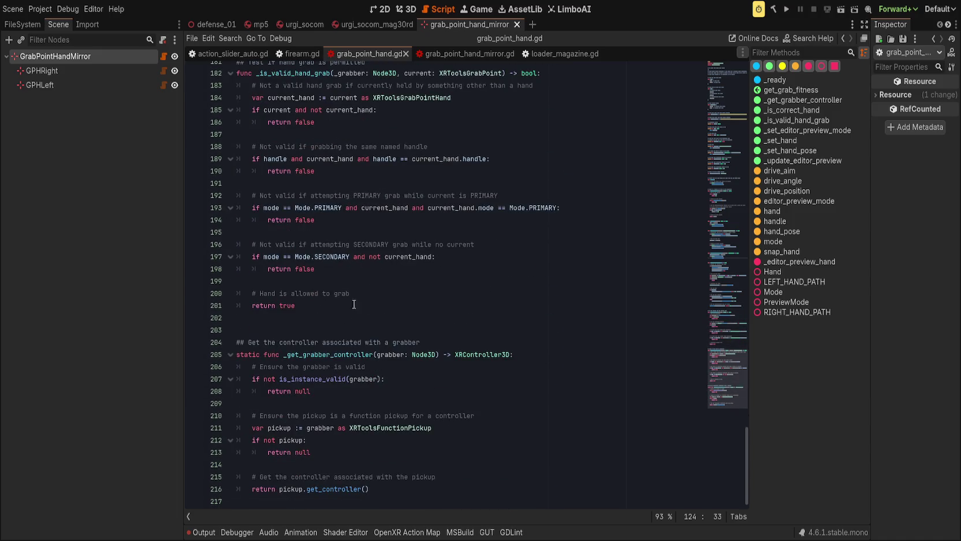
pyautogui.scroll(16, 722, 293)
pyautogui.scroll(20, 721, 293)
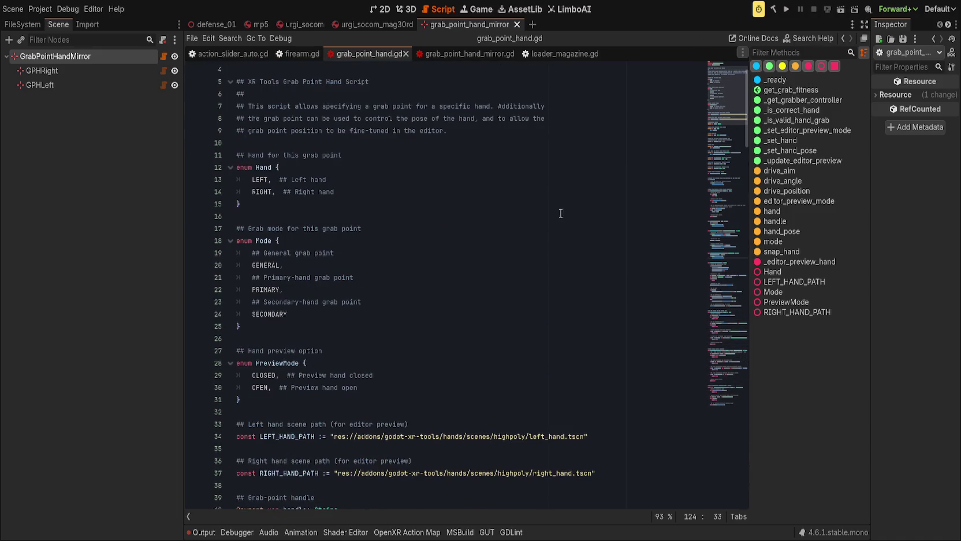
pyautogui.click(373, 254)
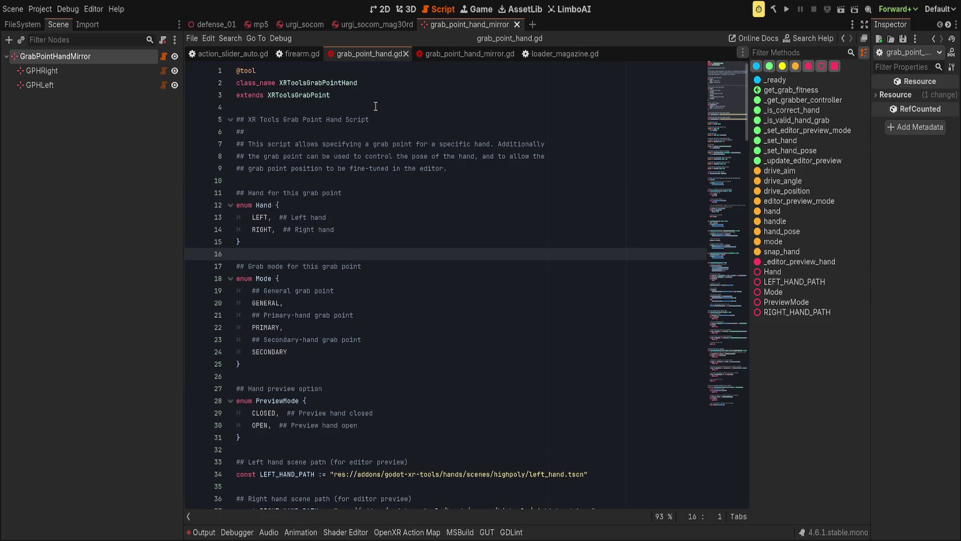
pyautogui.click(305, 94)
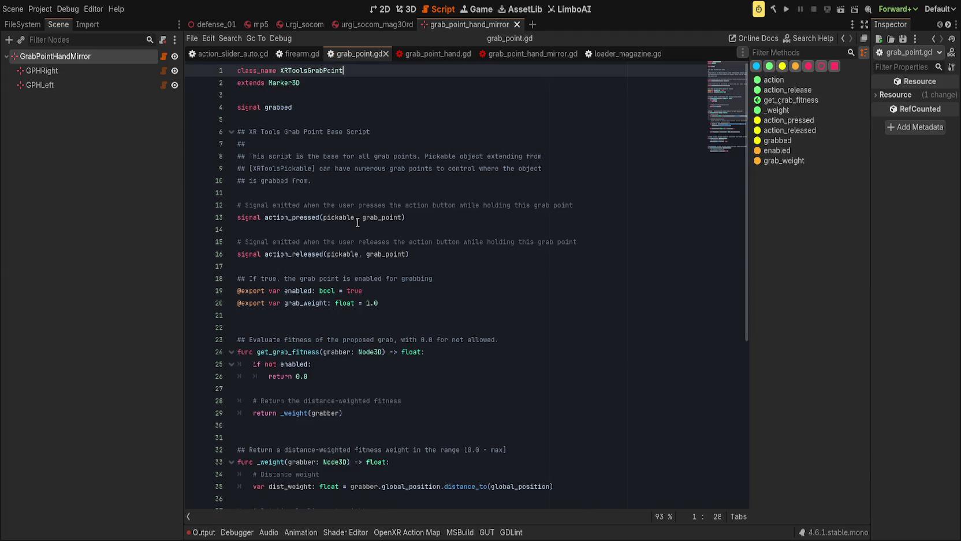
# Read grab_point.gd's distance-weighted fitness comment and its grabbed, action_pressed and action_released signals
pyautogui.scroll(-6, 358, 223)
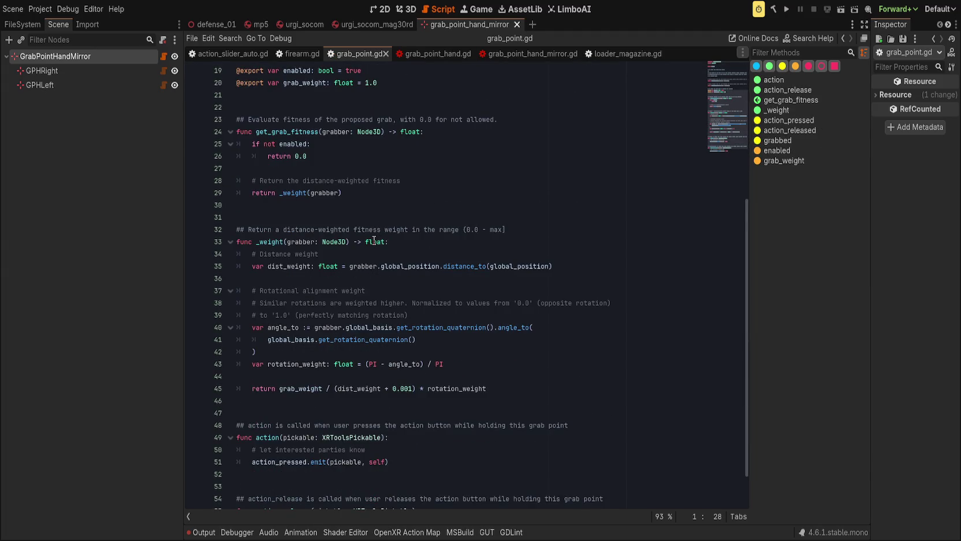
pyautogui.scroll(-1, 375, 241)
pyautogui.click(406, 134)
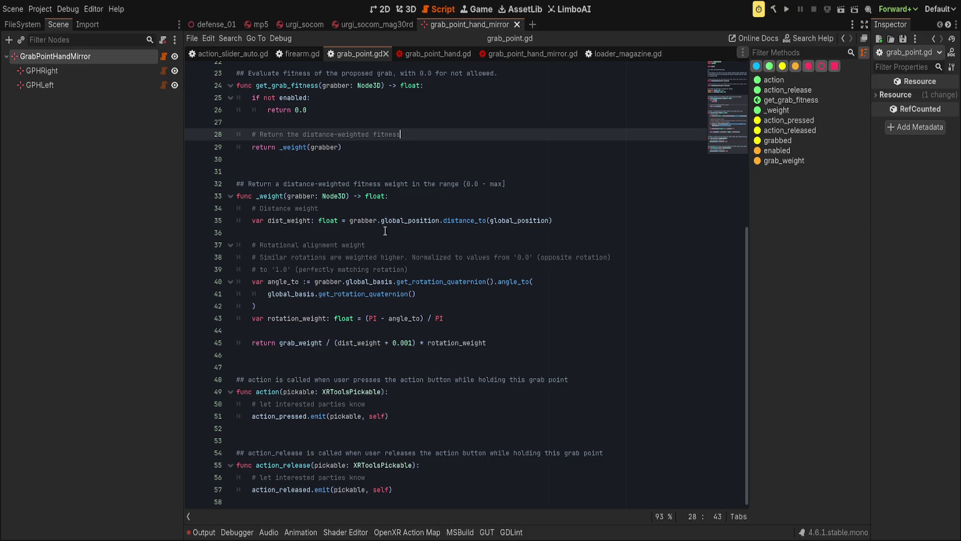
pyautogui.scroll(7, 394, 196)
pyautogui.click(300, 107)
pyautogui.click(442, 219)
pyautogui.click(442, 255)
# Review the _weight function in grab_point.gd
pyautogui.scroll(-3, 437, 288)
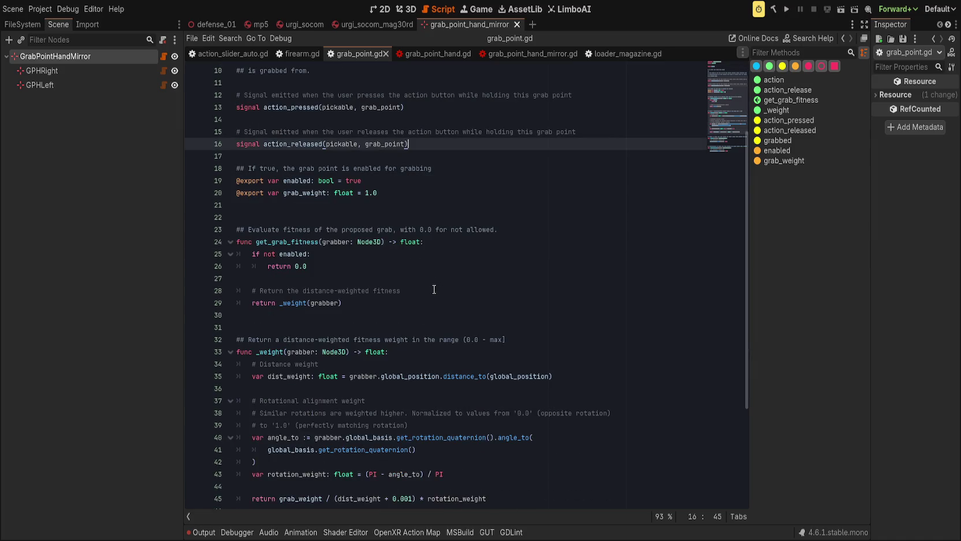
pyautogui.click(436, 302)
pyautogui.scroll(-2, 438, 301)
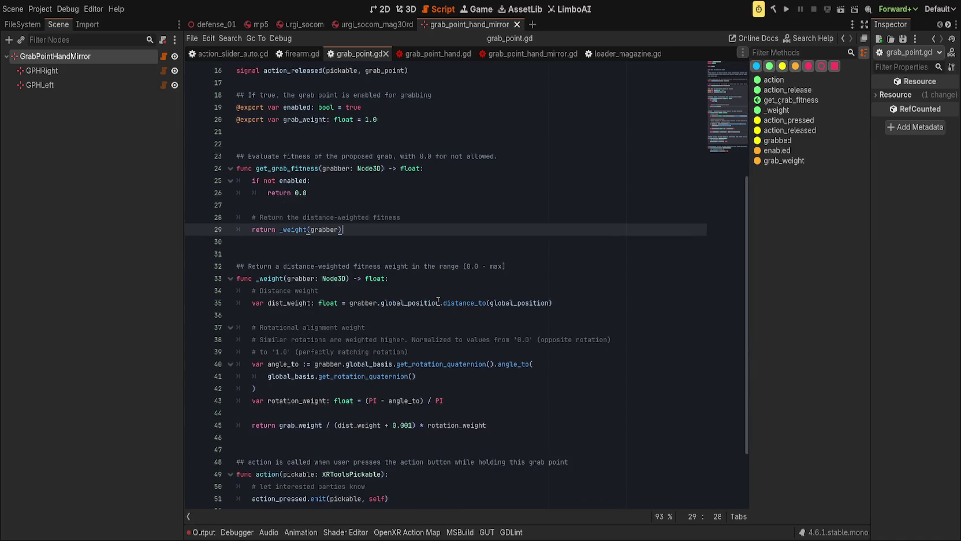
pyautogui.scroll(-2, 438, 301)
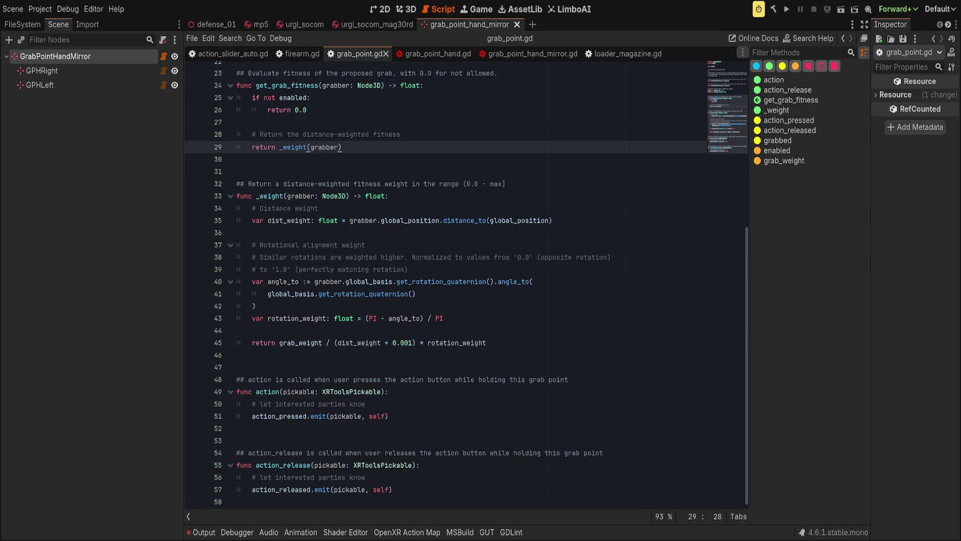
pyautogui.click(599, 306)
pyautogui.scroll(7, 345, 291)
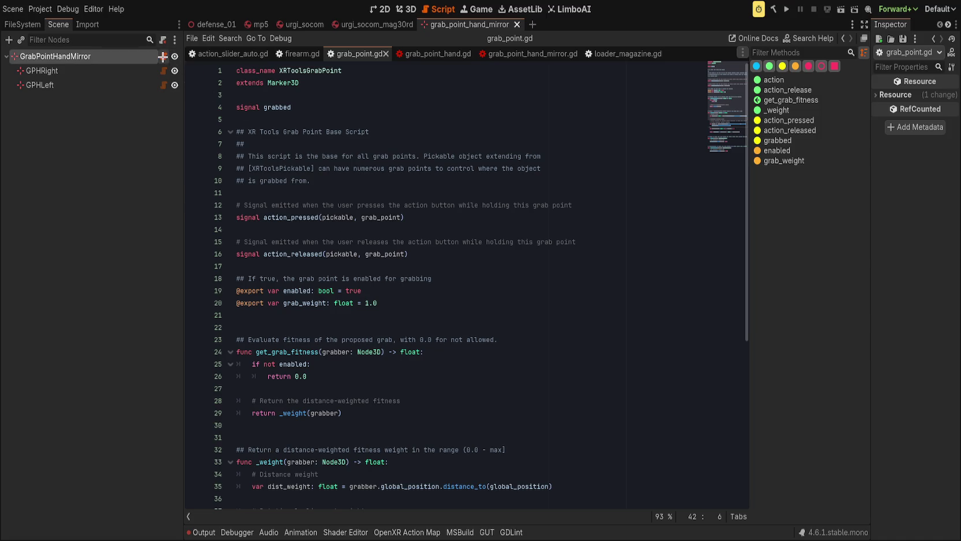
# Trace the script chain through grab_point_hand.gd to grab_point.gd's XRToolsGrabPoint class and grab_weight export
pyautogui.click(162, 57)
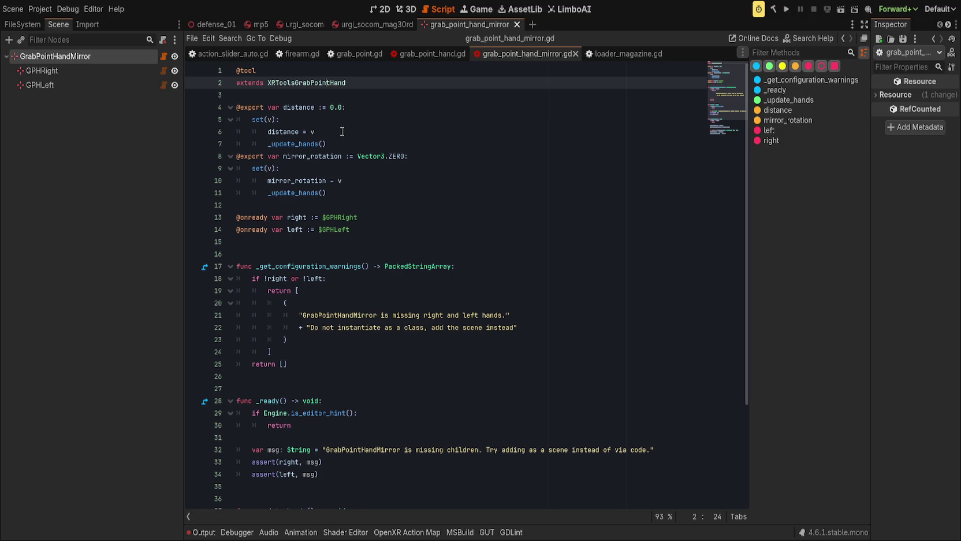
pyautogui.keyDown('ctrl'); pyautogui.click(344, 217); pyautogui.keyUp('ctrl')
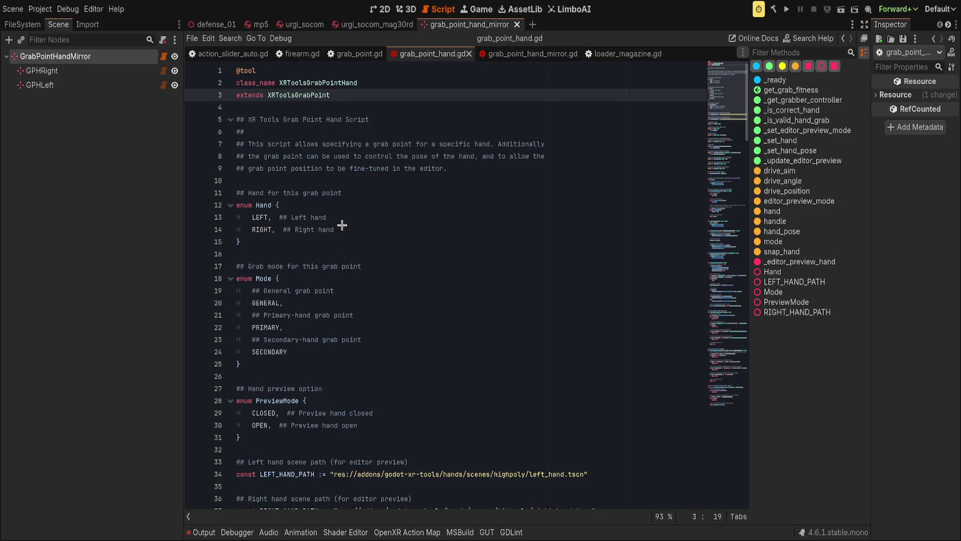
pyautogui.hotkey('ctrl', 'shift', ',')
pyautogui.click(319, 71)
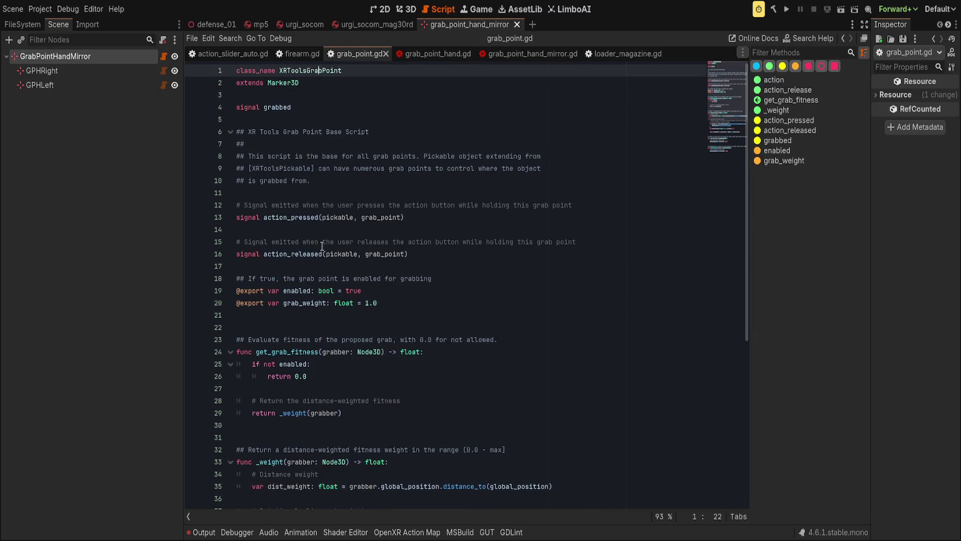
pyautogui.scroll(-2, 337, 257)
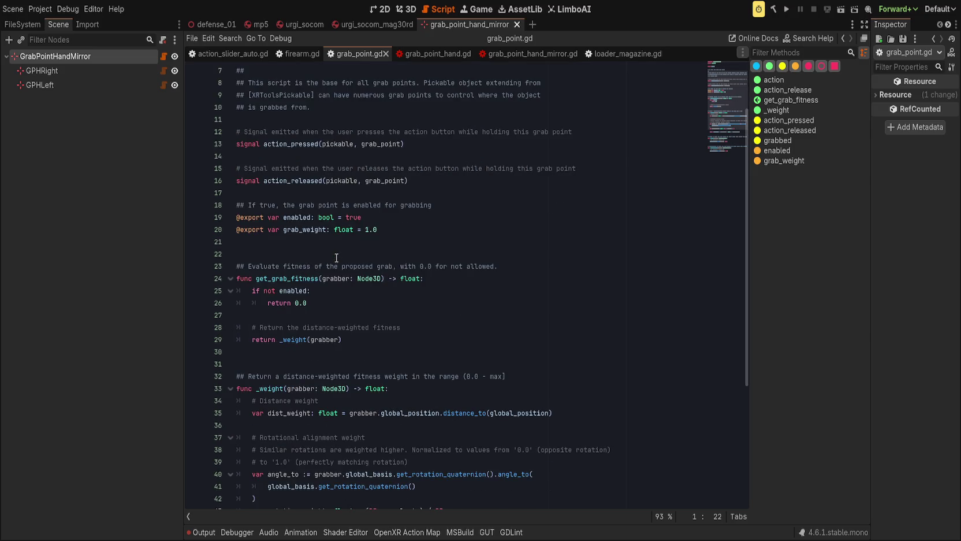
pyautogui.scroll(-2, 337, 258)
pyautogui.scroll(-3, 342, 271)
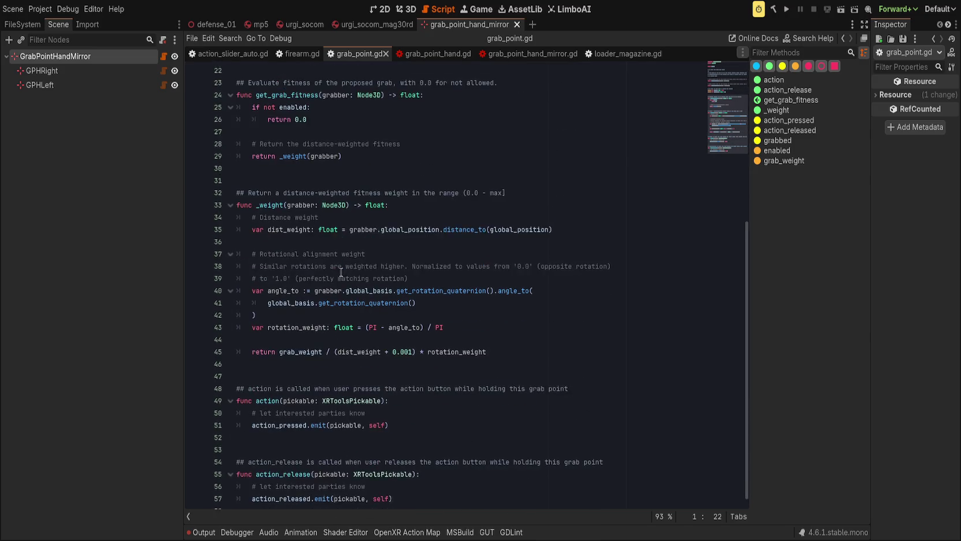
pyautogui.scroll(8, 341, 277)
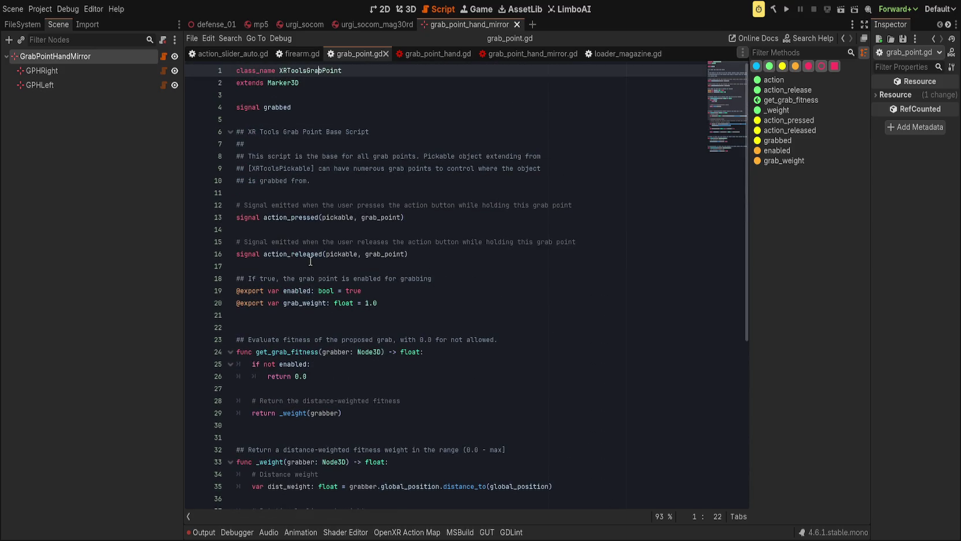
pyautogui.click(455, 280)
pyautogui.click(453, 308)
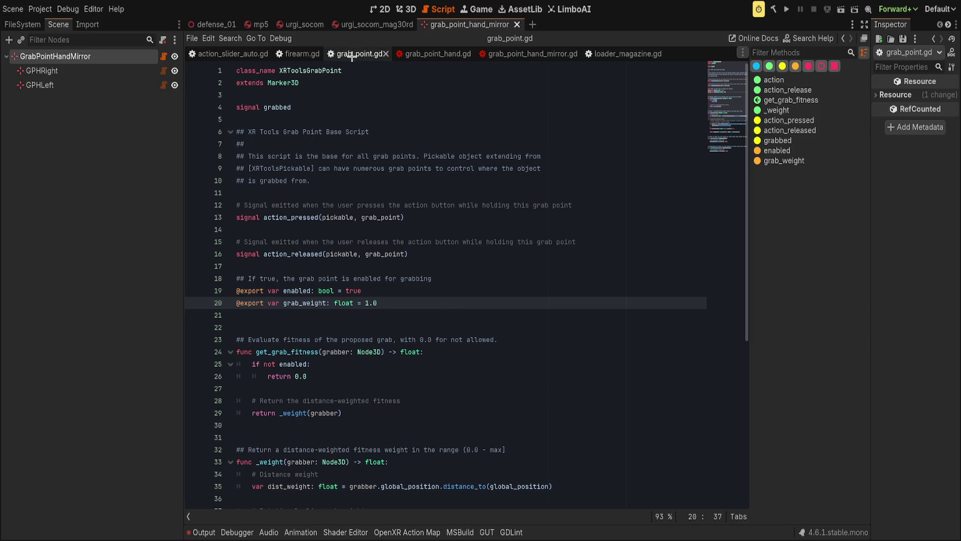
# Return to grab_point_hand_mirror.gd and select its XRToolsGrabPointHand base class name
pyautogui.click(433, 54)
pyautogui.click(515, 53)
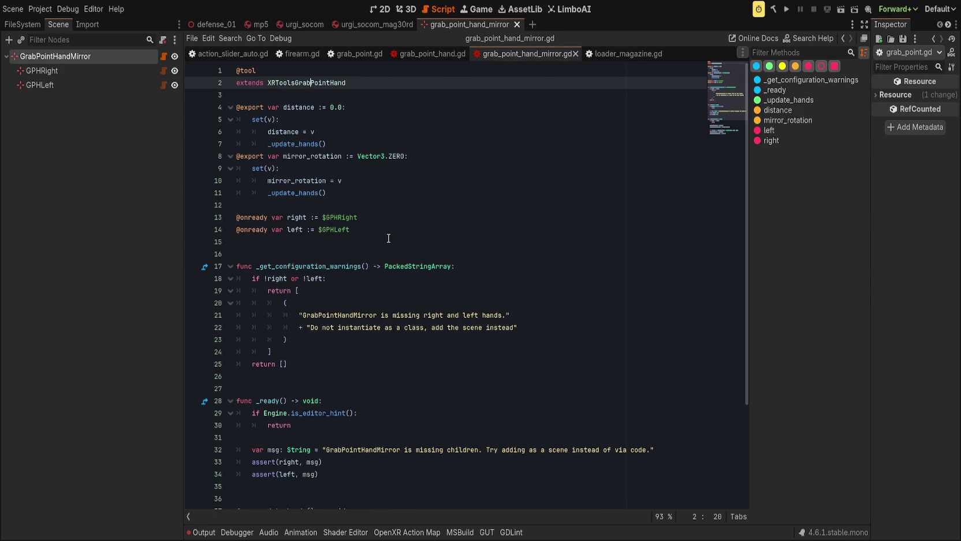
pyautogui.doubleClick(334, 84)
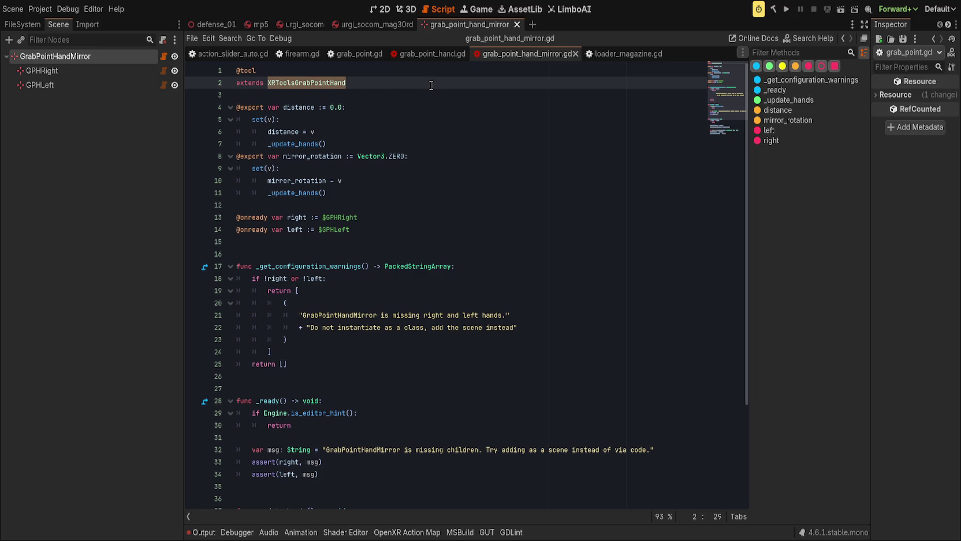
# Make the script extend Marker3D and save, add a registration comment after the asserts, and view XRToolsPickable's reference
pyautogui.write('Marker3D')
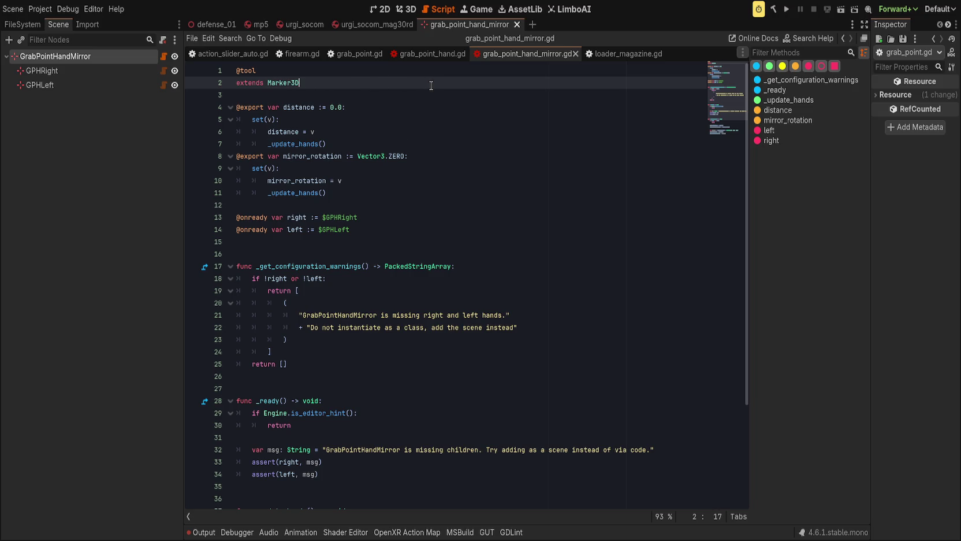
pyautogui.hotkey('ctrl', 's')
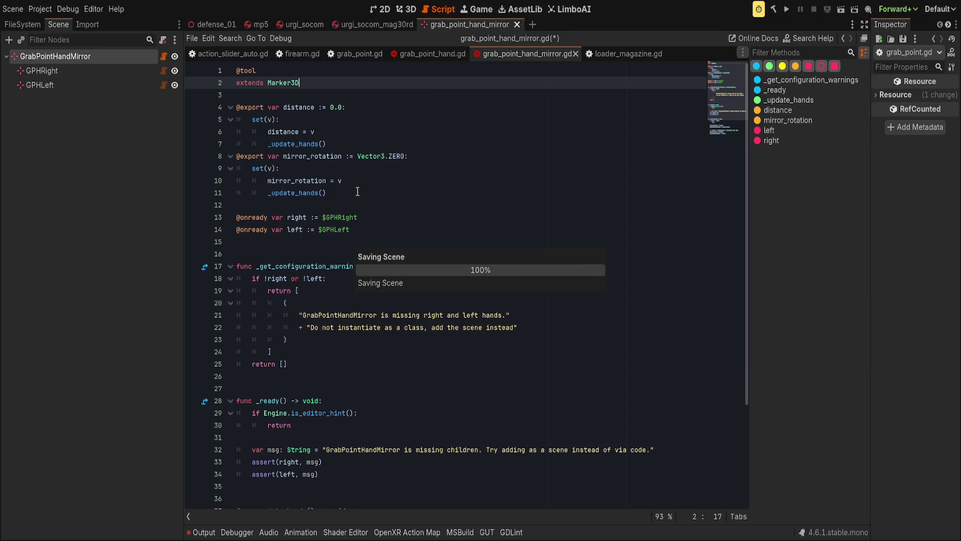
pyautogui.scroll(-4, 357, 191)
pyautogui.click(380, 343)
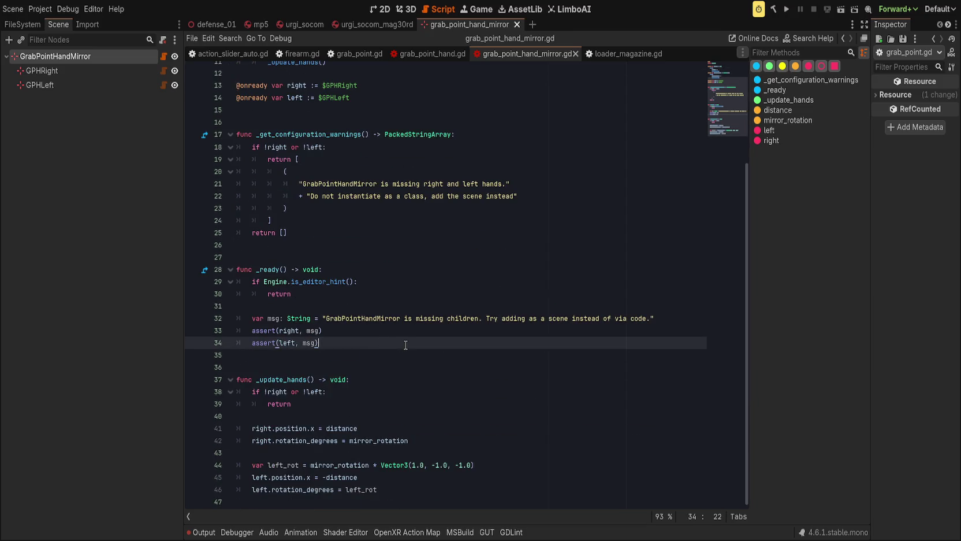
pyautogui.press('Return')
pyautogui.press('Return')
pyautogui.write('# Register self, as XRToolsPi')
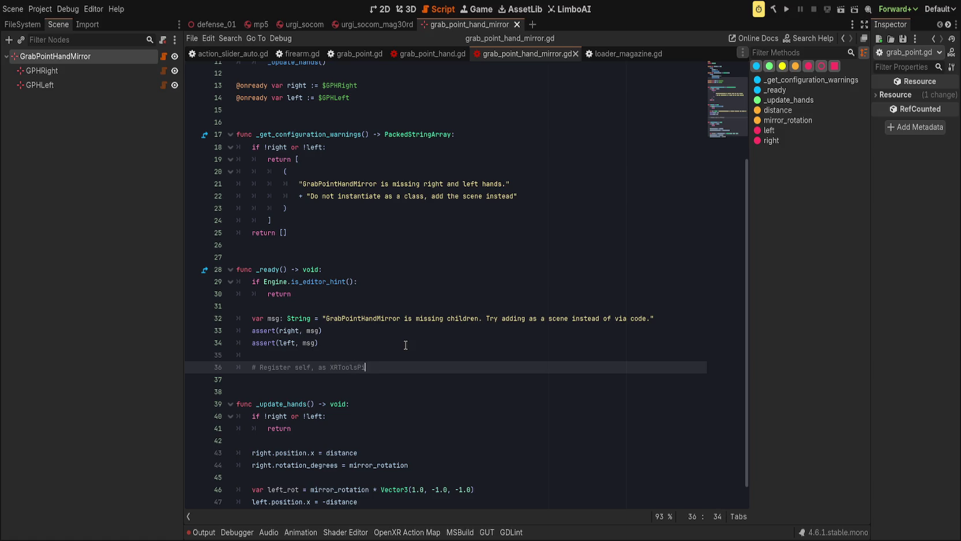
pyautogui.write('ckable only searches one level deep')
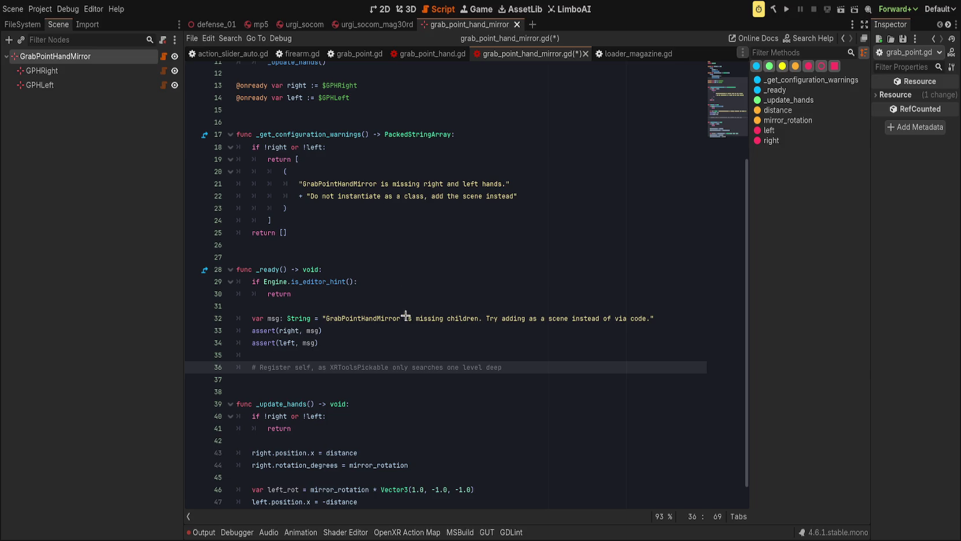
pyautogui.keyDown('ctrl'); pyautogui.click(356, 367); pyautogui.keyUp('ctrl')
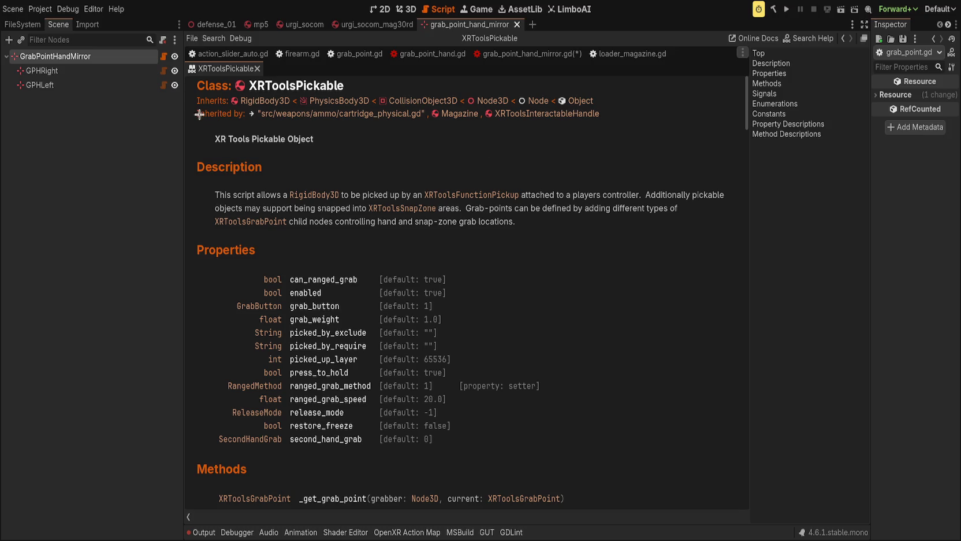
# View pickable.gd's _ready where child grab points are pushed into _grab_points, then return to the mirror script
pyautogui.click(382, 194)
pyautogui.scroll(-18, 320, 310)
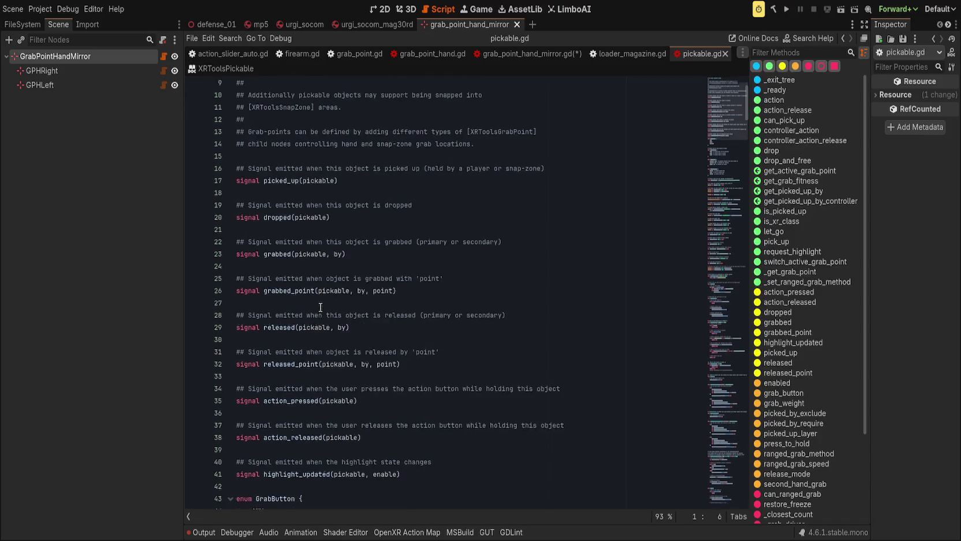
pyautogui.scroll(-5, 321, 310)
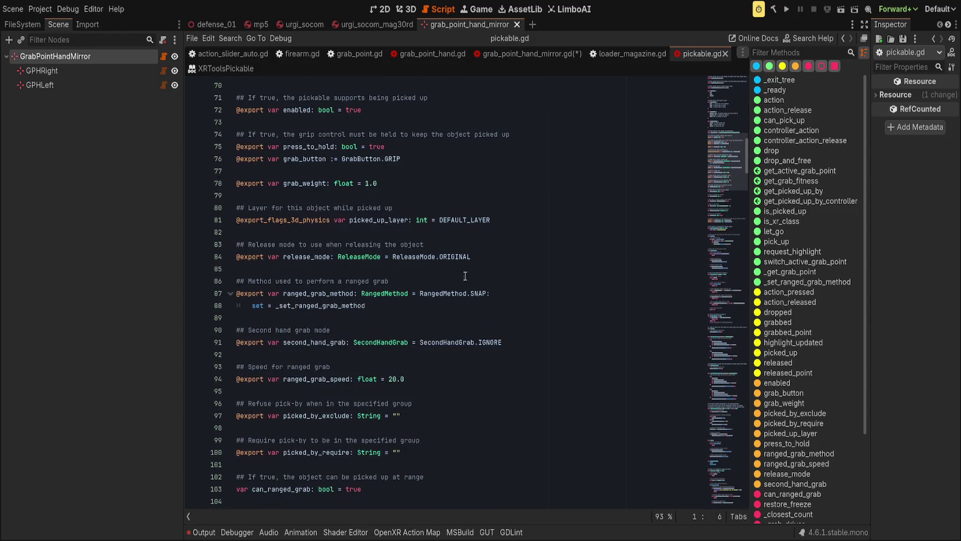
pyautogui.click(776, 90)
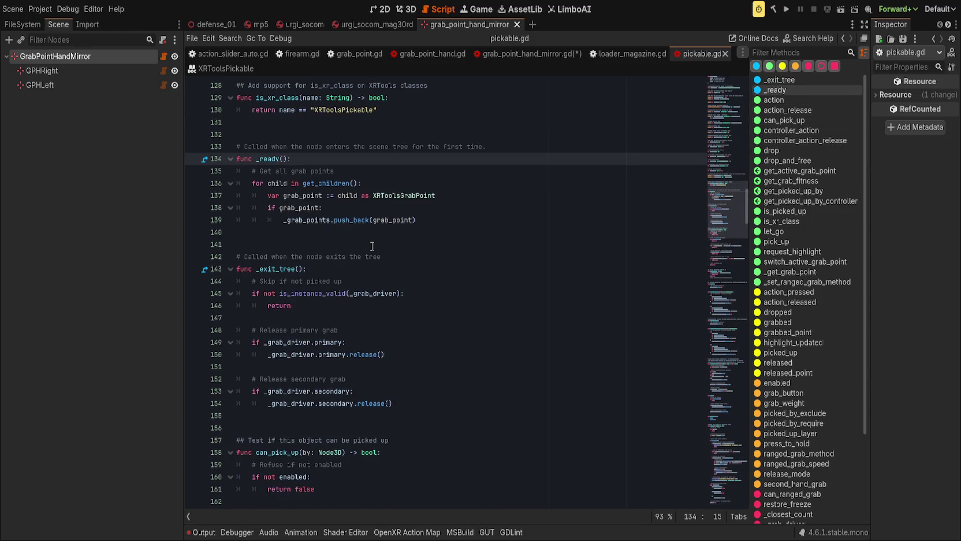
pyautogui.click(467, 222)
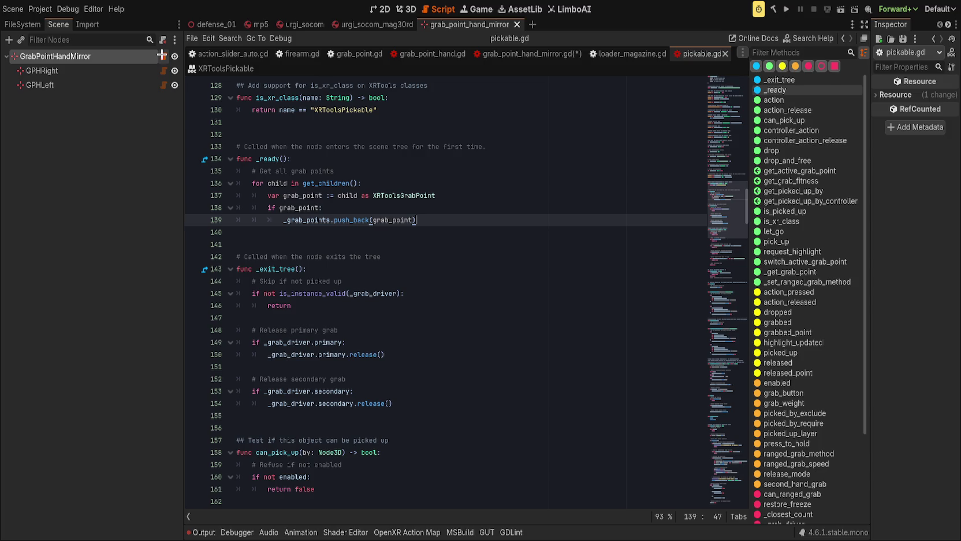
pyautogui.click(161, 56)
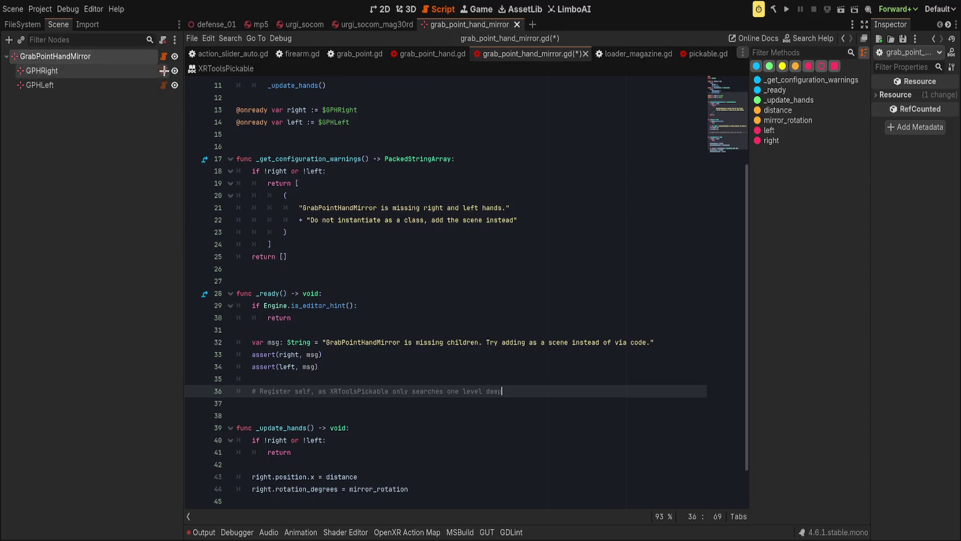
# Under the register comment, add 'if owner and "_grab_points" in owner:' and start its indented body
pyautogui.click(535, 395)
pyautogui.press('Return')
pyautogui.write('if owner and own')
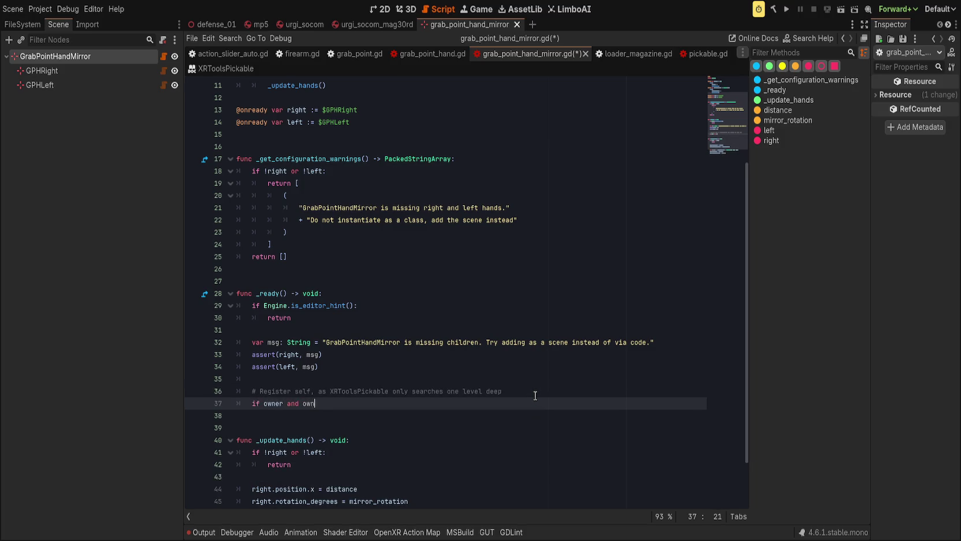
pyautogui.press('BackSpace')
pyautogui.press('BackSpace')
pyautogui.press('BackSpace')
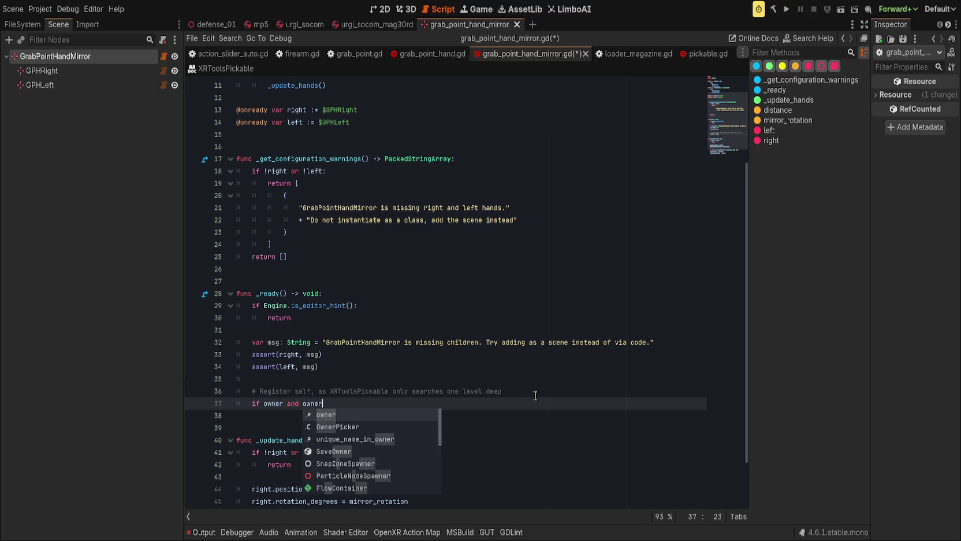
pyautogui.write('"_grab_points" in')
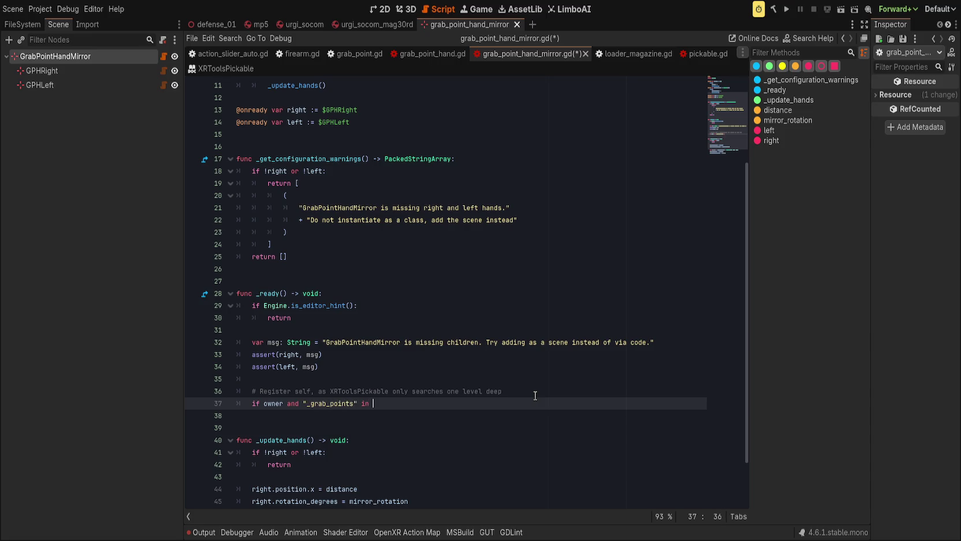
pyautogui.write('r:')
pyautogui.press('Return')
pyautogui.write('_grab_points.')
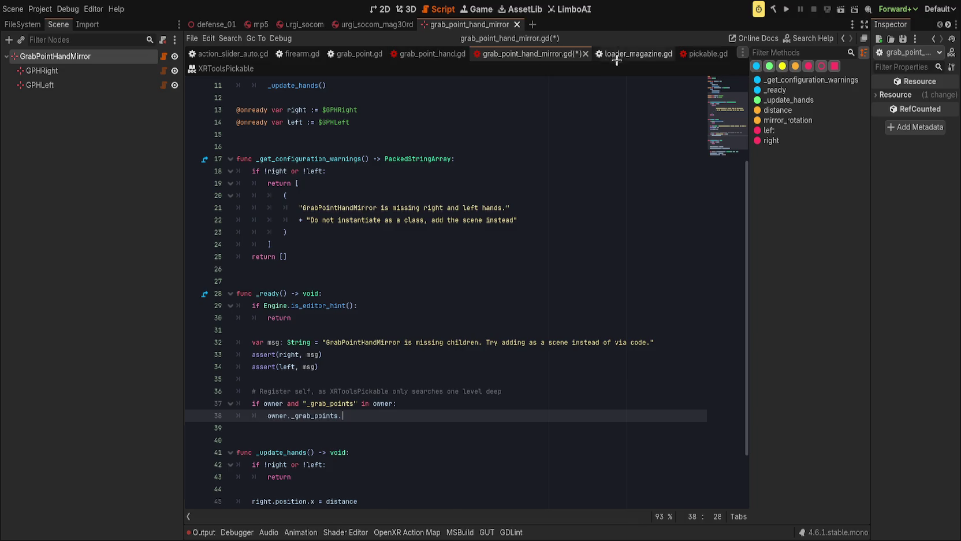
# Push right and left into owner._grab_points inside the if, and save the script
pyautogui.click(693, 55)
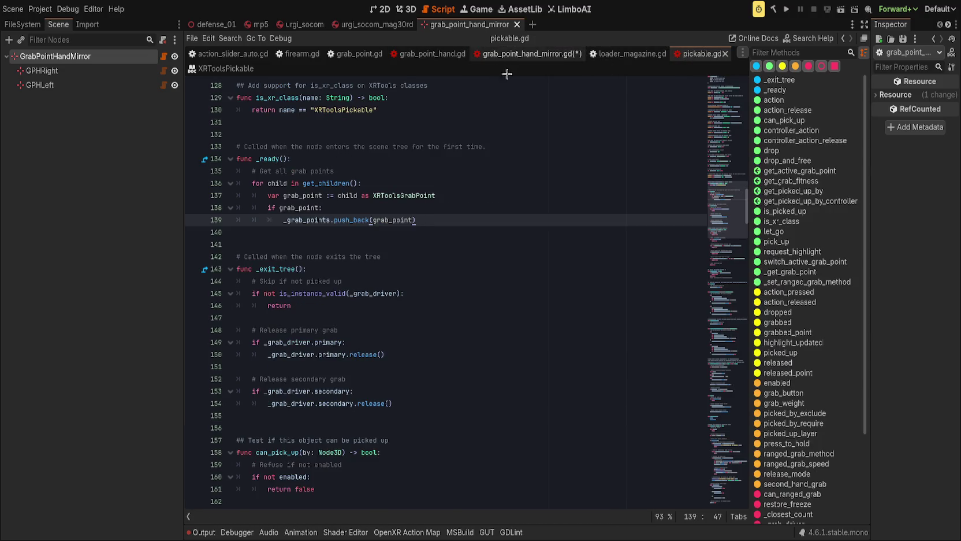
pyautogui.click(523, 54)
pyautogui.write('ush_')
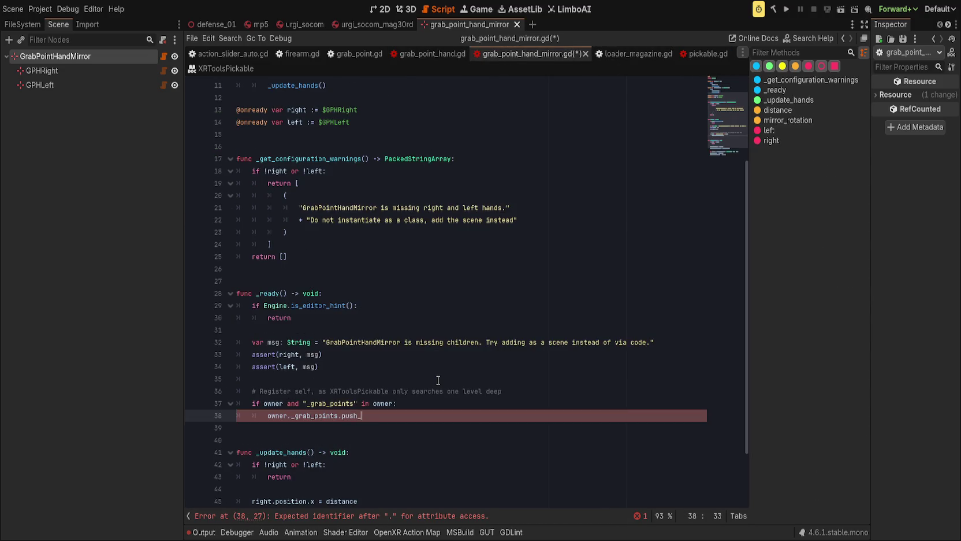
pyautogui.write('back(right')
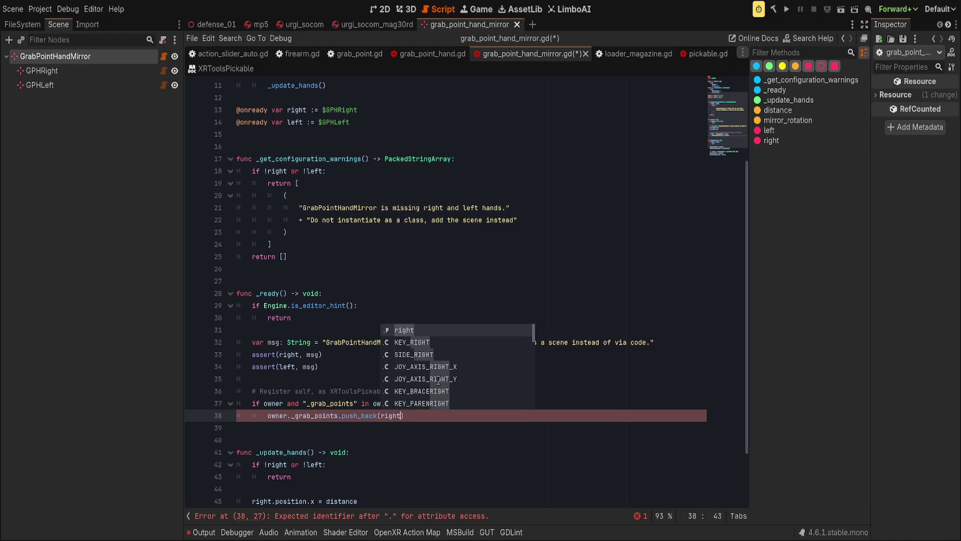
pyautogui.hotkey('ctrl', 'shift', 'd')
pyautogui.press('Escape')
pyautogui.press('BackSpace')
pyautogui.press('BackSpace')
pyautogui.press('BackSpace')
pyautogui.write('left)')
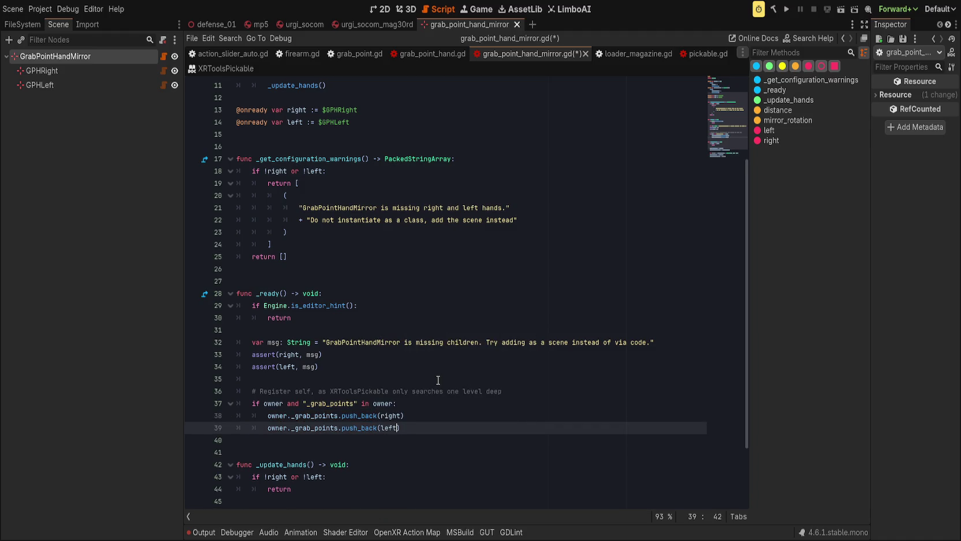
pyautogui.hotkey('ctrl', 's')
pyautogui.click(543, 391)
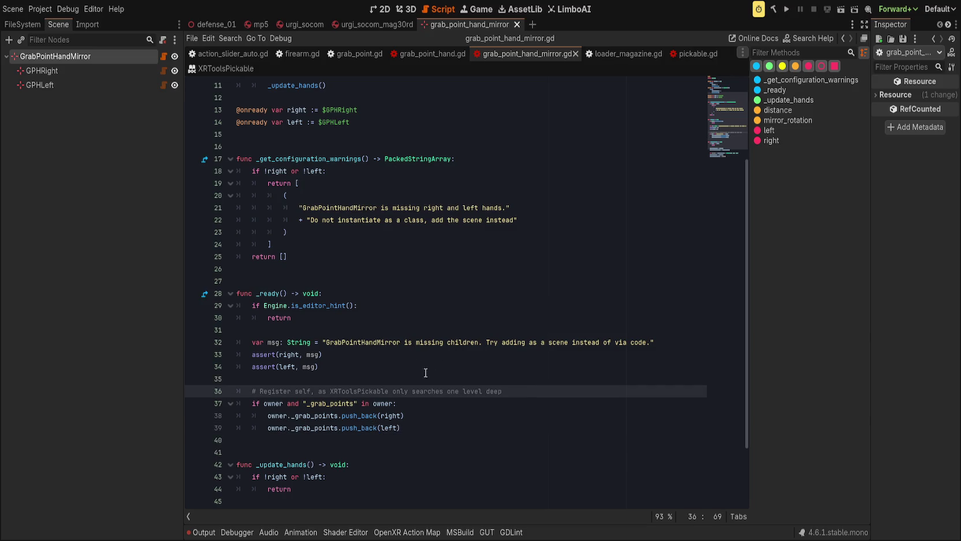
pyautogui.scroll(3, 418, 370)
pyautogui.scroll(-4, 438, 310)
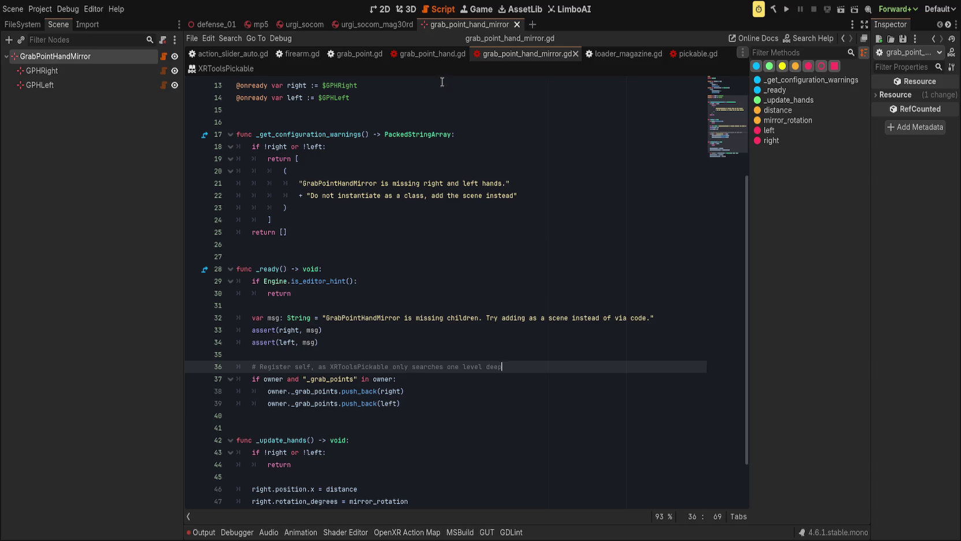
# In the 3D workspace, inspect the MagHandRight and MagHandLeft grab points of urgi_socom_mag30rd
pyautogui.click(406, 10)
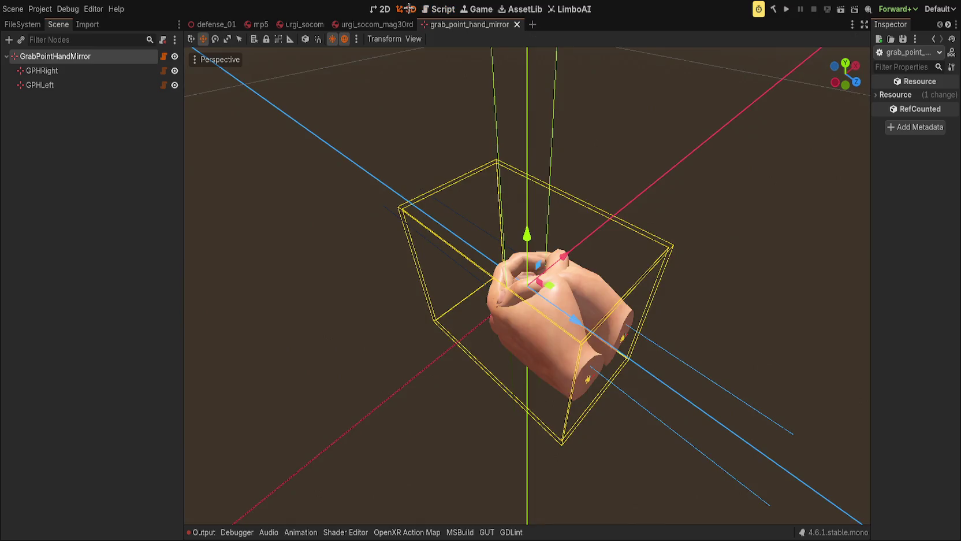
pyautogui.click(354, 145)
pyautogui.click(367, 26)
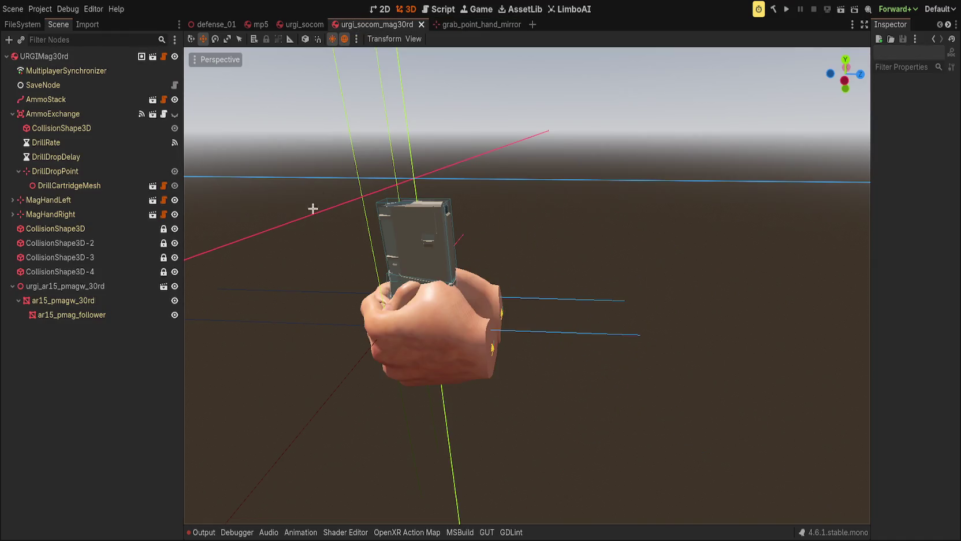
pyautogui.click(75, 213)
pyautogui.click(64, 200)
pyautogui.click(75, 212)
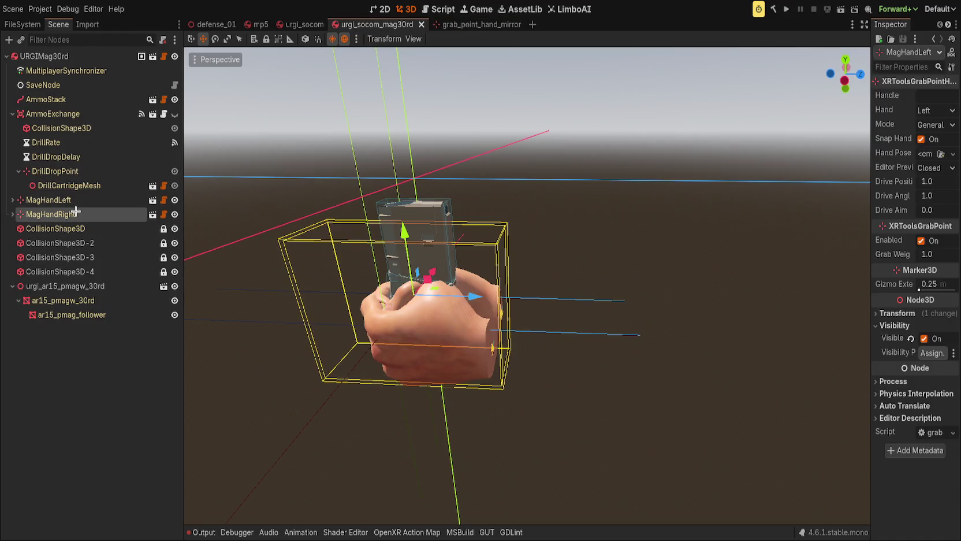
# In the urgi_socom rifle scene, paste a GrabPointHandMirror instance onto the XRToolsGrabPointHand grab point
pyautogui.click(304, 25)
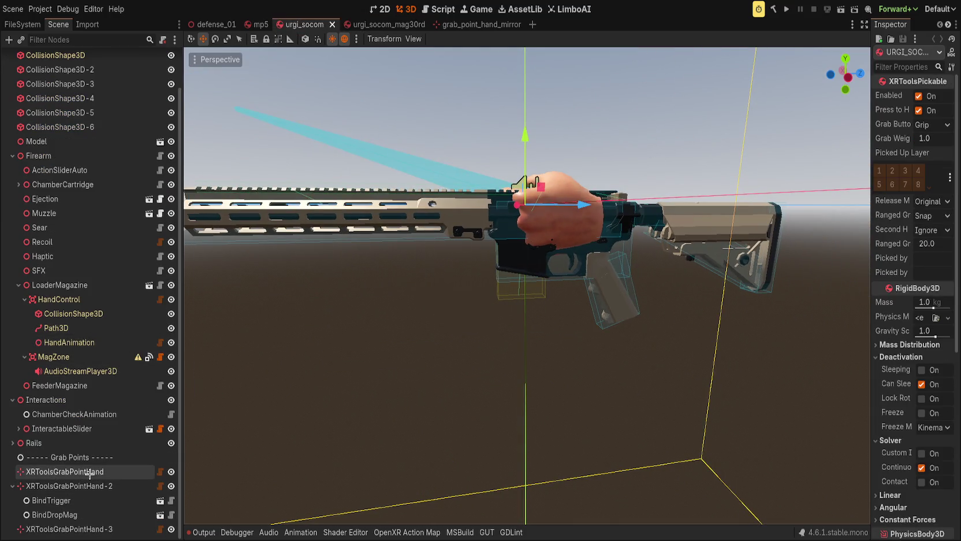
pyautogui.click(89, 472)
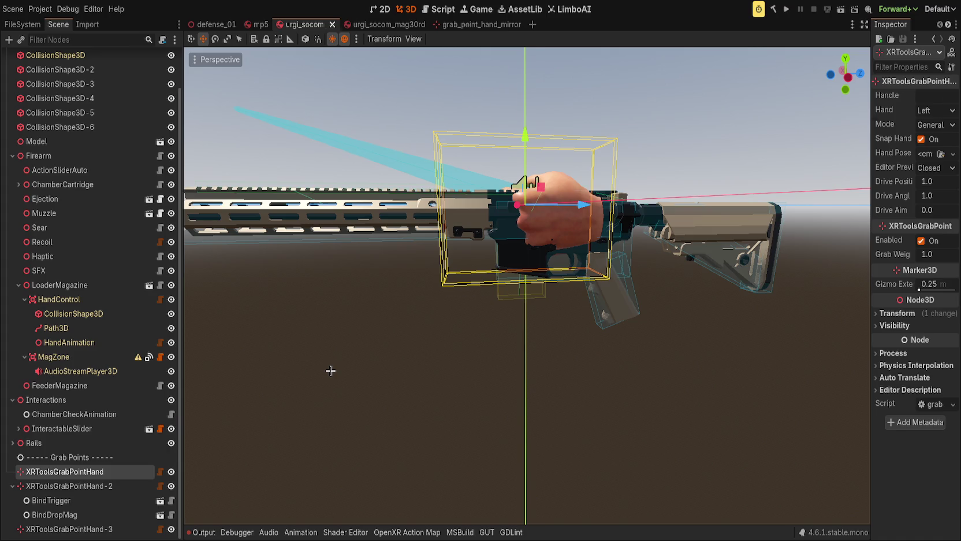
pyautogui.hotkey('ctrl', 'v')
# Place the pasted mirror node among the grab points and rename it Primary
pyautogui.moveTo(75, 486); pyautogui.dragTo(95, 468)
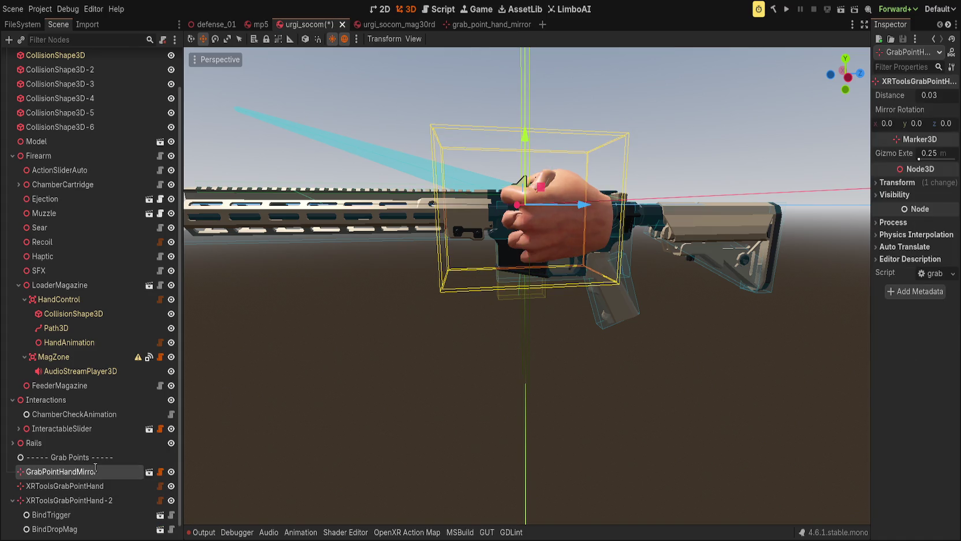
pyautogui.write('Primary')
pyautogui.press('Return')
# Move the Primary hands along Z onto the rifle grip, checking the fit from behind the stock
pyautogui.scroll(3, 534, 365)
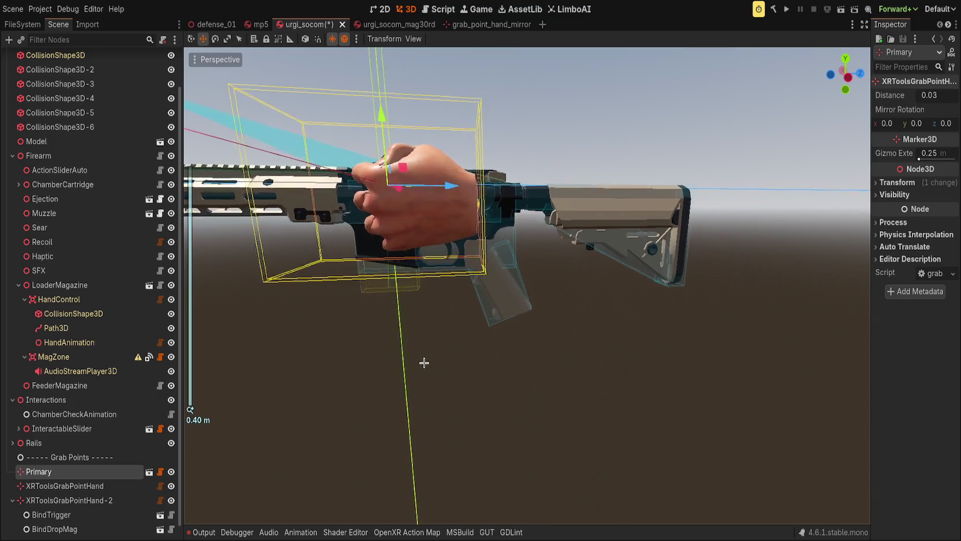
pyautogui.moveTo(393, 174)
pyautogui.mouseDown()
pyautogui.moveTo(512, 313)
pyautogui.moveTo(503, 324)
pyautogui.moveTo(512, 324)
pyautogui.moveTo(486, 252)
pyautogui.moveTo(589, 312)
pyautogui.moveTo(485, 255)
pyautogui.moveTo(501, 226)
pyautogui.moveTo(472, 196)
pyautogui.mouseUp()
pyautogui.press('e')
pyautogui.press('w')
pyautogui.moveTo(534, 261); pyautogui.dragTo(519, 261)
pyautogui.moveTo(304, 369); pyautogui.dragTo(223, 470)
pyautogui.moveTo(795, 192)
pyautogui.mouseDown()
pyautogui.moveTo(633, 218)
pyautogui.moveTo(219, 147)
pyautogui.moveTo(235, 146)
pyautogui.mouseUp()
pyautogui.moveTo(930, 94)
pyautogui.mouseDown()
pyautogui.moveTo(947, 95)
pyautogui.moveTo(935, 95)
pyautogui.mouseUp()
pyautogui.moveTo(636, 278)
pyautogui.mouseDown()
pyautogui.moveTo(450, 295)
pyautogui.moveTo(365, 316)
pyautogui.moveTo(351, 308)
pyautogui.moveTo(646, 267)
pyautogui.moveTo(401, 331)
pyautogui.mouseUp()
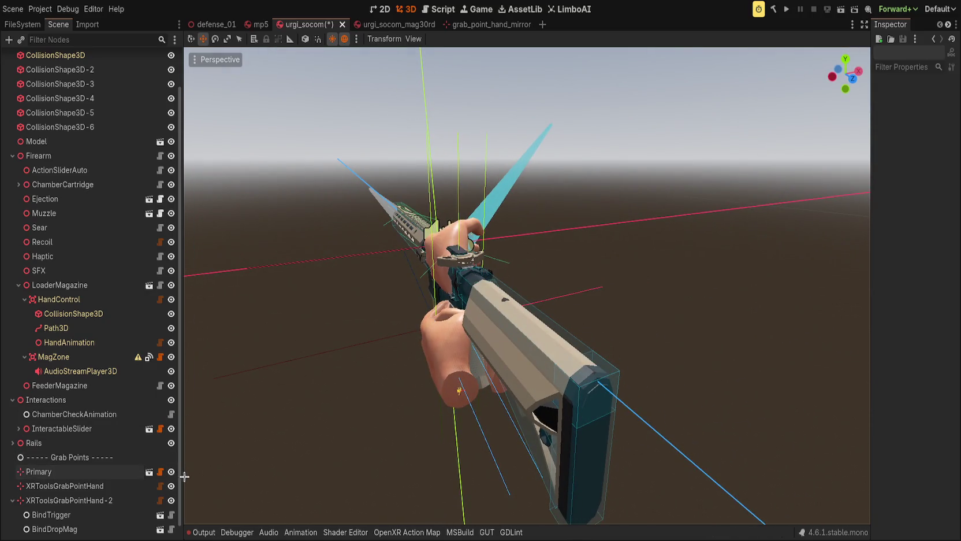
# Set Primary's Distance back to about 0.028 and bring up its transform properties
pyautogui.click(69, 471)
pyautogui.moveTo(942, 94); pyautogui.dragTo(934, 94)
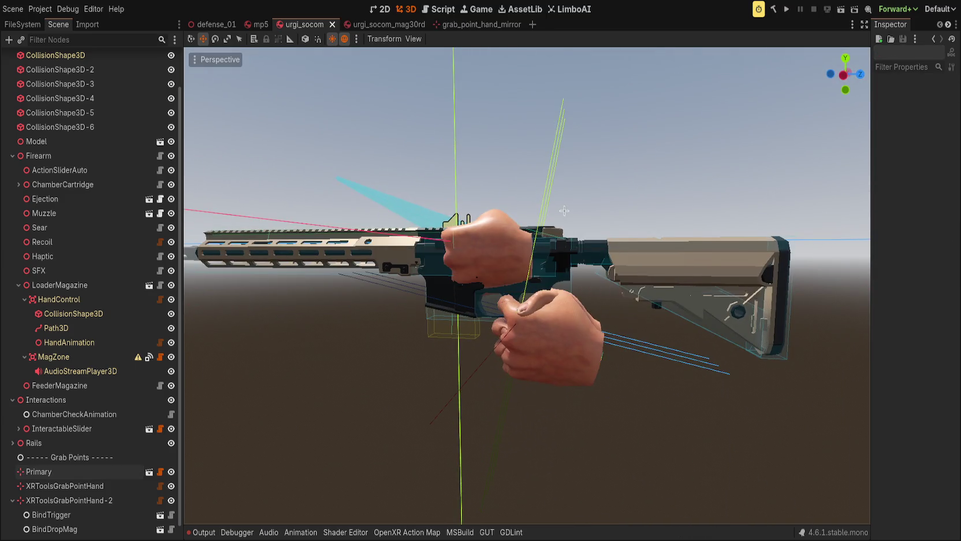
pyautogui.moveTo(565, 210); pyautogui.dragTo(523, 239)
pyautogui.moveTo(480, 336); pyautogui.dragTo(471, 346)
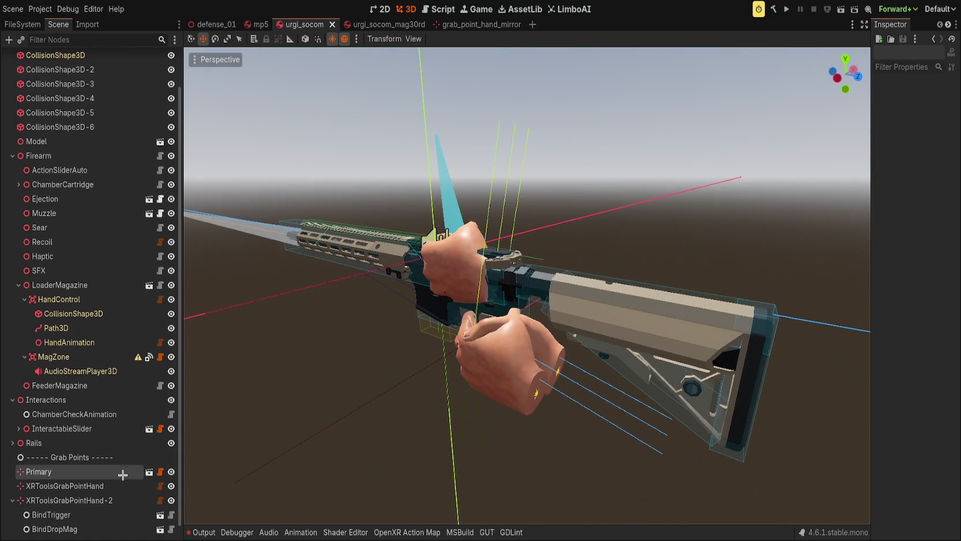
pyautogui.click(168, 473)
pyautogui.click(169, 473)
pyautogui.click(169, 473)
pyautogui.click(169, 472)
pyautogui.click(117, 473)
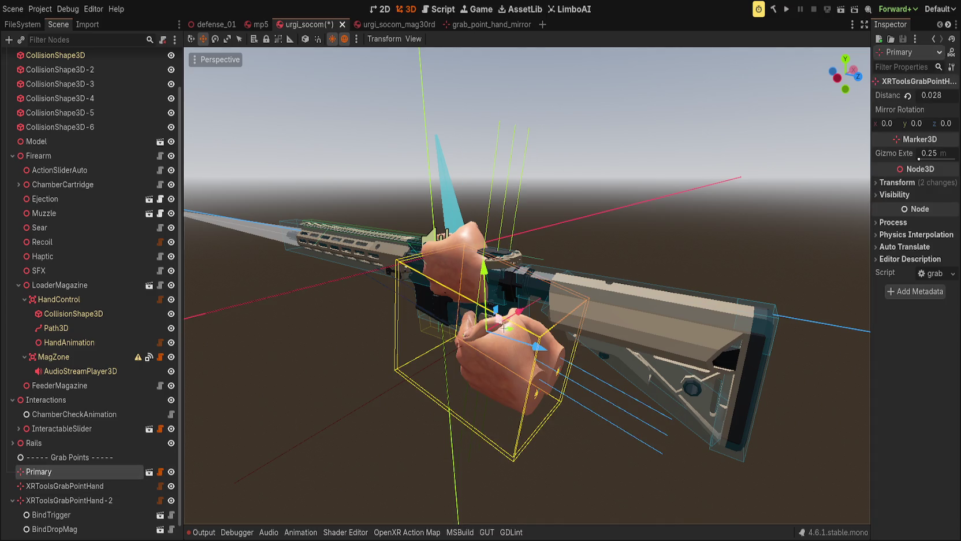
pyautogui.moveTo(870, 208); pyautogui.dragTo(784, 185)
pyautogui.click(851, 184)
# Select GPHRight and GPHLeft under Primary and switch their grab mode from General to Primary
pyautogui.click(849, 184)
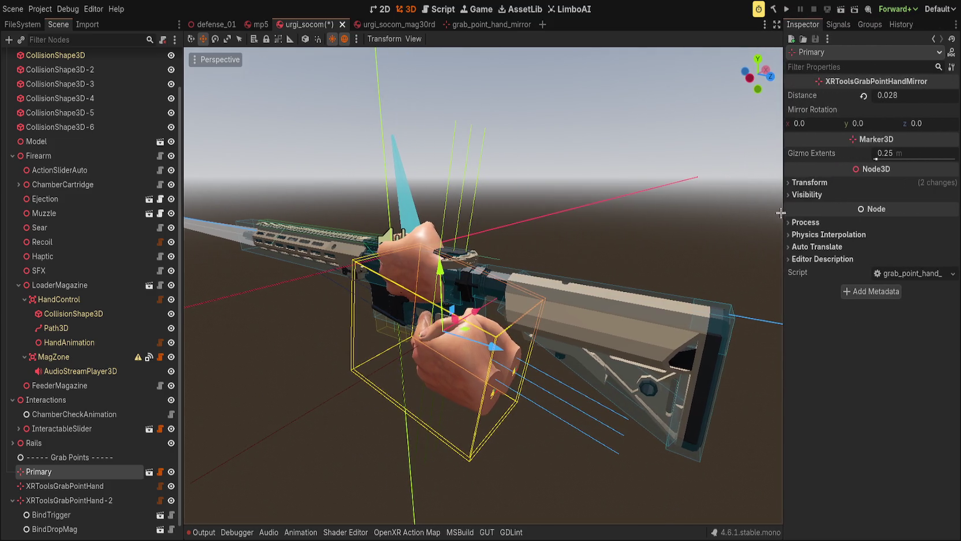
pyautogui.click(712, 198)
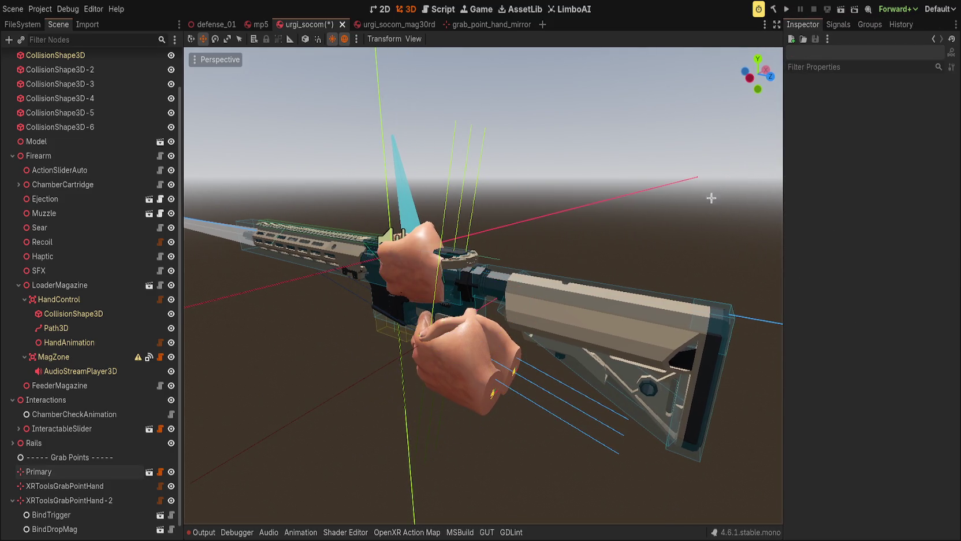
pyautogui.click(87, 473)
pyautogui.scroll(-1, 92, 462)
pyautogui.click(95, 443)
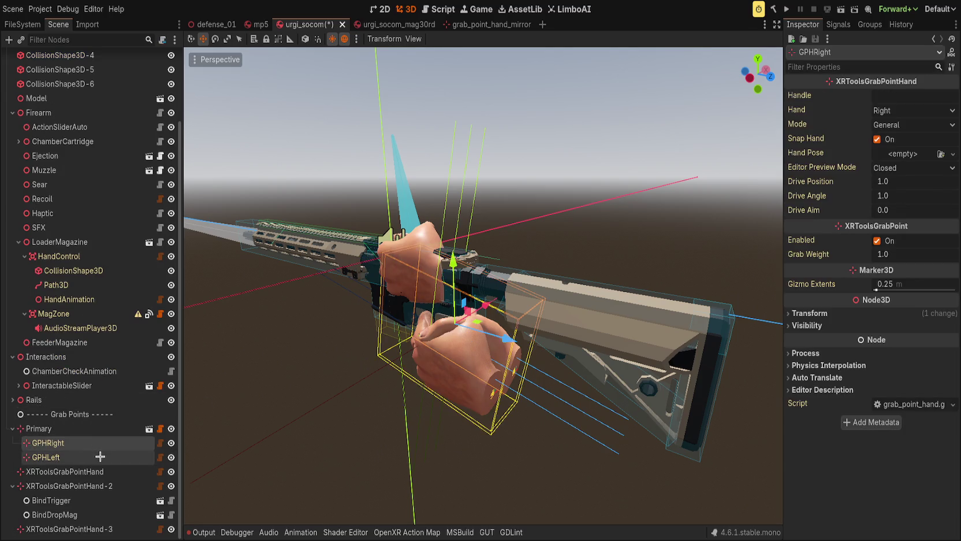
pyautogui.keyDown('shift'); pyautogui.click(100, 456); pyautogui.keyUp('shift')
pyautogui.click(899, 147)
# Confirm each hand now shows Primary mode, then save the rifle scene
pyautogui.click(92, 450)
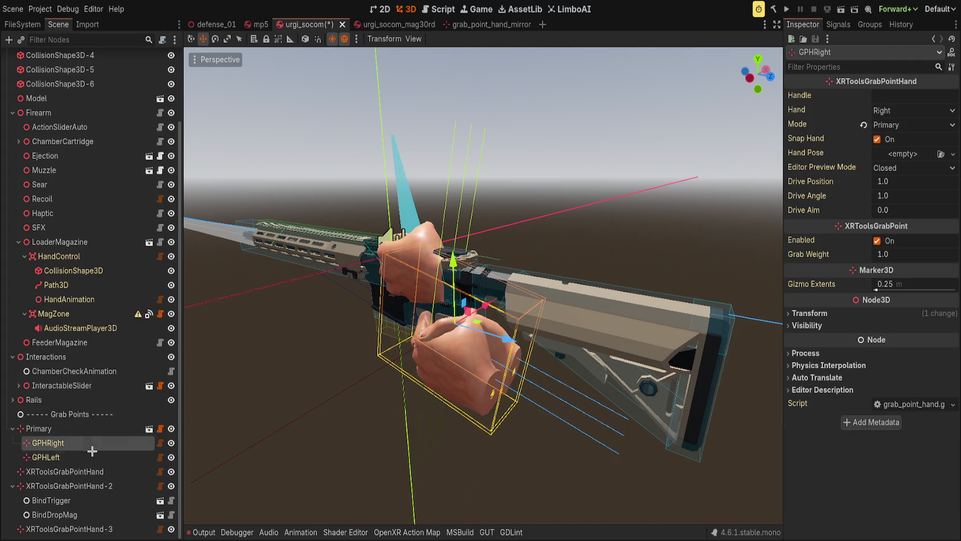
pyautogui.click(93, 457)
pyautogui.click(92, 443)
pyautogui.click(92, 458)
pyautogui.click(389, 307)
pyautogui.hotkey('ctrl', 's')
pyautogui.moveTo(388, 308)
pyautogui.mouseDown()
pyautogui.moveTo(468, 257)
pyautogui.moveTo(401, 315)
pyautogui.moveTo(324, 324)
pyautogui.moveTo(384, 296)
pyautogui.moveTo(462, 283)
pyautogui.mouseUp()
pyautogui.click(12, 428)
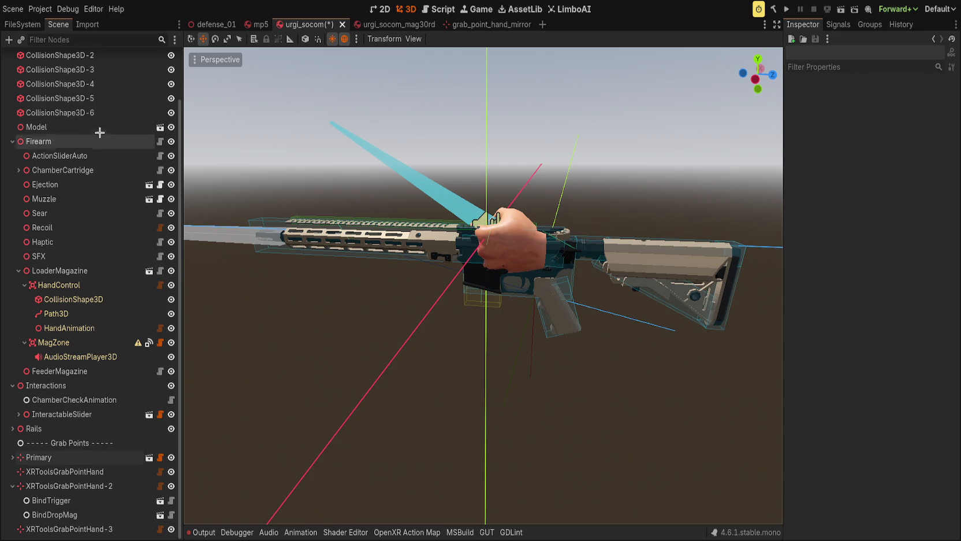
# Paste a GrabPointHandMirror under Grab Points, below Primary, and name it Secondary
pyautogui.click(63, 442)
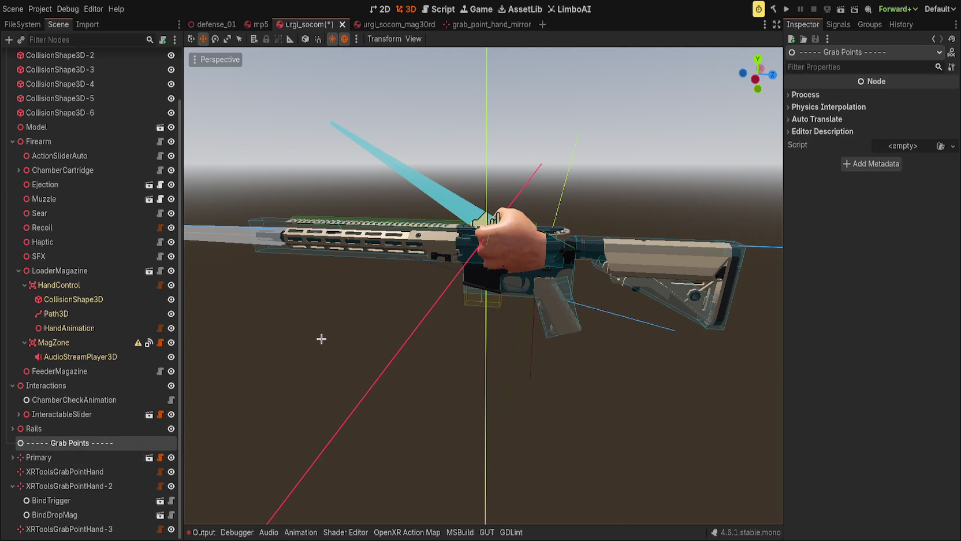
pyautogui.hotkey('ctrl', 'v')
pyautogui.moveTo(46, 457); pyautogui.dragTo(39, 478)
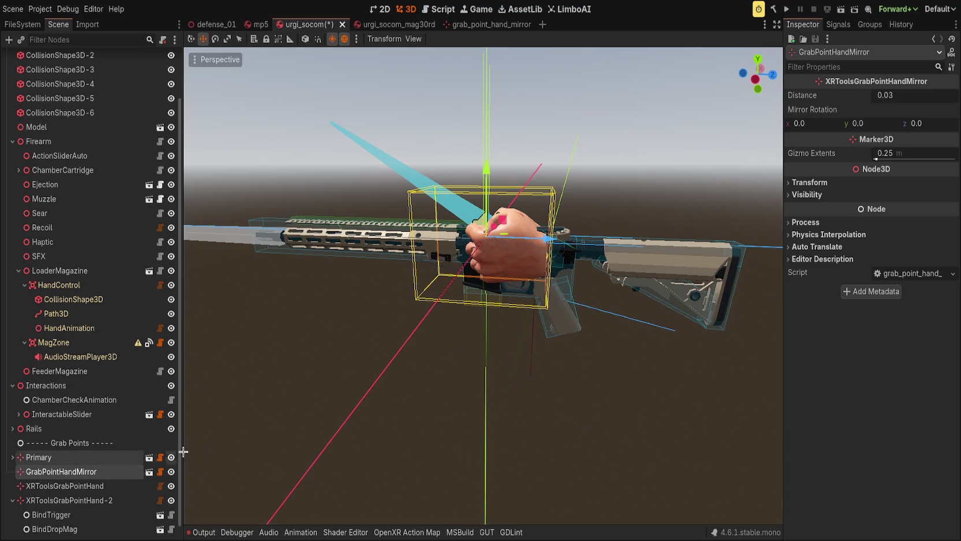
pyautogui.write('Secondary')
pyautogui.press('Return')
# Slide the Secondary hands forward along the rail near the receiver and tilt their x and y rotation
pyautogui.scroll(5, 608, 323)
pyautogui.moveTo(624, 217)
pyautogui.mouseDown()
pyautogui.moveTo(313, 219)
pyautogui.moveTo(627, 327)
pyautogui.moveTo(405, 277)
pyautogui.mouseUp()
pyautogui.scroll(-3, 318, 240)
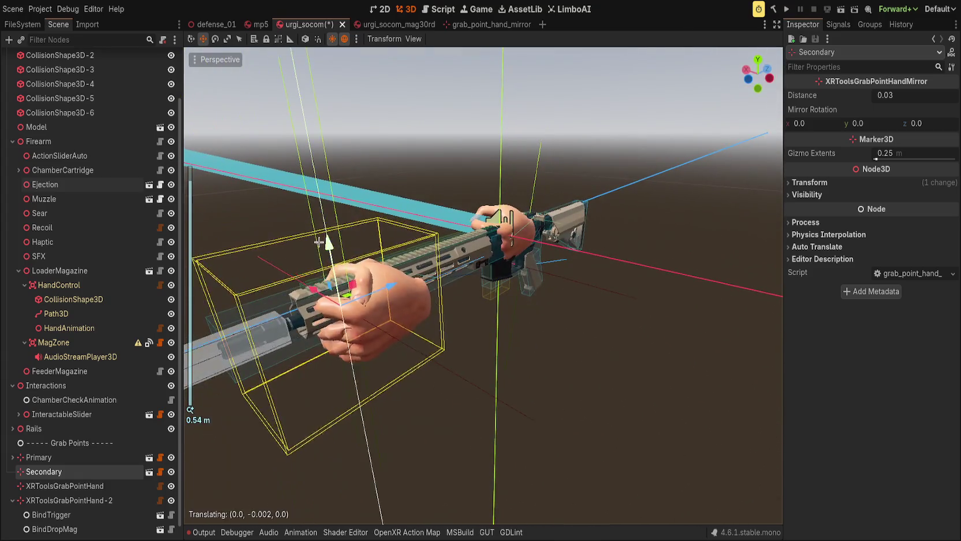
pyautogui.moveTo(815, 123); pyautogui.dragTo(797, 123)
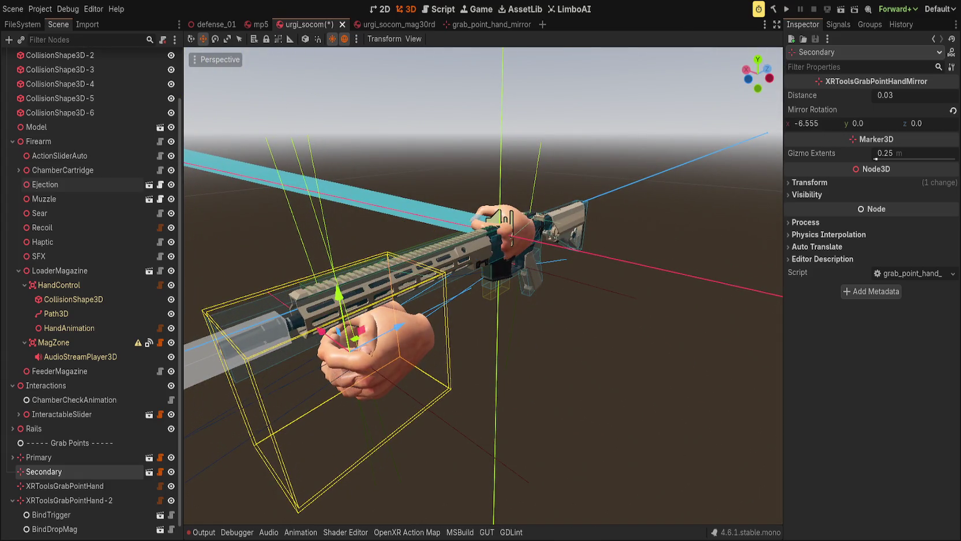
pyautogui.moveTo(881, 134)
pyautogui.mouseDown()
pyautogui.moveTo(919, 134)
pyautogui.moveTo(918, 124)
pyautogui.moveTo(892, 123)
pyautogui.mouseUp()
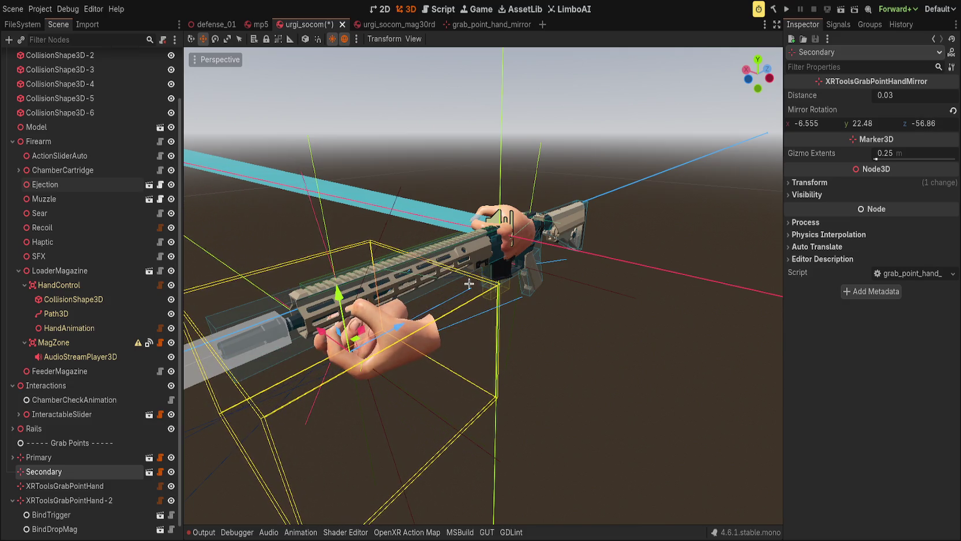
pyautogui.press('g')
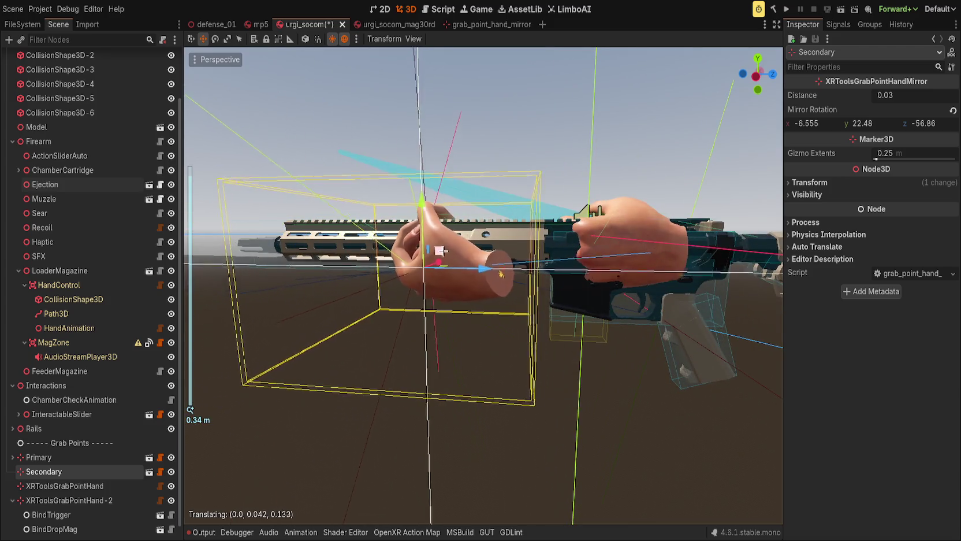
pyautogui.click(439, 253)
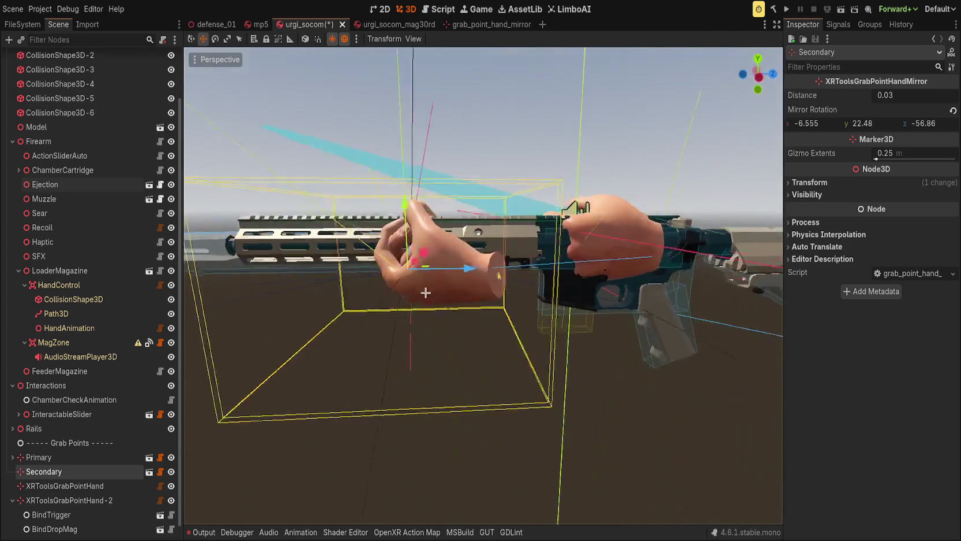
# Fine-tune the mirror rotation to 17.85, 22.48, -56.085 while looking down the barrel
pyautogui.moveTo(425, 293)
pyautogui.mouseDown()
pyautogui.moveTo(337, 285)
pyautogui.moveTo(650, 332)
pyautogui.moveTo(688, 399)
pyautogui.moveTo(674, 401)
pyautogui.moveTo(634, 258)
pyautogui.mouseUp()
pyautogui.moveTo(928, 125)
pyautogui.mouseDown()
pyautogui.moveTo(907, 125)
pyautogui.moveTo(924, 125)
pyautogui.mouseUp()
pyautogui.moveTo(827, 125); pyautogui.dragTo(860, 124)
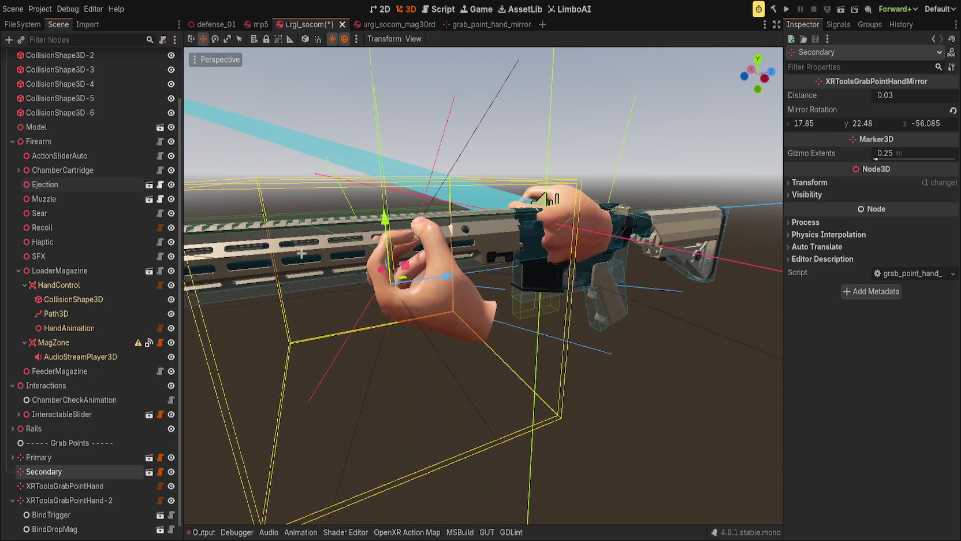
pyautogui.scroll(3, 347, 297)
pyautogui.click(12, 471)
pyautogui.scroll(-1, 71, 438)
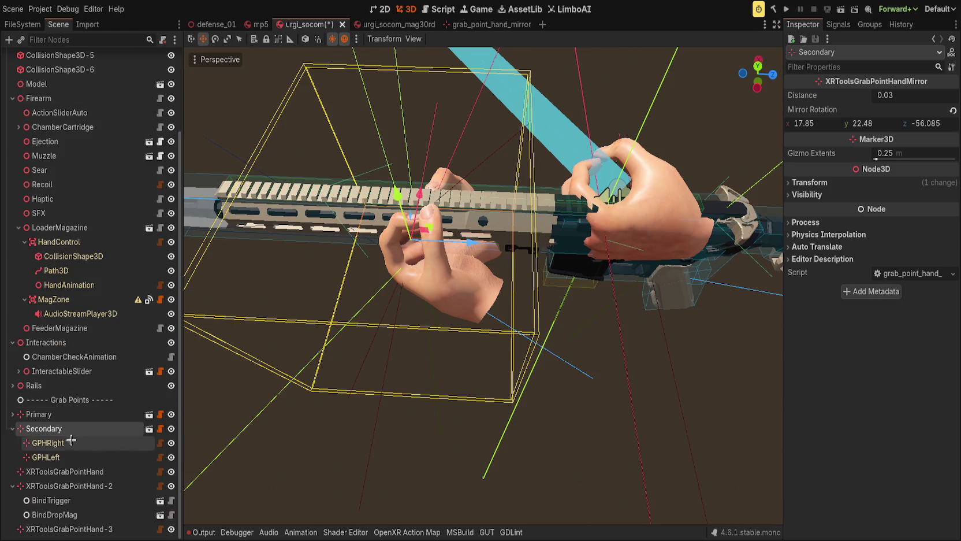
# Select Secondary's GPHRight and expand its hand pose, showing Cup as the closed pose
pyautogui.click(48, 442)
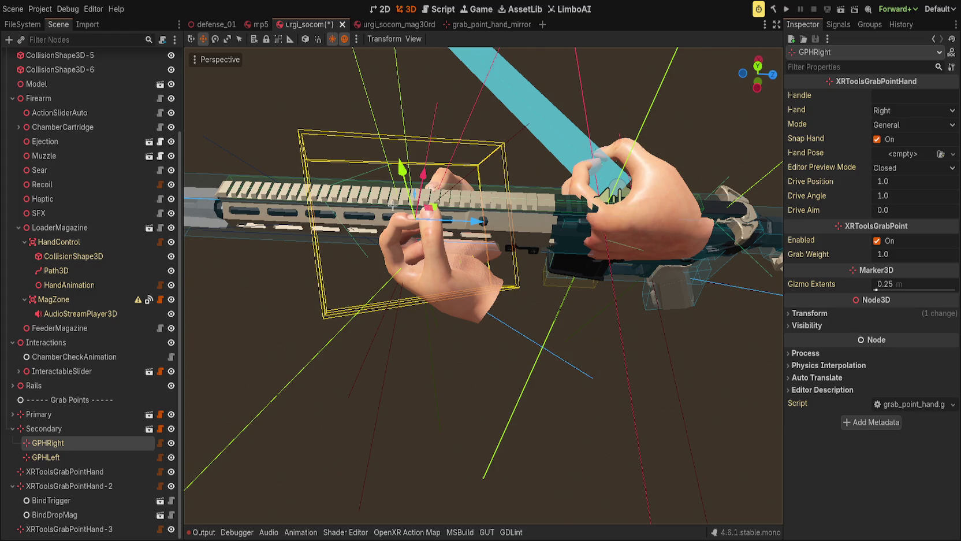
pyautogui.moveTo(568, 229)
pyautogui.mouseDown()
pyautogui.moveTo(725, 217)
pyautogui.moveTo(809, 191)
pyautogui.mouseUp()
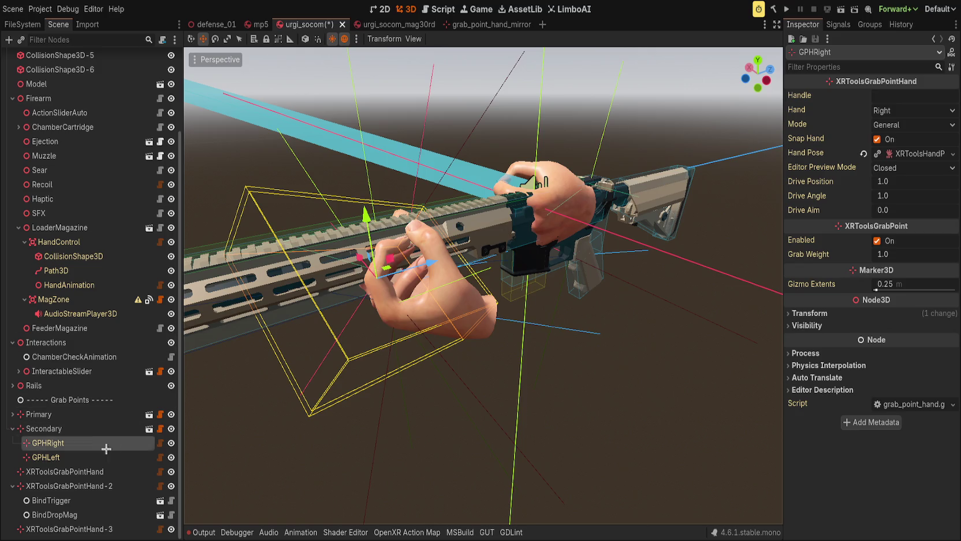
pyautogui.press('Down')
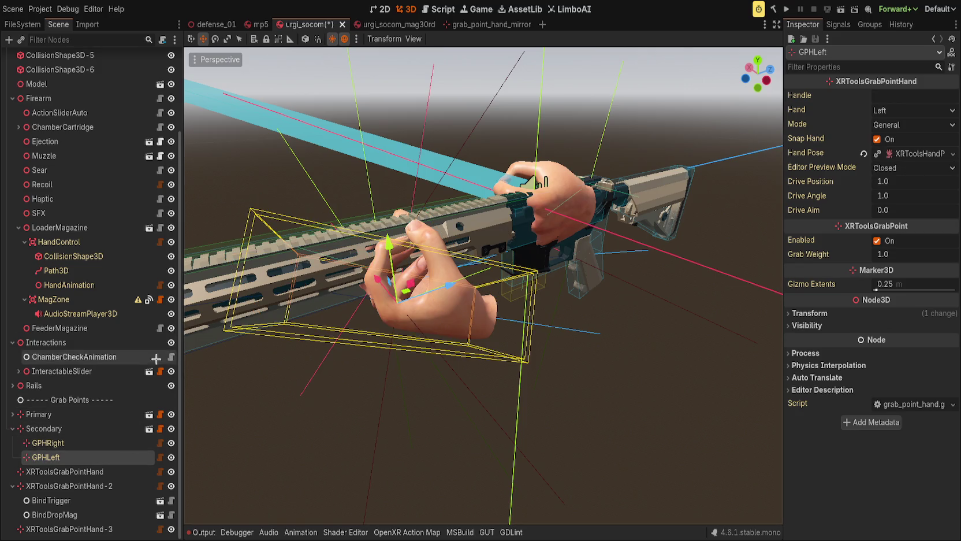
pyautogui.press('Up')
pyautogui.click(913, 154)
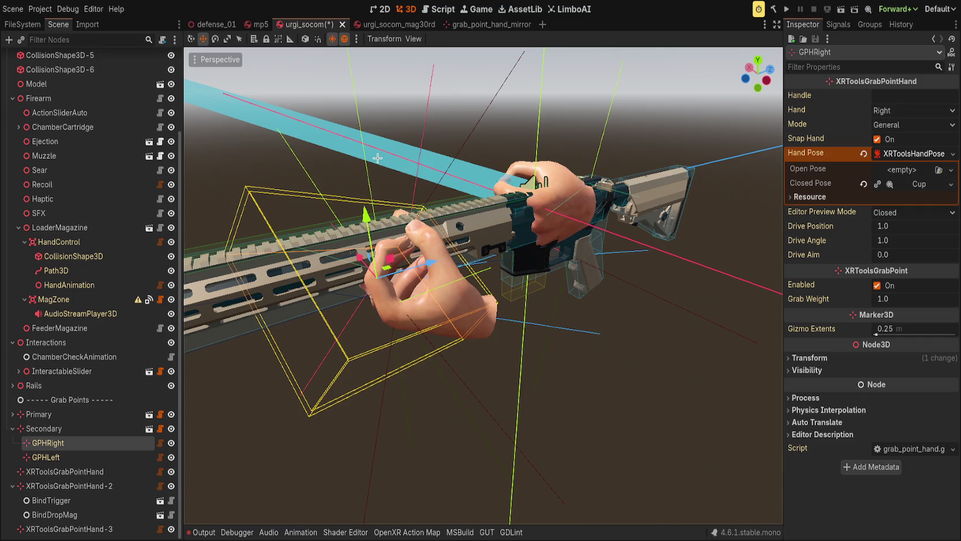
# Hide GPHLeft, zoom in on the right hand and try Cup poses on GPHRight
pyautogui.moveTo(377, 157); pyautogui.dragTo(440, 181)
pyautogui.click(171, 457)
pyautogui.moveTo(321, 306)
pyautogui.mouseDown()
pyautogui.moveTo(335, 358)
pyautogui.moveTo(326, 393)
pyautogui.mouseUp()
pyautogui.scroll(2, 327, 393)
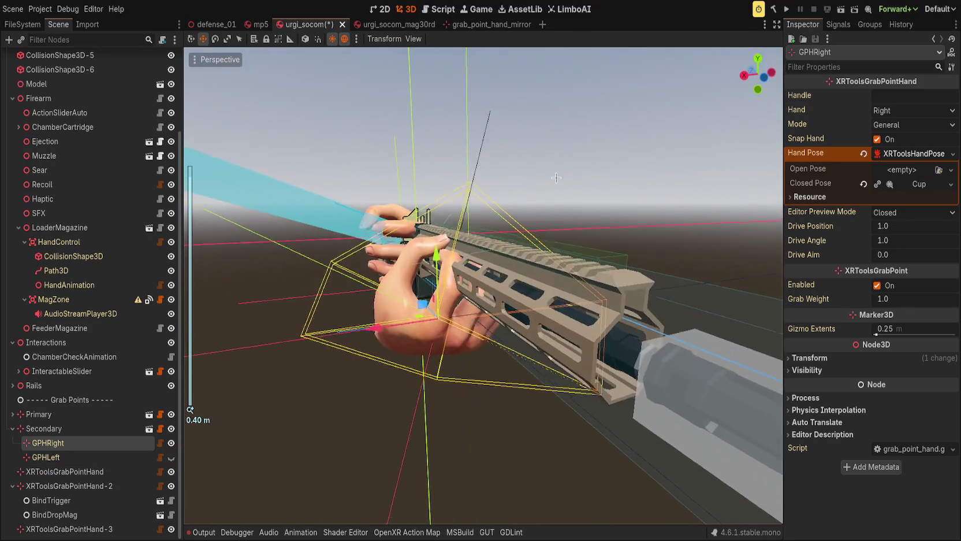
pyautogui.moveTo(901, 184); pyautogui.dragTo(907, 169)
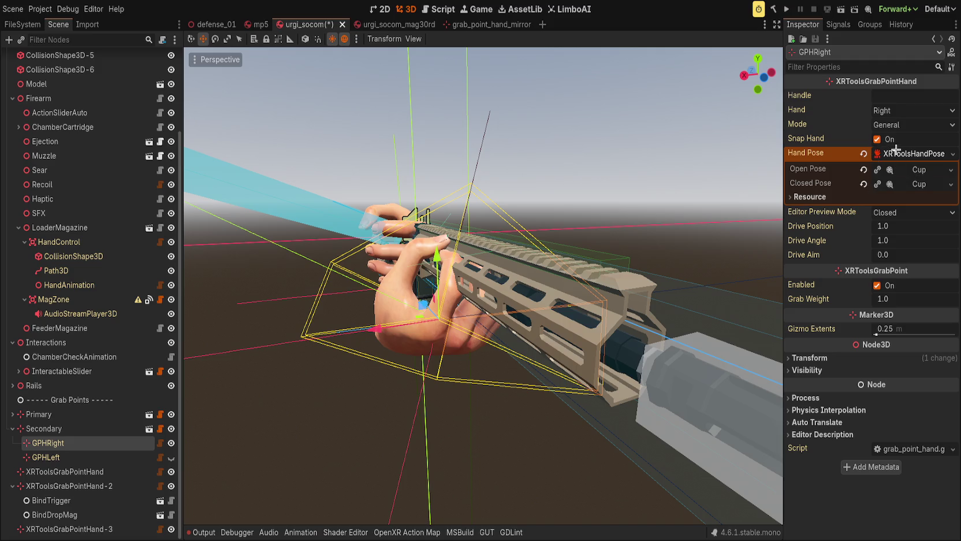
pyautogui.click(865, 153)
pyautogui.hotkey('ctrl', 'z')
pyautogui.click(909, 183)
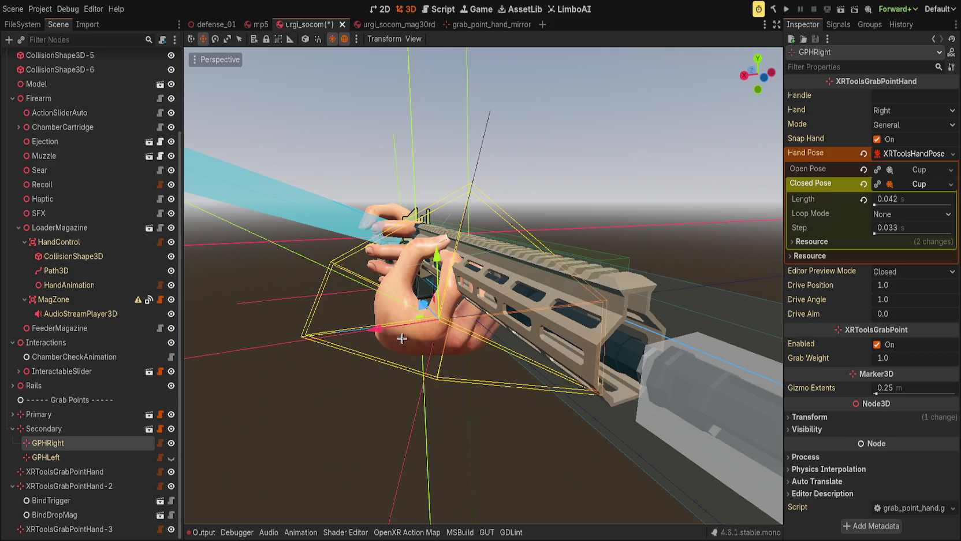
pyautogui.hotkey('ctrl', 'z')
# Center on GPHRight, try Hold as the open pose and switch the mode to Secondary
pyautogui.moveTo(363, 199); pyautogui.dragTo(277, 323)
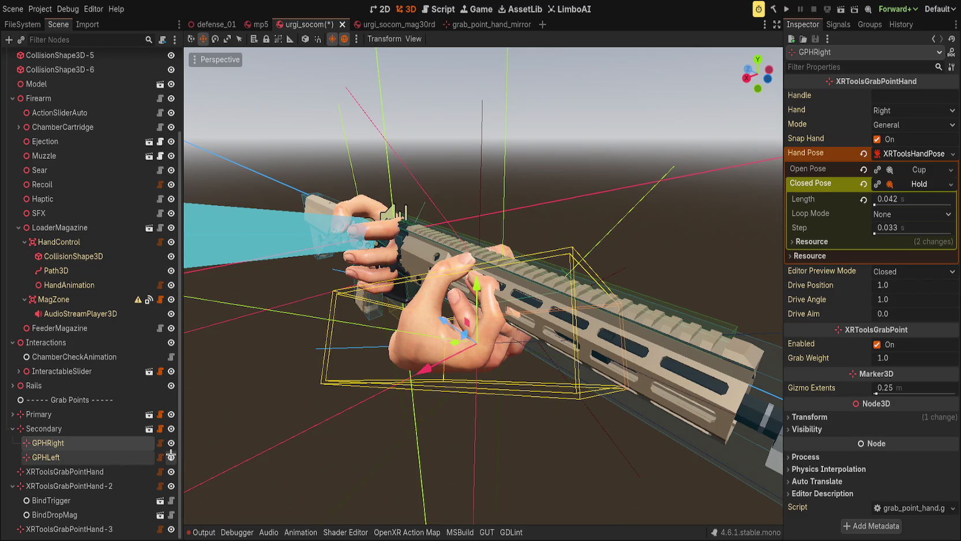
pyautogui.press('f')
pyautogui.moveTo(444, 308)
pyautogui.mouseDown()
pyautogui.moveTo(514, 331)
pyautogui.moveTo(682, 272)
pyautogui.mouseUp()
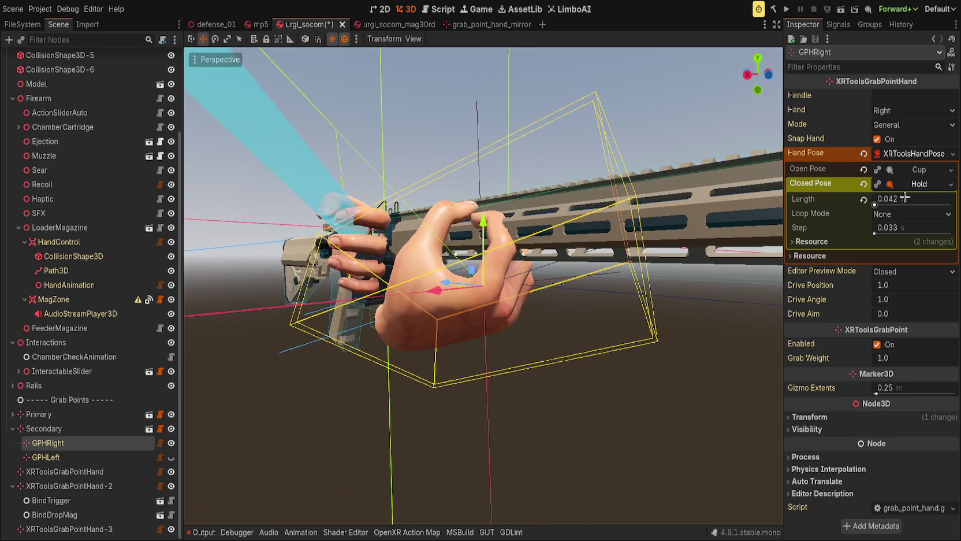
pyautogui.moveTo(910, 184); pyautogui.dragTo(916, 169)
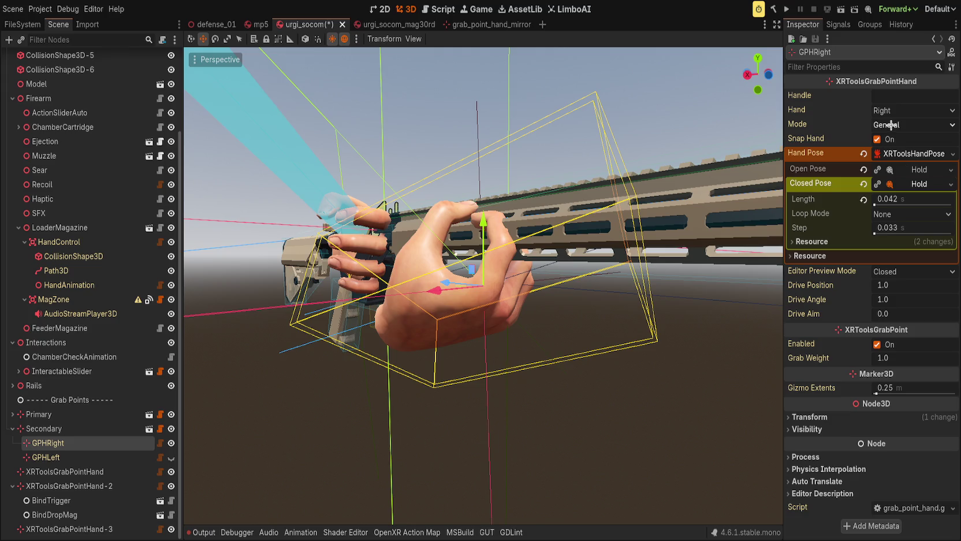
pyautogui.moveTo(901, 127); pyautogui.dragTo(893, 120)
pyautogui.scroll(1, 892, 110)
pyautogui.hotkey('ctrl', 'z')
pyautogui.scroll(-1, 891, 276)
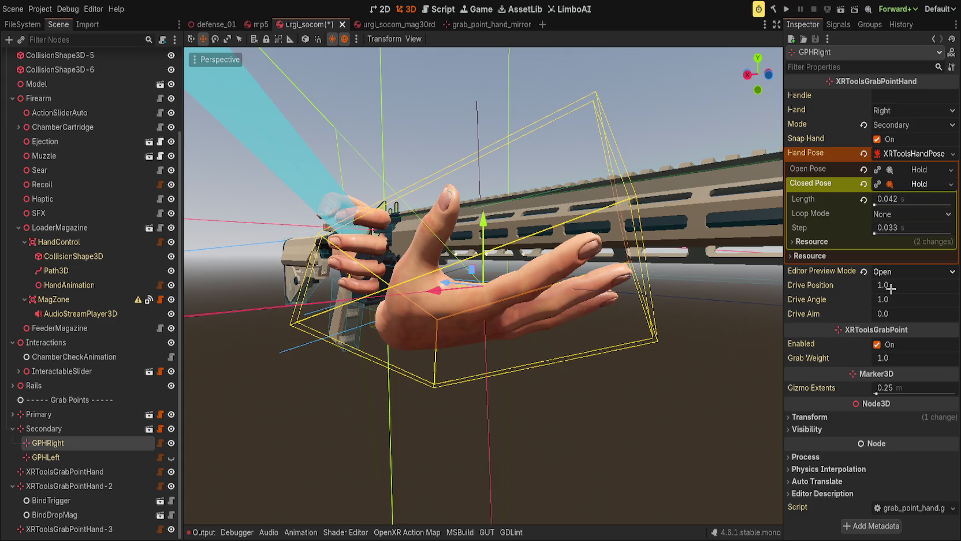
pyautogui.hotkey('ctrl', 'z')
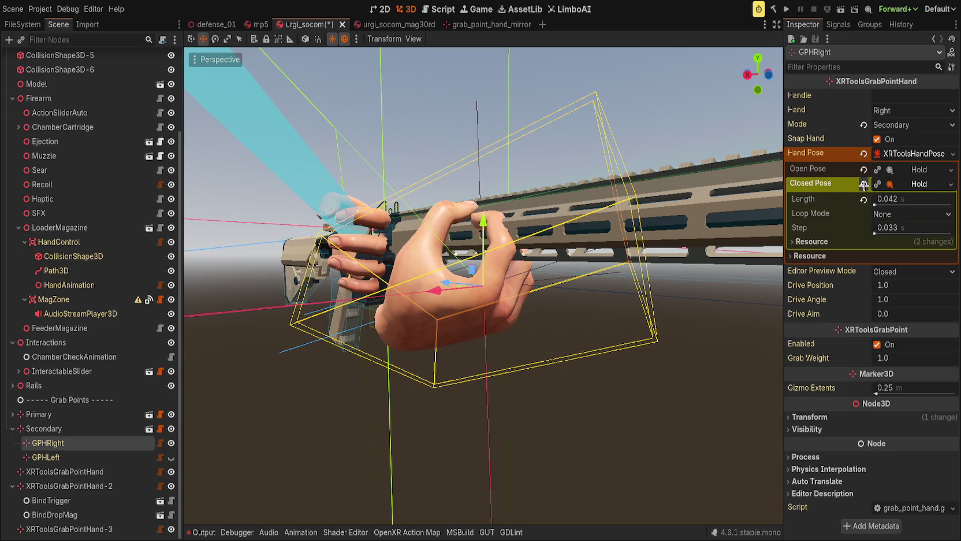
# Set GPHRight's open and closed poses to OK and preview the hand closed
pyautogui.click(863, 184)
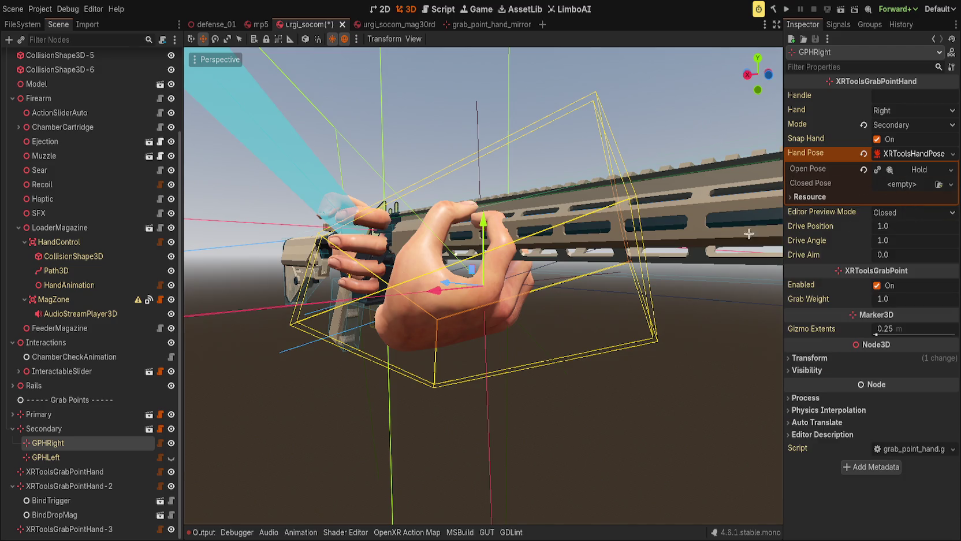
pyautogui.hotkey('ctrl', 'z')
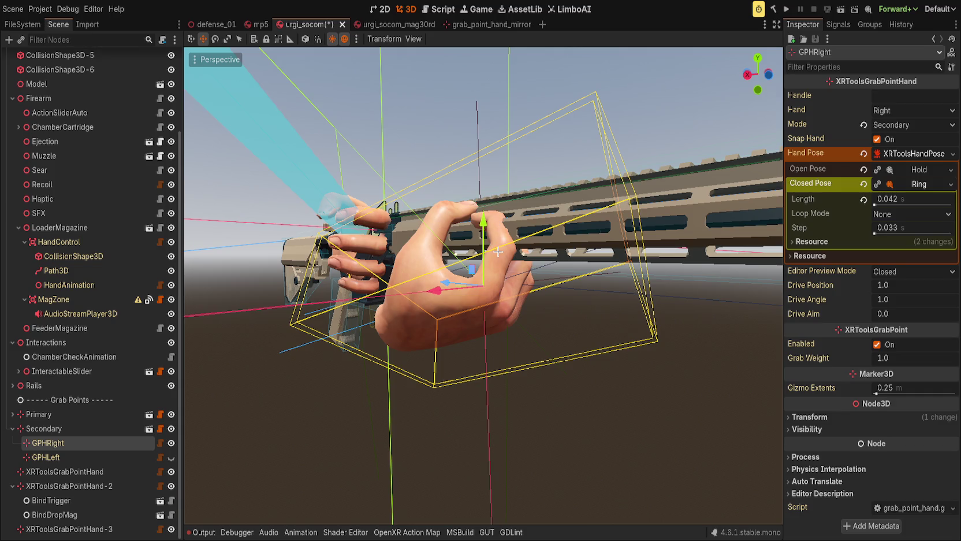
pyautogui.moveTo(936, 181); pyautogui.dragTo(890, 170)
pyautogui.click(886, 272)
pyautogui.click(894, 294)
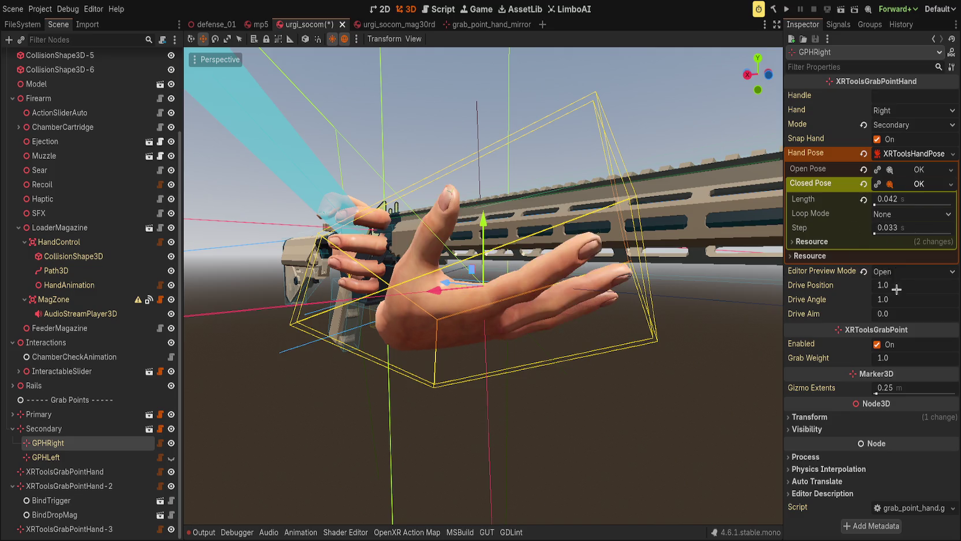
pyautogui.hotkey('ctrl', 'z')
pyautogui.moveTo(722, 249)
pyautogui.mouseDown()
pyautogui.moveTo(644, 228)
pyautogui.moveTo(748, 251)
pyautogui.mouseUp()
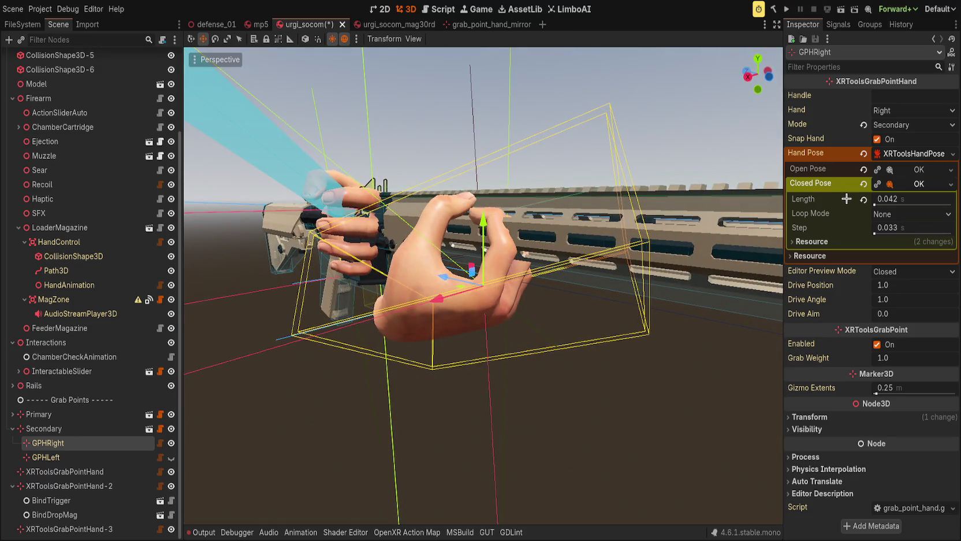
# Set GPHRight's mode to Primary and make its Hand Pose resource unique
pyautogui.click(890, 127)
pyautogui.click(893, 139)
pyautogui.click(893, 124)
pyautogui.click(892, 152)
pyautogui.click(864, 153)
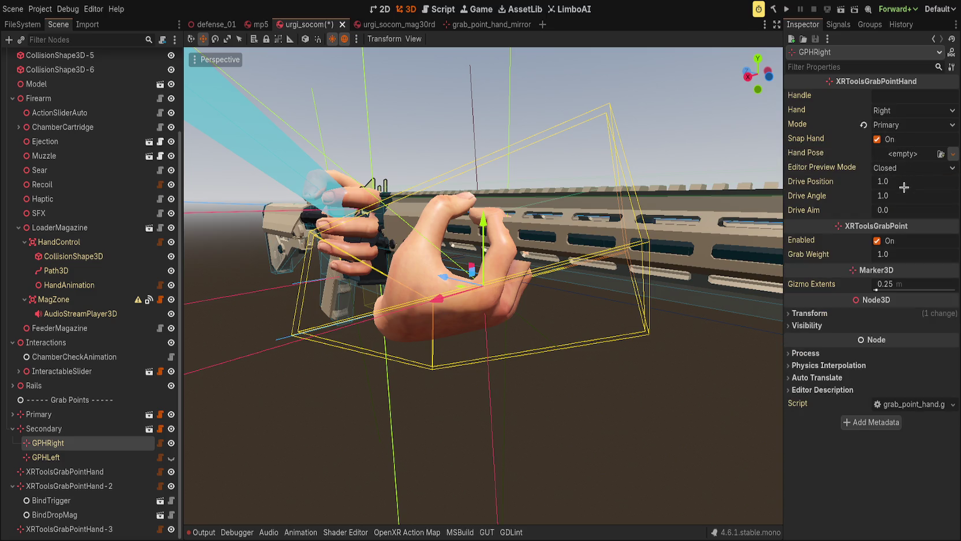
pyautogui.hotkey('ctrl', 'z')
pyautogui.click(877, 153)
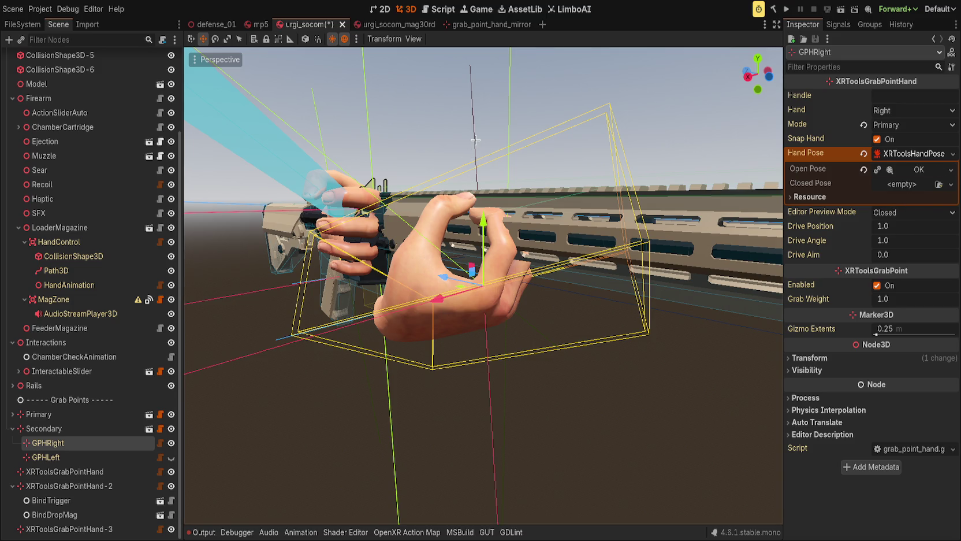
# Reselect GPHRight and save the urgi_socom scene
pyautogui.scroll(3, 438, 369)
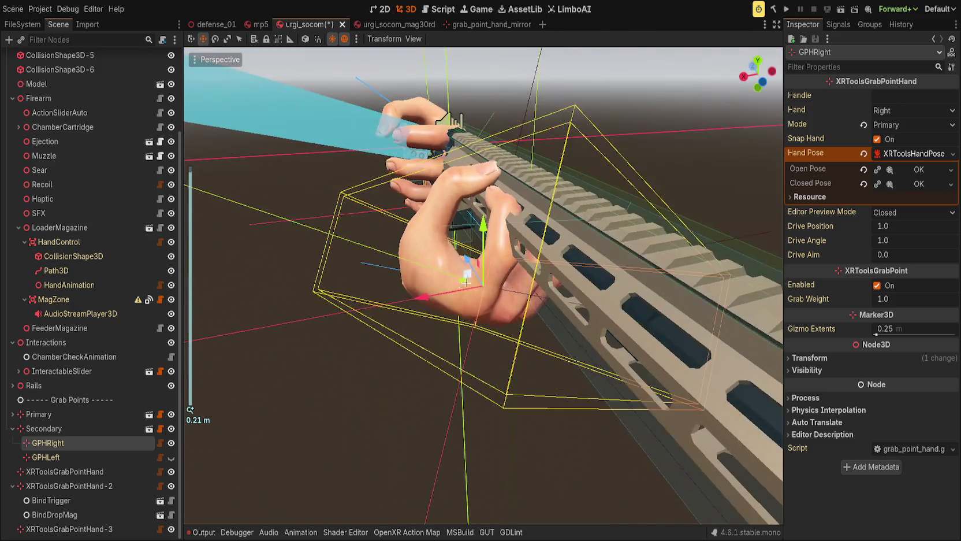
pyautogui.click(438, 369)
pyautogui.scroll(-5, 438, 369)
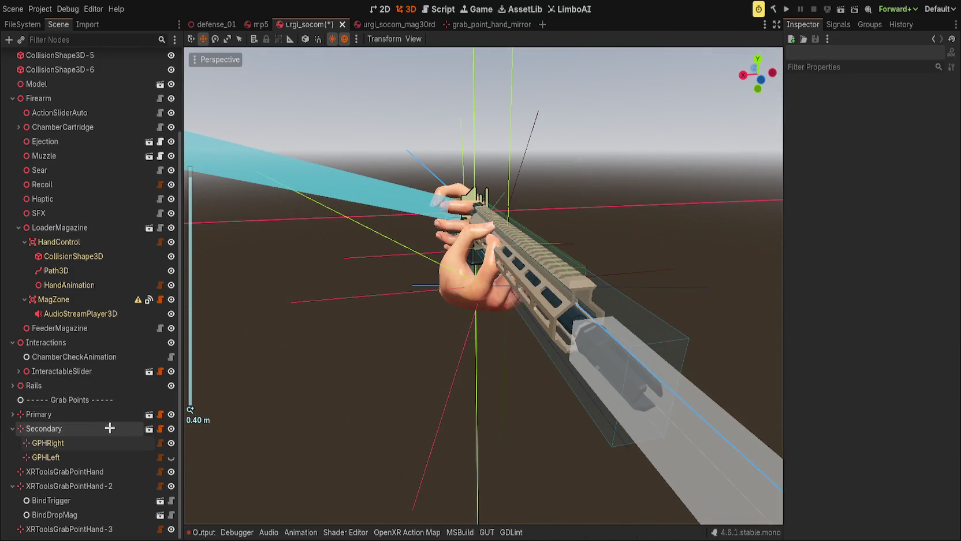
pyautogui.click(93, 446)
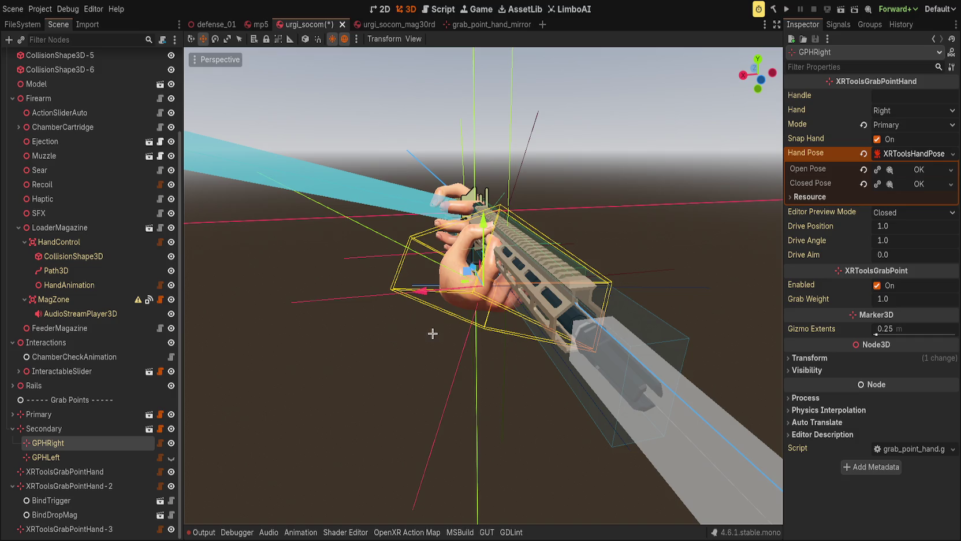
pyautogui.hotkey('ctrl', 's')
pyautogui.click(97, 400)
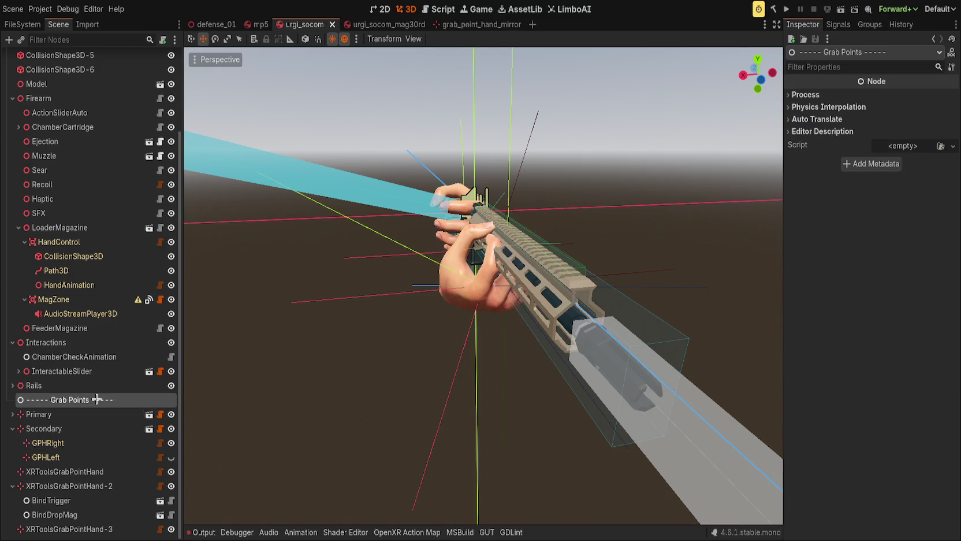
# Paste an XRToolsGrabPointHand, set Hand to Right, Mode to Secondary, and create a new Hand Pose
pyautogui.hotkey('ctrl', 'v')
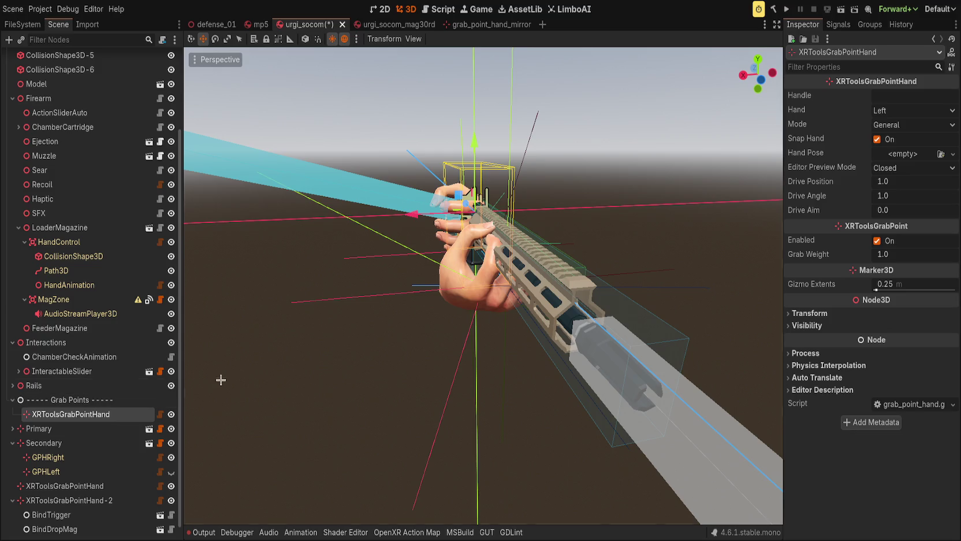
pyautogui.press('f')
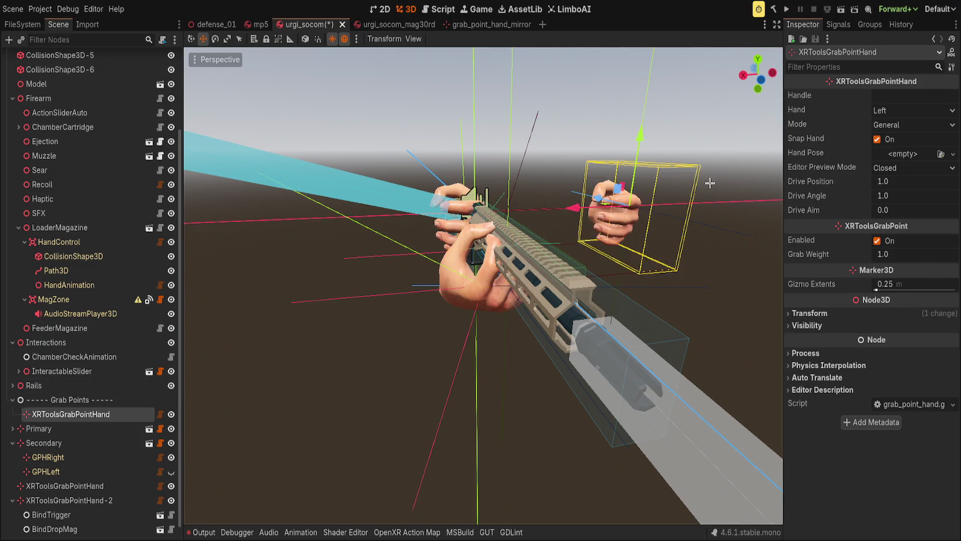
pyautogui.click(903, 110)
pyautogui.click(902, 134)
pyautogui.press('Down')
pyautogui.press('Down')
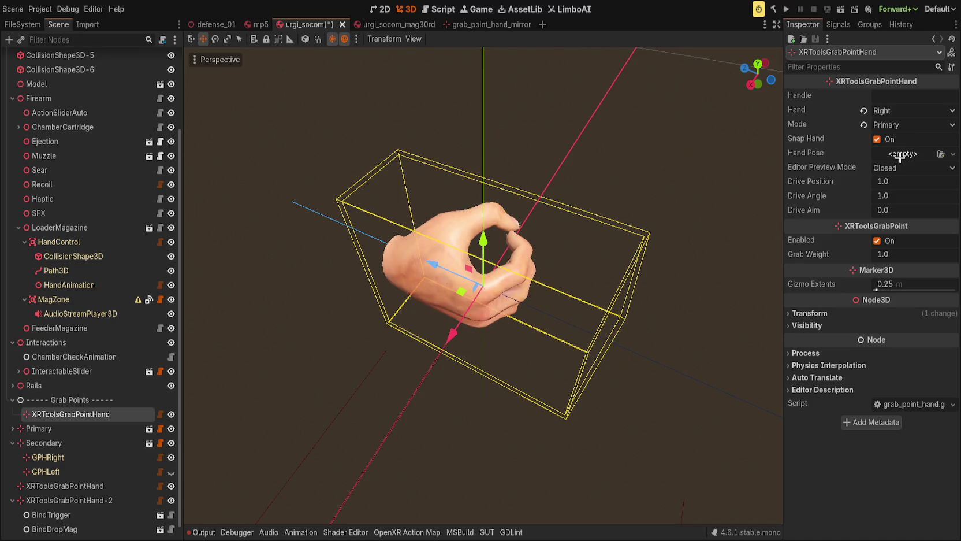
pyautogui.click(902, 154)
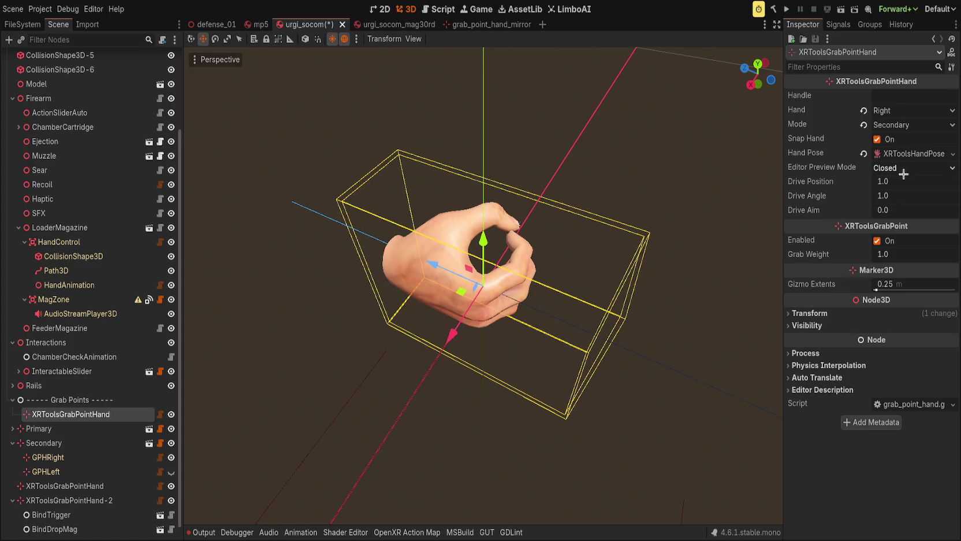
pyautogui.click(904, 154)
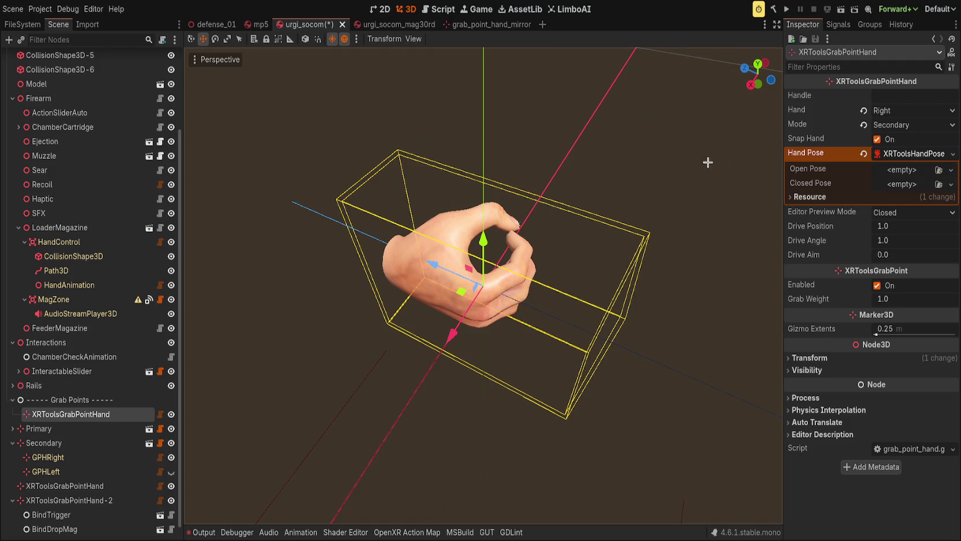
# Use OK for both open and closed poses, keep drive position at 1.0, and preview closed
pyautogui.moveTo(919, 169); pyautogui.dragTo(912, 186)
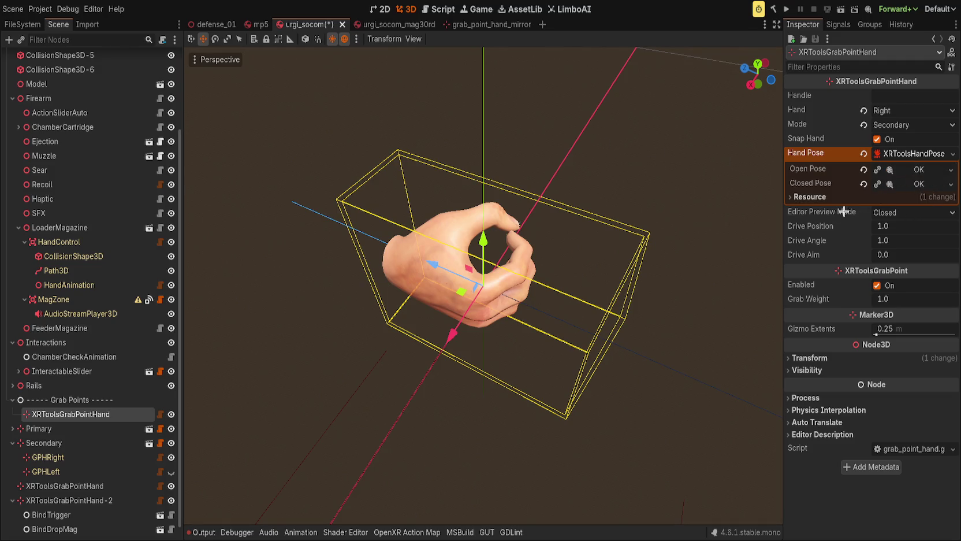
pyautogui.scroll(1, 901, 214)
pyautogui.scroll(-1, 901, 214)
pyautogui.click(915, 169)
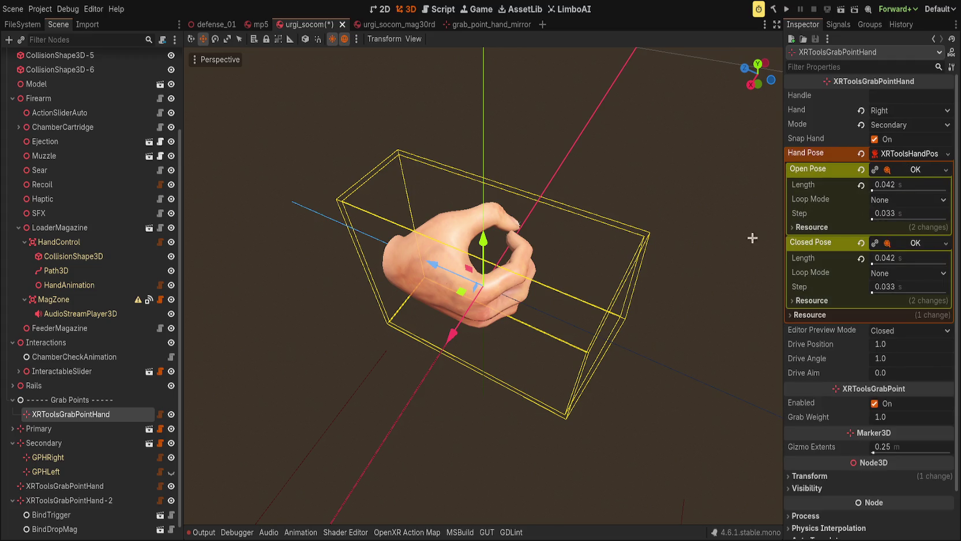
pyautogui.click(912, 154)
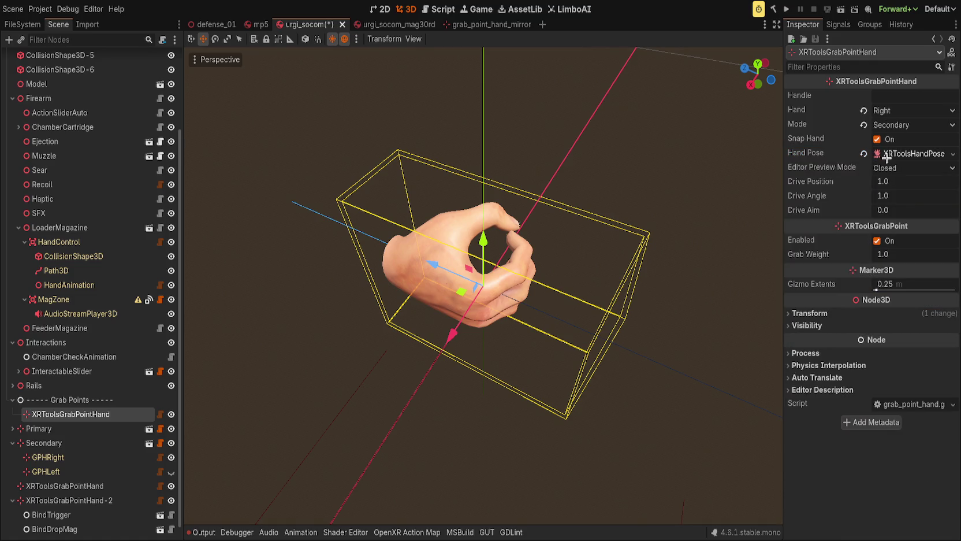
pyautogui.moveTo(884, 183); pyautogui.dragTo(864, 183)
pyautogui.click(864, 183)
pyautogui.moveTo(782, 186); pyautogui.dragTo(772, 187)
pyautogui.hotkey('ctrl', 'z')
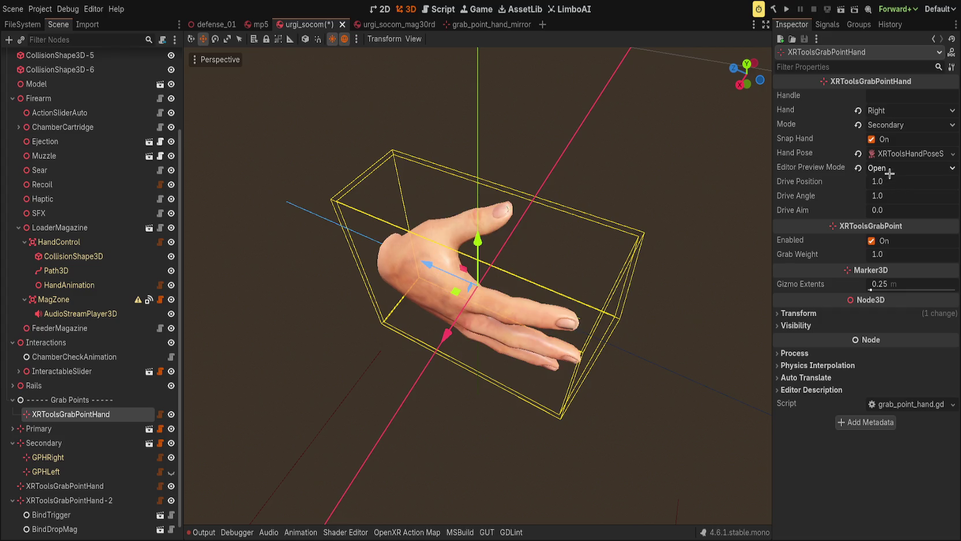
pyautogui.hotkey('ctrl', 'shift', 'z')
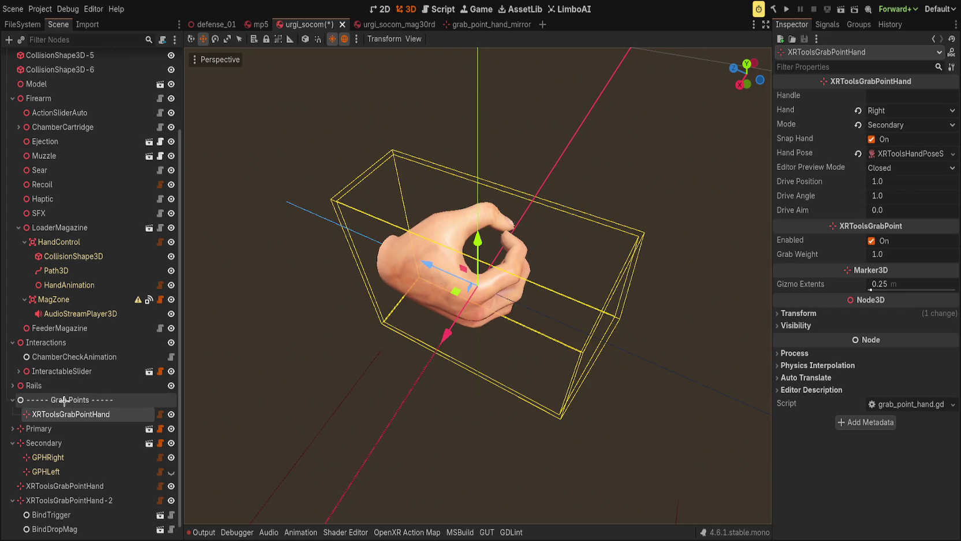
# Add GrabPointHandLeft under Grab Points and give it a new XRToolsHandPoseSettings hand pose
pyautogui.click(65, 400)
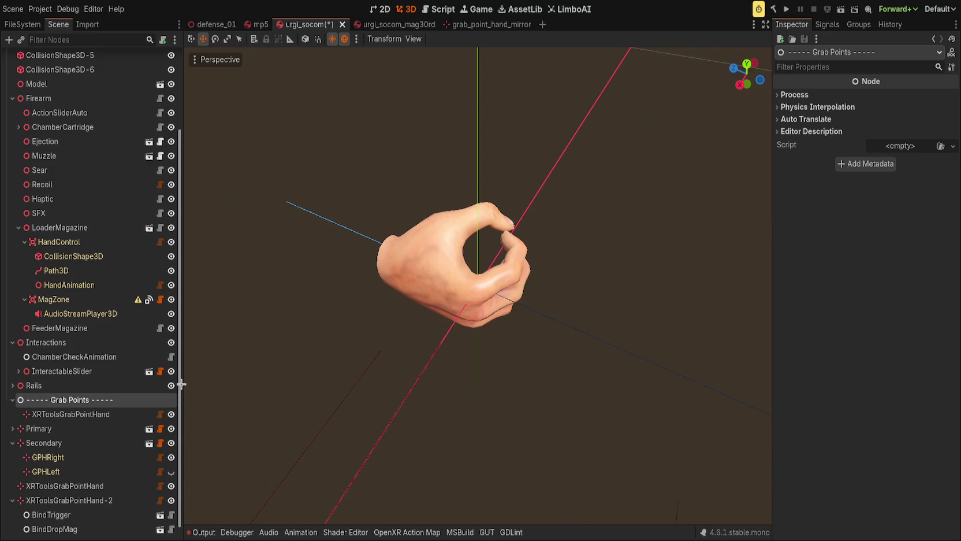
pyautogui.hotkey('ctrl', 'z')
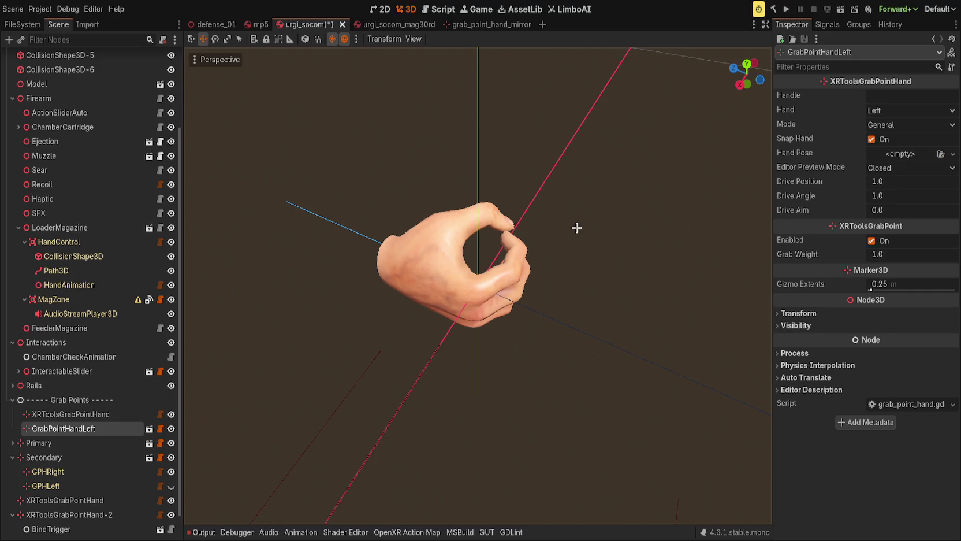
pyautogui.click(87, 414)
pyautogui.click(103, 429)
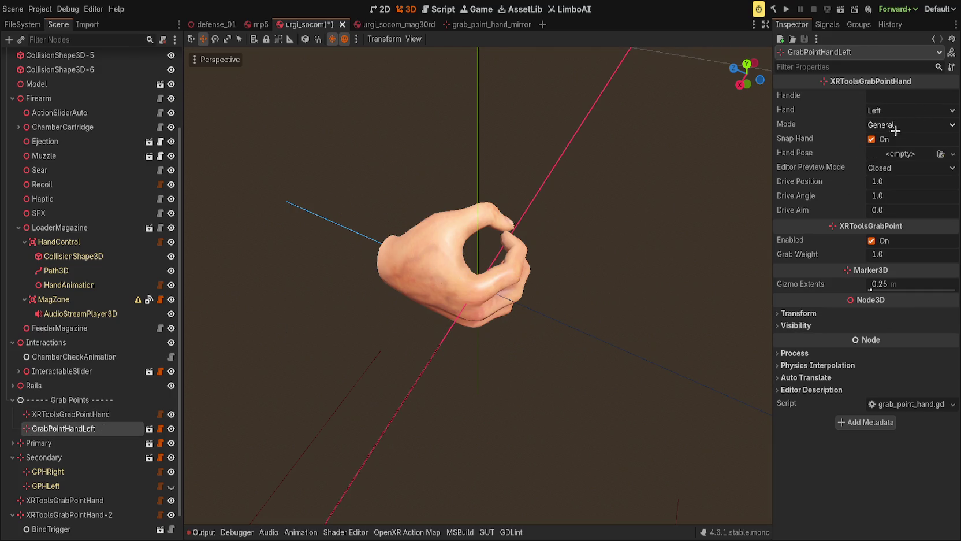
pyautogui.click(952, 154)
pyautogui.click(901, 173)
# Undo a new open pose animation and clear the open pose back to empty
pyautogui.click(950, 170)
pyautogui.click(902, 193)
pyautogui.hotkey('ctrl', 'z')
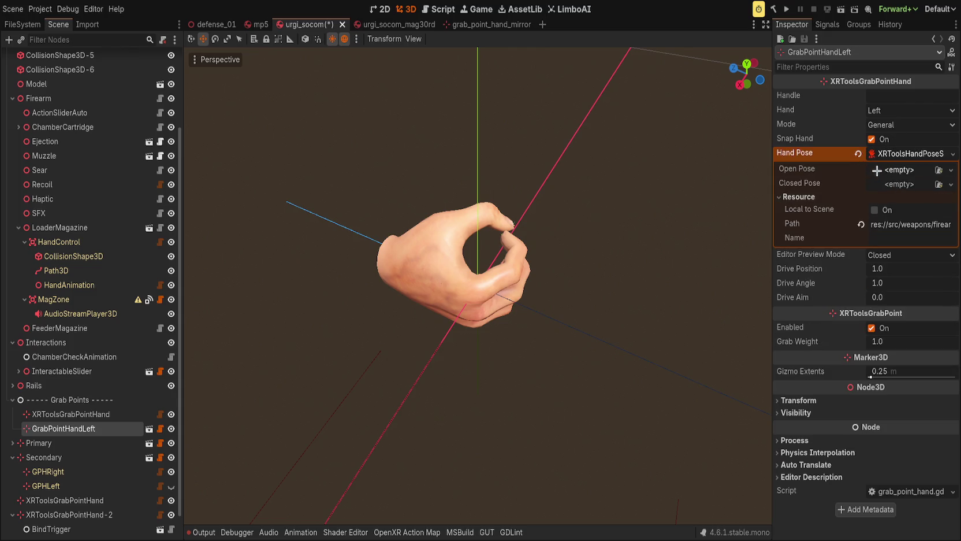
pyautogui.click(861, 224)
pyautogui.click(870, 159)
pyautogui.click(884, 154)
pyautogui.click(889, 154)
pyautogui.click(893, 154)
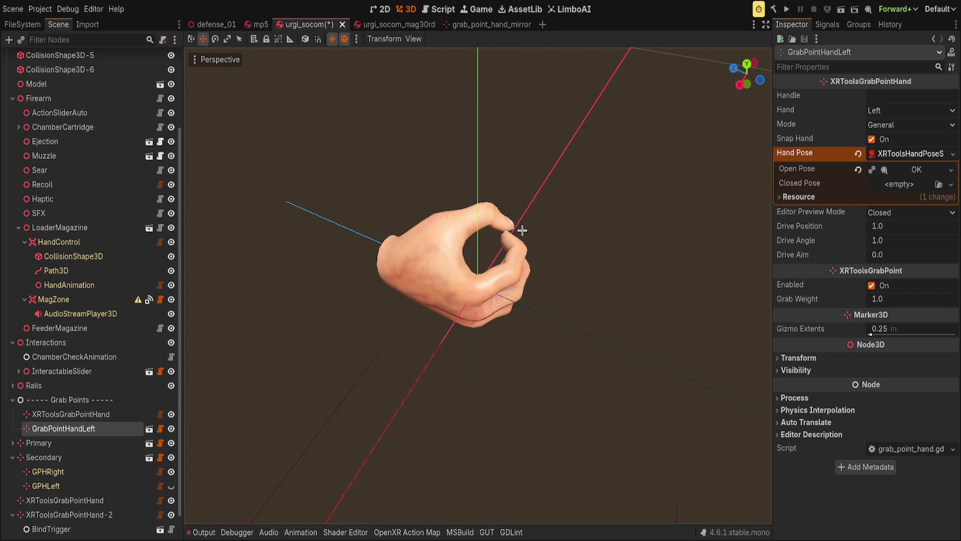
# Inspect the open pose animation settings within the hand pose resource
pyautogui.click(815, 195)
pyautogui.click(905, 172)
pyautogui.click(905, 173)
pyautogui.click(905, 172)
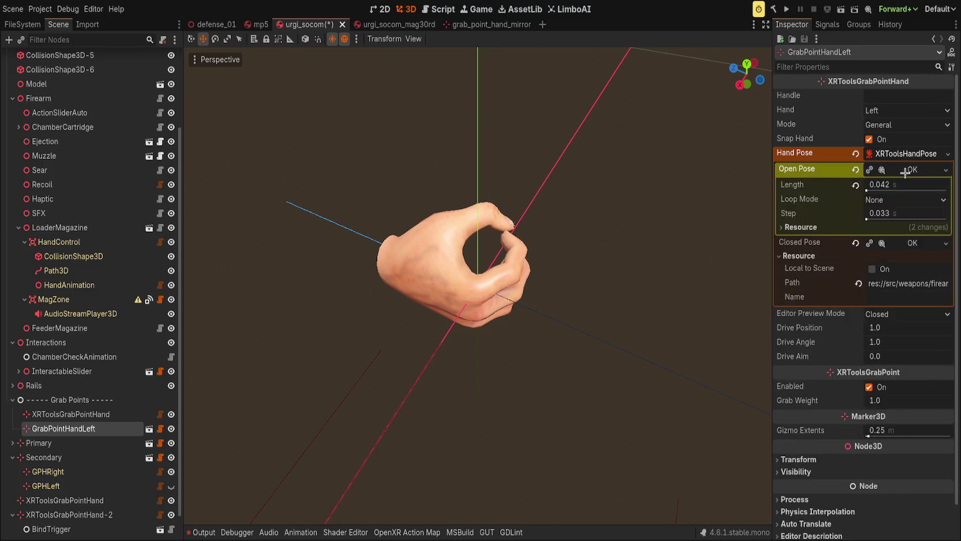
pyautogui.click(905, 172)
pyautogui.click(903, 153)
pyautogui.click(904, 154)
pyautogui.click(904, 153)
pyautogui.click(904, 154)
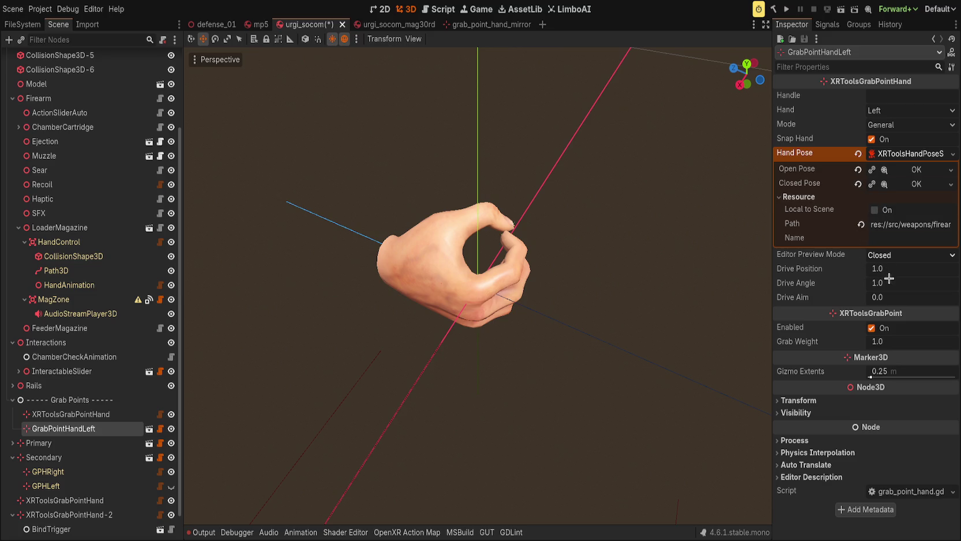
# Reset open and closed poses to empty, then open the grab_point_hand.gd script
pyautogui.click(889, 255)
pyautogui.click(888, 268)
pyautogui.click(858, 183)
pyautogui.click(893, 254)
pyautogui.click(896, 249)
pyautogui.click(857, 170)
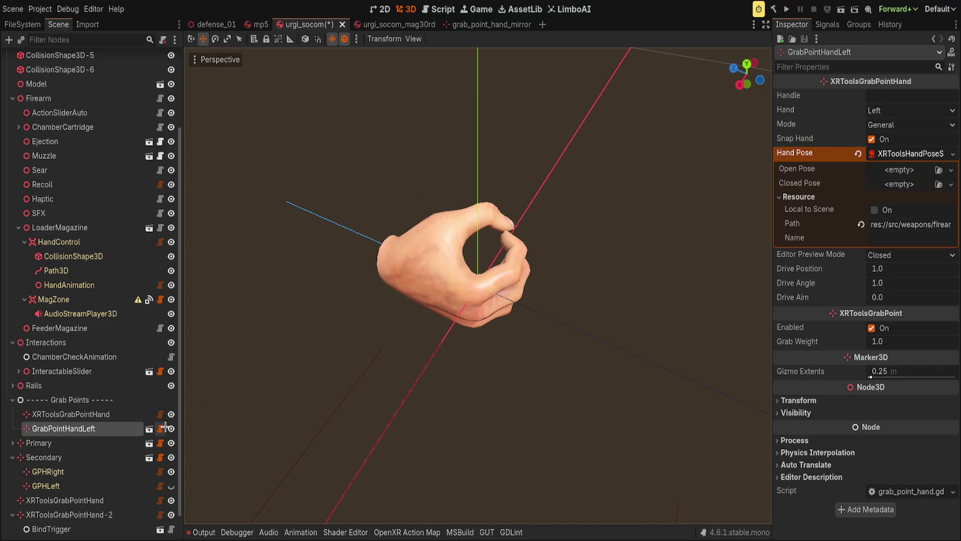
pyautogui.click(160, 428)
pyautogui.click(445, 321)
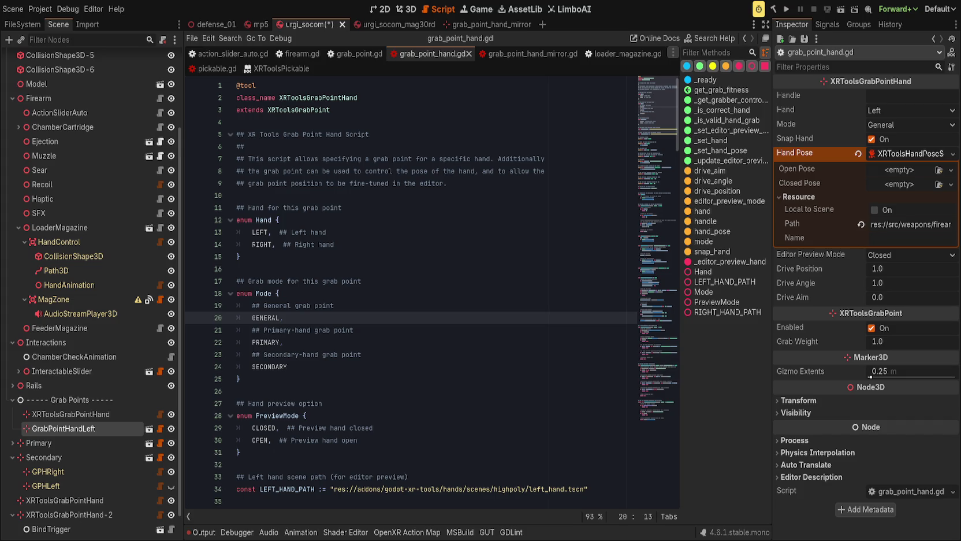
pyautogui.click(495, 305)
pyautogui.scroll(-1, 394, 395)
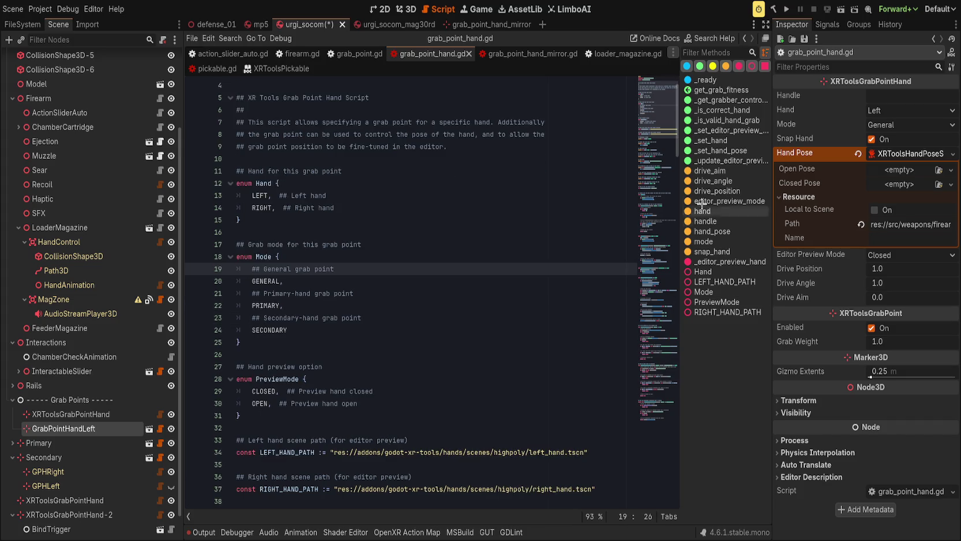
pyautogui.click(635, 337)
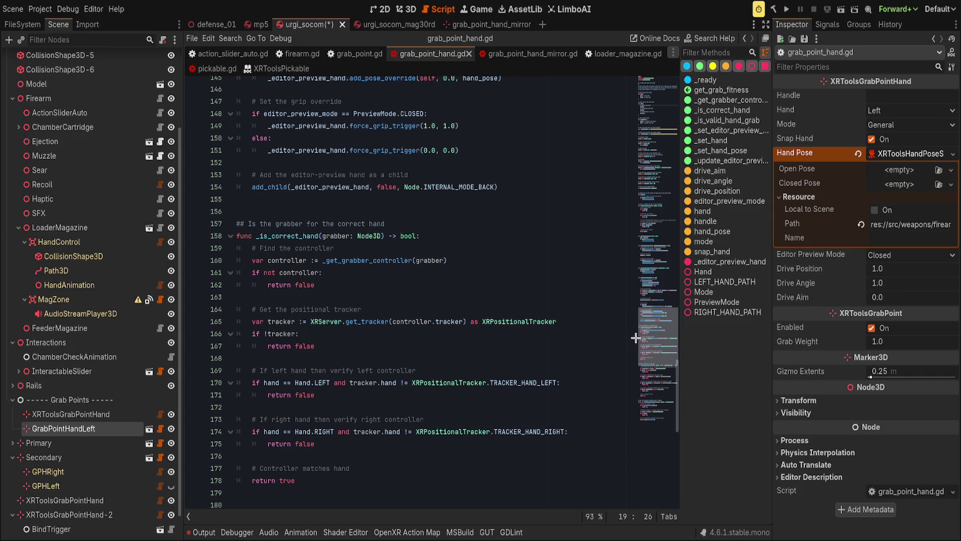
pyautogui.scroll(2, 365, 276)
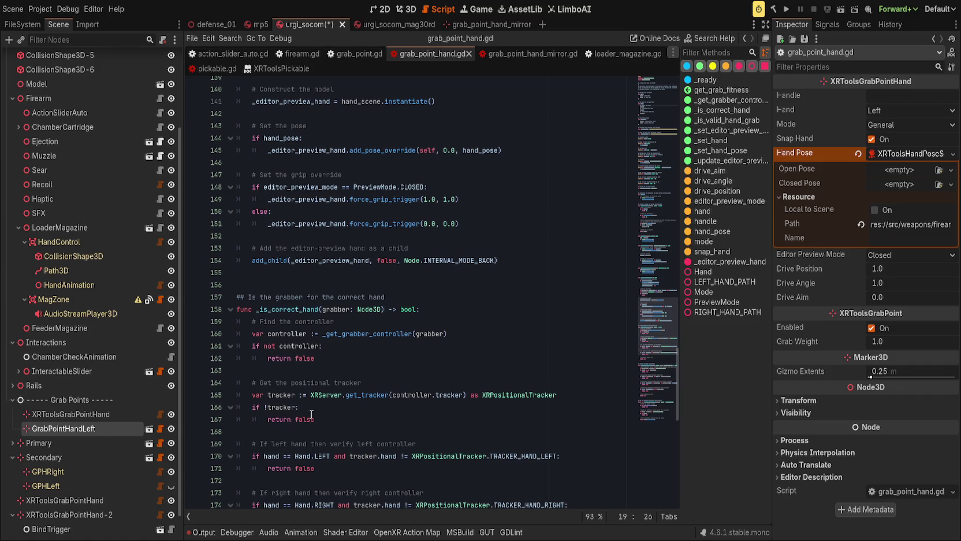
pyautogui.scroll(3, 312, 414)
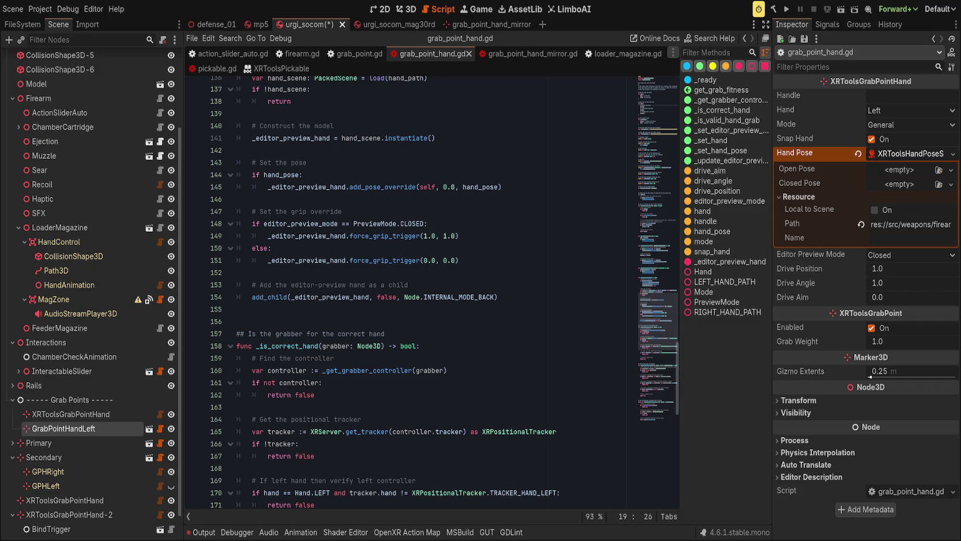
pyautogui.click(499, 478)
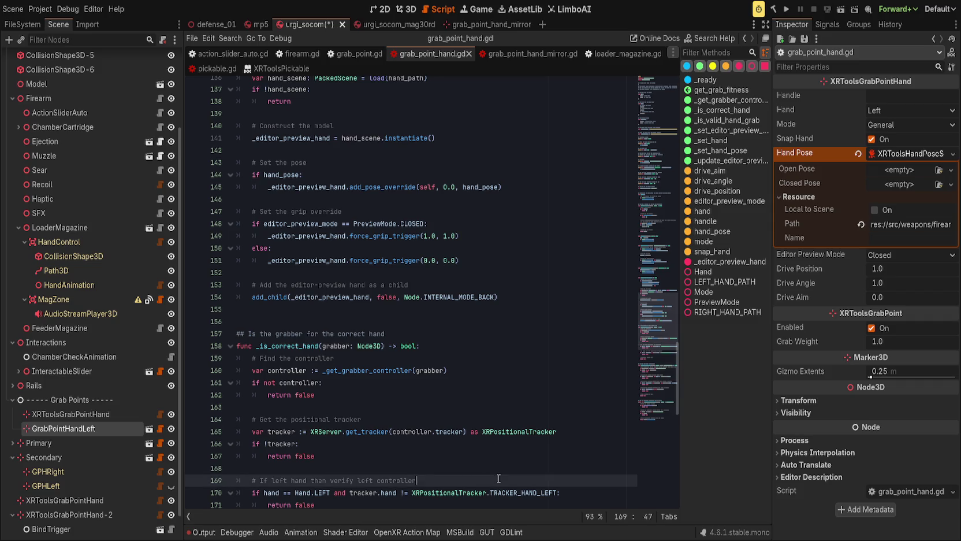
# Replace line 154's call with add_child(_editor_preview_hand) and save the script
pyautogui.click(252, 297)
pyautogui.click(265, 296)
pyautogui.moveTo(265, 296)
pyautogui.mouseDown()
pyautogui.moveTo(535, 295)
pyautogui.moveTo(525, 303)
pyautogui.mouseUp()
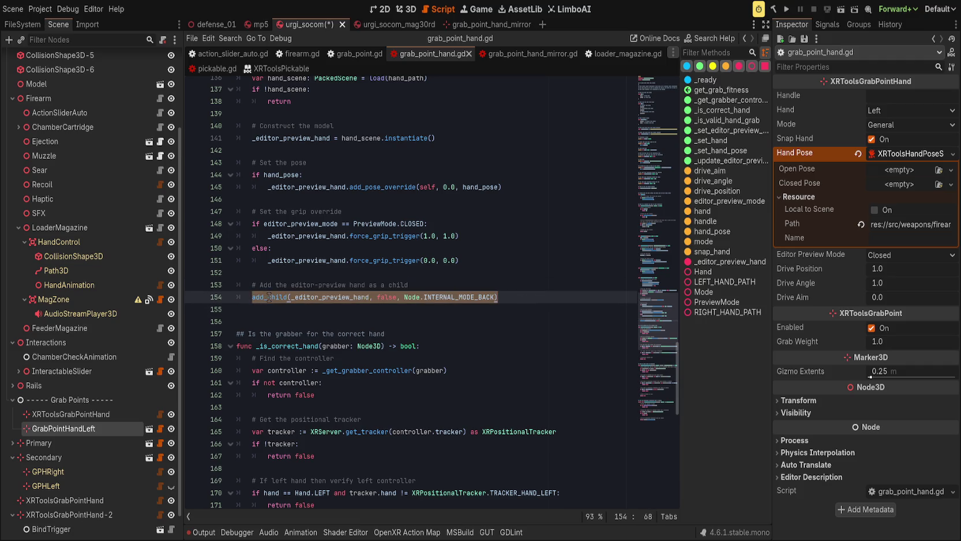
pyautogui.write('add_child(_editor_preview_hand)')
pyautogui.hotkey('ctrl', 's')
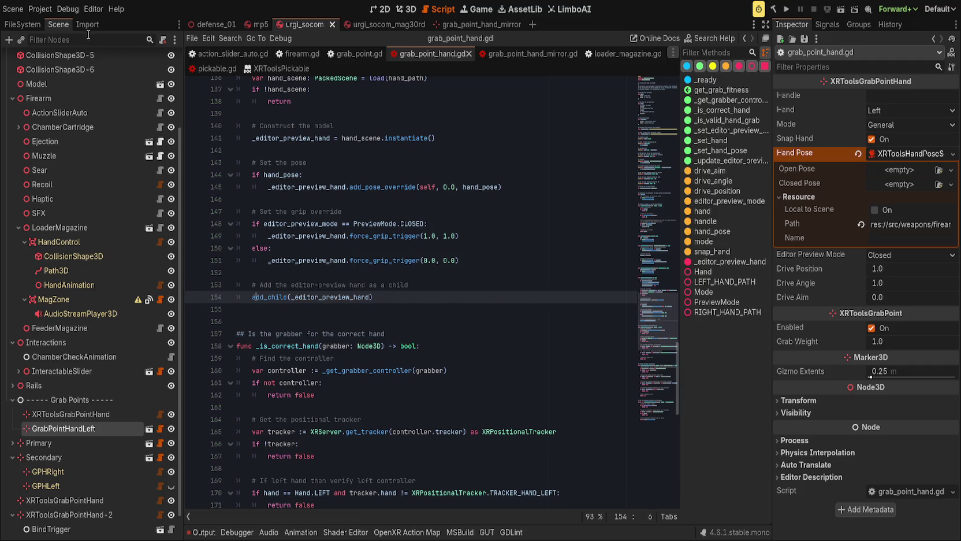
# Back in 3D, keep XRToolsGrabPointHand's OK poses, save urgi_socom and switch to the mp5 scene
pyautogui.click(407, 10)
pyautogui.click(421, 254)
pyautogui.click(857, 153)
pyautogui.hotkey('ctrl', 'z')
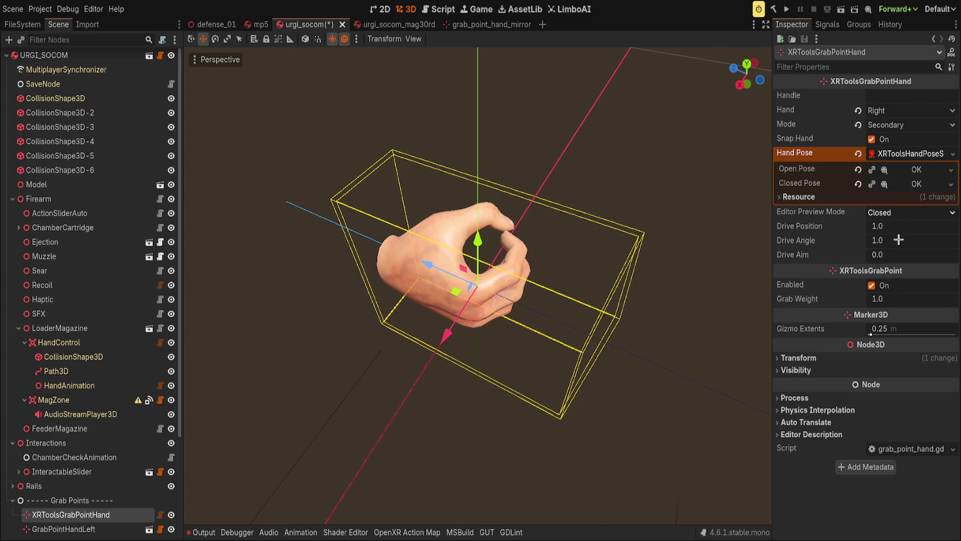
pyautogui.scroll(-3, 578, 231)
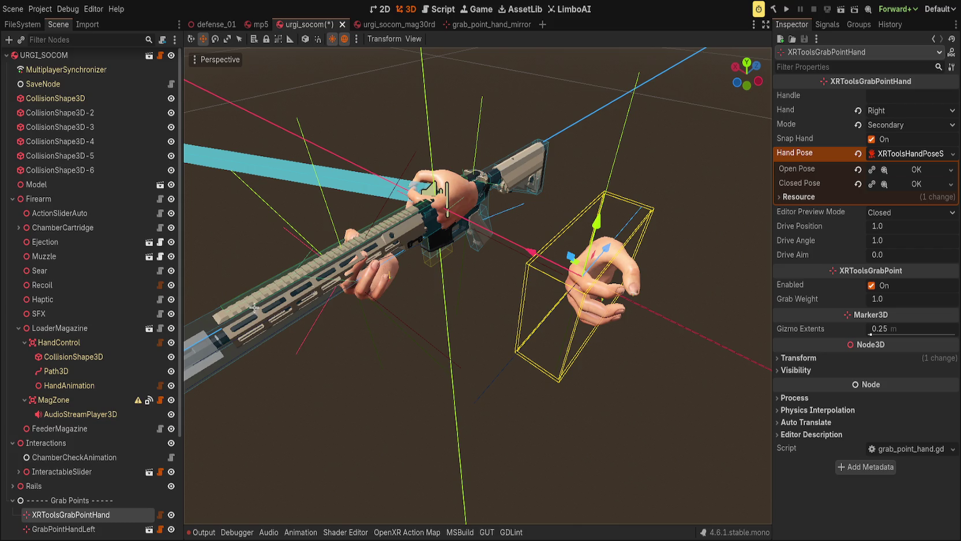
pyautogui.scroll(-5, 87, 413)
pyautogui.hotkey('ctrl', 's')
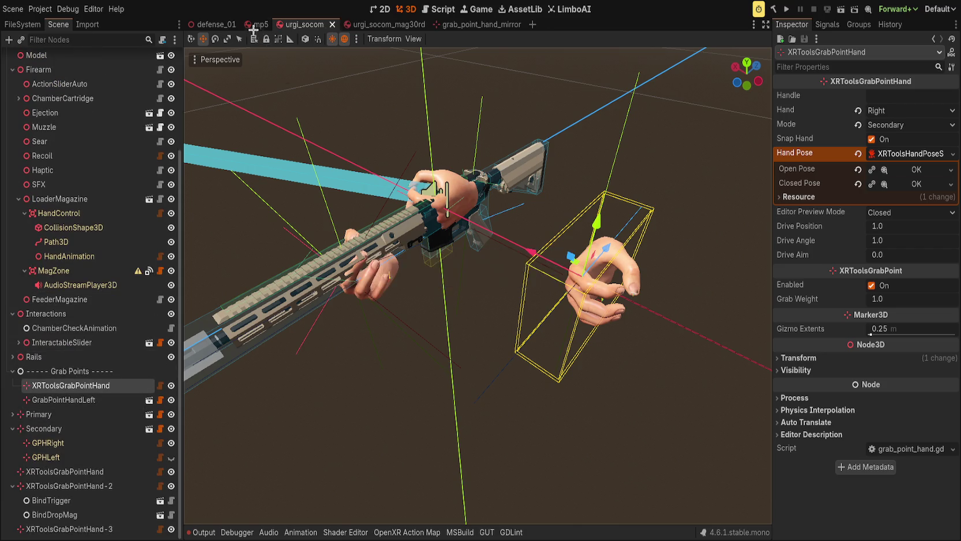
pyautogui.click(257, 25)
pyautogui.scroll(3, 381, 266)
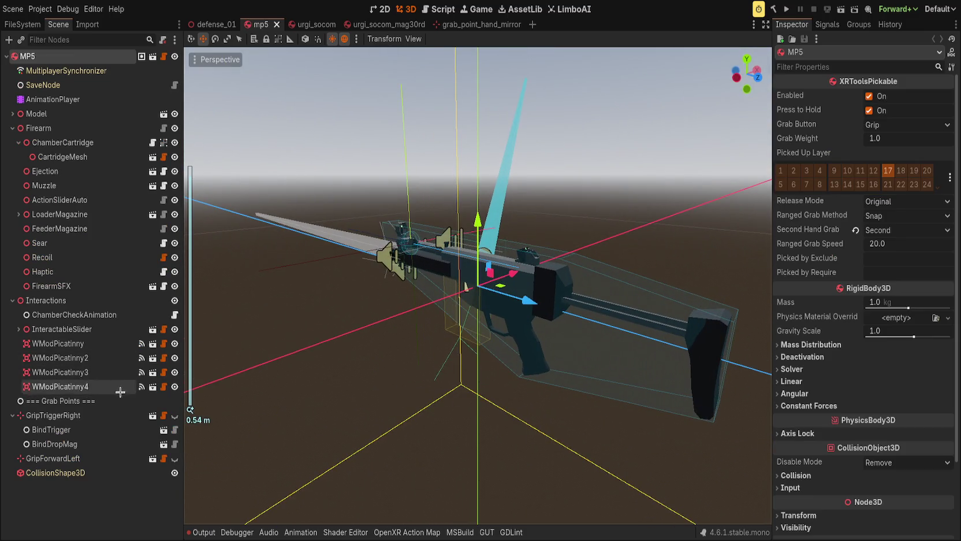
# Show the right and left hands on the MP5 grips and select the GripForwardLeft grab point
pyautogui.click(173, 415)
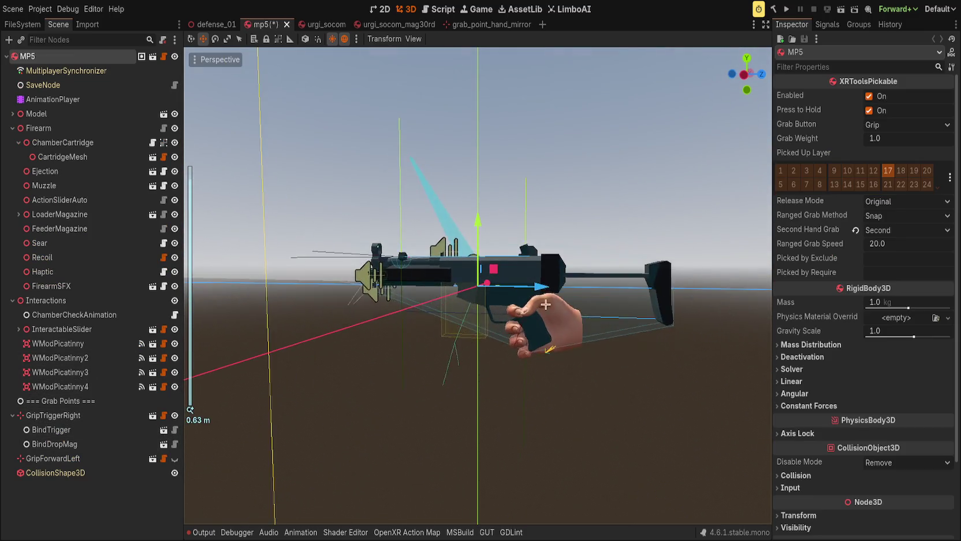
pyautogui.click(175, 458)
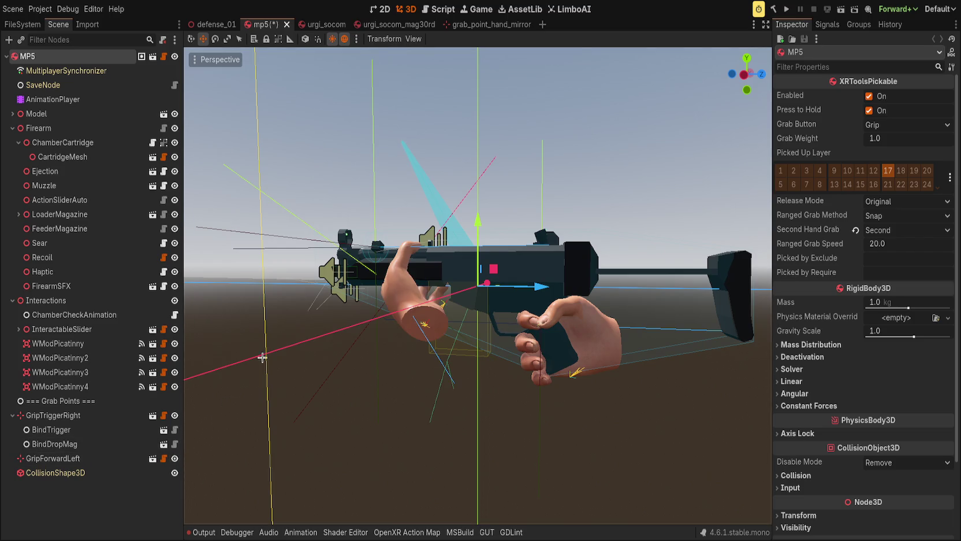
pyautogui.click(116, 458)
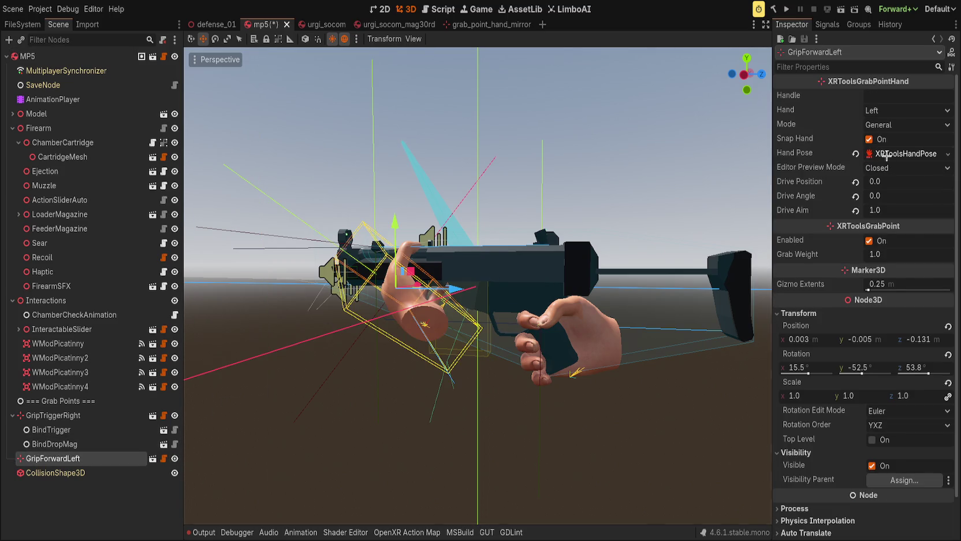
# Set GripForwardLeft's open pose to Grip 1, preview it, then reset the open and closed poses to empty
pyautogui.click(884, 156)
pyautogui.moveTo(893, 190); pyautogui.dragTo(901, 170)
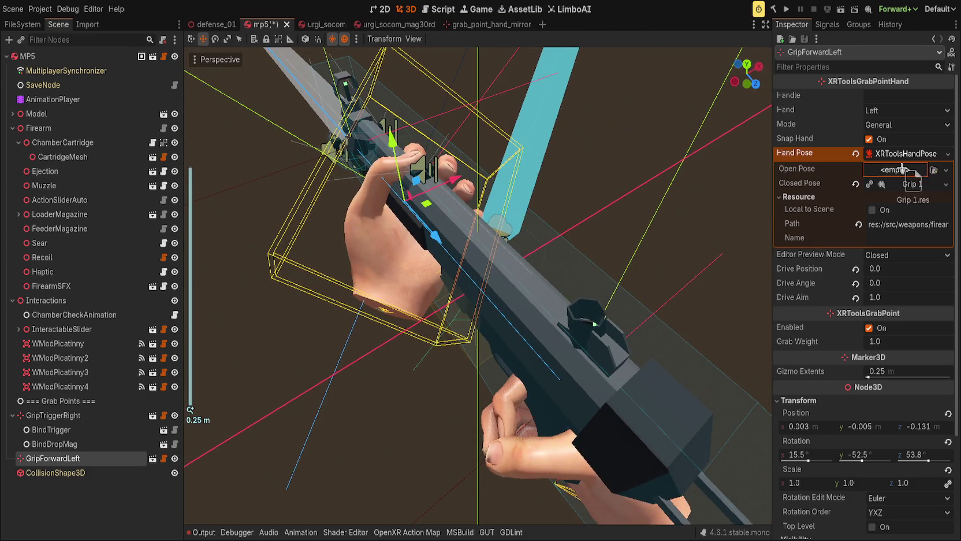
pyautogui.click(878, 257)
pyautogui.click(890, 255)
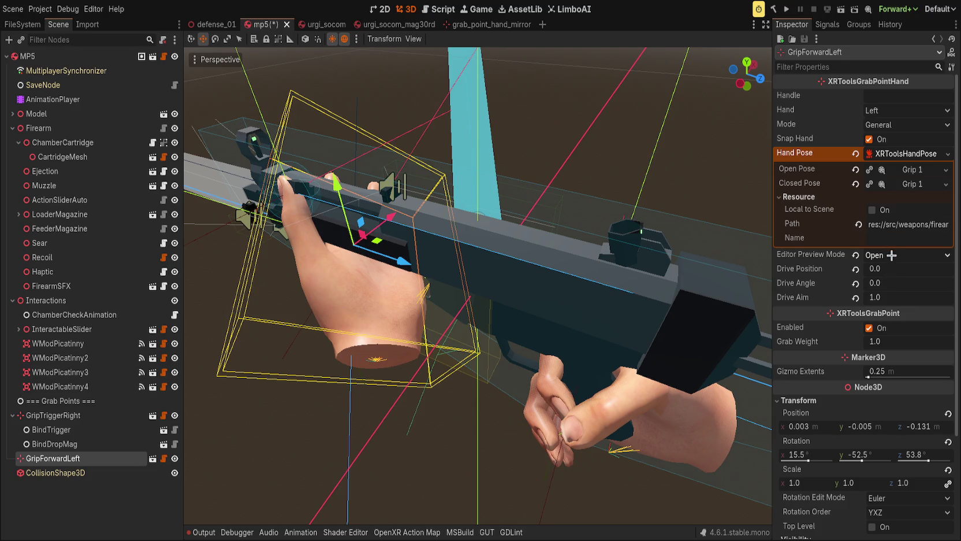
pyautogui.click(894, 270)
pyautogui.click(855, 168)
pyautogui.click(855, 184)
# Toggle the hand's Editor Preview Mode between open and closed and reopen the pose details
pyautogui.click(878, 257)
pyautogui.click(886, 275)
pyautogui.click(889, 260)
pyautogui.click(890, 271)
pyautogui.click(885, 161)
pyautogui.click(886, 162)
# Undo the pose experiments, leaving GripForwardLeft in Secondary mode, and save the mp5 scene
pyautogui.hotkey('ctrl', 'z')
pyautogui.hotkey('ctrl', 'z')
pyautogui.hotkey('ctrl', 'z')
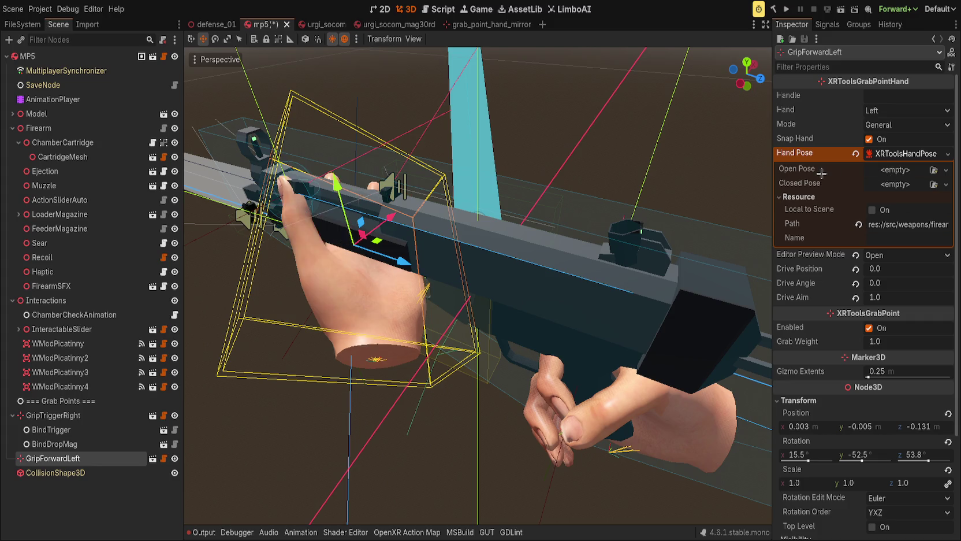
pyautogui.hotkey('ctrl', 's')
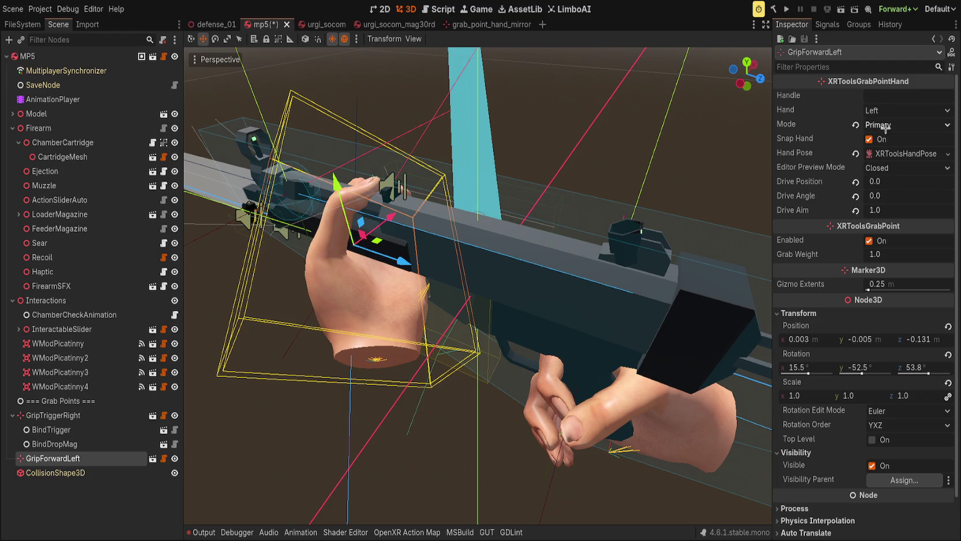
pyautogui.hotkey('ctrl', 'z')
pyautogui.click(701, 145)
pyautogui.hotkey('ctrl', 's')
# Orbit to a side view of the MP5, then switch to the urgi_socom_mag30rd scene
pyautogui.click(538, 116)
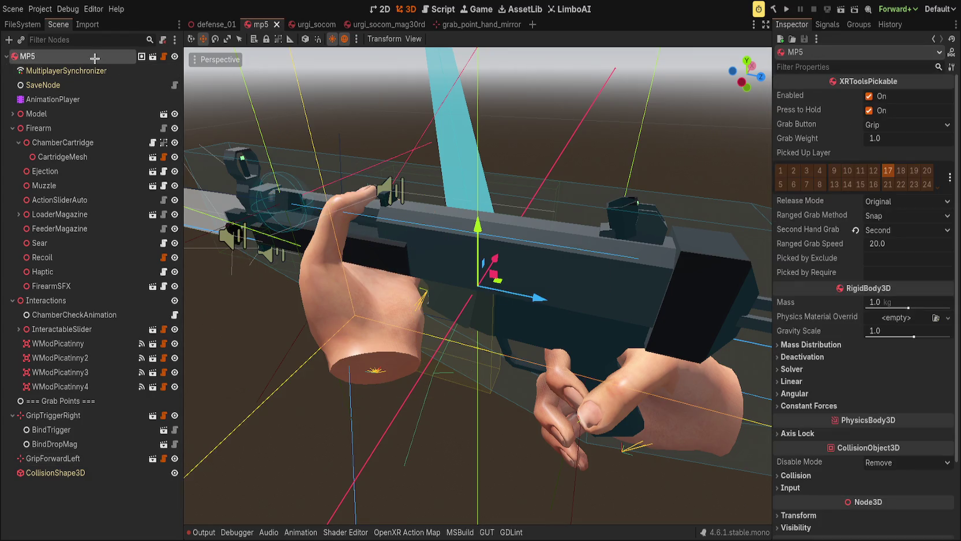
pyautogui.click(542, 93)
pyautogui.scroll(3, 584, 107)
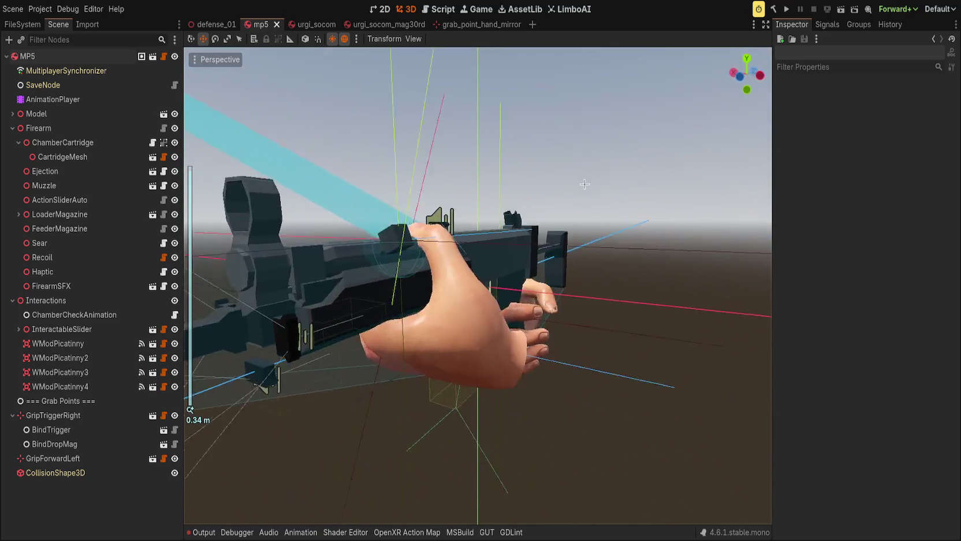
pyautogui.moveTo(584, 183); pyautogui.dragTo(465, 197)
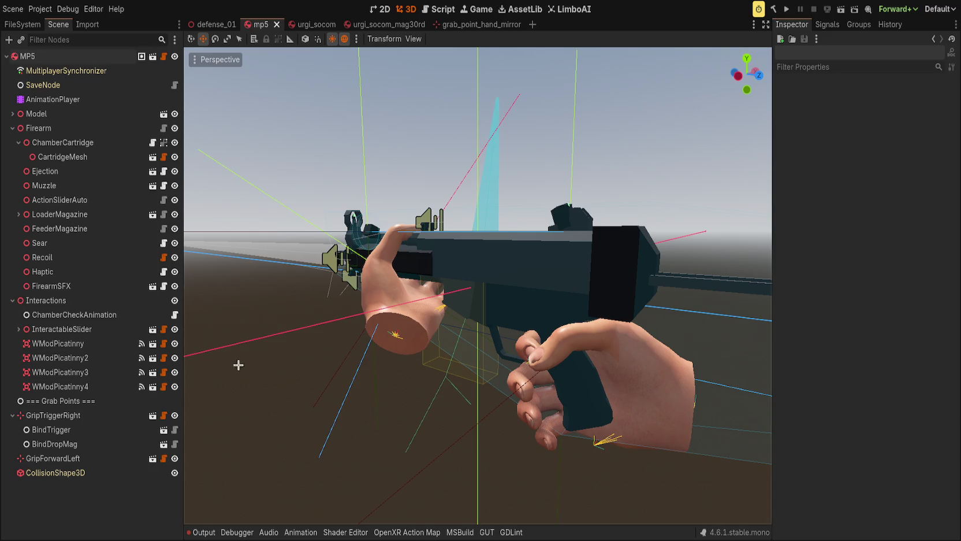
pyautogui.click(365, 25)
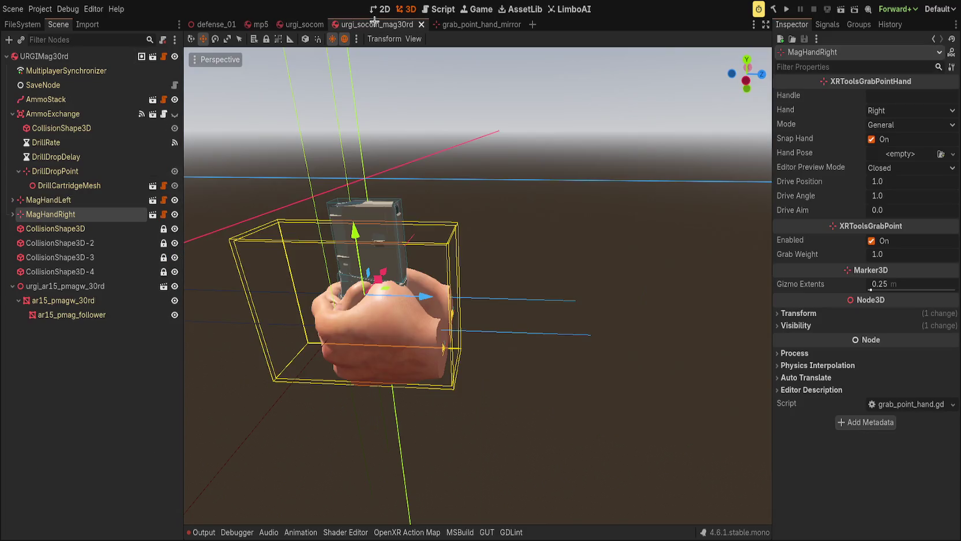
pyautogui.click(459, 25)
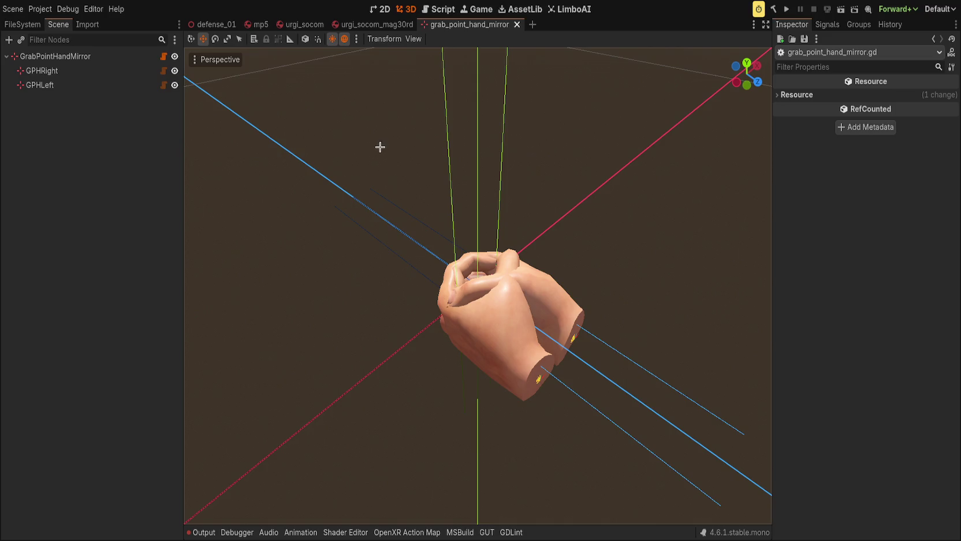
pyautogui.click(80, 56)
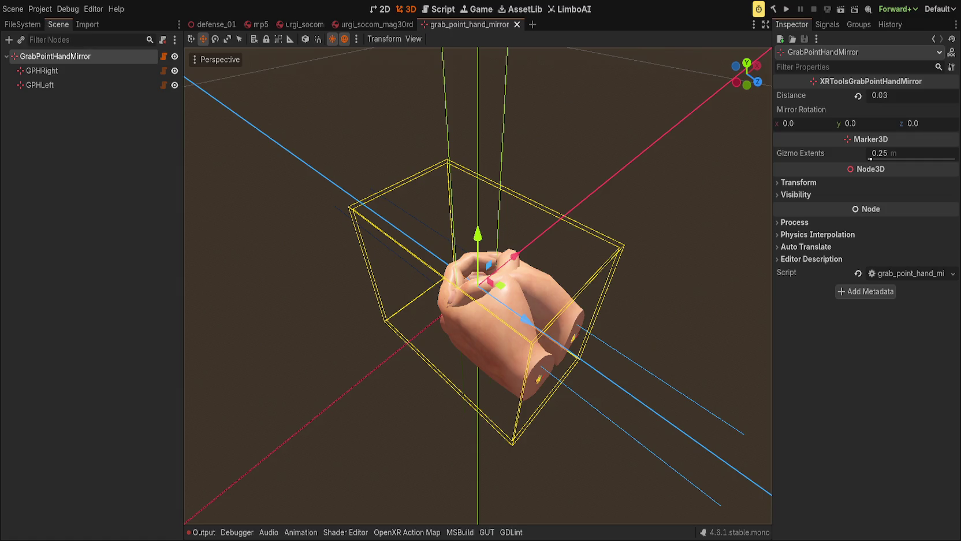
pyautogui.moveTo(347, 208); pyautogui.dragTo(343, 182)
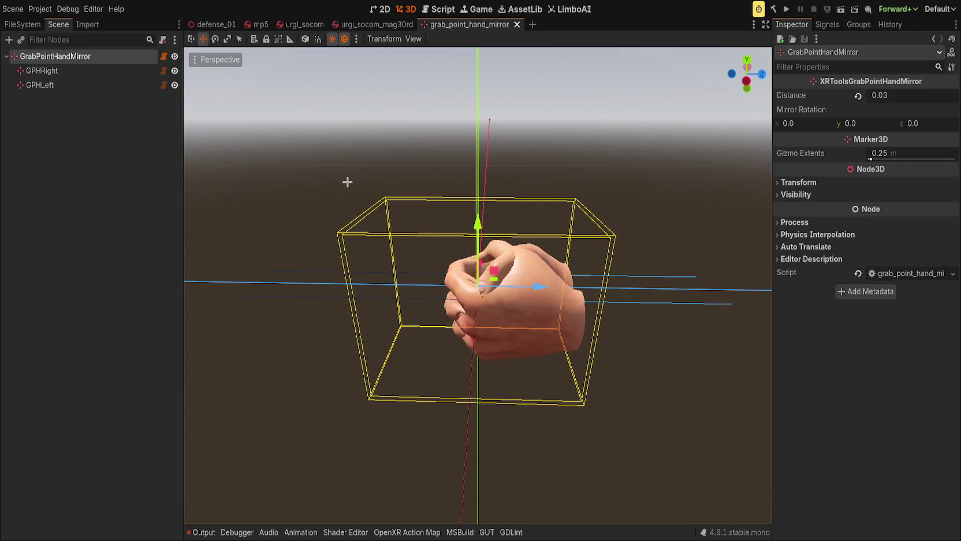
pyautogui.click(358, 24)
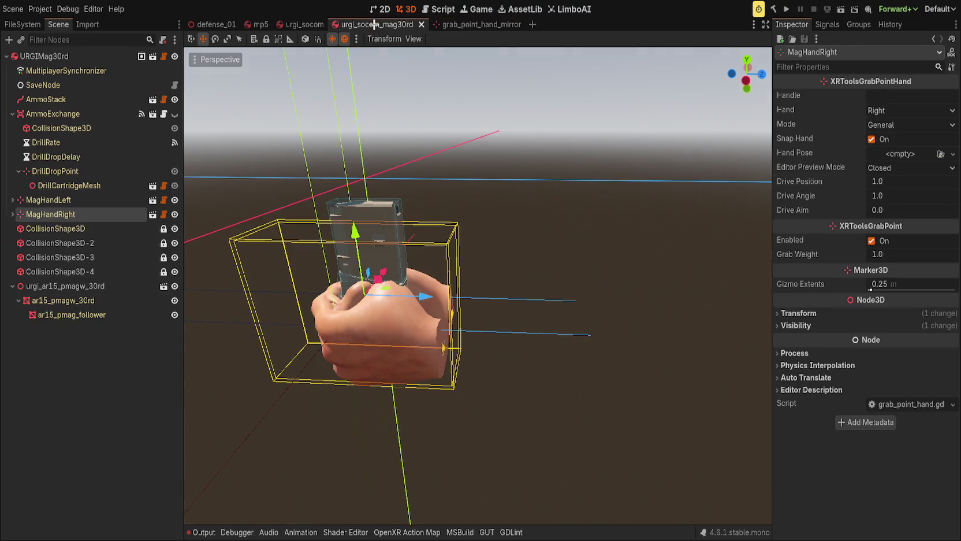
pyautogui.moveTo(396, 211); pyautogui.dragTo(573, 237)
pyautogui.moveTo(503, 303)
pyautogui.mouseDown()
pyautogui.moveTo(626, 322)
pyautogui.moveTo(597, 354)
pyautogui.moveTo(594, 339)
pyautogui.moveTo(430, 263)
pyautogui.moveTo(328, 451)
pyautogui.mouseUp()
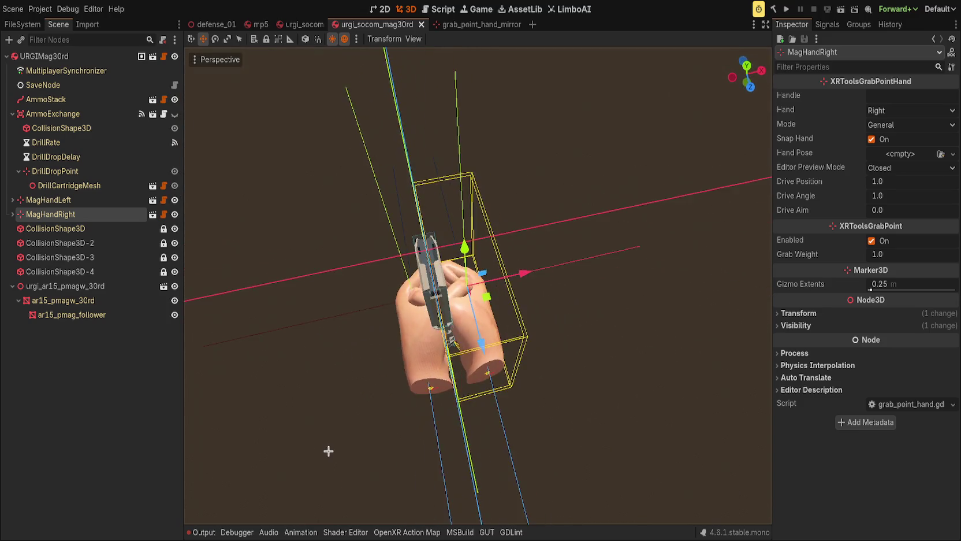
pyautogui.moveTo(524, 273)
pyautogui.mouseDown()
pyautogui.moveTo(462, 289)
pyautogui.moveTo(416, 335)
pyautogui.mouseUp()
pyautogui.click(410, 342)
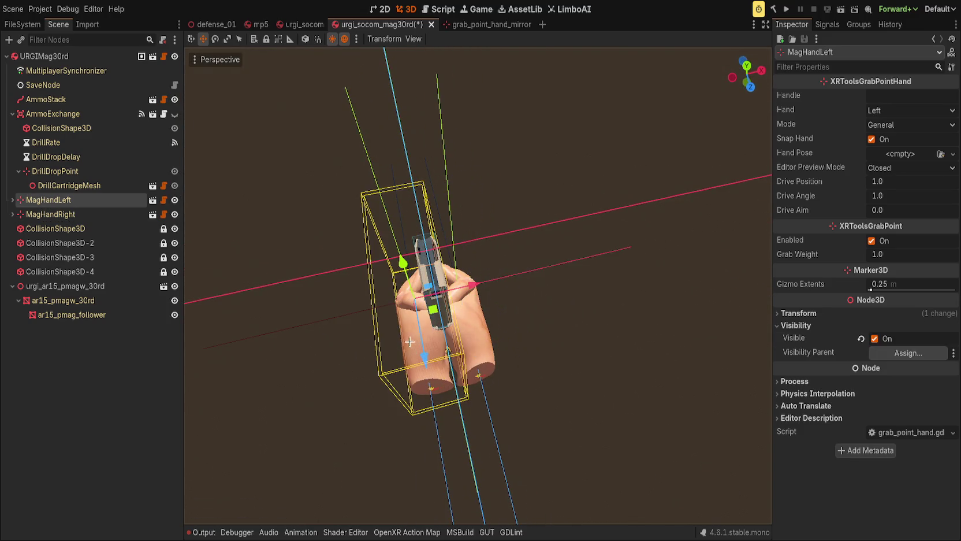
pyautogui.click(573, 270)
pyautogui.moveTo(573, 270); pyautogui.dragTo(439, 252)
pyautogui.hotkey('ctrl', 's')
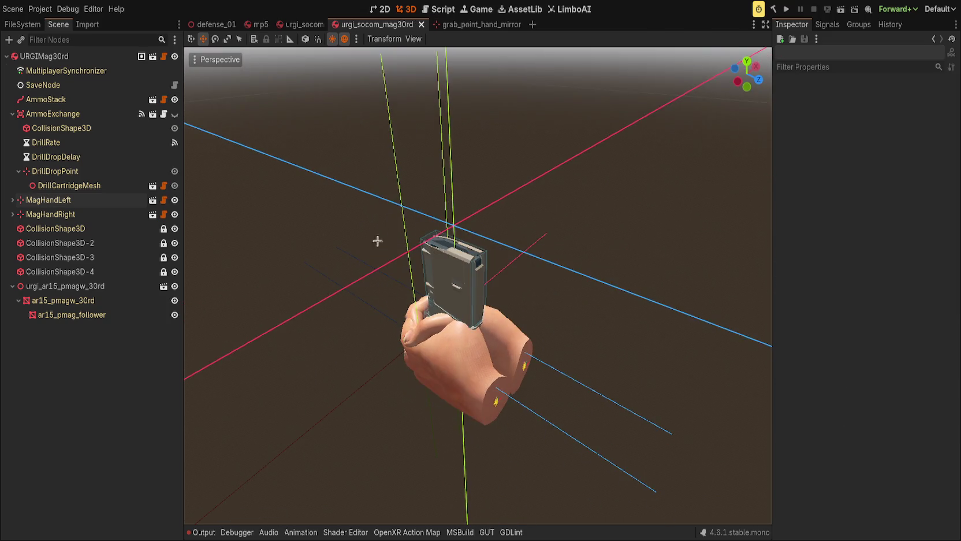
pyautogui.click(12, 114)
pyautogui.click(52, 116)
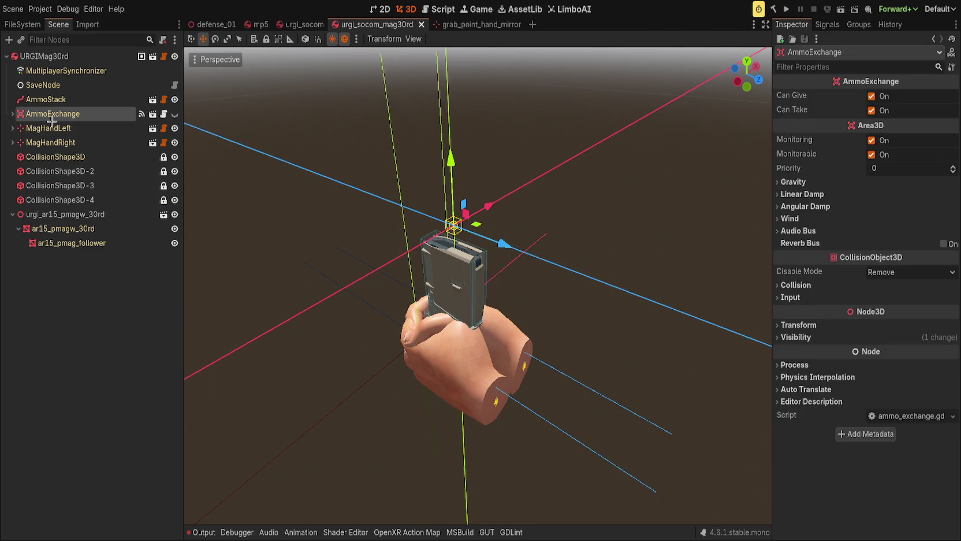
# Select AmmoExchange's CollisionShape3D and drag its SphereShape3D Radius slider up
pyautogui.press('Up')
pyautogui.click(52, 115)
pyautogui.click(11, 114)
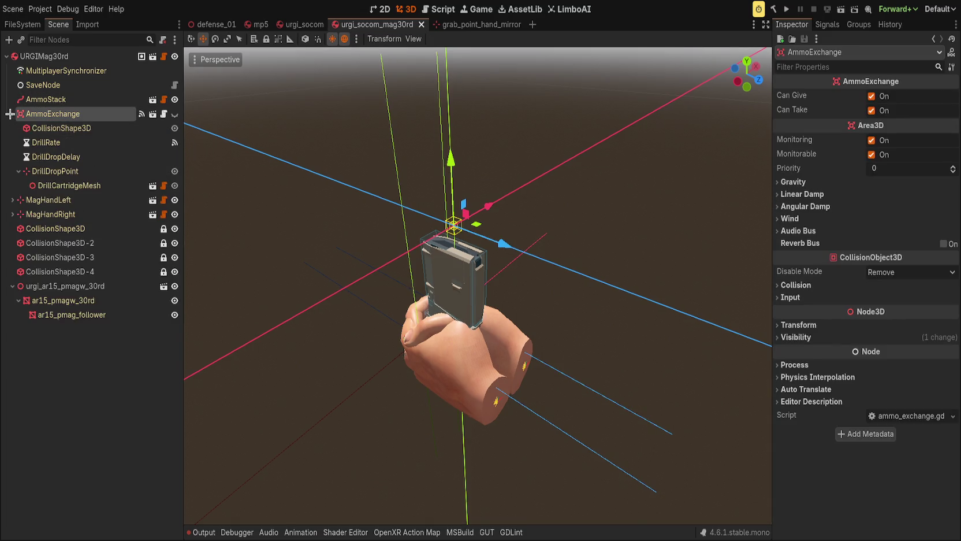
pyautogui.click(58, 128)
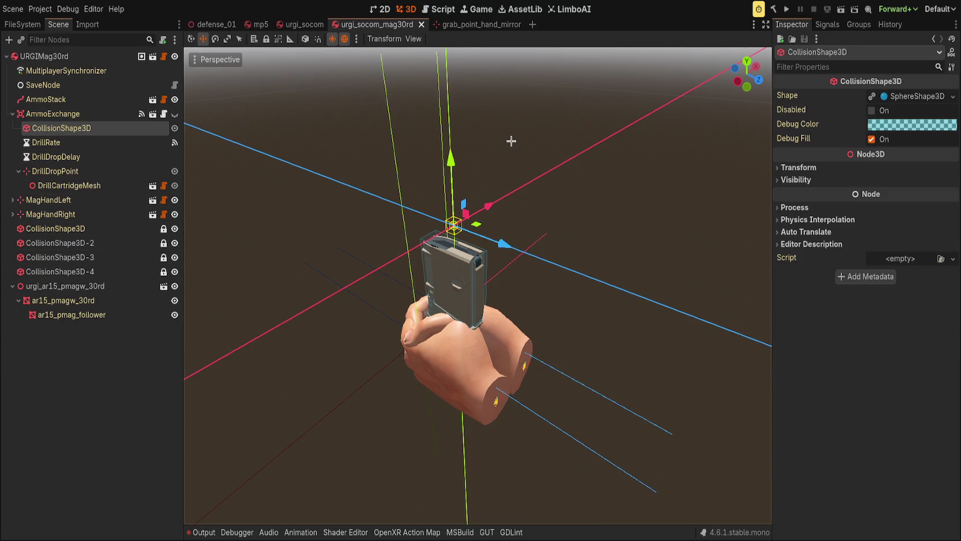
pyautogui.click(908, 97)
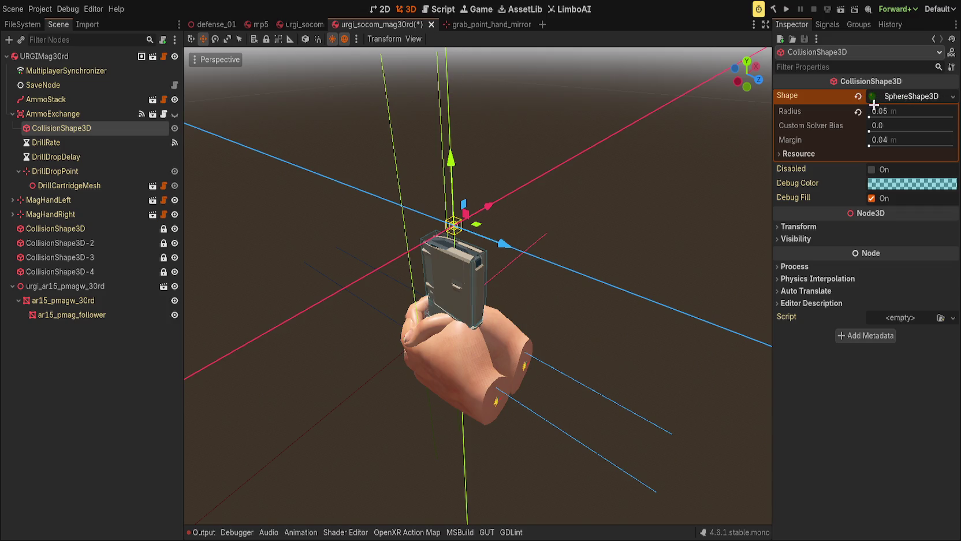
pyautogui.scroll(-5, 633, 212)
pyautogui.scroll(10, 633, 212)
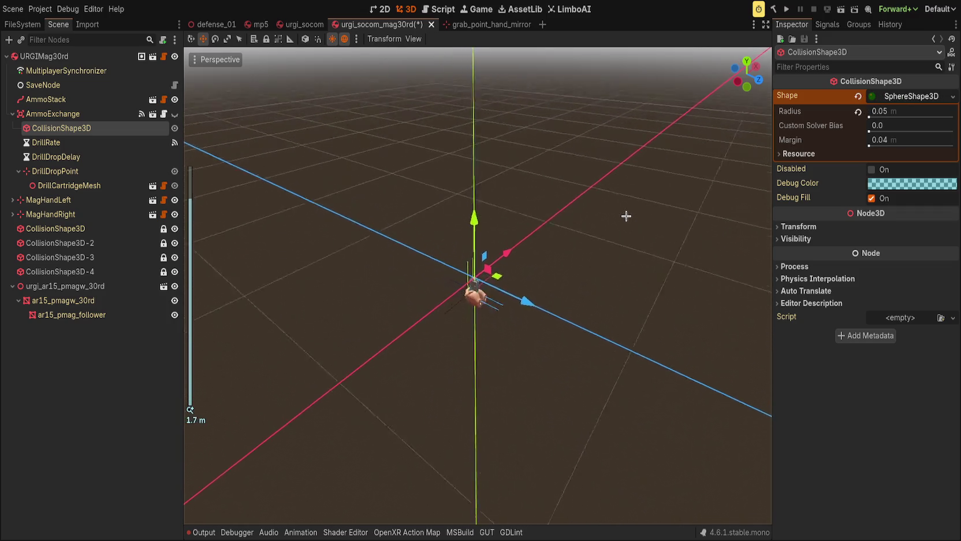
pyautogui.moveTo(874, 114)
pyautogui.mouseDown()
pyautogui.moveTo(907, 113)
pyautogui.moveTo(873, 113)
pyautogui.mouseUp()
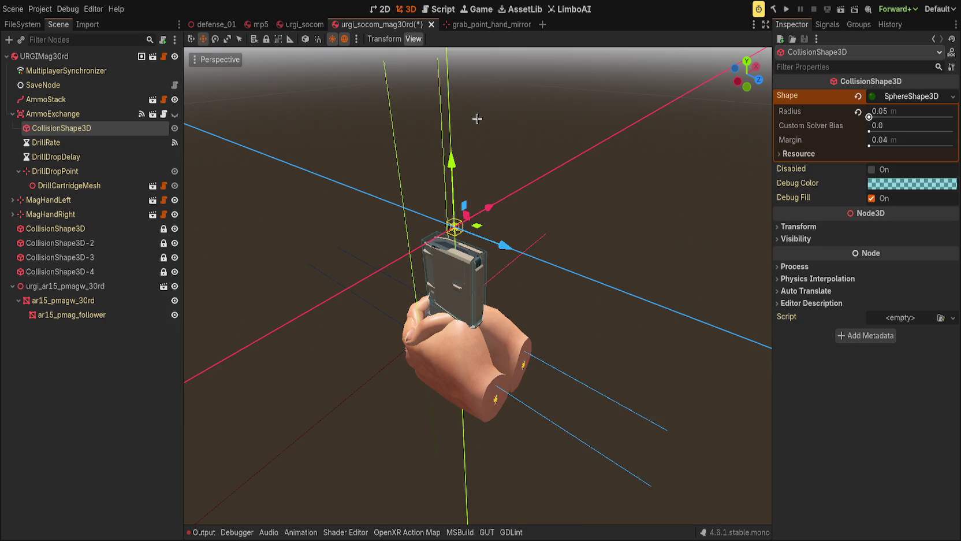
# Toggle AmmoExchange's visibility in the viewport and select the DrillDropPoint node
pyautogui.click(174, 114)
pyautogui.scroll(1, 372, 198)
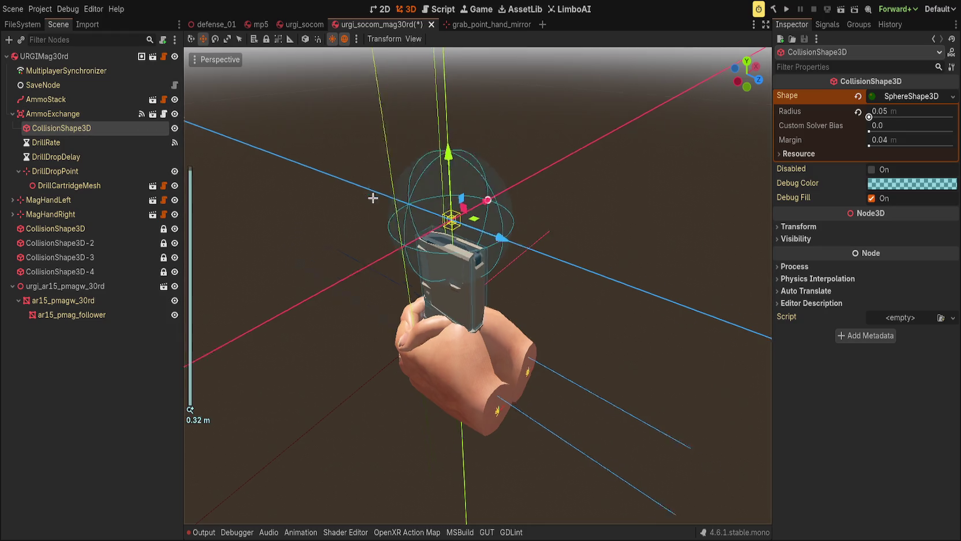
pyautogui.scroll(2, 373, 198)
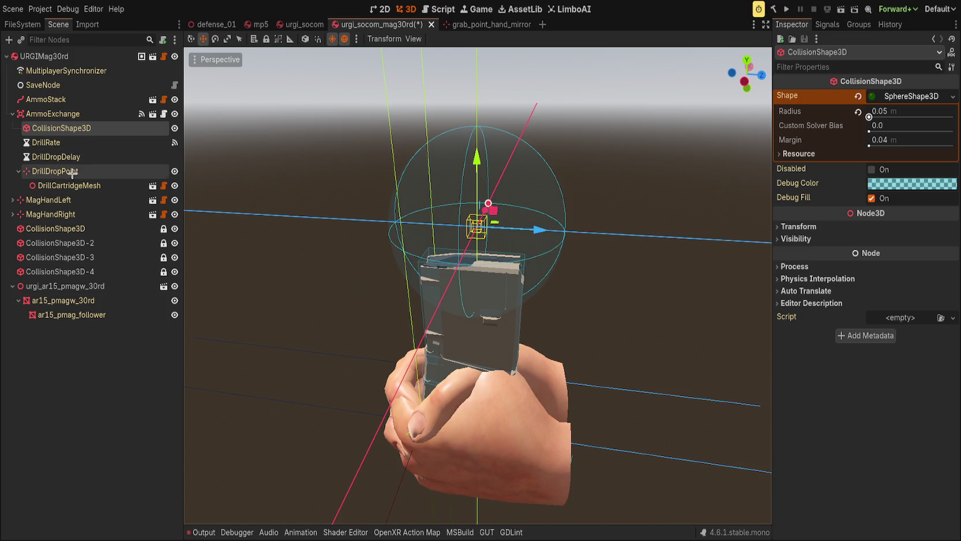
pyautogui.click(69, 171)
# Lower DrillDropPoint slightly, viewed from the front of the magazine
pyautogui.moveTo(373, 230)
pyautogui.mouseDown()
pyautogui.moveTo(307, 211)
pyautogui.moveTo(323, 177)
pyautogui.mouseUp()
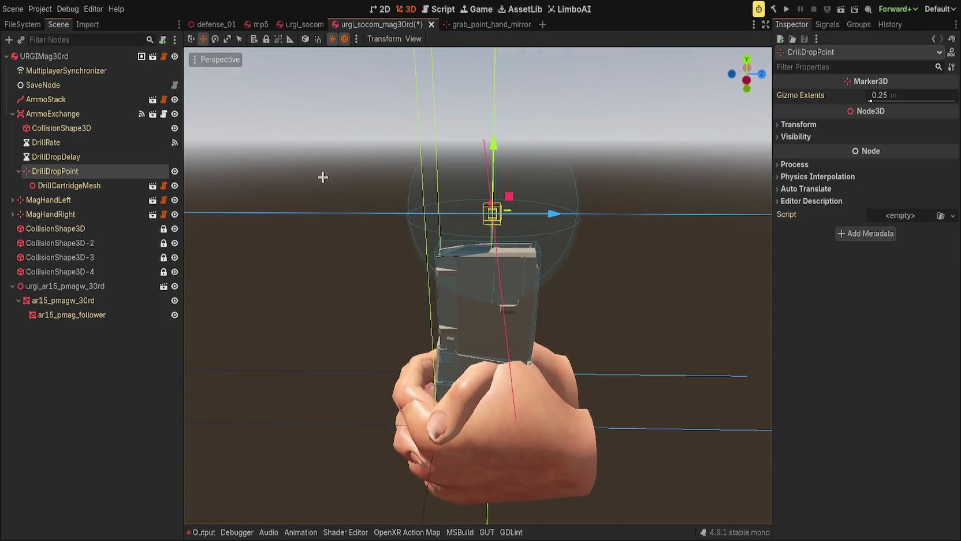
pyautogui.click(799, 124)
pyautogui.click(799, 124)
pyautogui.click(78, 186)
pyautogui.click(82, 172)
pyautogui.moveTo(493, 145)
pyautogui.mouseDown()
pyautogui.moveTo(545, 148)
pyautogui.moveTo(548, 166)
pyautogui.mouseUp()
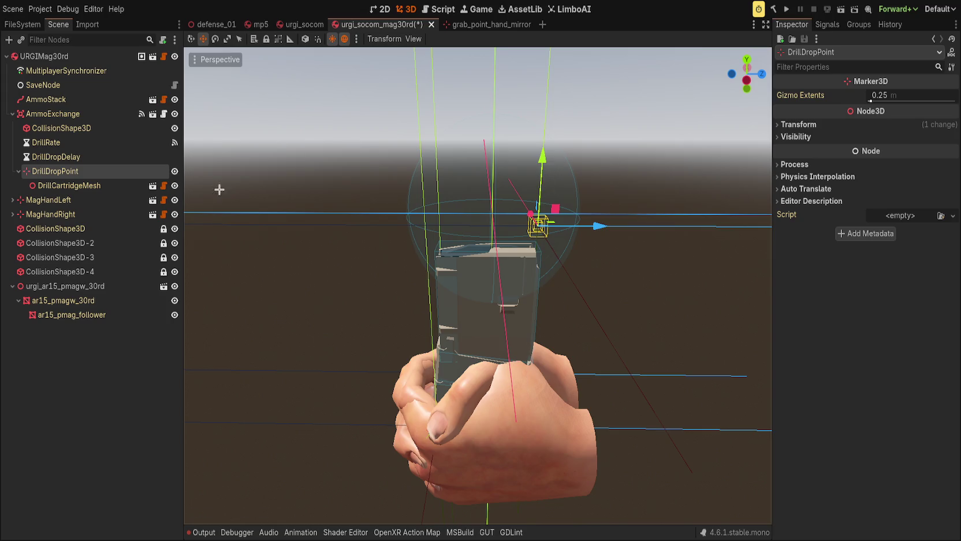
# Lower the AmmoExchange node slightly
pyautogui.click(86, 128)
pyautogui.click(80, 112)
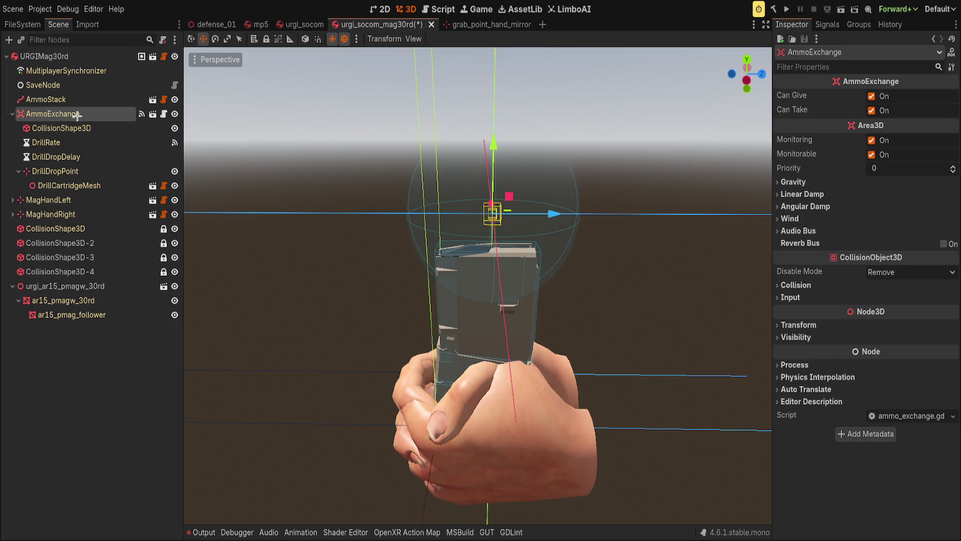
pyautogui.moveTo(493, 144); pyautogui.dragTo(495, 170)
# Check DrillDropPoint's transform and raise AmmoExchange along its vertical axis
pyautogui.click(77, 174)
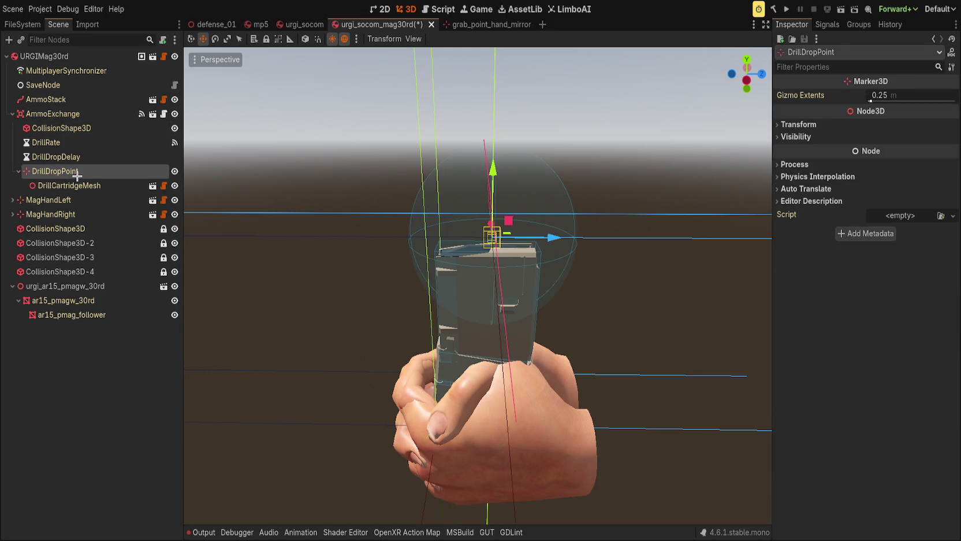
pyautogui.scroll(5, 588, 260)
pyautogui.click(815, 126)
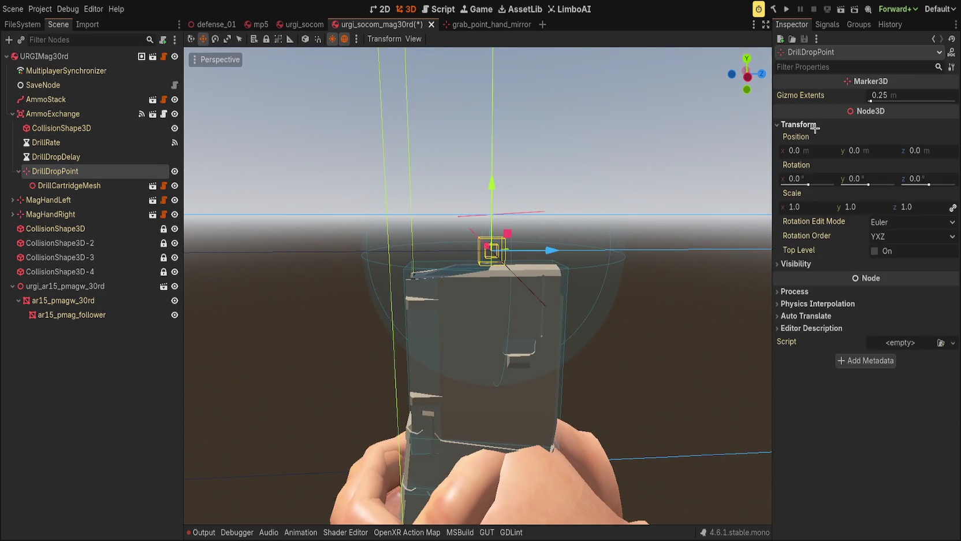
pyautogui.moveTo(577, 260); pyautogui.dragTo(509, 260)
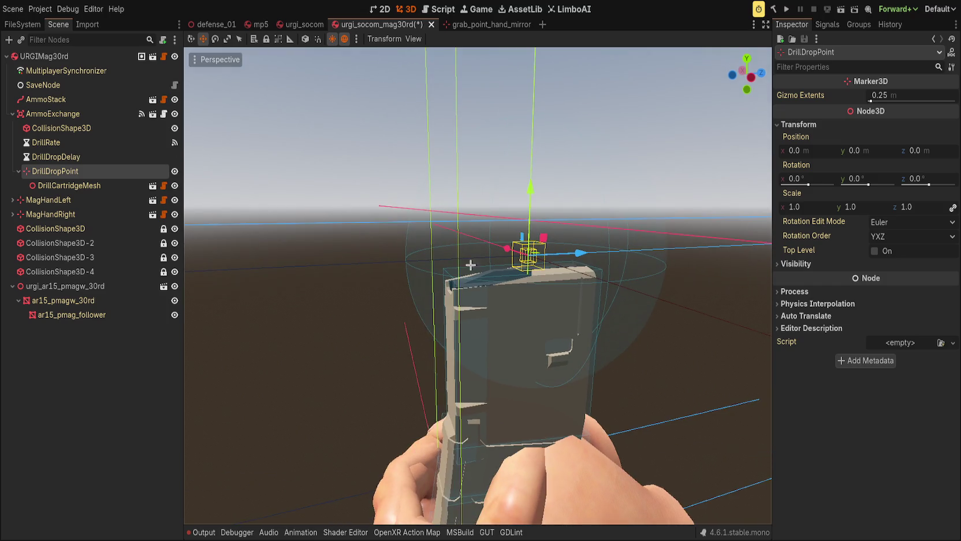
pyautogui.click(53, 114)
pyautogui.moveTo(596, 245)
pyautogui.mouseDown()
pyautogui.moveTo(560, 217)
pyautogui.moveTo(476, 214)
pyautogui.mouseUp()
pyautogui.moveTo(420, 193); pyautogui.dragTo(420, 180)
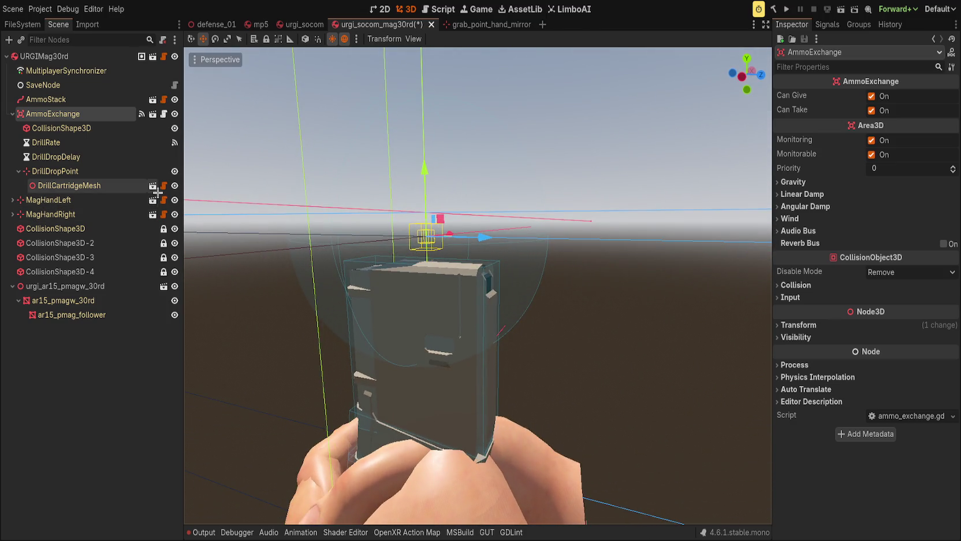
# Move DrillDropPoint to z 0.026 and save the magazine scene
pyautogui.click(147, 172)
pyautogui.moveTo(484, 236); pyautogui.dragTo(547, 244)
pyautogui.hotkey('ctrl', 's')
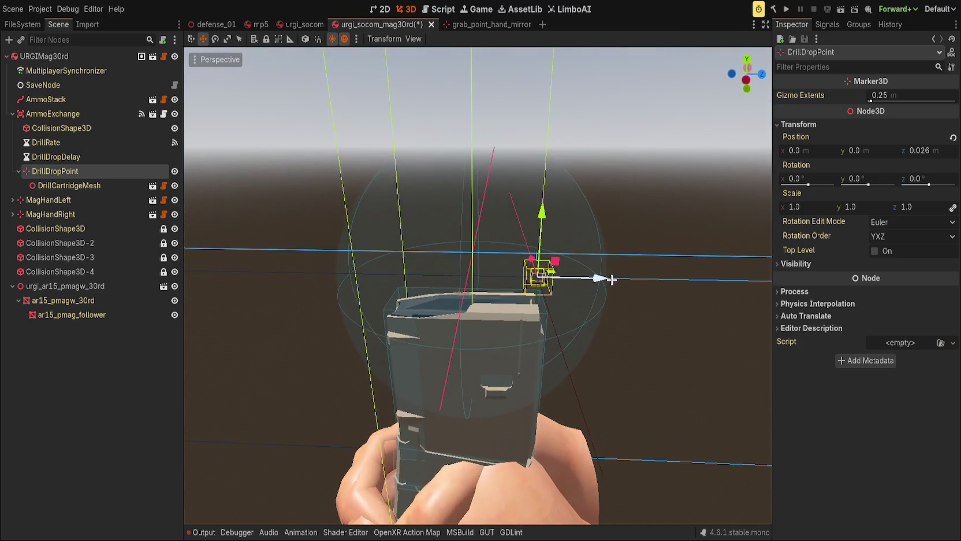
# Check AmmoExchange's placement around the magazine top and save the scene again
pyautogui.click(52, 114)
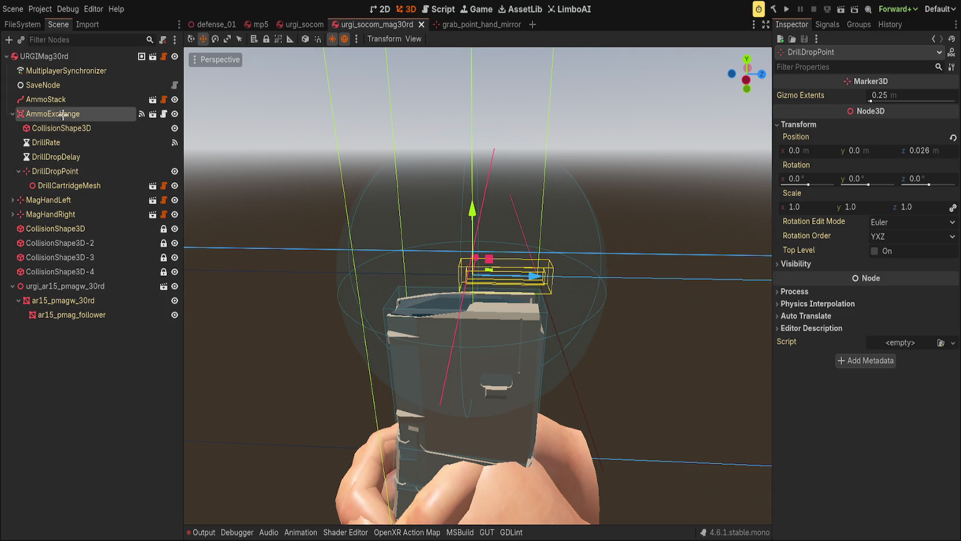
pyautogui.click(468, 178)
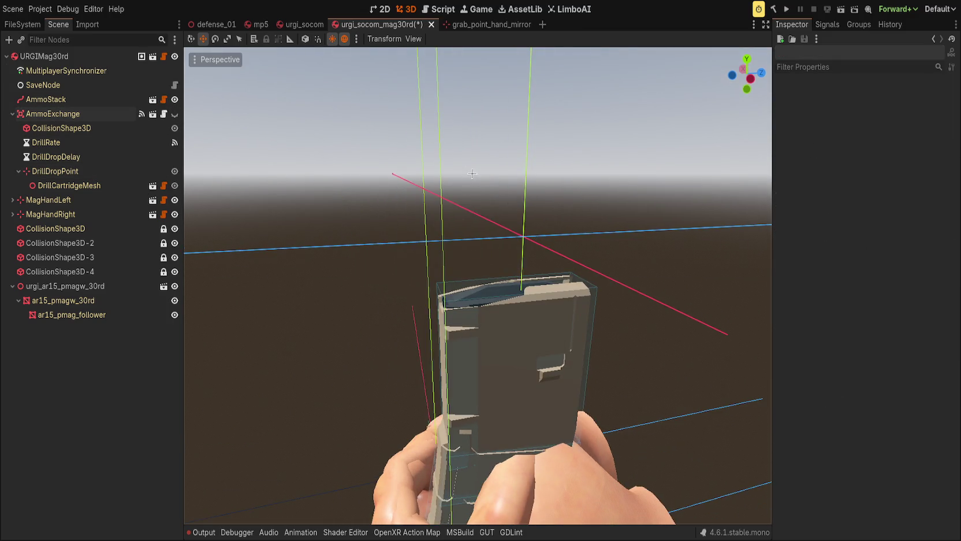
pyautogui.scroll(-4, 432, 307)
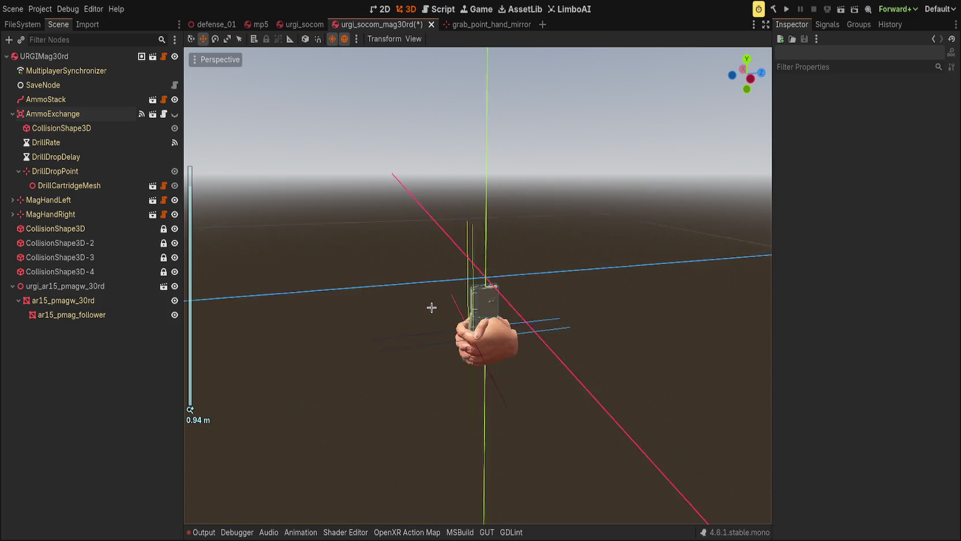
pyautogui.scroll(5, 357, 328)
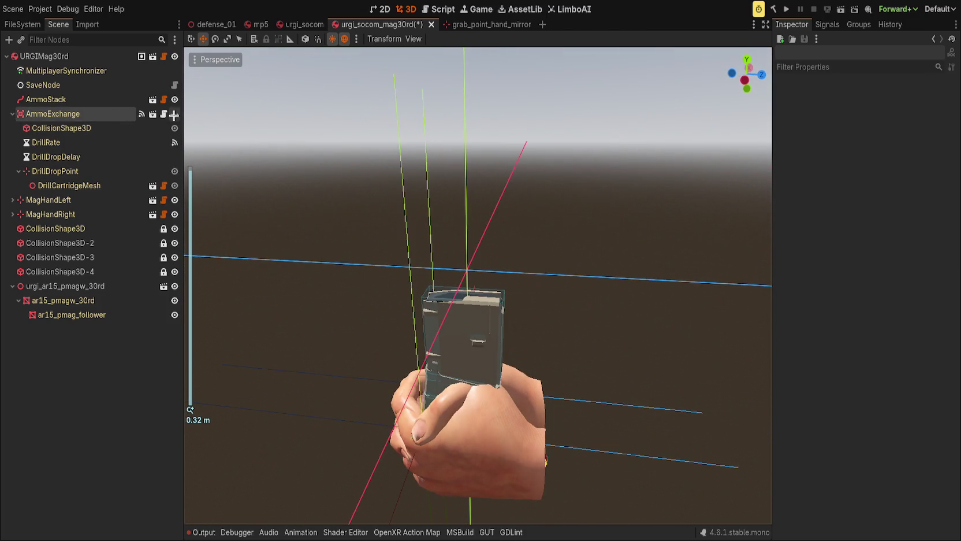
pyautogui.click(102, 115)
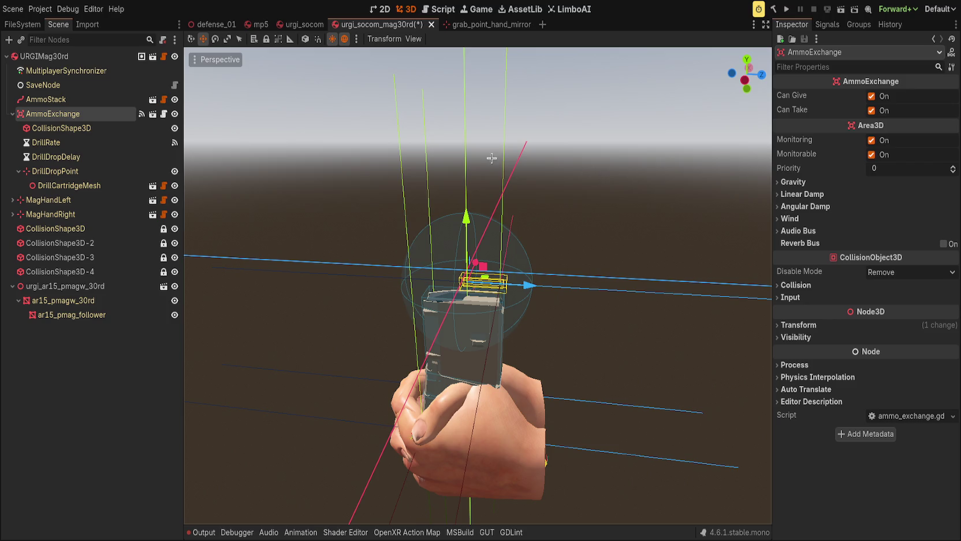
pyautogui.click(409, 134)
pyautogui.hotkey('ctrl', 's')
# Collapse AmmoExchange's children and select the AmmoStack node
pyautogui.scroll(2, 407, 240)
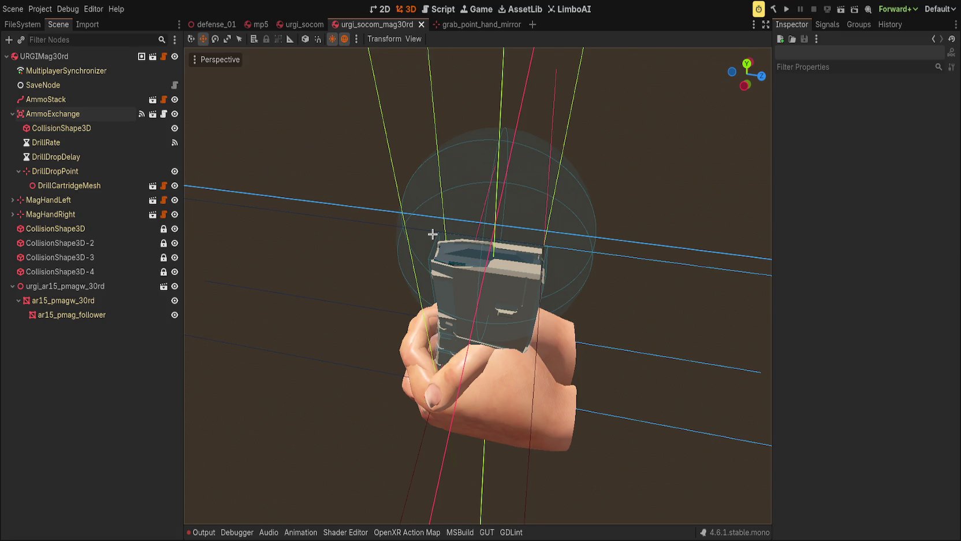
pyautogui.click(52, 114)
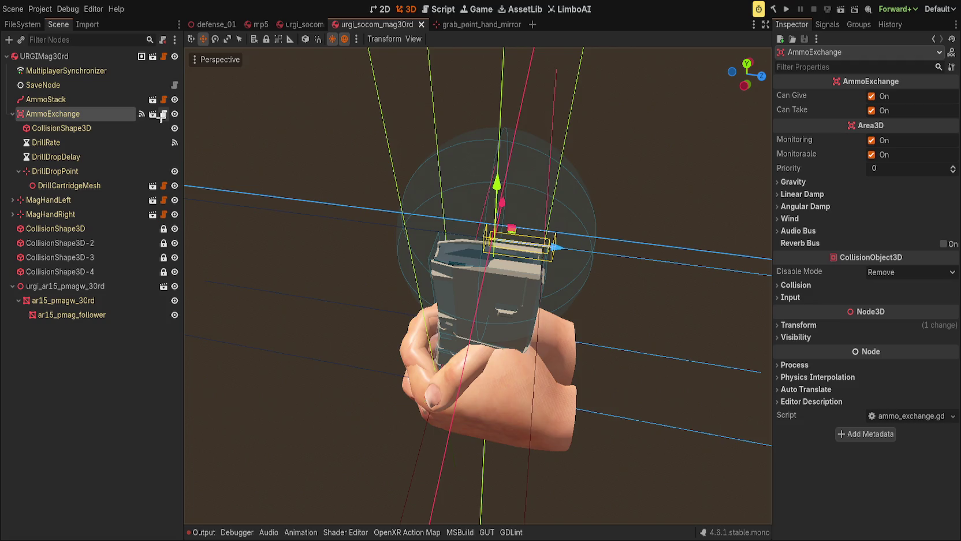
pyautogui.click(12, 114)
pyautogui.click(46, 99)
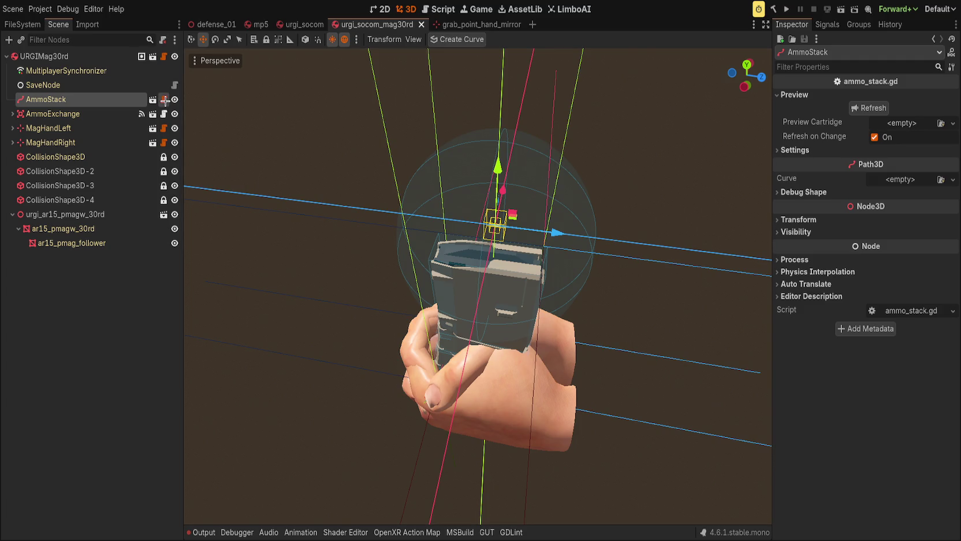
# Open ammo_stack.gd and collapse AmmoStack's Settings section in the Inspector
pyautogui.click(166, 101)
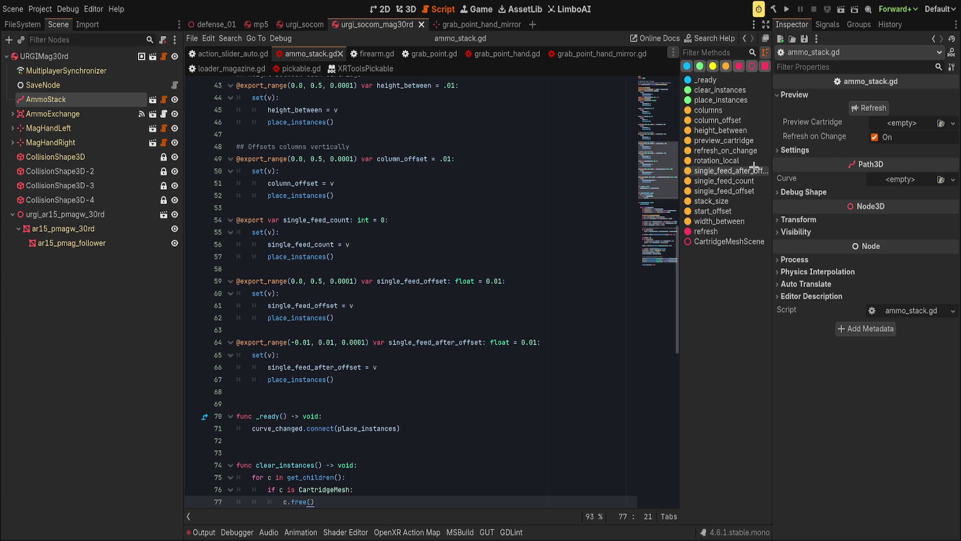
pyautogui.click(797, 151)
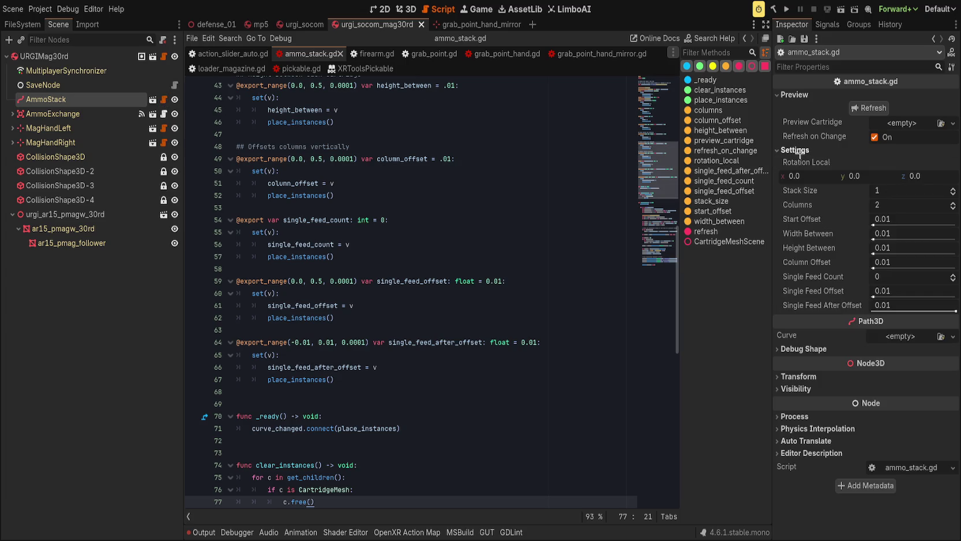
pyautogui.click(797, 150)
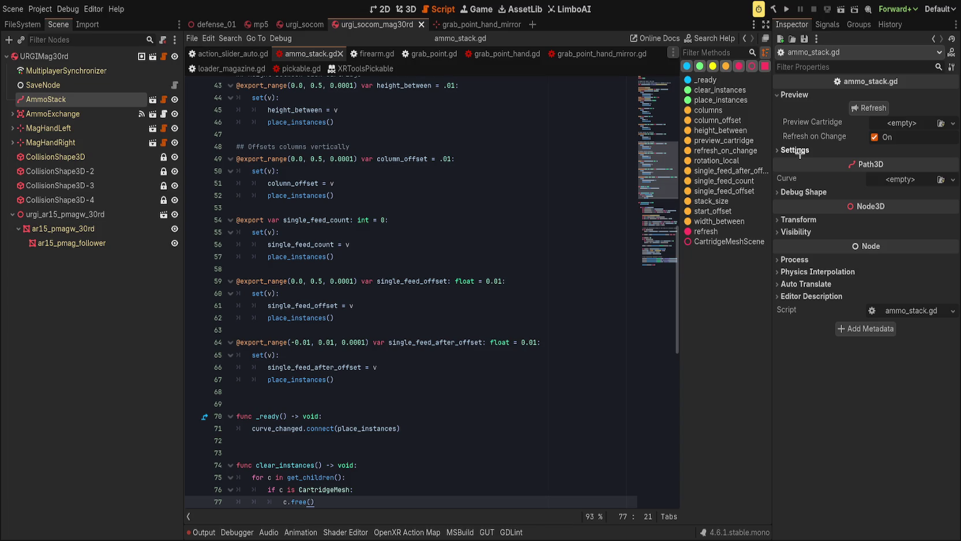
pyautogui.click(797, 151)
pyautogui.click(797, 151)
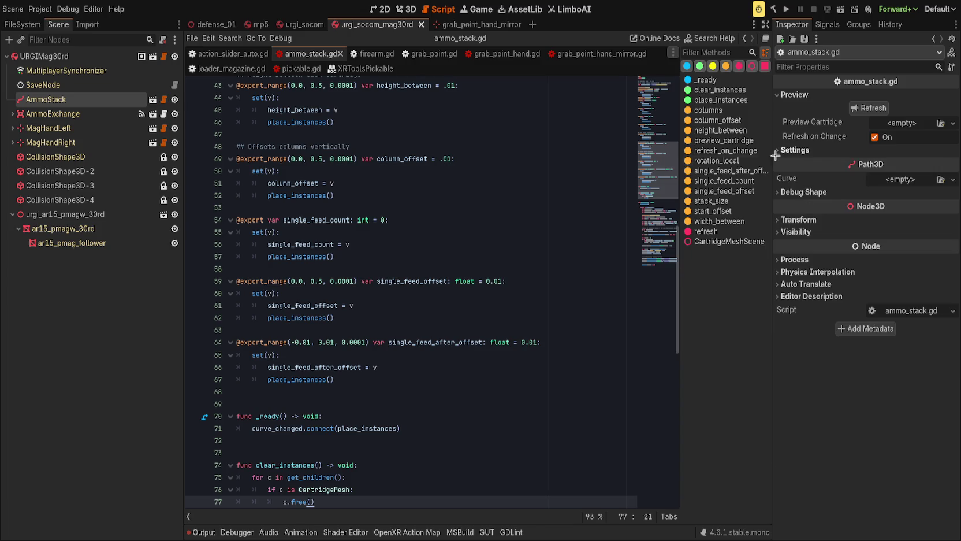
# Jump to place_instances and scroll through its loop, ending at the for line
pyautogui.click(307, 257)
pyautogui.keyDown('ctrl'); pyautogui.click(324, 379); pyautogui.keyUp('ctrl')
pyautogui.click(395, 306)
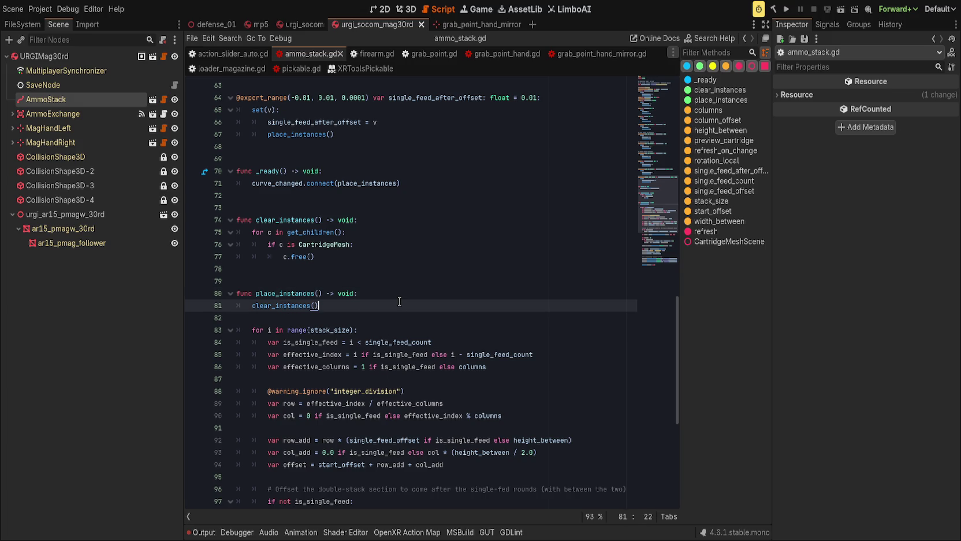
pyautogui.scroll(-6, 394, 321)
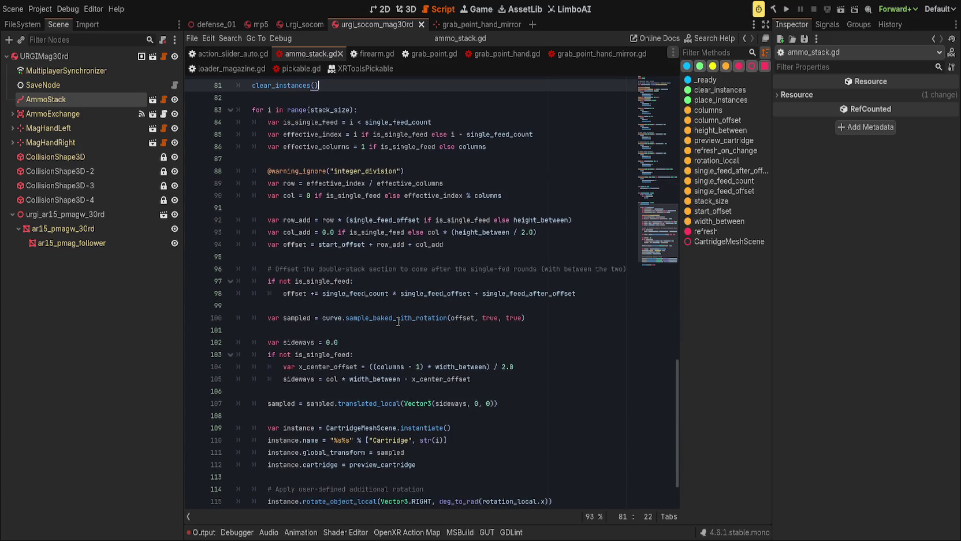
pyautogui.scroll(-2, 398, 321)
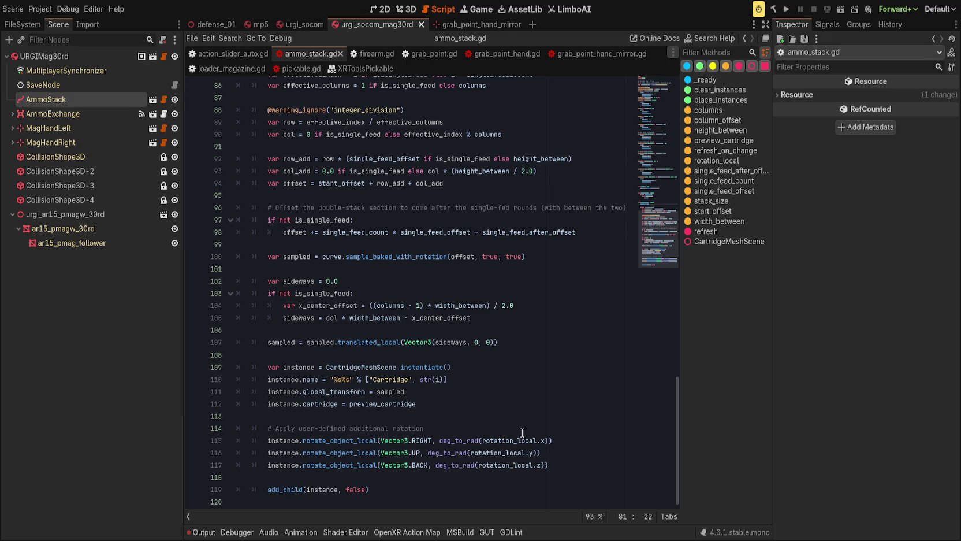
pyautogui.click(471, 490)
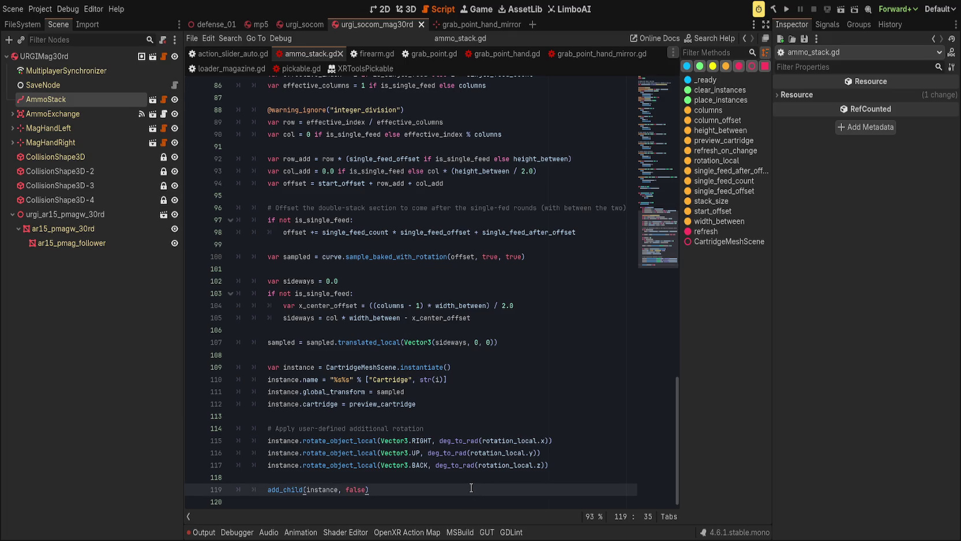
pyautogui.scroll(4, 471, 488)
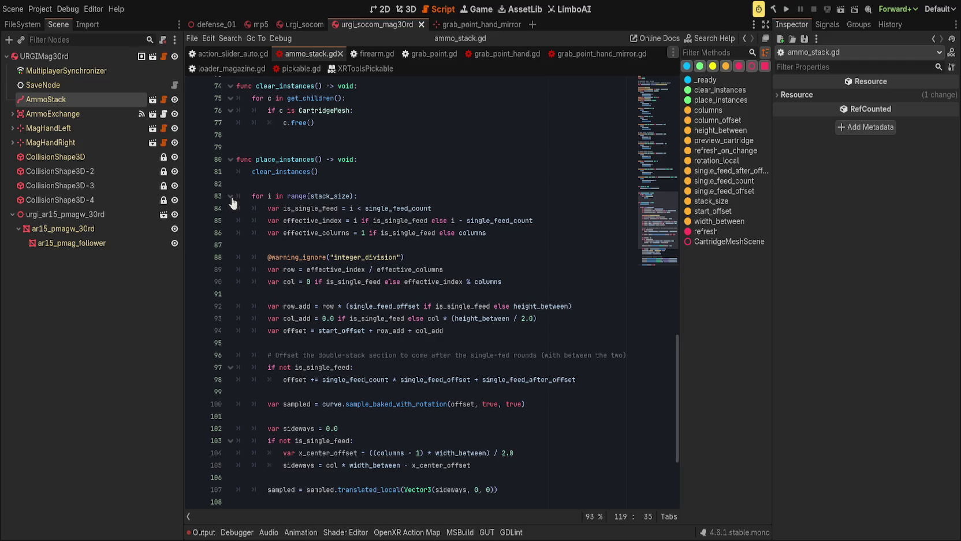
pyautogui.click(439, 188)
# Insert 'var _final_xf := Transform3D.IDENTITY' above the stack_size for loop
pyautogui.press('Return')
pyautogui.write('ar _final_')
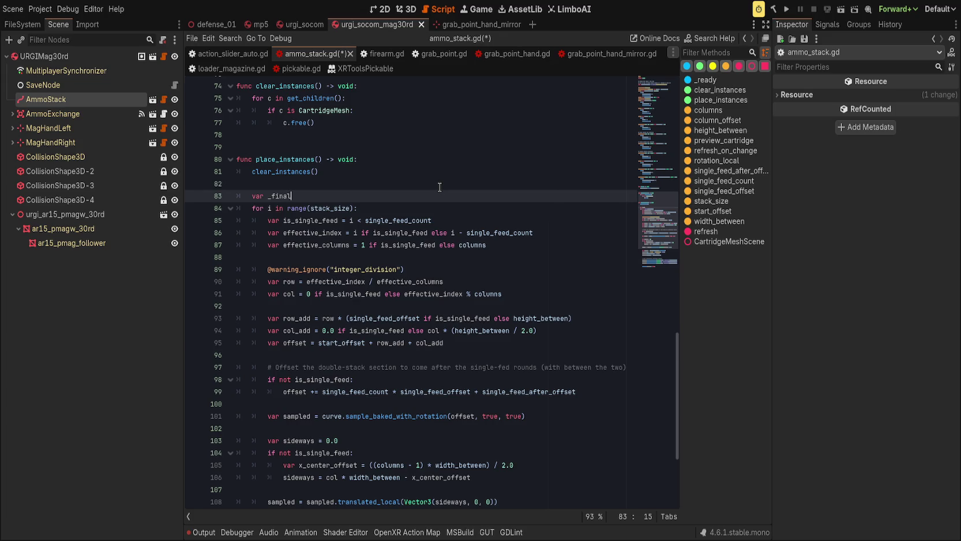
pyautogui.write('pos')
pyautogui.press('BackSpace')
pyautogui.press('BackSpace')
pyautogui.press('BackSpace')
pyautogui.write('xf := Transform3d')
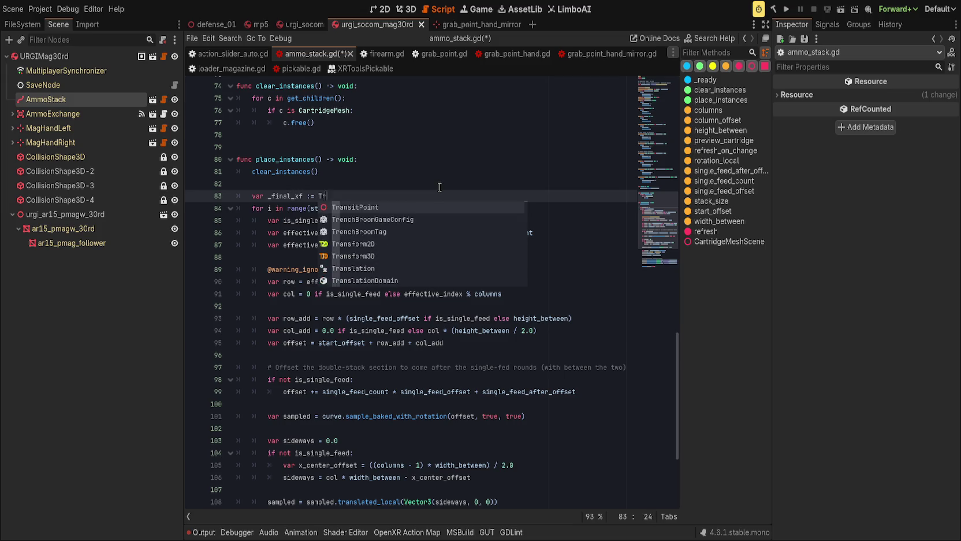
pyautogui.press('Return')
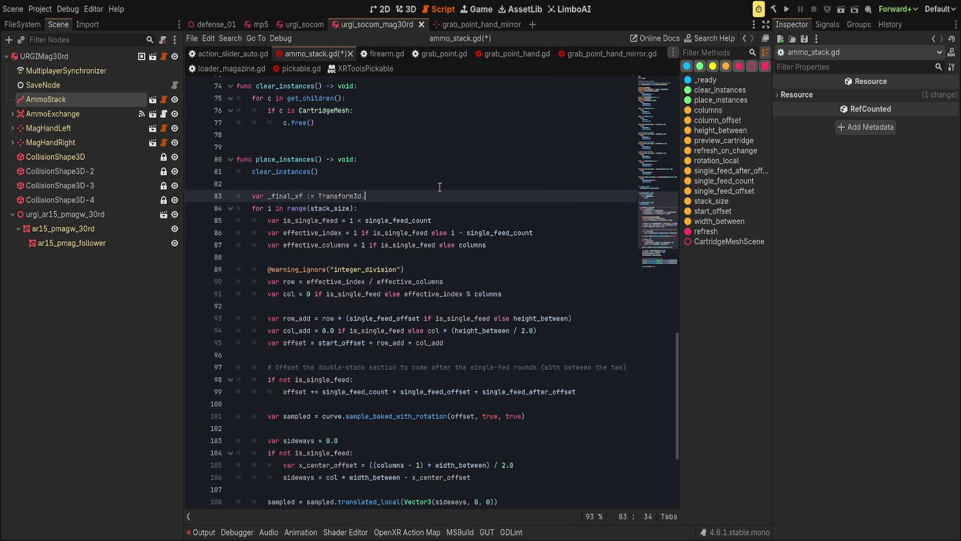
pyautogui.write('.I')
pyautogui.press('Return')
# Review the loop's use of _final_xf, col_add and sampled in the global_transform assignment
pyautogui.doubleClick(280, 196)
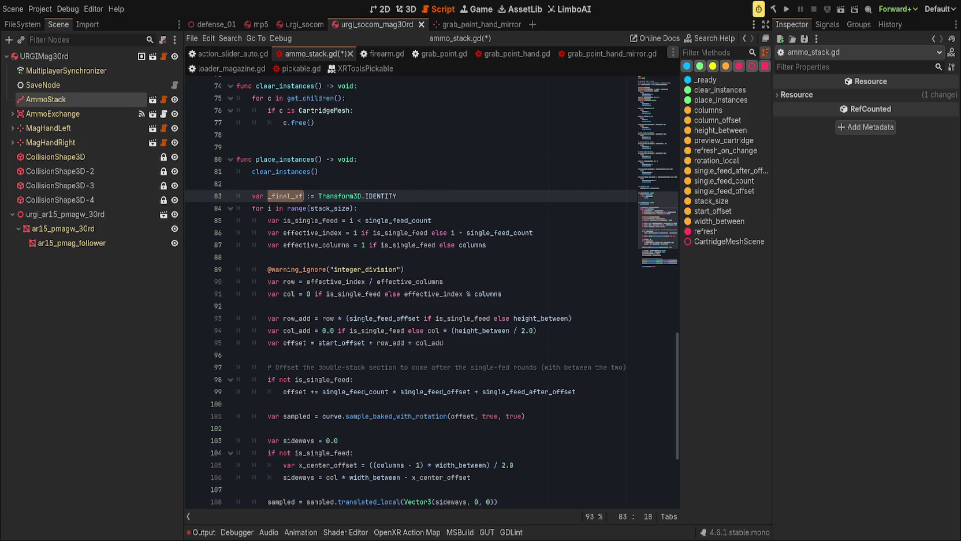
pyautogui.click(543, 331)
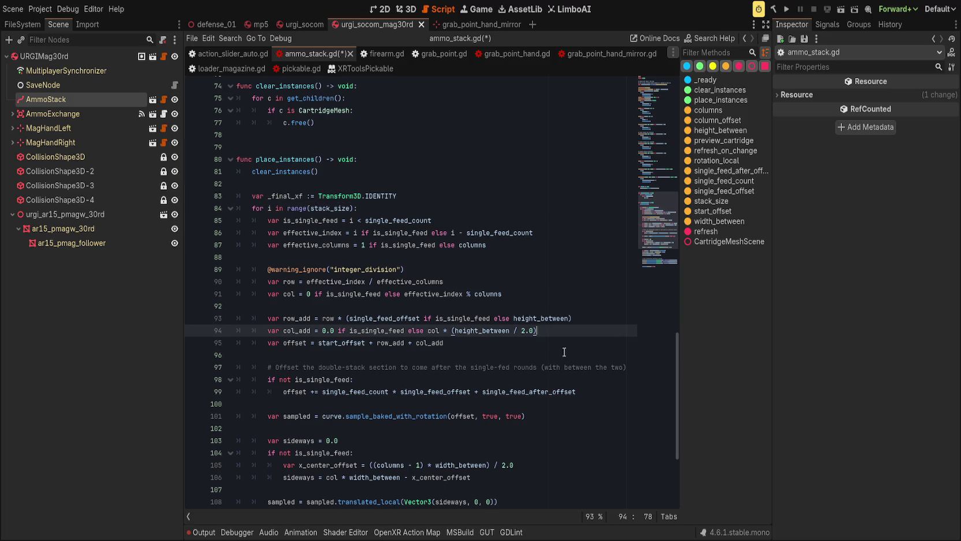
pyautogui.scroll(-5, 438, 395)
pyautogui.click(438, 393)
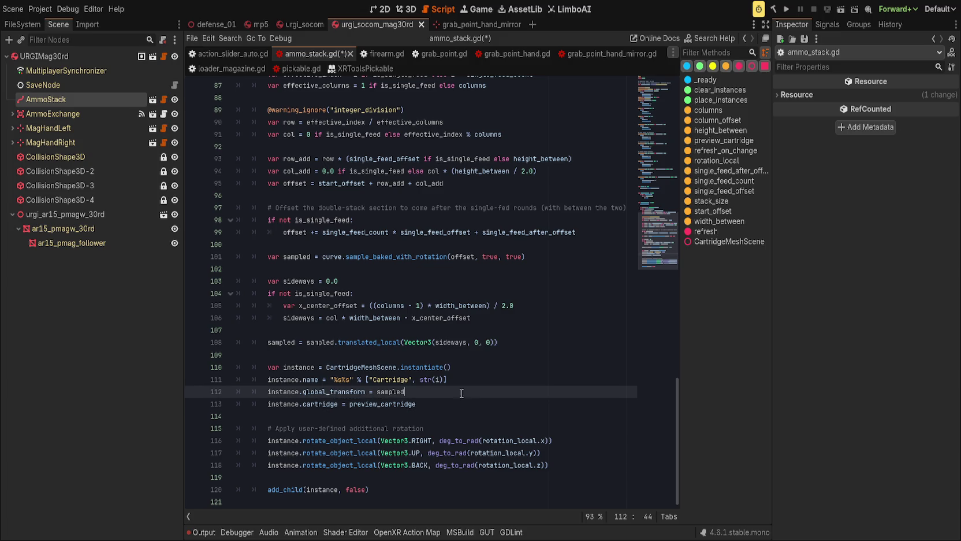
pyautogui.doubleClick(391, 392)
pyautogui.click(463, 392)
pyautogui.scroll(4, 463, 392)
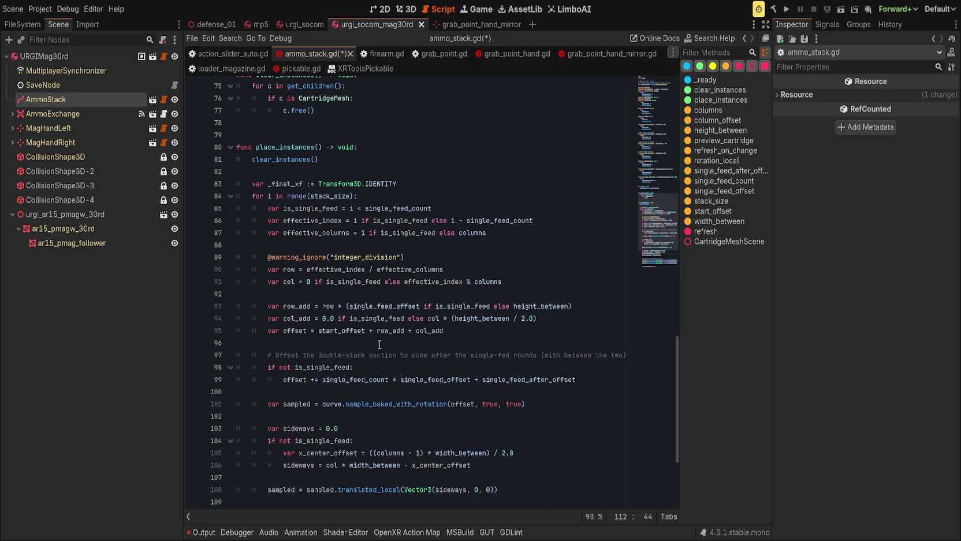
pyautogui.click(384, 196)
# Trace where offset is used in the sampling call and the double-stack comment
pyautogui.scroll(-4, 428, 400)
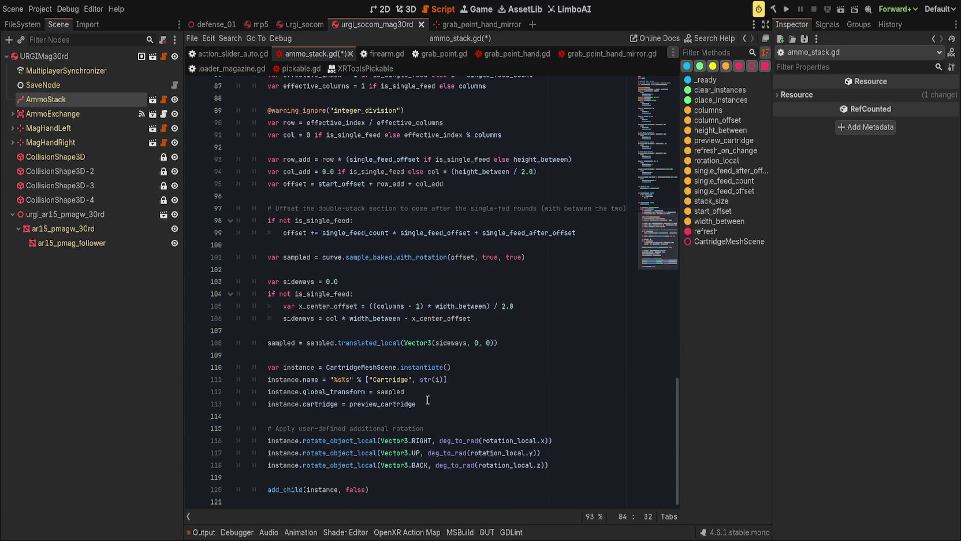
pyautogui.click(483, 366)
pyautogui.press('Up')
pyautogui.press('Up')
pyautogui.press('Up')
pyautogui.hotkey('ctrl', 'Right')
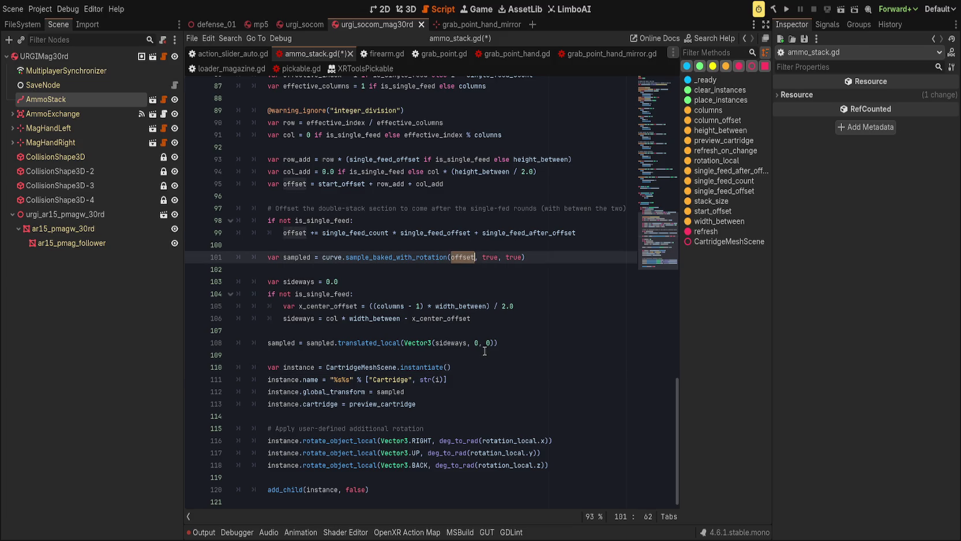
pyautogui.scroll(1, 485, 347)
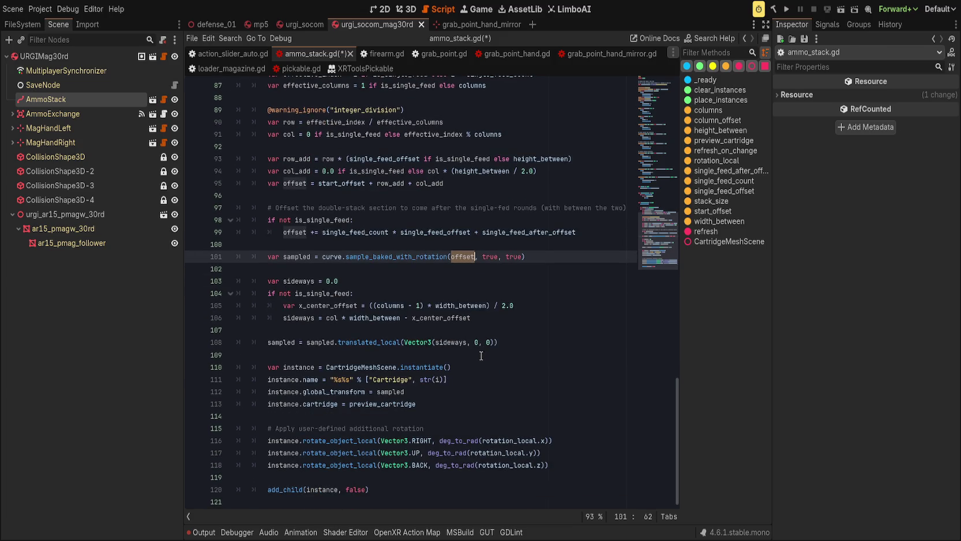
pyautogui.scroll(4, 483, 354)
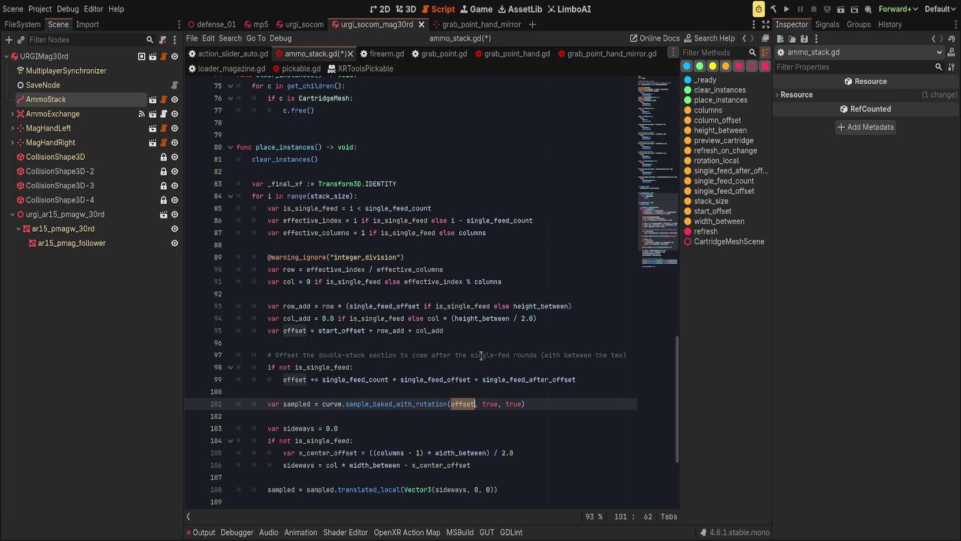
pyautogui.click(478, 356)
pyautogui.scroll(-3, 478, 357)
pyautogui.scroll(3, 476, 358)
pyautogui.scroll(5, 476, 357)
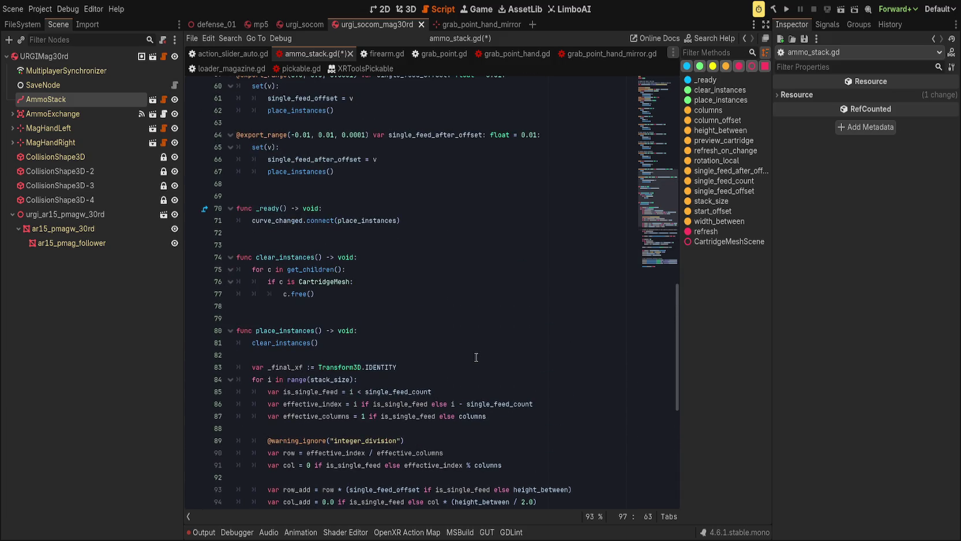
pyautogui.click(465, 306)
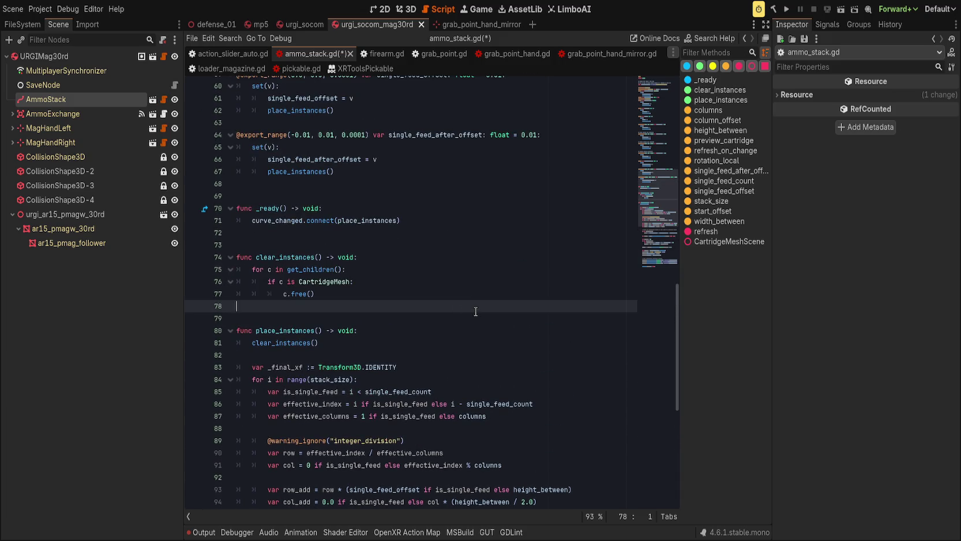
# Add an empty func get_offset(idx: int) -> float: stub above place_instances
pyautogui.press('Return')
pyautogui.press('Up')
pyautogui.press('Return')
pyautogui.press('Return')
pyautogui.press('BackSpace')
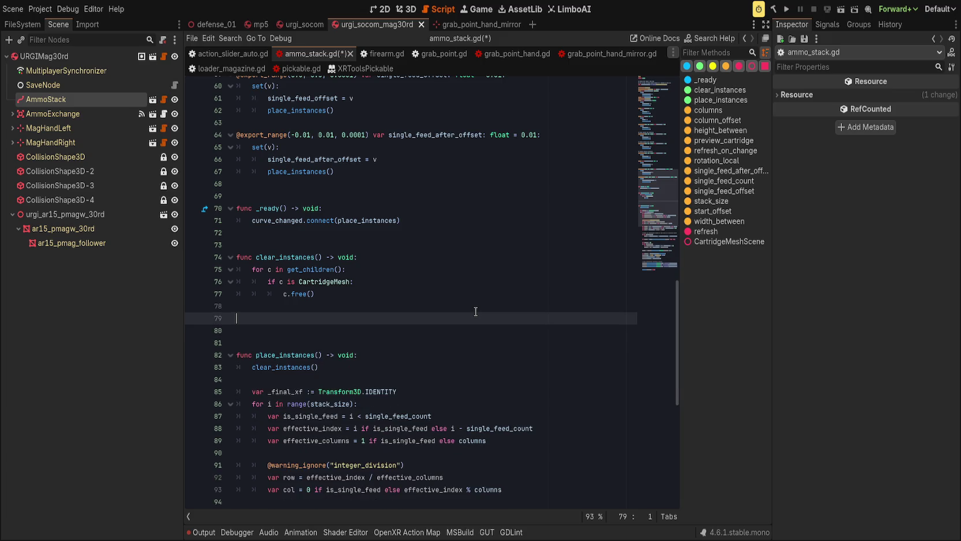
pyautogui.press('Return')
pyautogui.write('func')
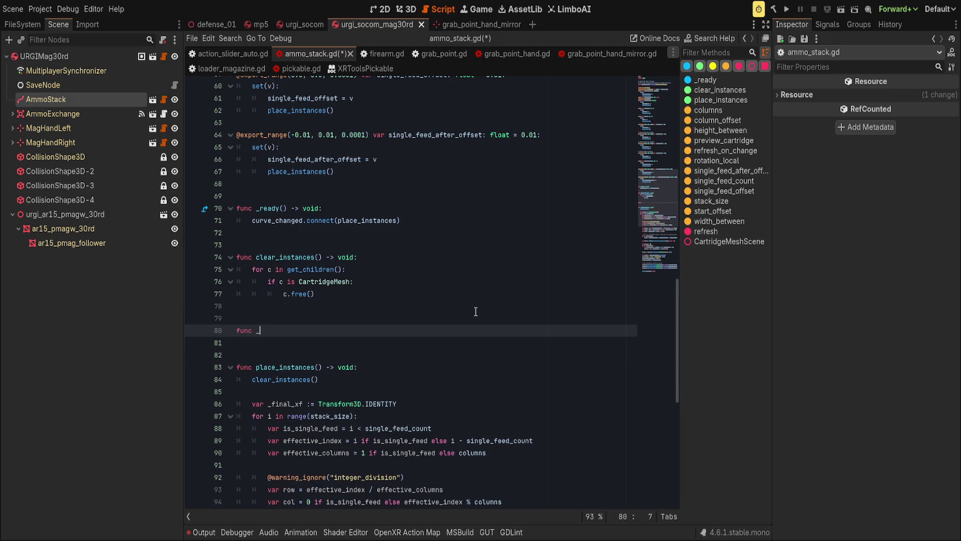
pyautogui.press('BackSpace')
pyautogui.write('get_of')
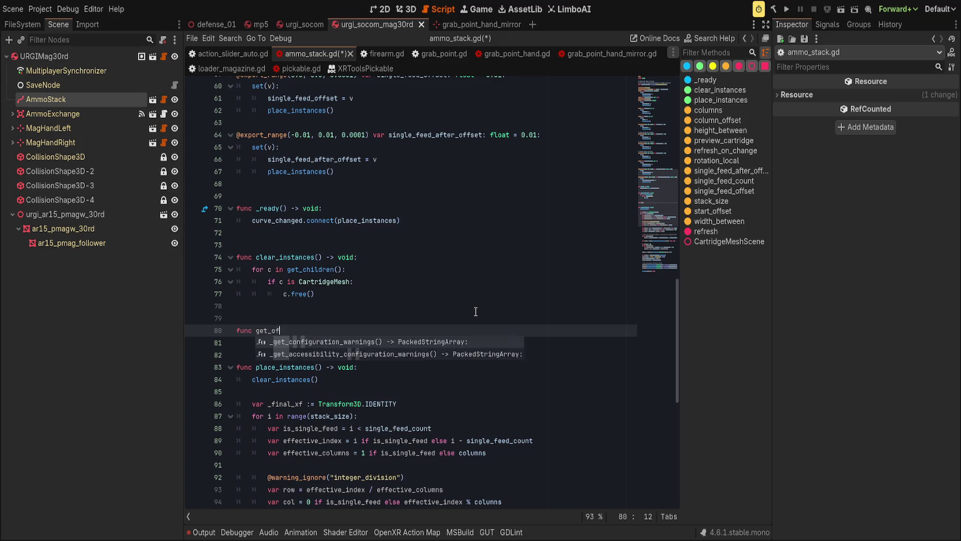
pyautogui.write('fset()')
pyautogui.press('BackSpace')
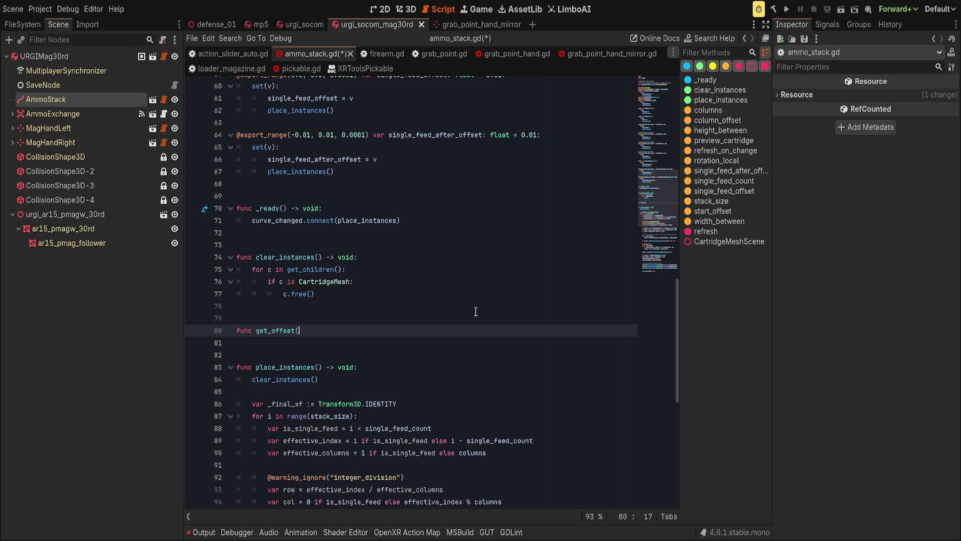
pyautogui.write('idx: int) -> float:')
pyautogui.press('Return')
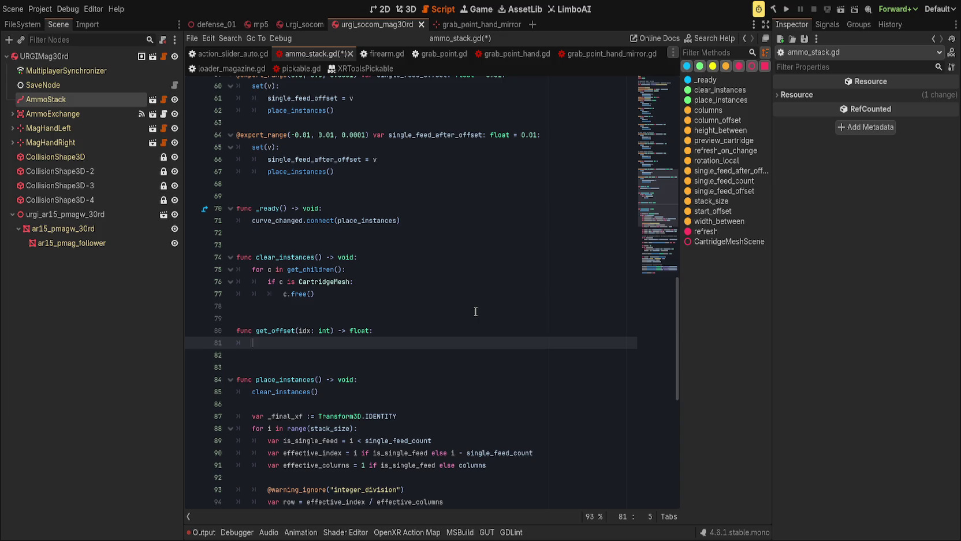
# Review how the loop uses is_single_feed and offset in place_instances
pyautogui.scroll(-3, 295, 350)
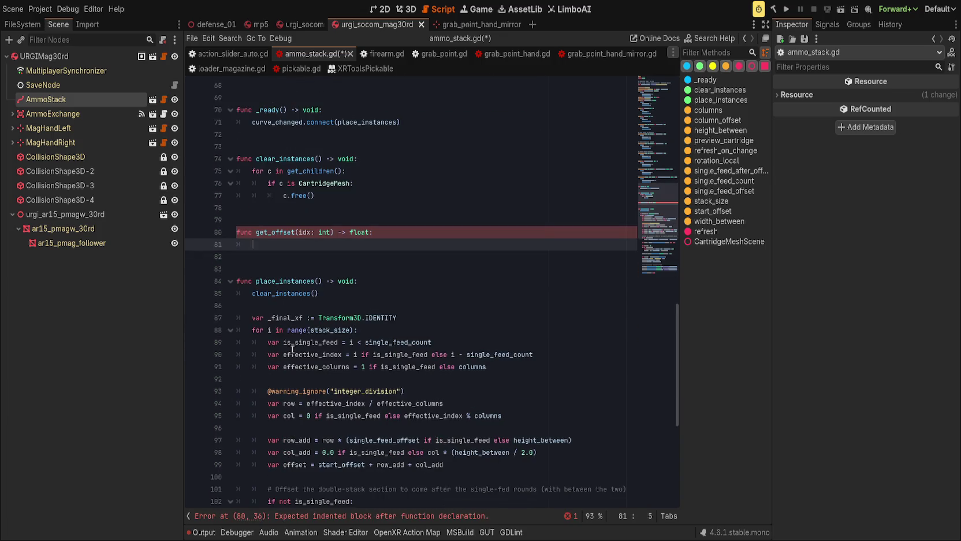
pyautogui.doubleClick(300, 342)
pyautogui.click(411, 329)
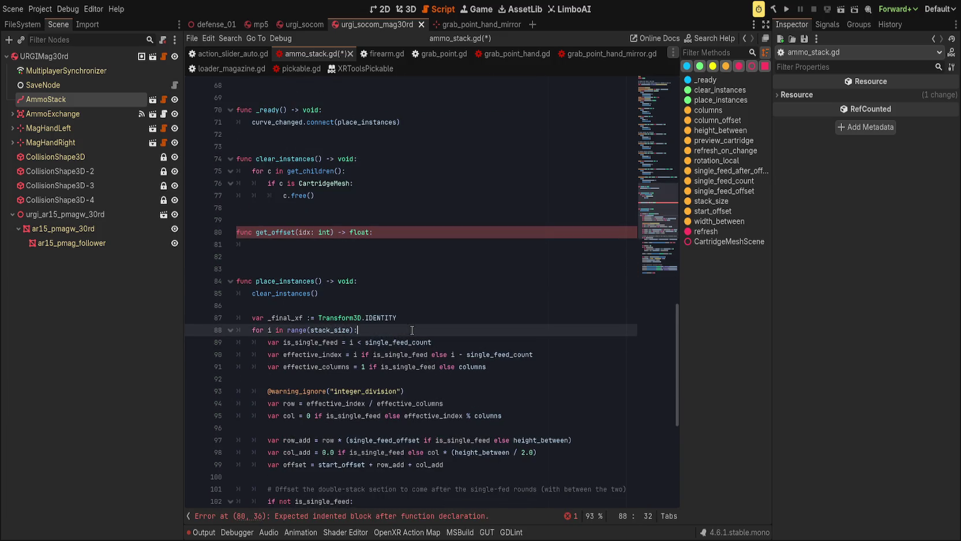
pyautogui.scroll(-2, 375, 327)
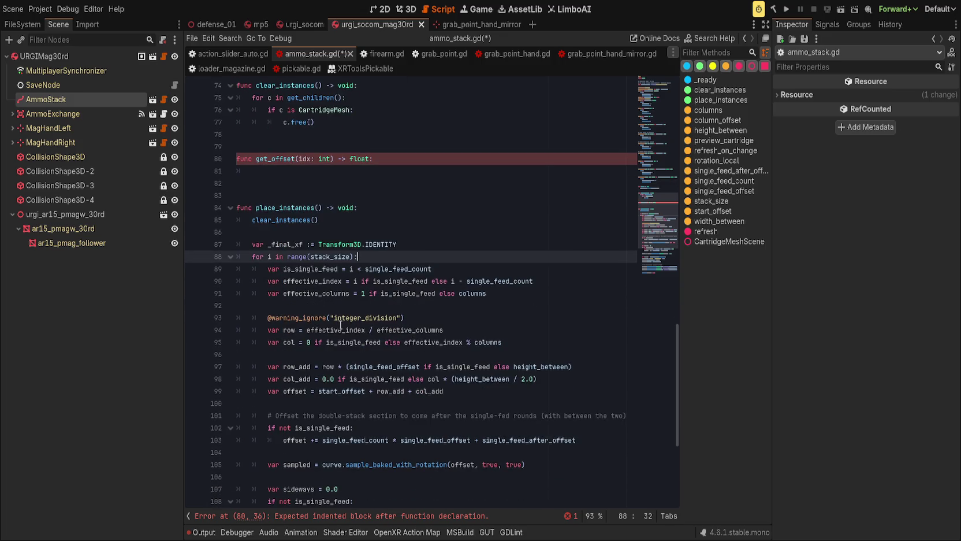
pyautogui.scroll(-2, 340, 325)
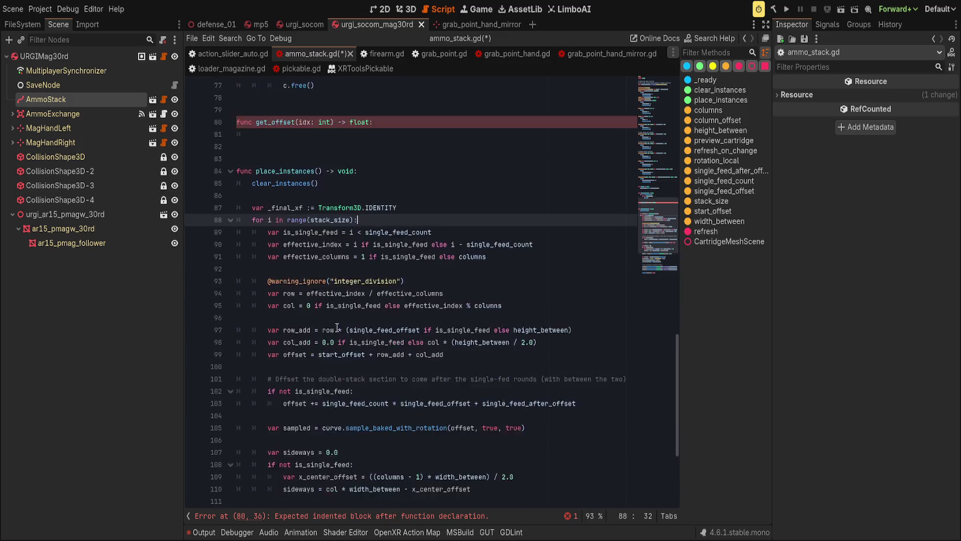
pyautogui.scroll(-2, 451, 392)
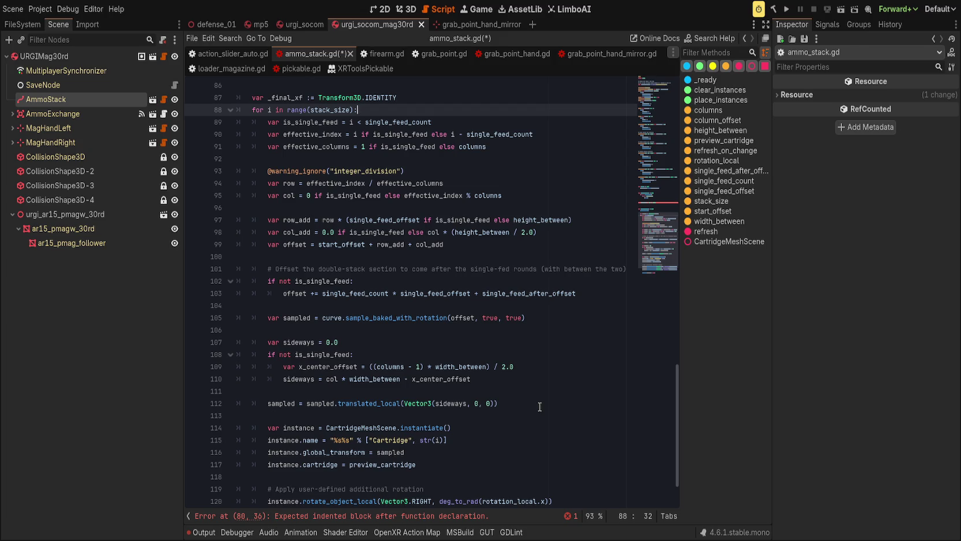
pyautogui.scroll(1, 445, 382)
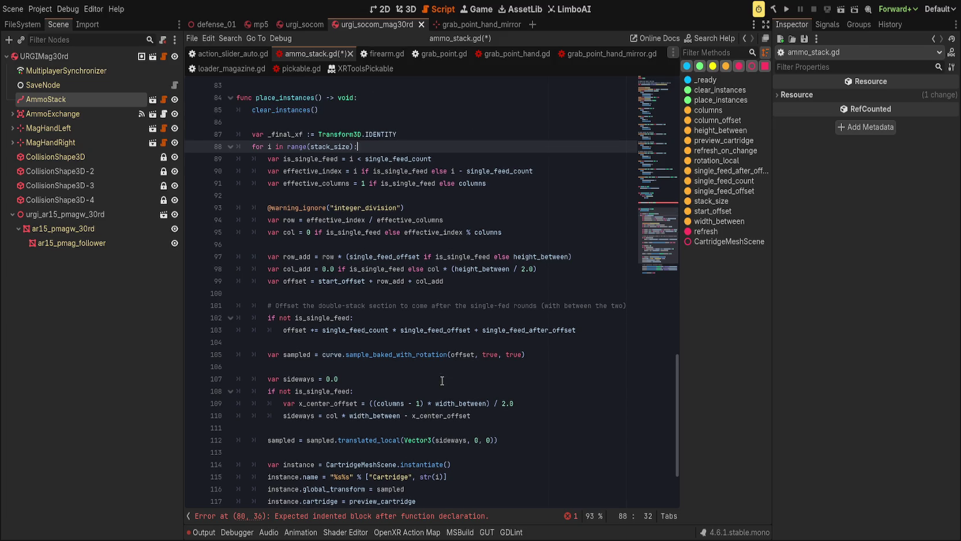
pyautogui.doubleClick(462, 354)
pyautogui.scroll(-3, 502, 440)
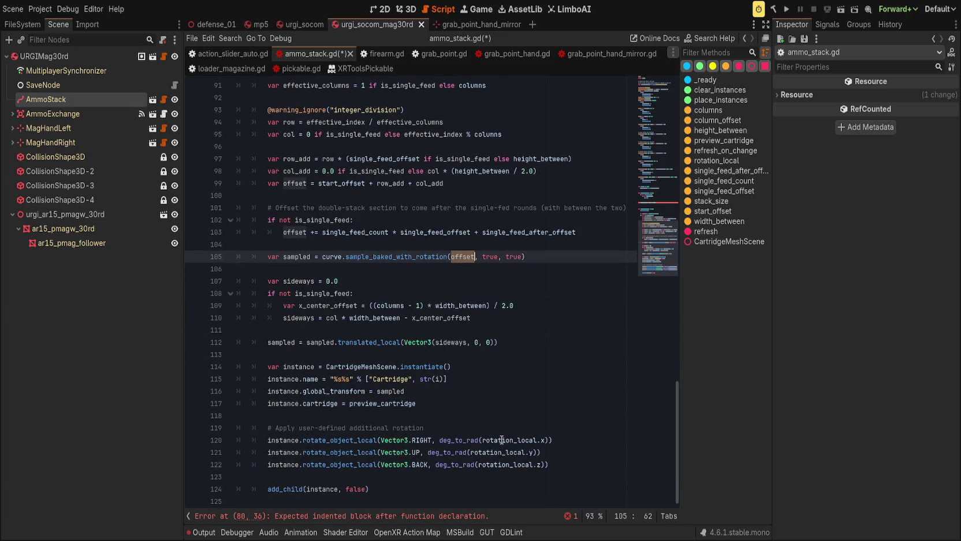
pyautogui.scroll(4, 502, 437)
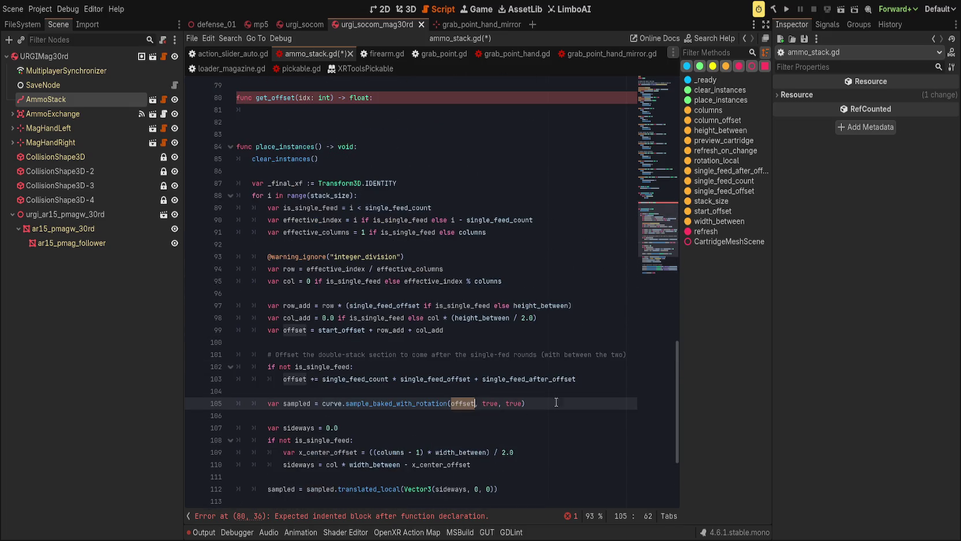
pyautogui.click(584, 380)
# Append _vertical to the helper's name, then highlight offset uses in the loop
pyautogui.click(271, 97)
pyautogui.write('_vertical')
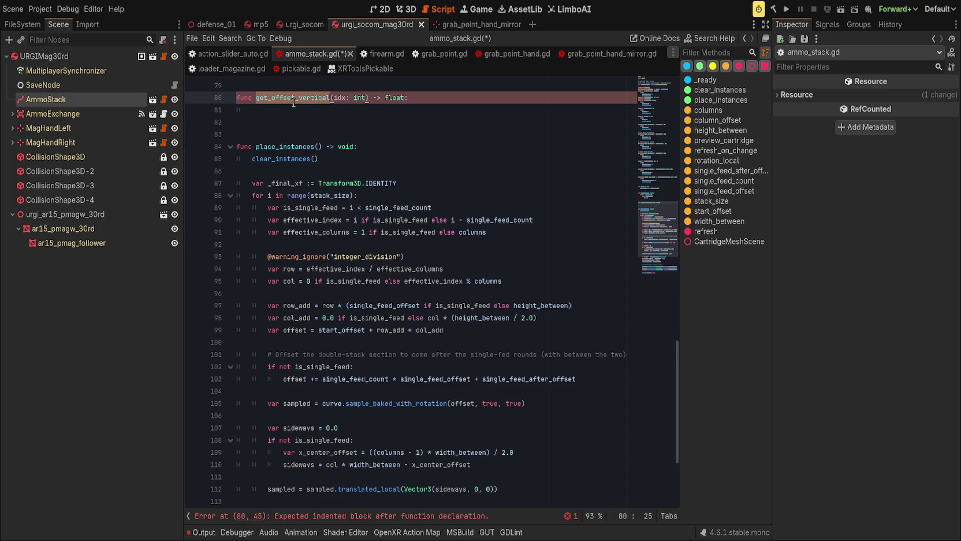
pyautogui.click(339, 254)
pyautogui.click(386, 197)
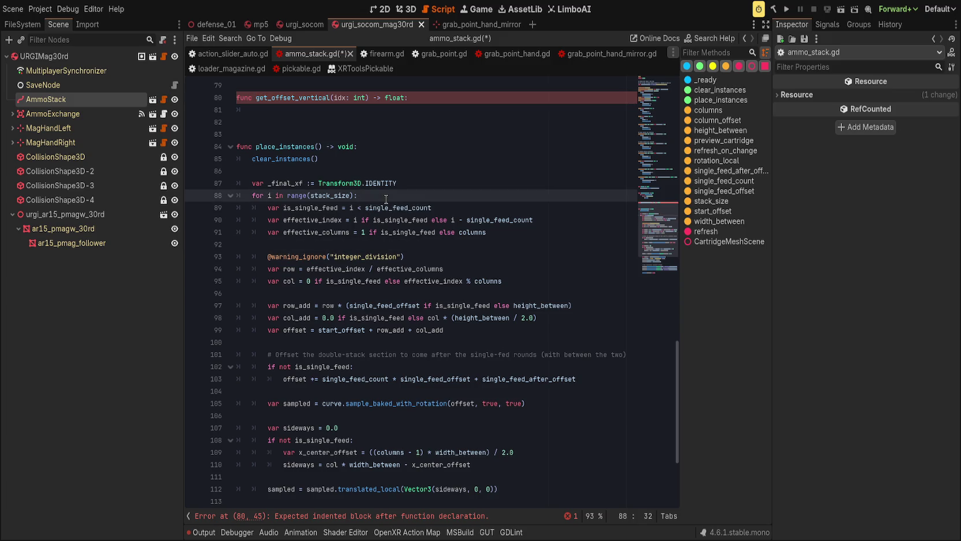
pyautogui.doubleClick(463, 399)
# Move the loop's offset calculation lines into get_offset_vertical and dedent them one level
pyautogui.moveTo(584, 378)
pyautogui.mouseDown()
pyautogui.moveTo(129, 225)
pyautogui.moveTo(116, 162)
pyautogui.moveTo(118, 209)
pyautogui.mouseUp()
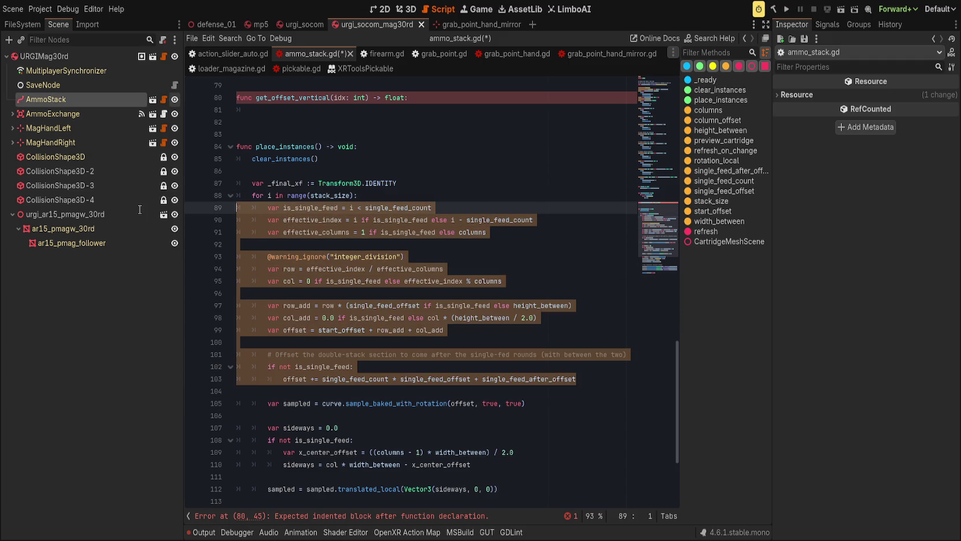
pyautogui.hotkey('ctrl', 'x')
pyautogui.click(320, 110)
pyautogui.hotkey('ctrl', 'v')
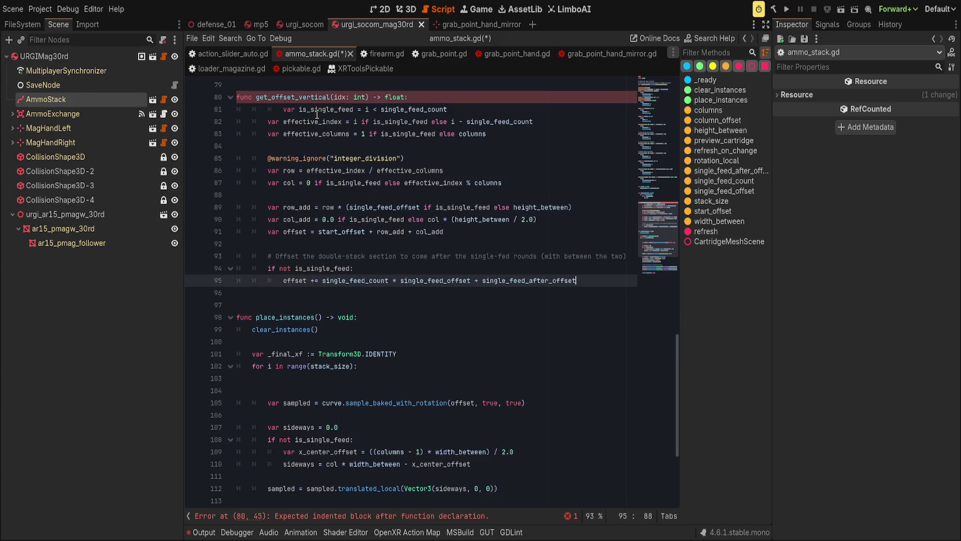
pyautogui.click(315, 110)
pyautogui.moveTo(314, 110)
pyautogui.mouseDown()
pyautogui.moveTo(509, 254)
pyautogui.moveTo(572, 283)
pyautogui.mouseUp()
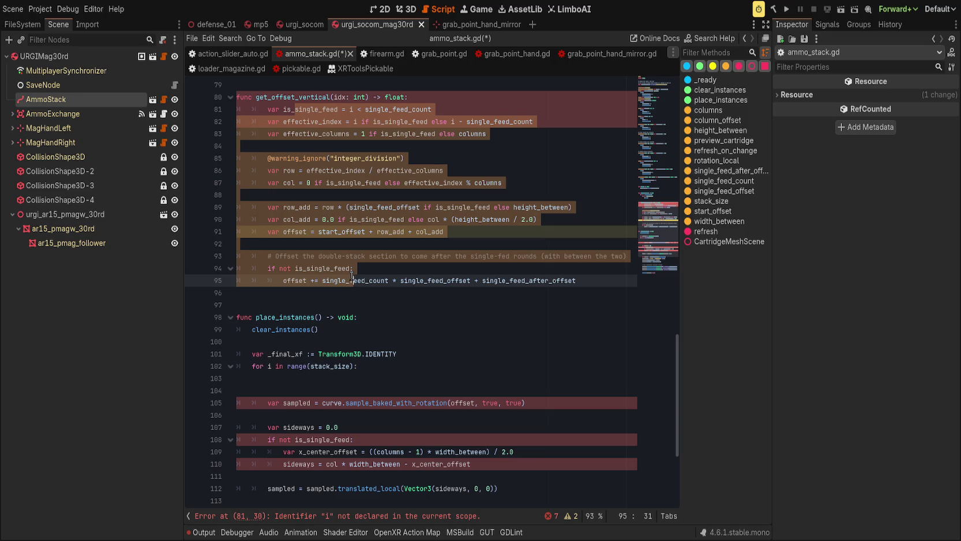
pyautogui.hotkey('shift', 'Tab')
pyautogui.click(459, 256)
# Add 'return offset' as the last line of get_offset_vertical
pyautogui.click(578, 280)
pyautogui.press('Return')
pyautogui.press('BackSpace')
pyautogui.write('return f')
pyautogui.press('Return')
# Set up Find/Replace over the helper's lines: case sensitive, whole words, selection only
pyautogui.scroll(2, 439, 260)
pyautogui.click(439, 170)
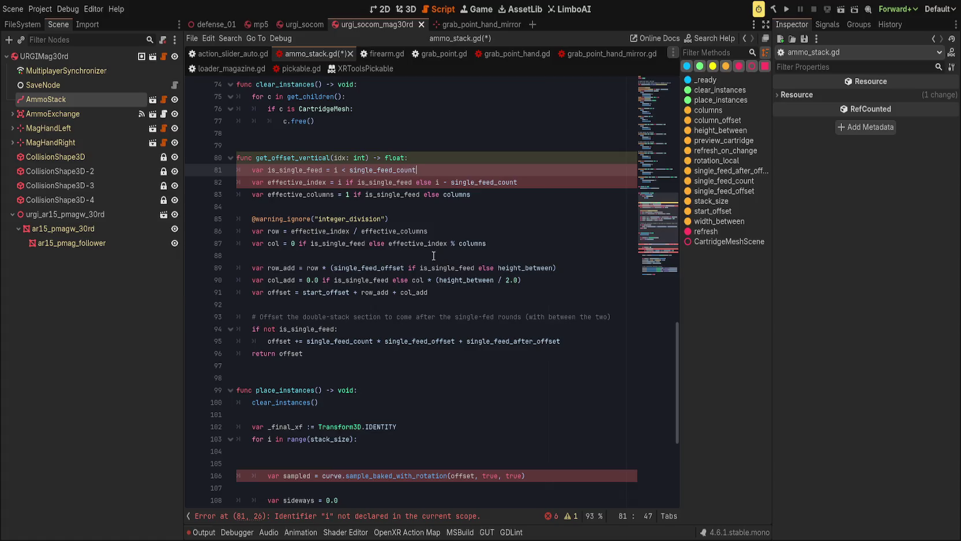
pyautogui.doubleClick(339, 157)
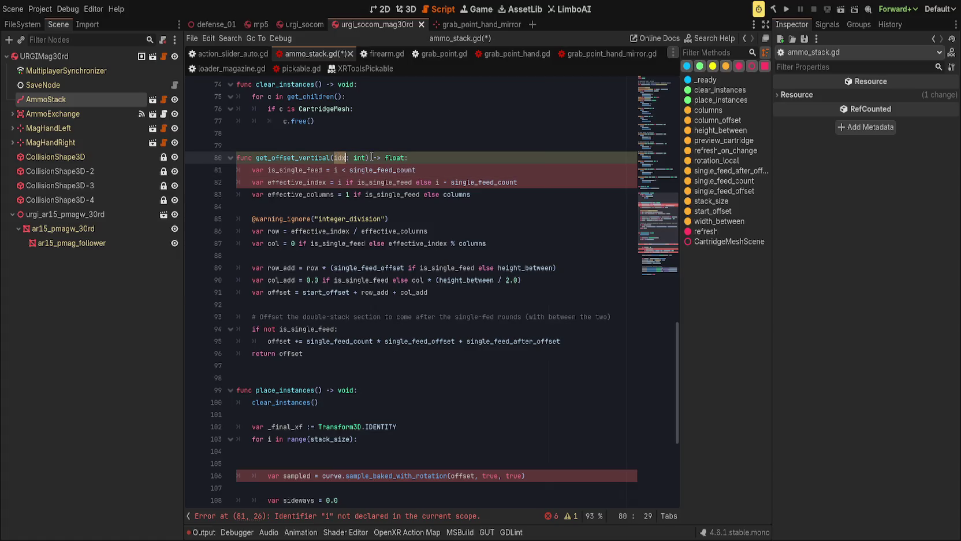
pyautogui.click(335, 170)
pyautogui.hotkey('ctrl', 'r')
pyautogui.moveTo(236, 157)
pyautogui.mouseDown()
pyautogui.moveTo(520, 244)
pyautogui.moveTo(559, 359)
pyautogui.mouseUp()
pyautogui.click(636, 501)
pyautogui.click(577, 501)
pyautogui.click(577, 514)
pyautogui.moveTo(236, 269)
pyautogui.mouseDown()
pyautogui.moveTo(488, 354)
pyautogui.moveTo(509, 427)
pyautogui.mouseUp()
pyautogui.scroll(-2, 462, 404)
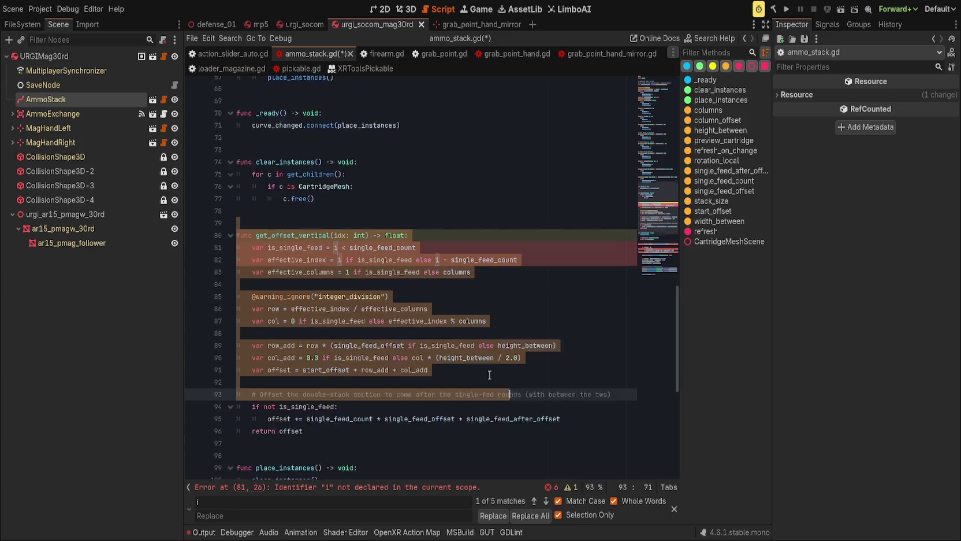
pyautogui.keyDown('shift'); pyautogui.click(387, 398); pyautogui.keyUp('shift')
# Replace the three occurrences of i with idx in the helper
pyautogui.click(292, 510)
pyautogui.write('idx')
pyautogui.click(494, 516)
pyautogui.click(500, 517)
pyautogui.click(500, 517)
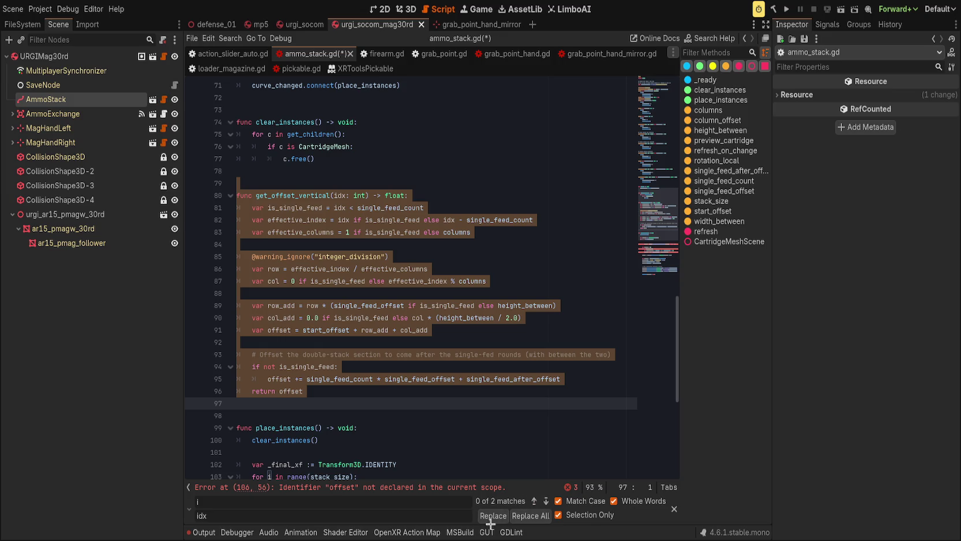
pyautogui.press('Escape')
pyautogui.click(477, 394)
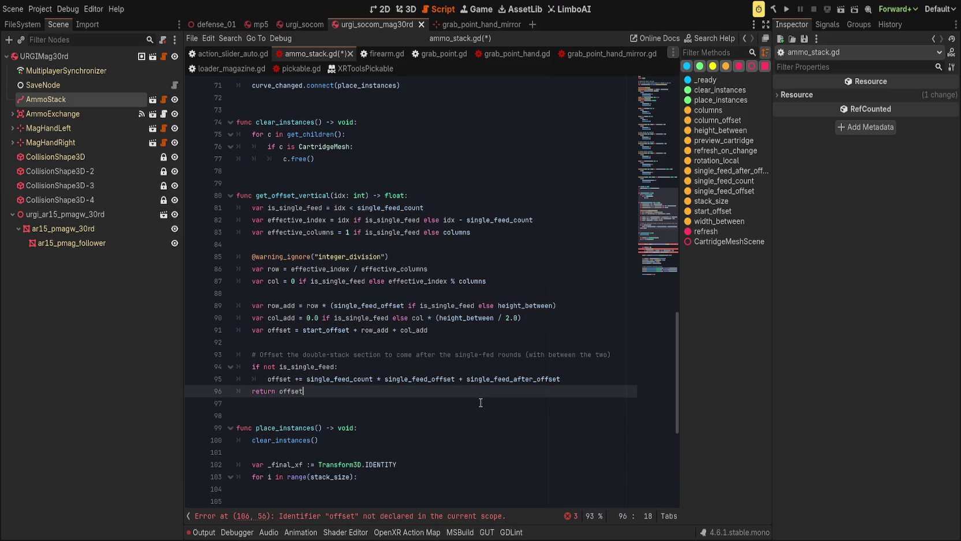
# Call get_offset_vertical(i) on the empty line inside the place_instances loop
pyautogui.scroll(-2, 469, 408)
pyautogui.click(421, 362)
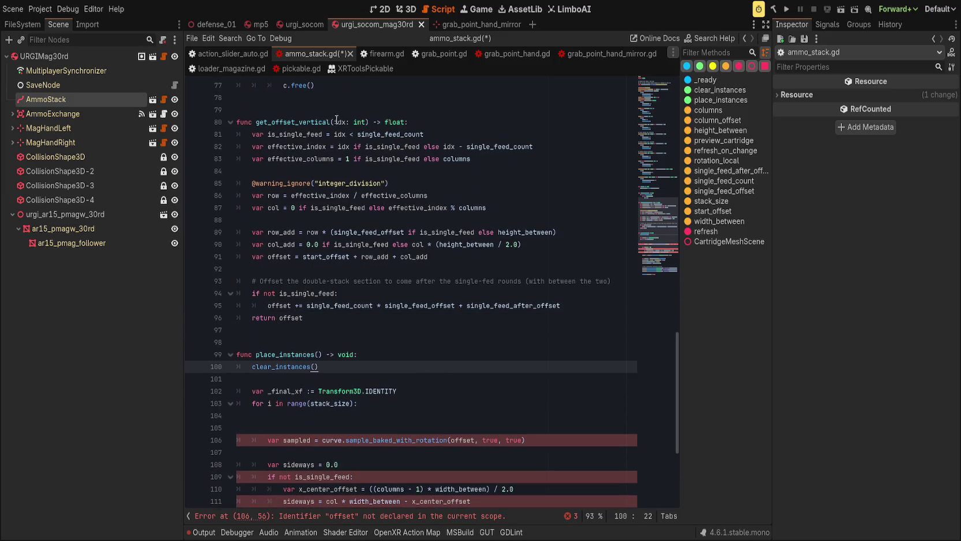
pyautogui.click(297, 119)
pyautogui.click(492, 367)
pyautogui.click(480, 406)
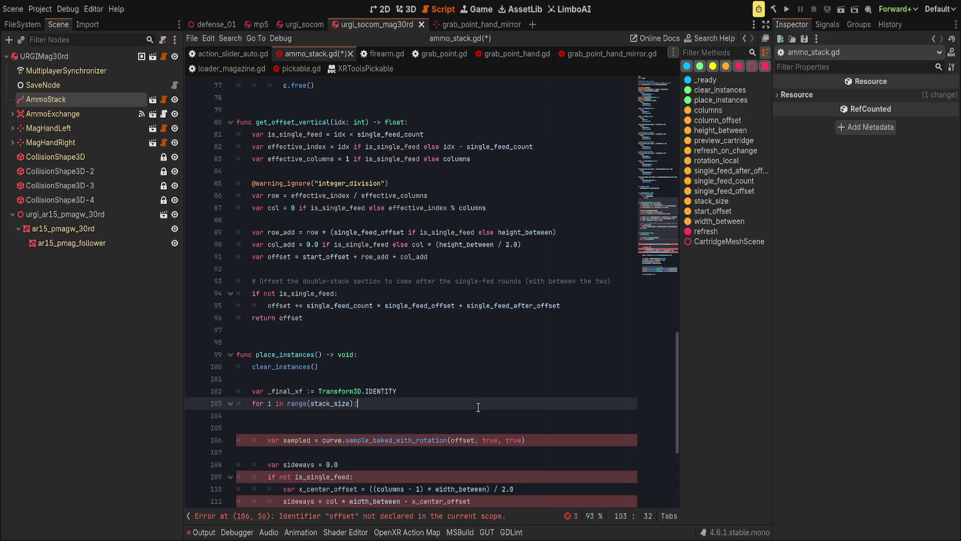
pyautogui.click(486, 414)
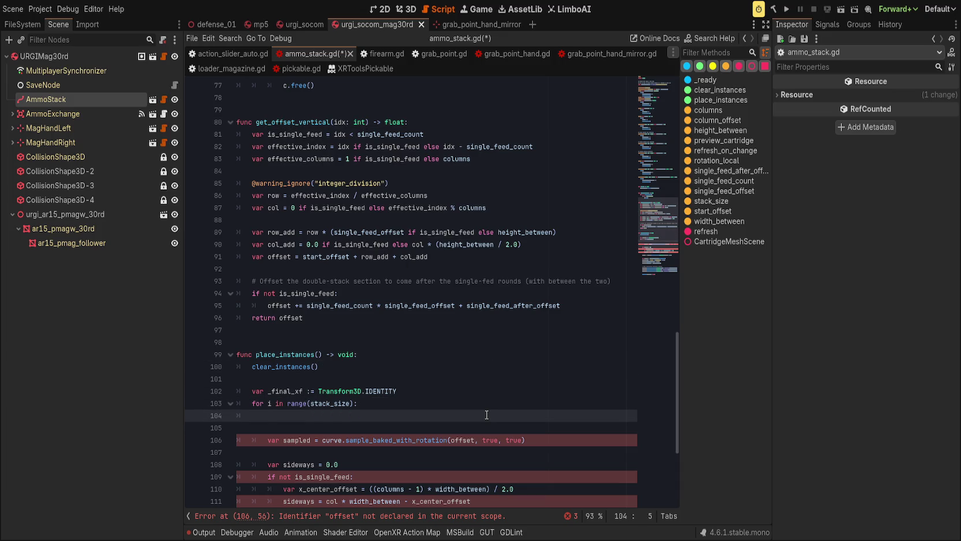
pyautogui.write('get_offset_vertical(i)')
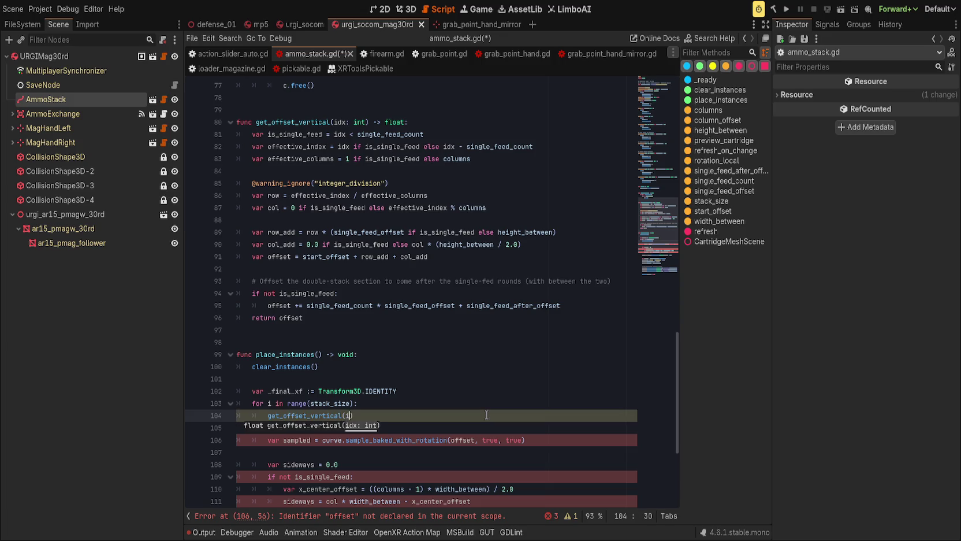
# Turn the call into 'var offset := get_offset_vertical(i)' and remove the blank line after it
pyautogui.scroll(-1, 486, 415)
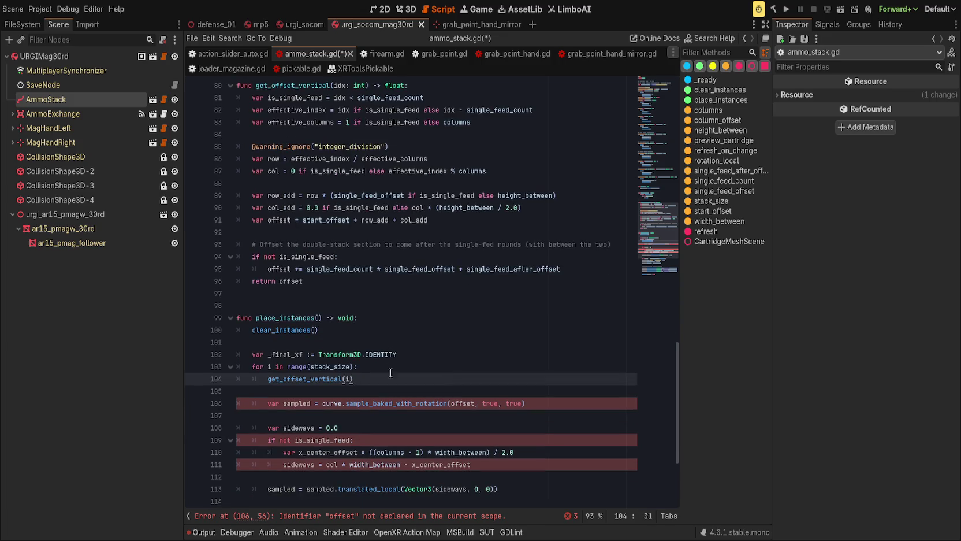
pyautogui.scroll(-2, 424, 321)
pyautogui.press('Home')
pyautogui.write('var offset :=')
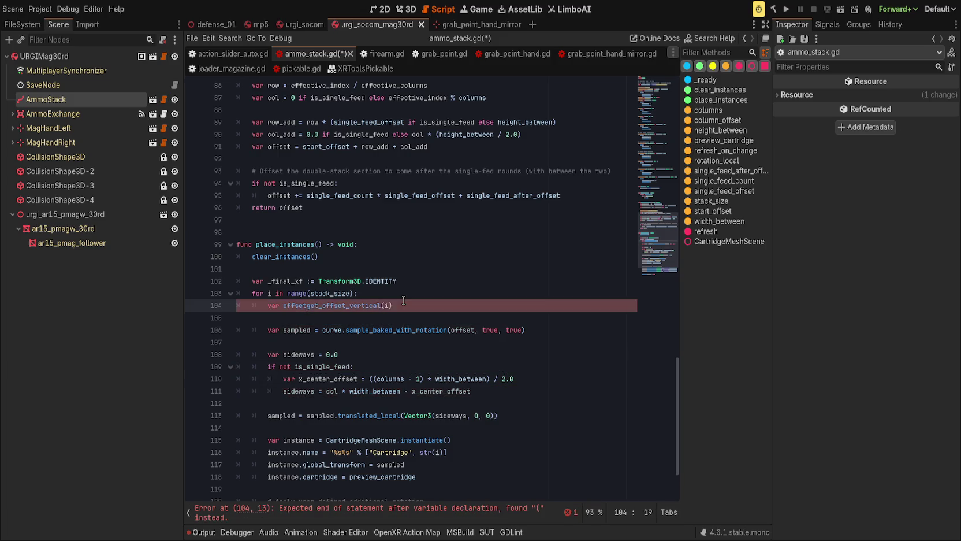
pyautogui.click(434, 319)
pyautogui.press('Delete')
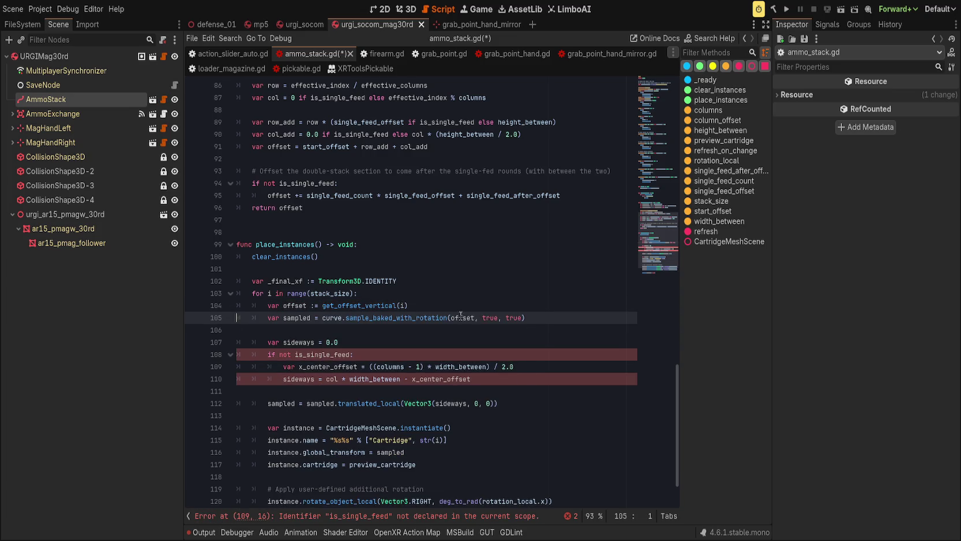
pyautogui.click(428, 330)
pyautogui.scroll(4, 382, 353)
pyautogui.click(403, 170)
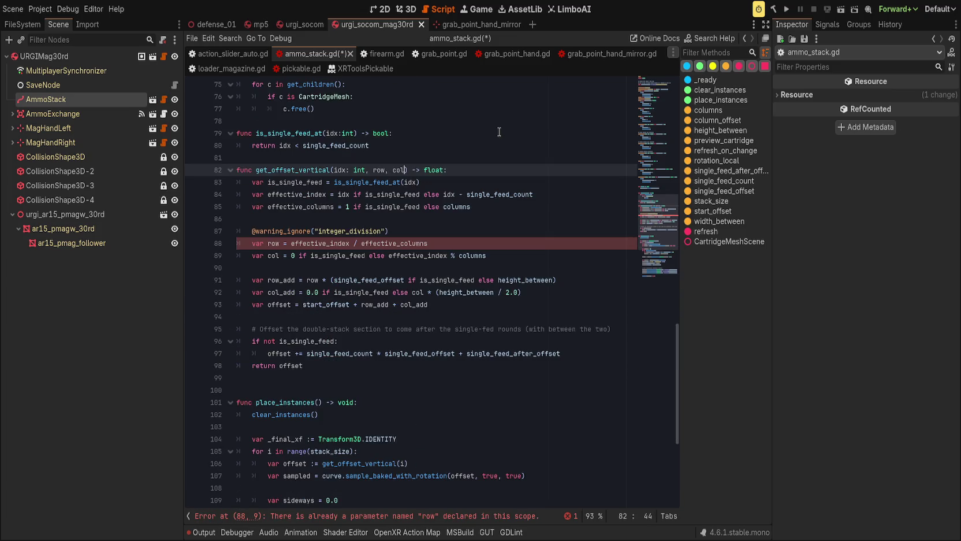
pyautogui.click(448, 451)
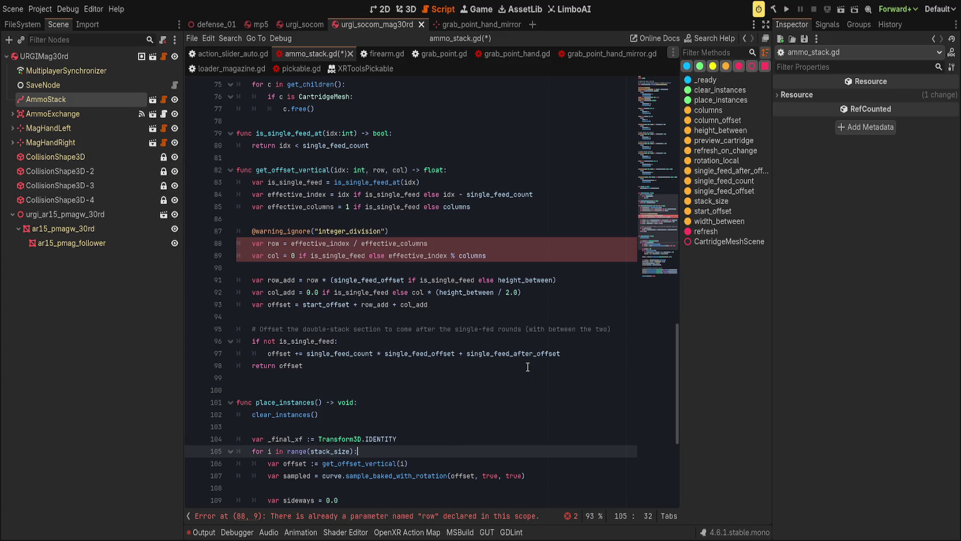
pyautogui.press('Return')
pyautogui.hotkey('ctrl', 'v')
pyautogui.scroll(-1, 389, 357)
pyautogui.hotkey('shift', 'Up')
pyautogui.hotkey('shift', 'Up')
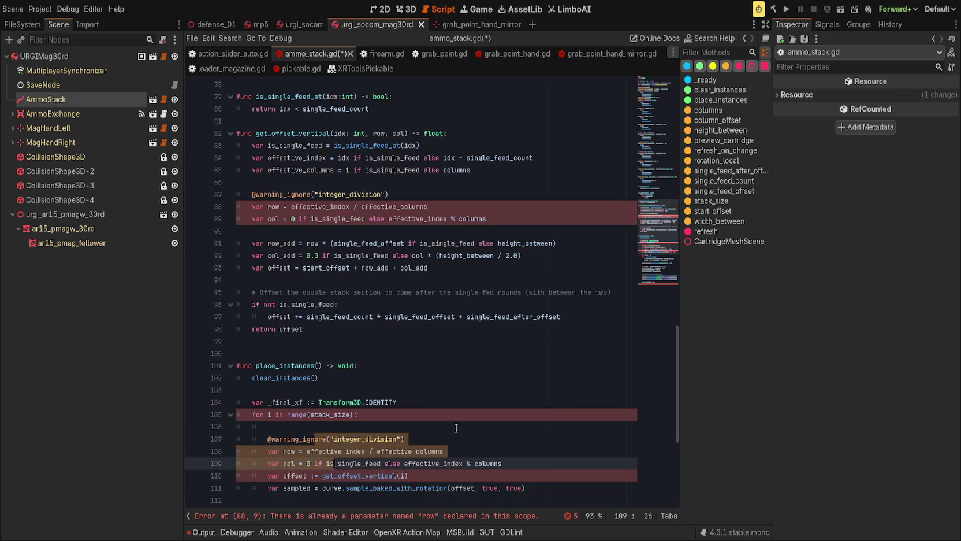
pyautogui.press('Tab')
# Delete the leftover empty loop line and select effective_columns in the row calculation
pyautogui.click(426, 419)
pyautogui.click(425, 425)
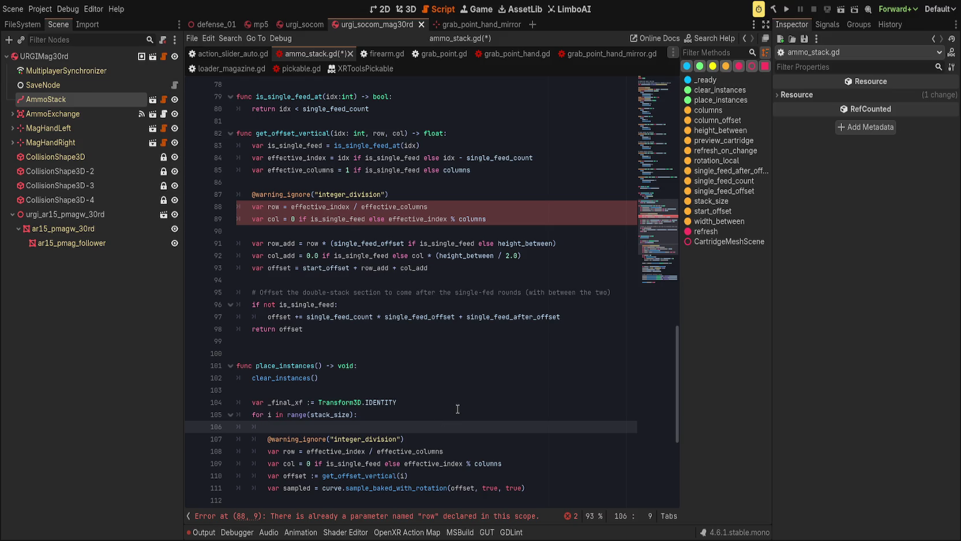
pyautogui.hotkey('ctrl', 'shift', 'k')
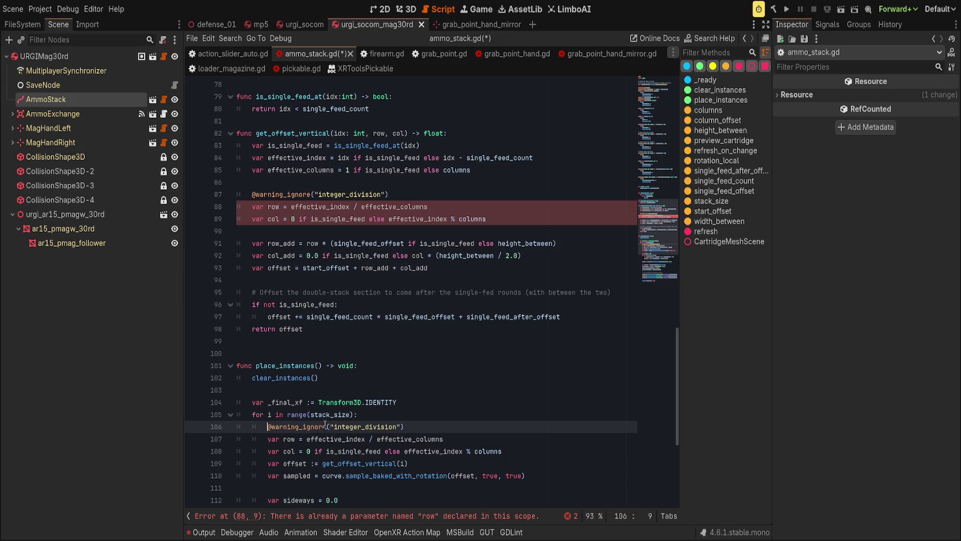
pyautogui.click(330, 438)
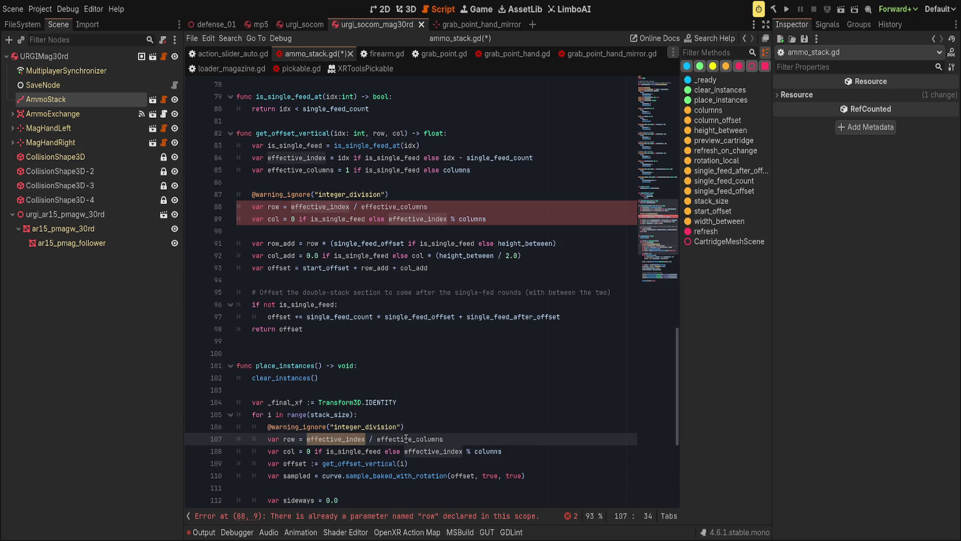
pyautogui.doubleClick(431, 439)
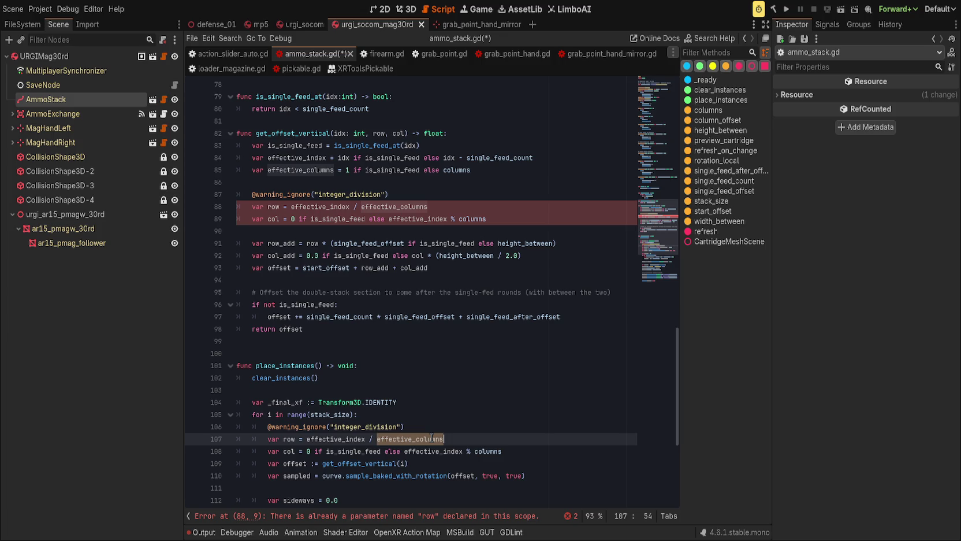
# Move the effective_index and effective_columns lines from get_offset_vertical into the place_instances loop, dropping row/col
pyautogui.click(370, 415)
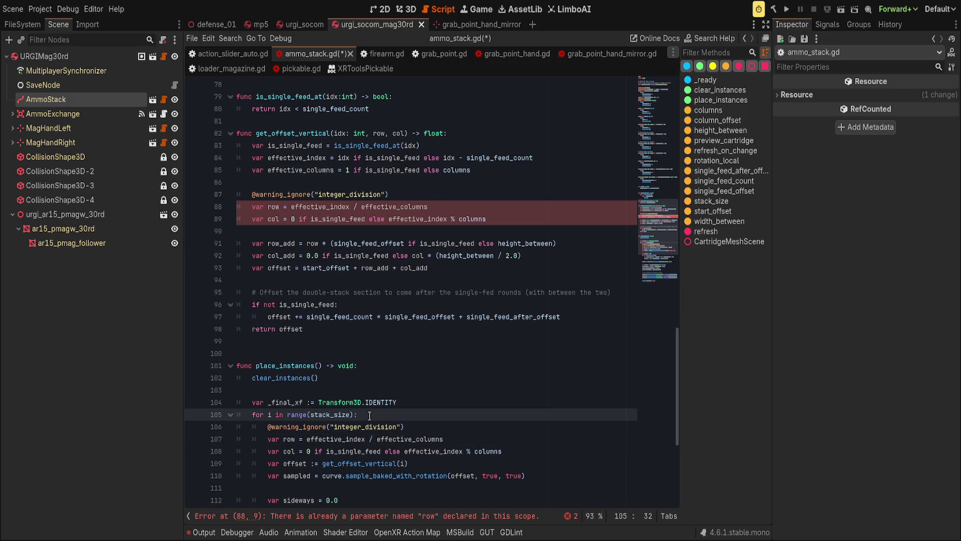
pyautogui.press('Return')
pyautogui.scroll(1, 508, 251)
pyautogui.moveTo(507, 251); pyautogui.dragTo(508, 220)
pyautogui.press('Delete')
pyautogui.press('Delete')
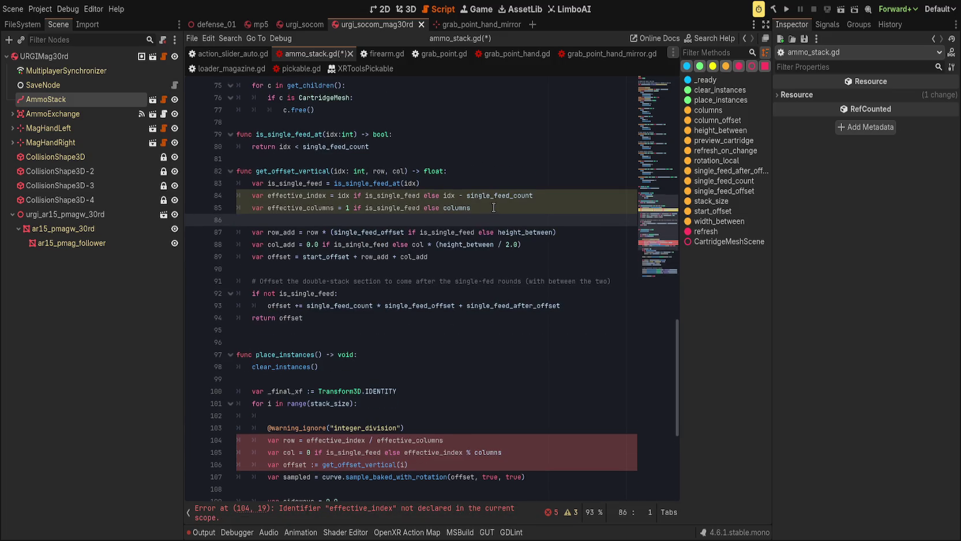
pyautogui.hotkey('ctrl', 'x')
pyautogui.click(442, 398)
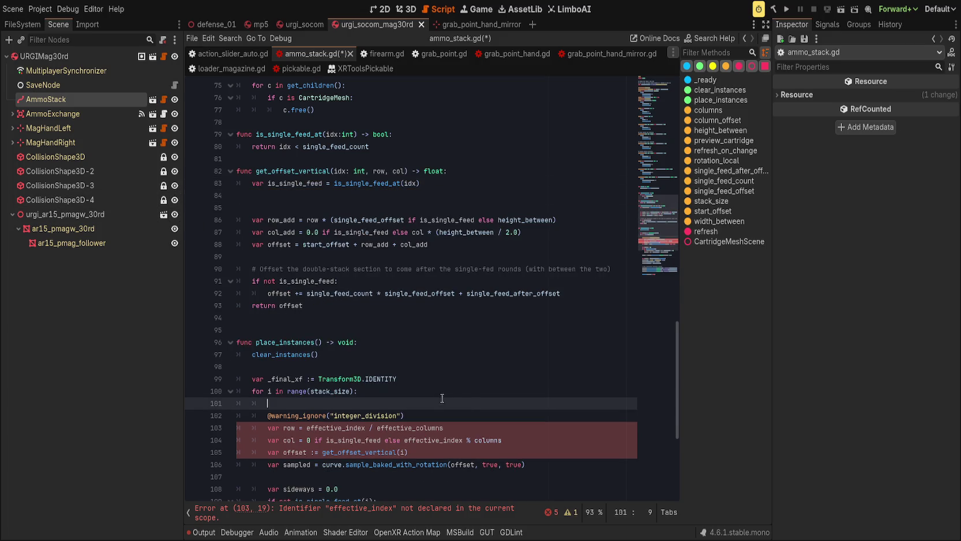
pyautogui.hotkey('ctrl', 'v')
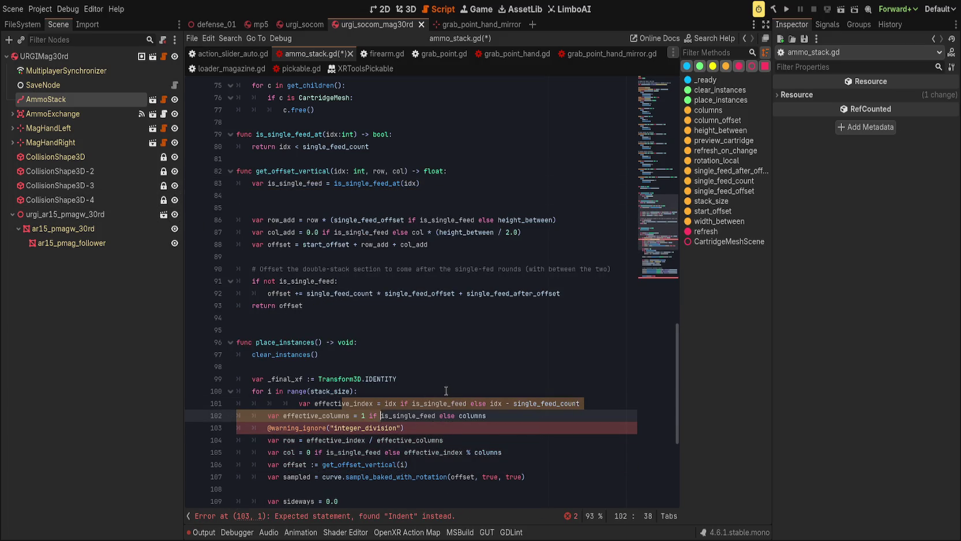
pyautogui.click(447, 391)
pyautogui.press('Right')
pyautogui.press('Delete')
pyautogui.press('Left')
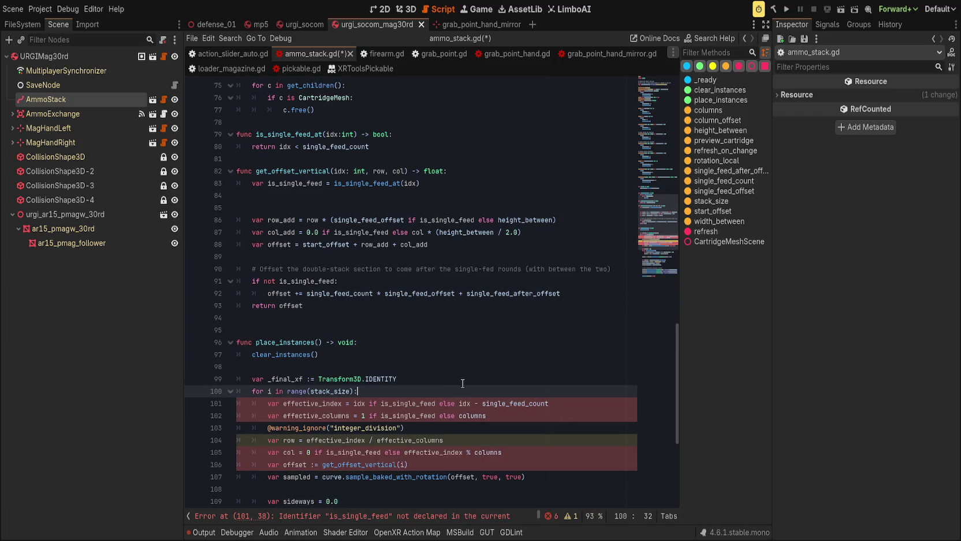
# Add 'var is_single_feed := is_single_feed_at(i)' at the top of the loop
pyautogui.scroll(-2, 463, 382)
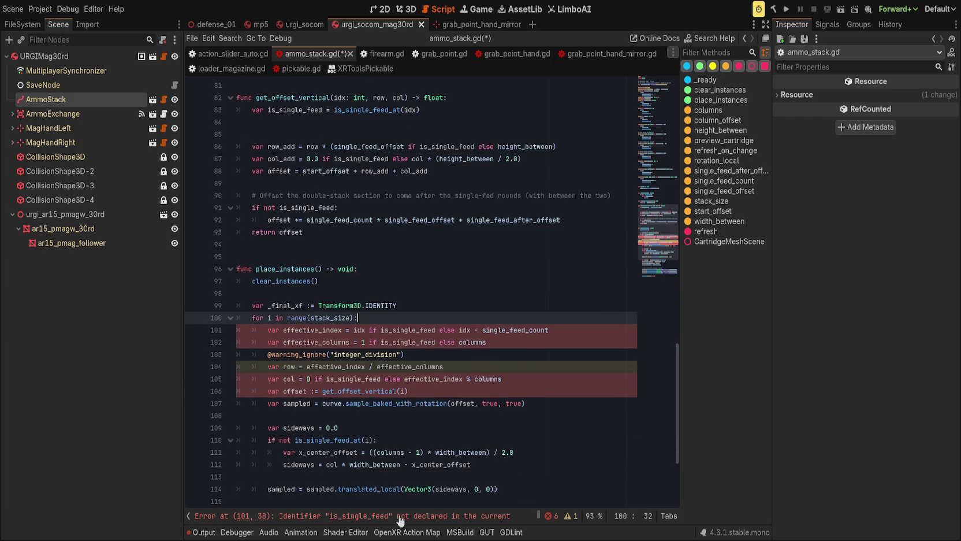
pyautogui.scroll(-1, 379, 500)
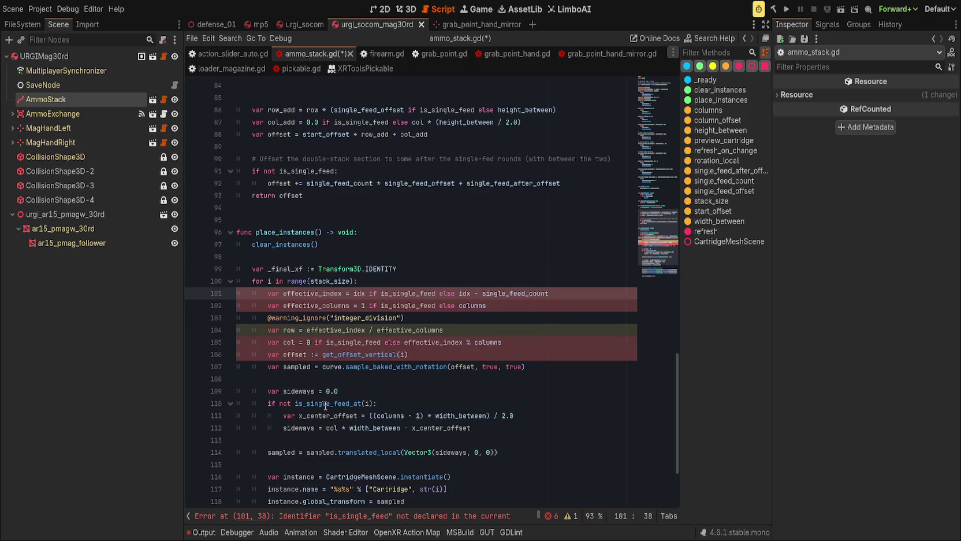
pyautogui.moveTo(326, 404); pyautogui.dragTo(379, 405)
pyautogui.click(411, 281)
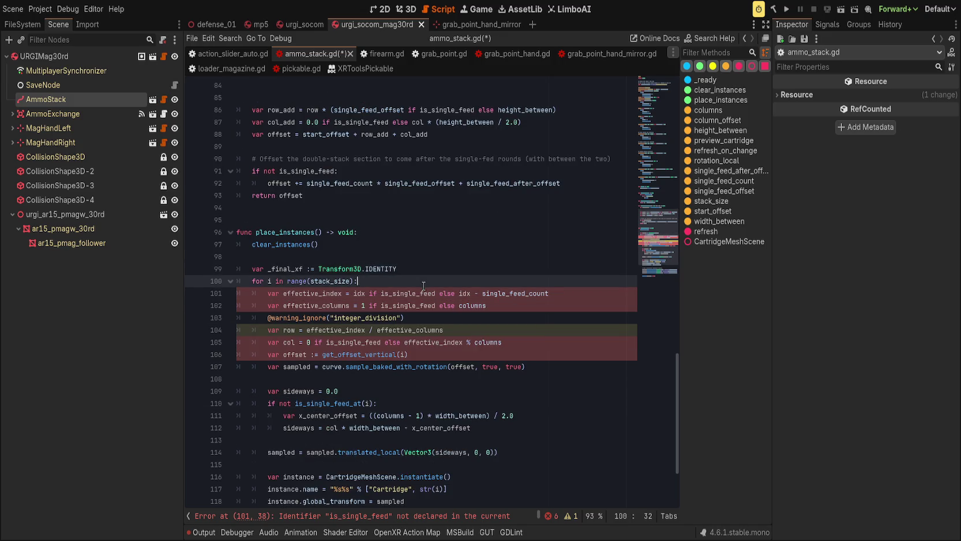
pyautogui.press('Return')
pyautogui.write('var is_single_')
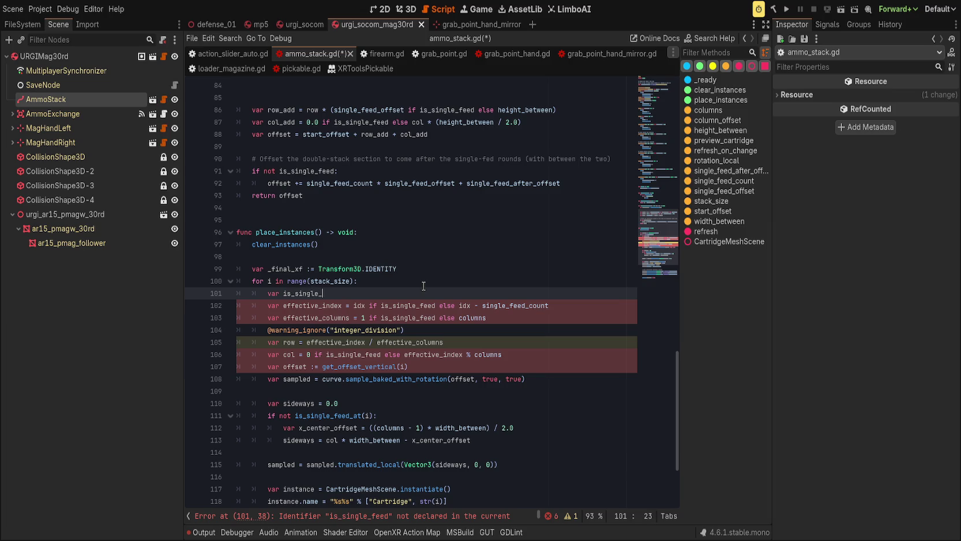
pyautogui.write('feed := is_single_feed_at(i)')
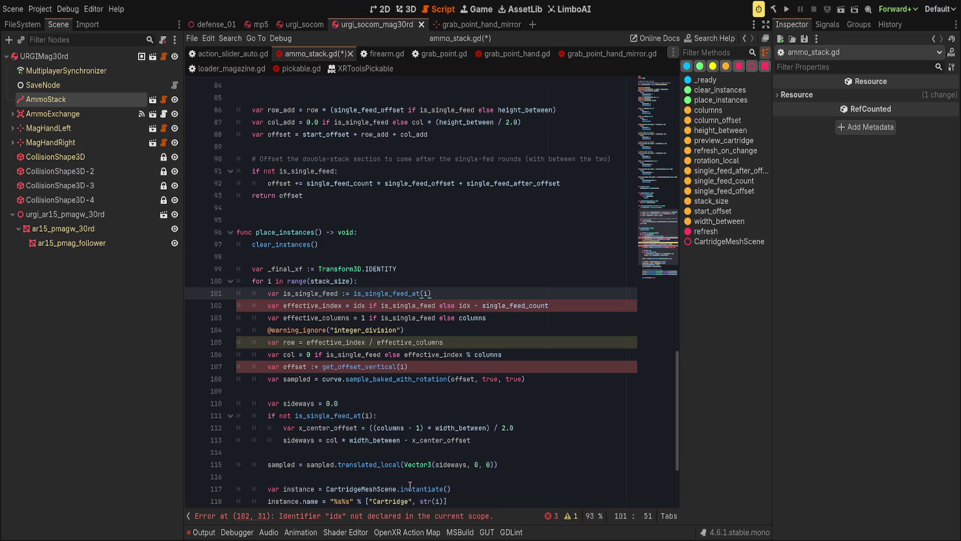
# Rename both idx references in the effective_index line to i
pyautogui.doubleClick(465, 306)
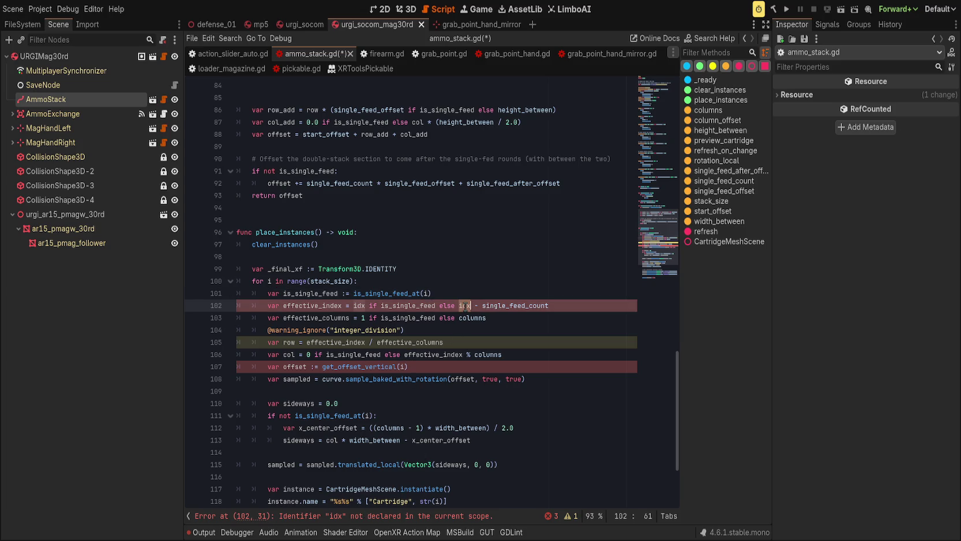
pyautogui.write('i')
pyautogui.doubleClick(360, 305)
pyautogui.write('i')
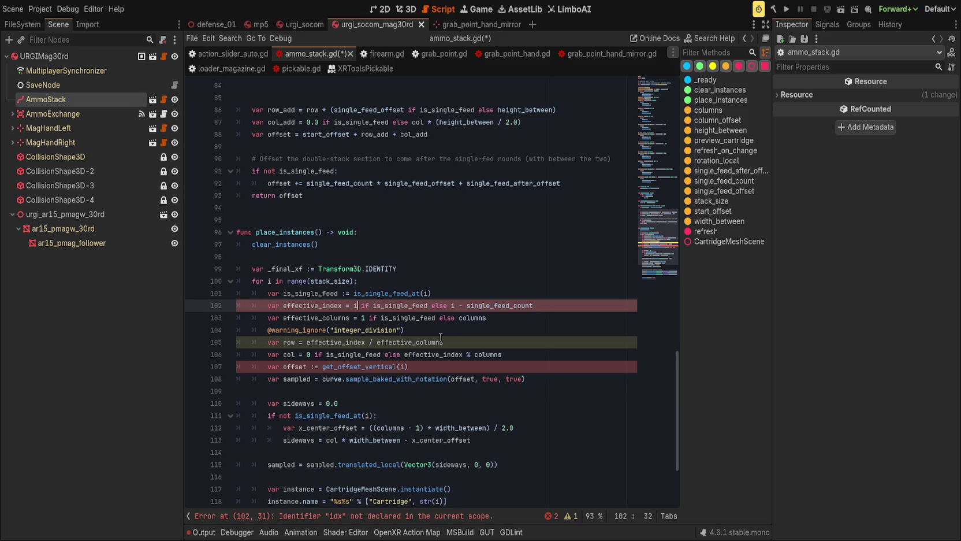
pyautogui.click(521, 282)
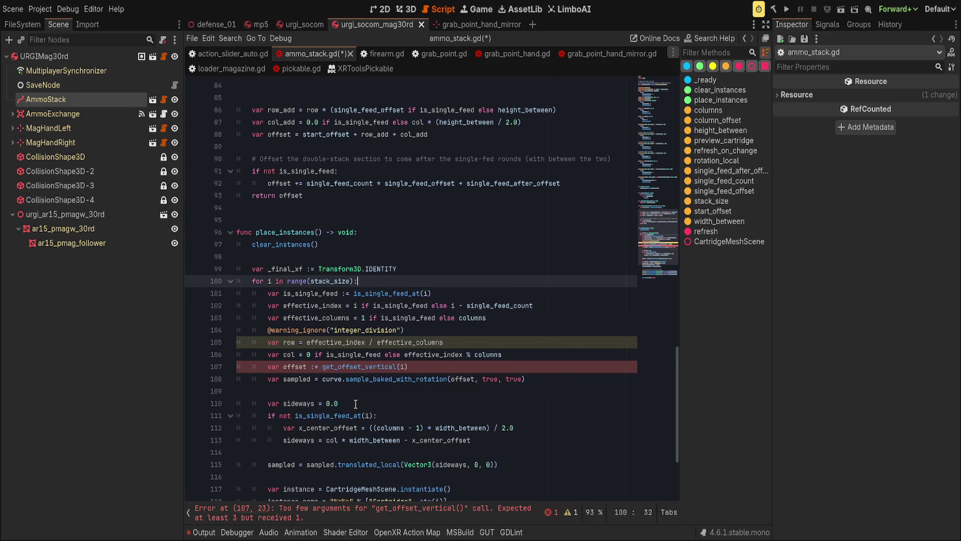
# Fix the argument-count error by calling get_offset_vertical(i, row, col)
pyautogui.click(343, 513)
pyautogui.click(408, 294)
pyautogui.press('Left')
pyautogui.write(', row, col)')
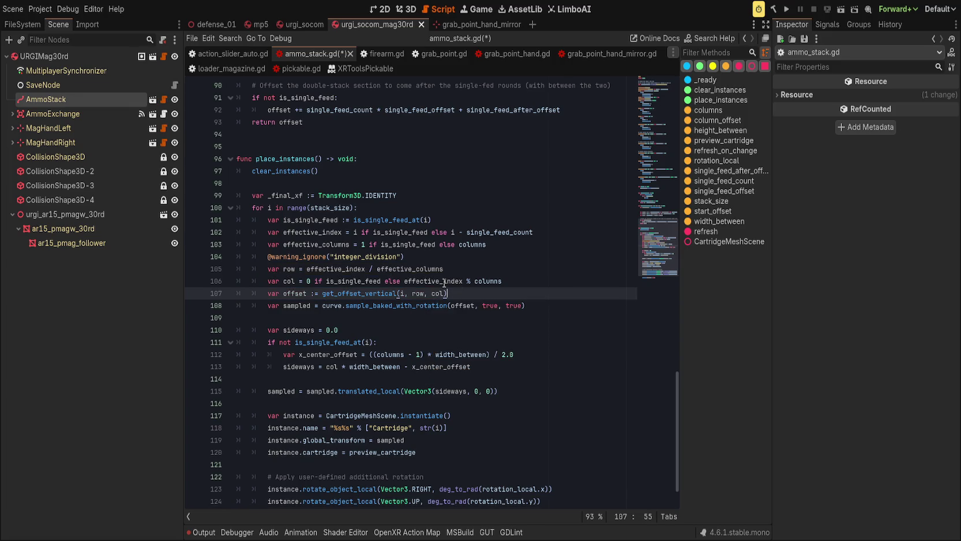
pyautogui.click(461, 280)
# Remove the row and col parameters from the get_offset_vertical signature
pyautogui.click(482, 293)
pyautogui.scroll(1, 449, 321)
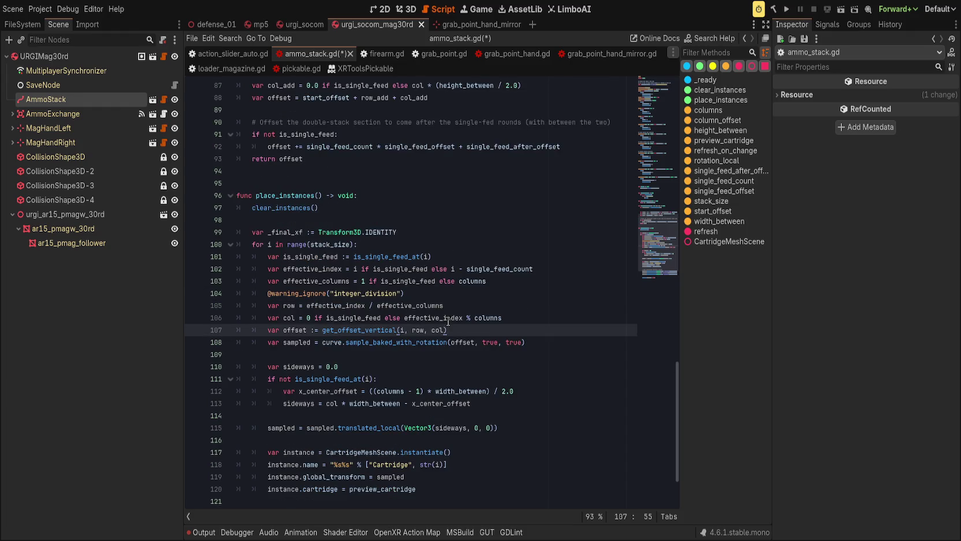
pyautogui.scroll(3, 448, 321)
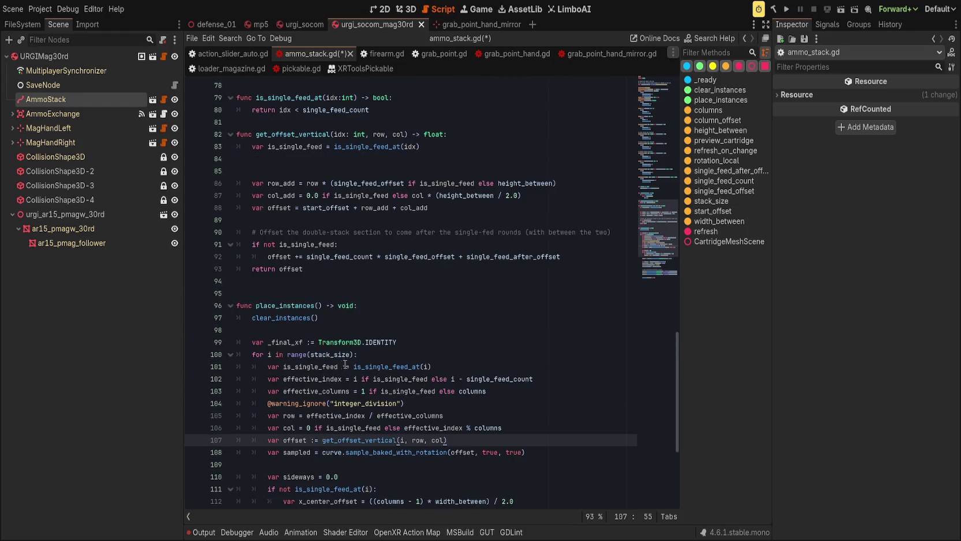
pyautogui.scroll(2, 357, 359)
pyautogui.scroll(-4, 370, 360)
pyautogui.scroll(3, 395, 362)
pyautogui.scroll(4, 396, 363)
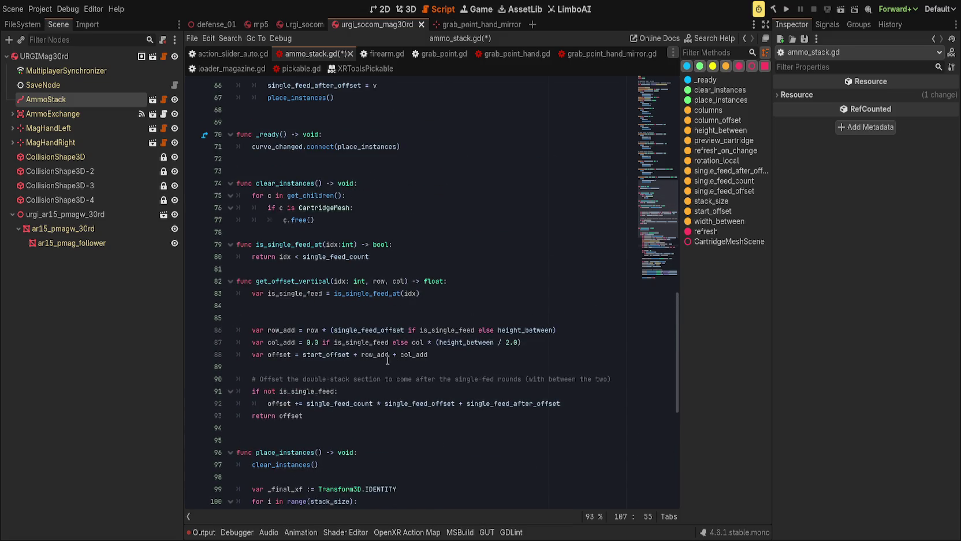
pyautogui.moveTo(365, 281); pyautogui.dragTo(406, 281)
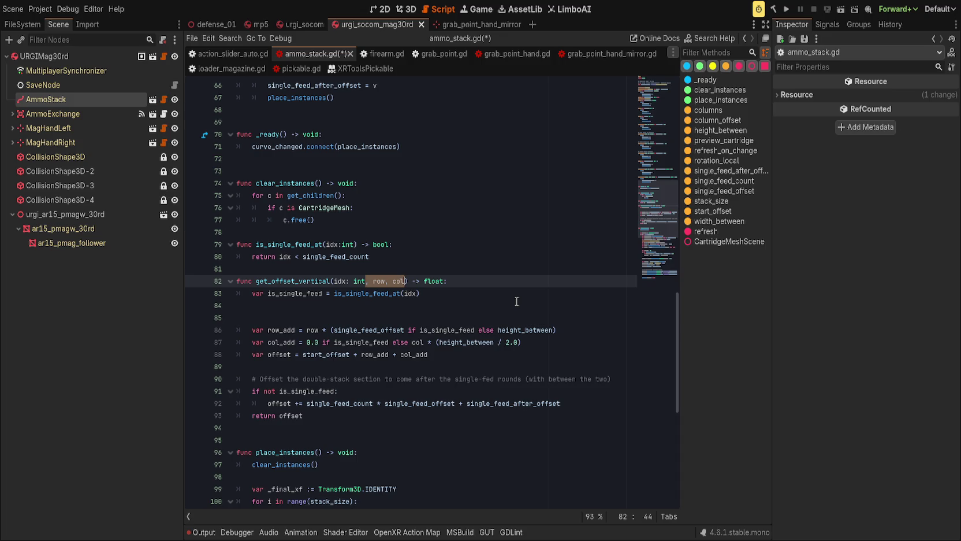
pyautogui.press('BackSpace')
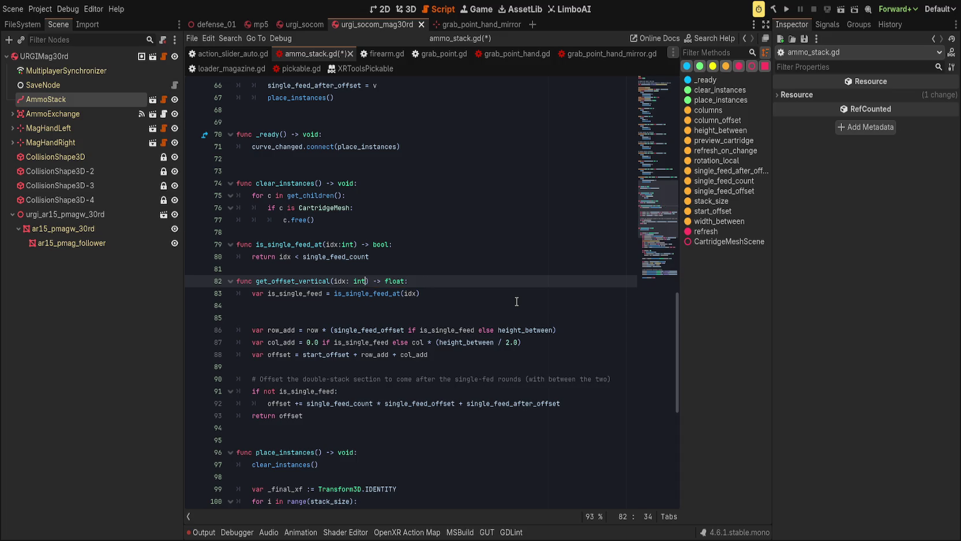
# Copy the loop's is_single_feed, effective_index, effective_columns, row and col lines into get_offset_vertical's body
pyautogui.click(501, 288)
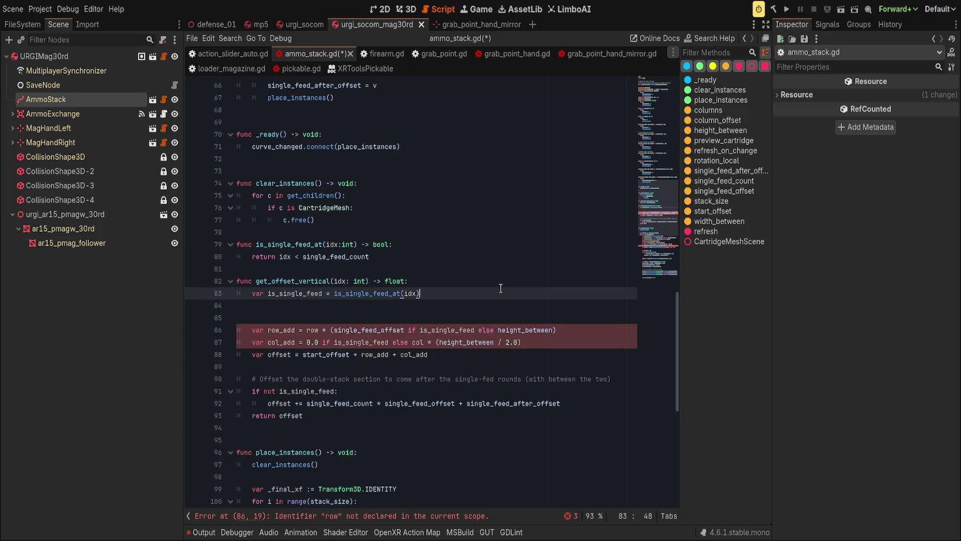
pyautogui.scroll(-4, 501, 288)
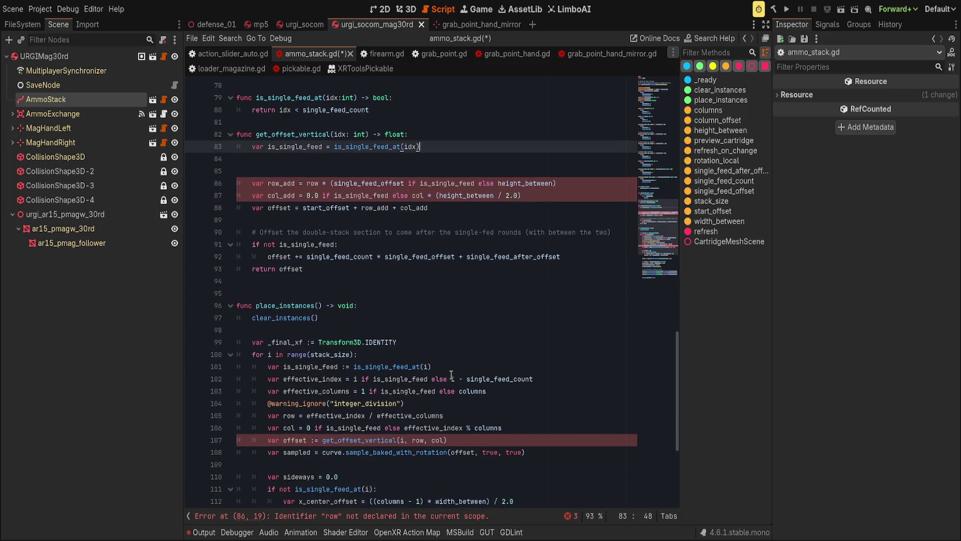
pyautogui.click(420, 356)
pyautogui.moveTo(420, 358); pyautogui.dragTo(504, 391)
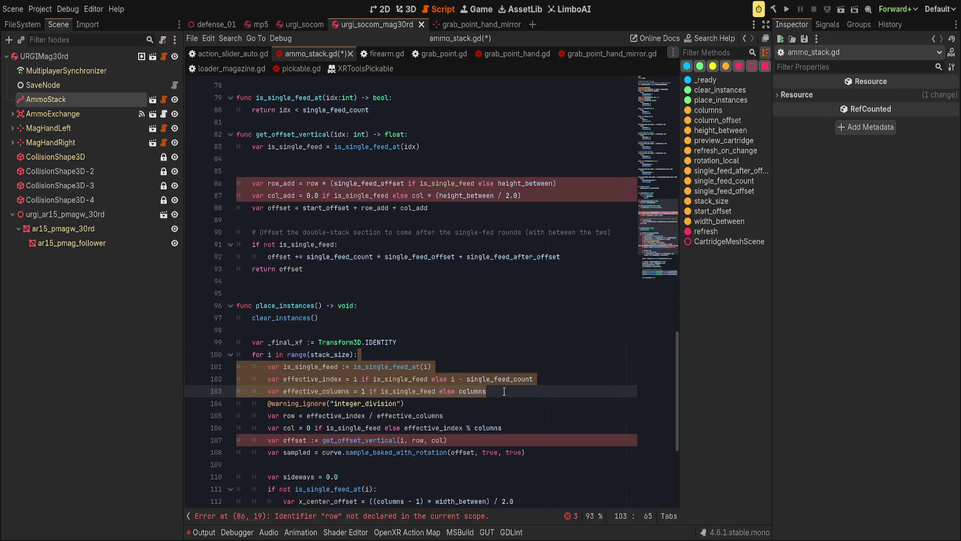
pyautogui.moveTo(504, 391); pyautogui.dragTo(503, 428)
pyautogui.hotkey('ctrl', 'c')
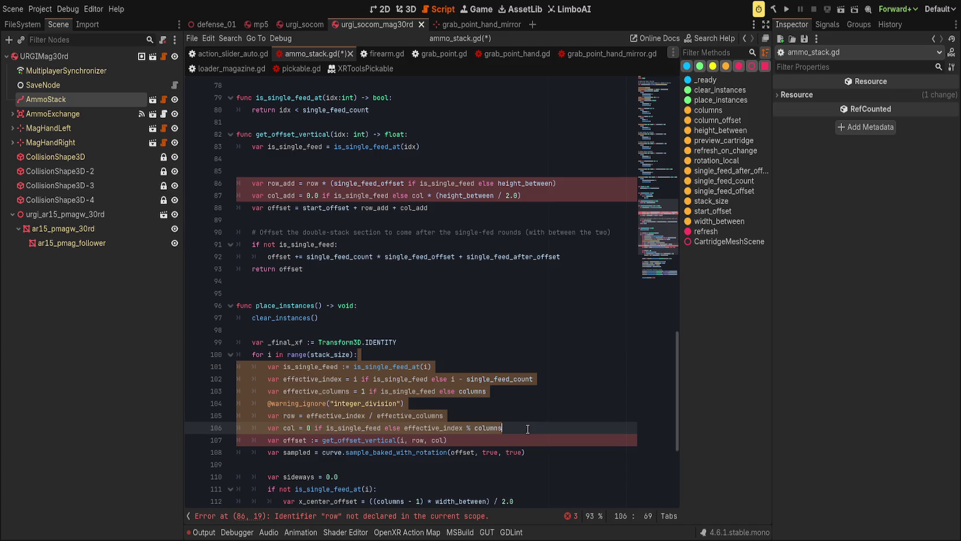
pyautogui.click(430, 172)
pyautogui.hotkey('ctrl', 'v')
# Dedent the pasted lines, drop the duplicate is_single_feed line, and rename idx to i in get_offset_vertical
pyautogui.moveTo(372, 184); pyautogui.dragTo(400, 243)
pyautogui.hotkey('shift', 'Tab')
pyautogui.click(369, 159)
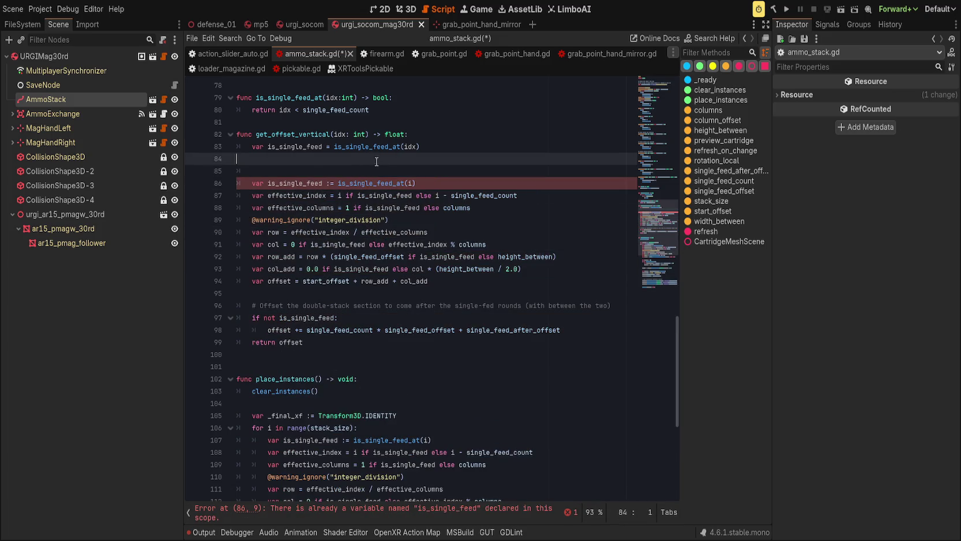
pyautogui.hotkey('ctrl', 'shift', 'k')
pyautogui.hotkey('ctrl', 'shift', 'k')
pyautogui.hotkey('ctrl', 'shift', 'k')
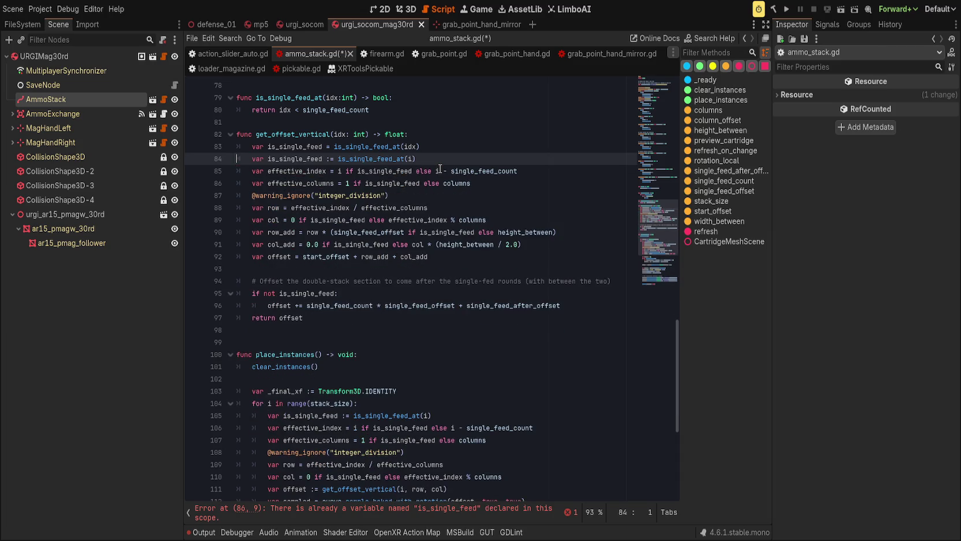
pyautogui.doubleClick(340, 130)
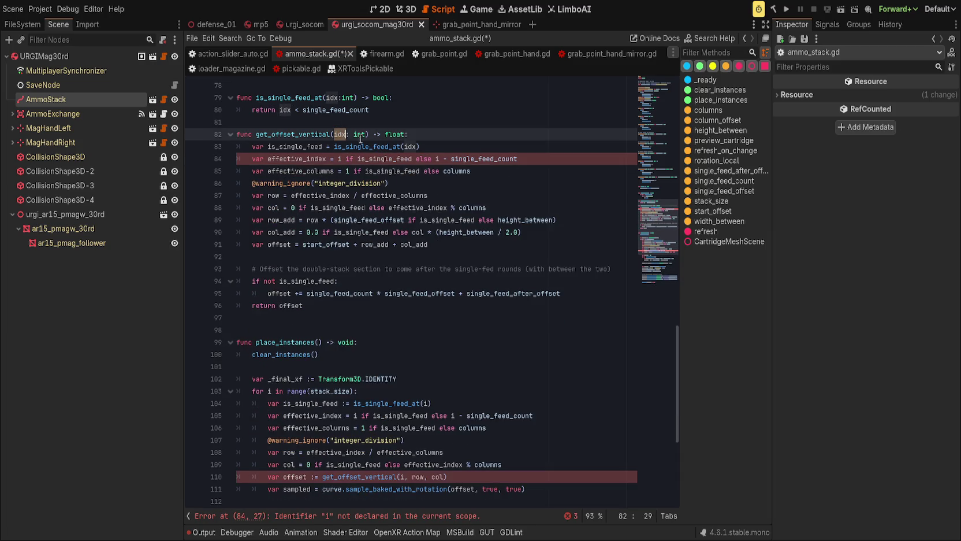
pyautogui.write('i')
pyautogui.doubleClick(408, 147)
pyautogui.write('i')
pyautogui.press('Right')
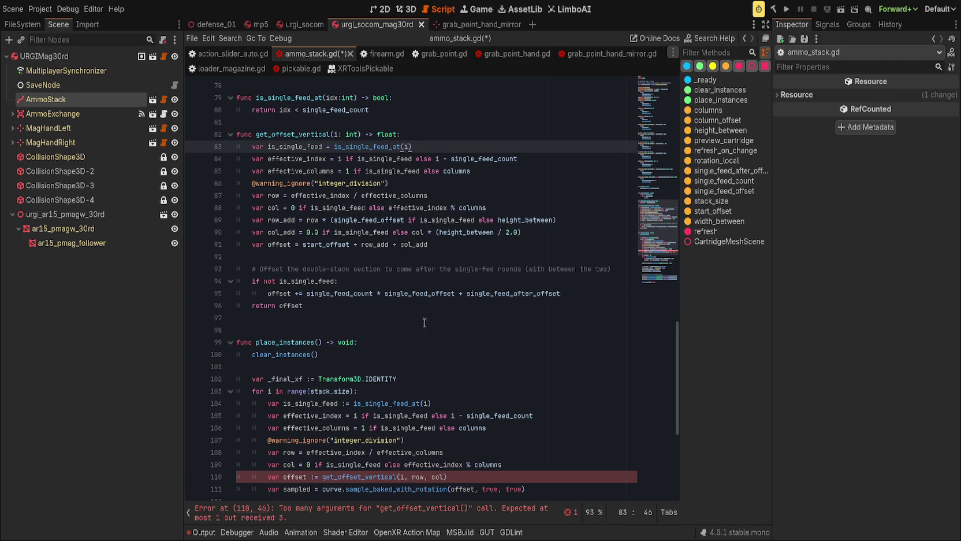
# Remove the row and col arguments from the loop's get_offset_vertical call and review the warnings
pyautogui.scroll(-3, 409, 344)
pyautogui.click(489, 365)
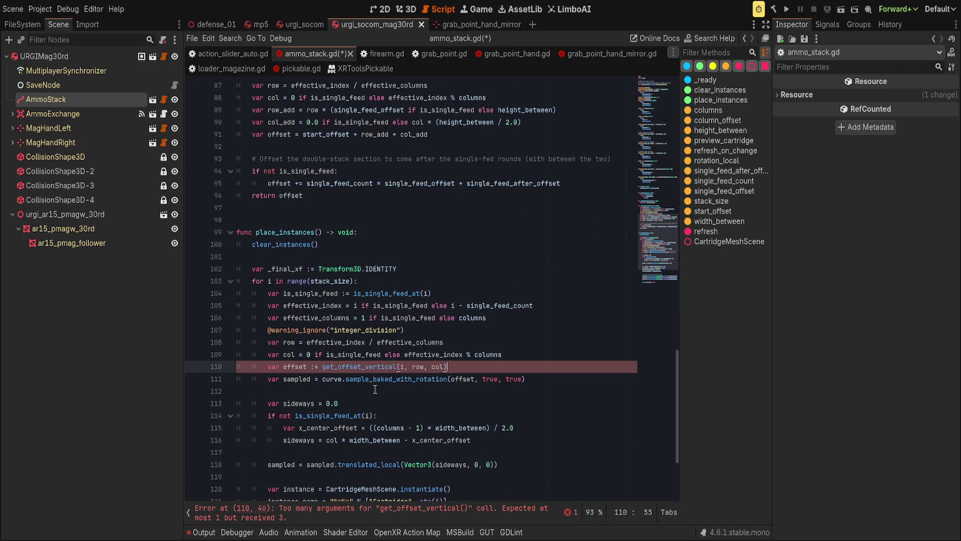
pyautogui.keyDown('shift'); pyautogui.click(406, 367); pyautogui.keyUp('shift')
pyautogui.press('BackSpace')
pyautogui.click(488, 347)
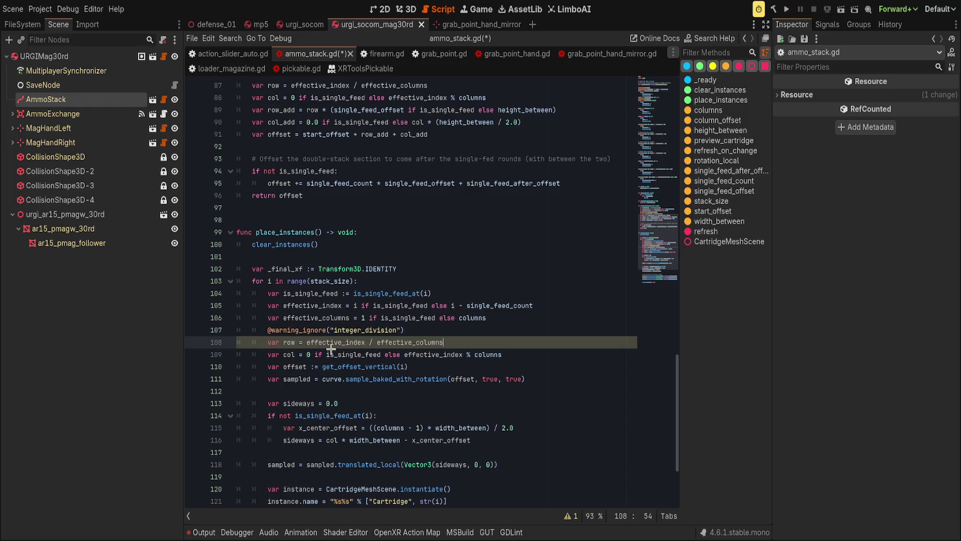
pyautogui.click(570, 516)
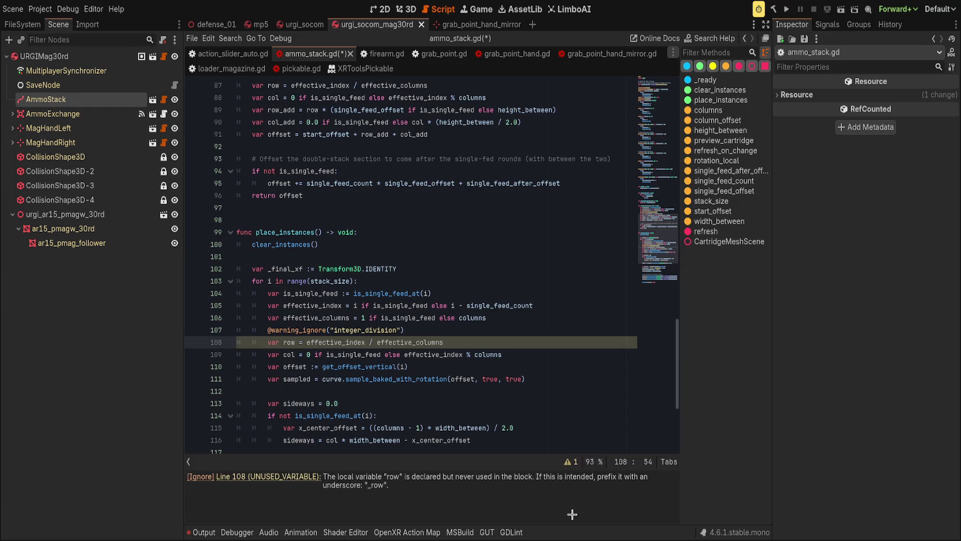
pyautogui.click(569, 462)
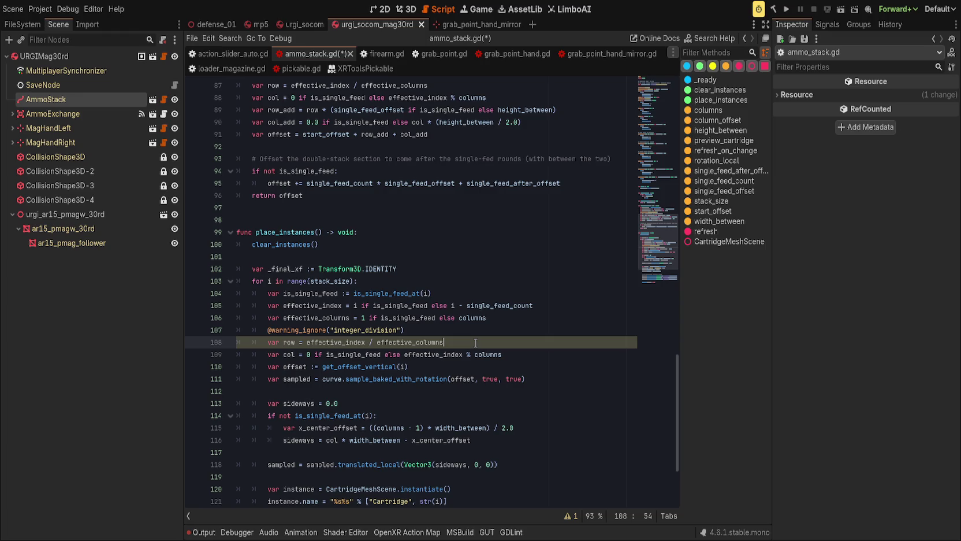
# Delete the unused row and effective_columns lines from the loop and save ammo_stack.gd
pyautogui.doubleClick(289, 354)
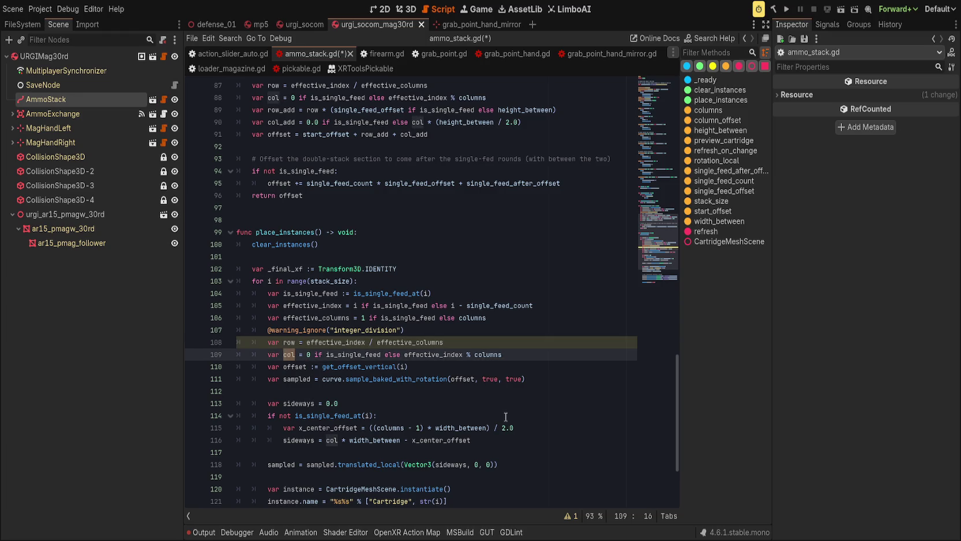
pyautogui.scroll(-2, 507, 415)
pyautogui.hotkey('ctrl', 'z')
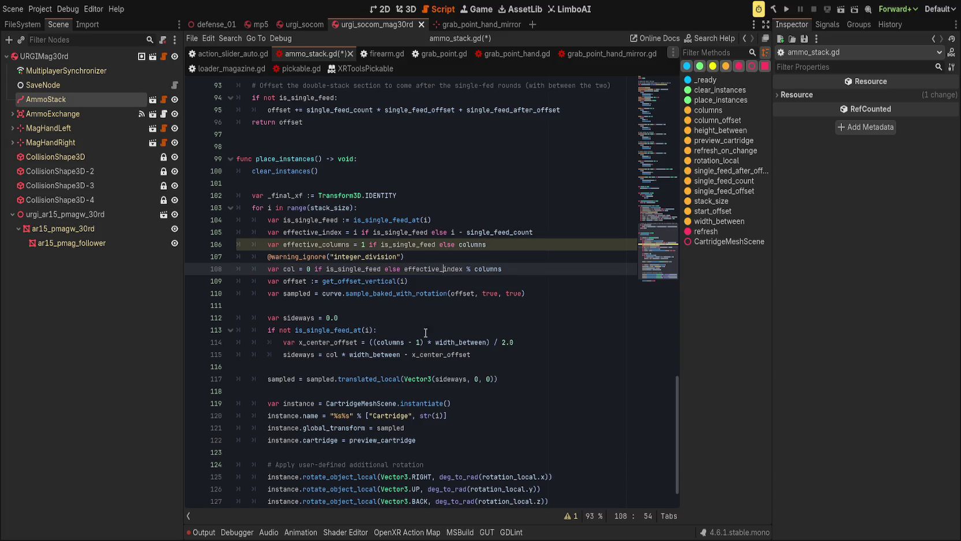
pyautogui.click(511, 254)
pyautogui.hotkey('ctrl', 'z')
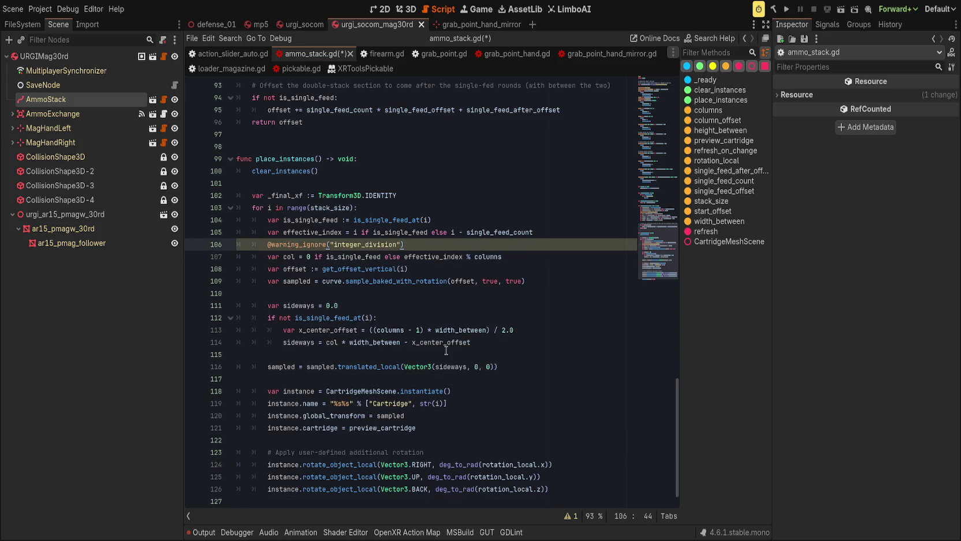
pyautogui.click(456, 293)
pyautogui.hotkey('ctrl', 's')
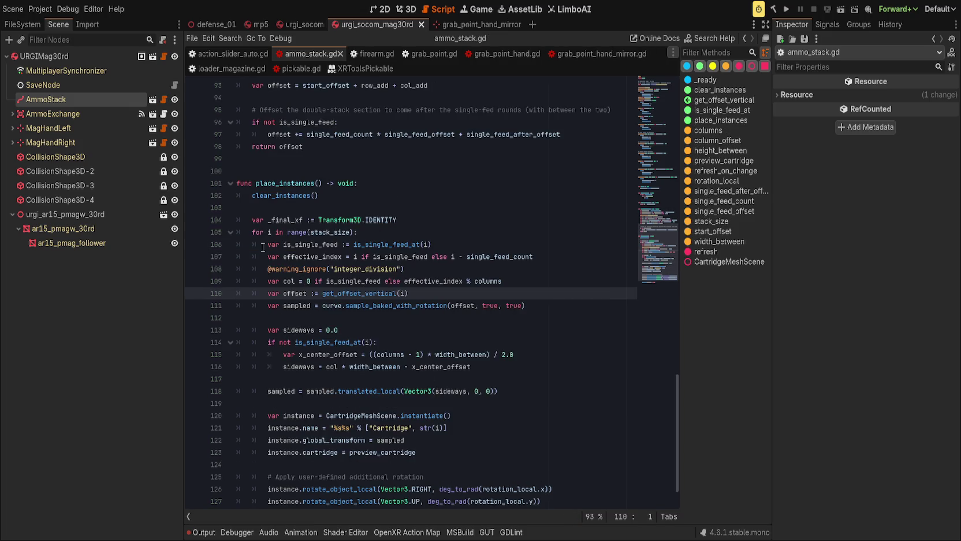
# Replace the _final_xf line with 'var follower_sample = get_offset_vertical(stack_size)'
pyautogui.click(292, 234)
pyautogui.click(486, 208)
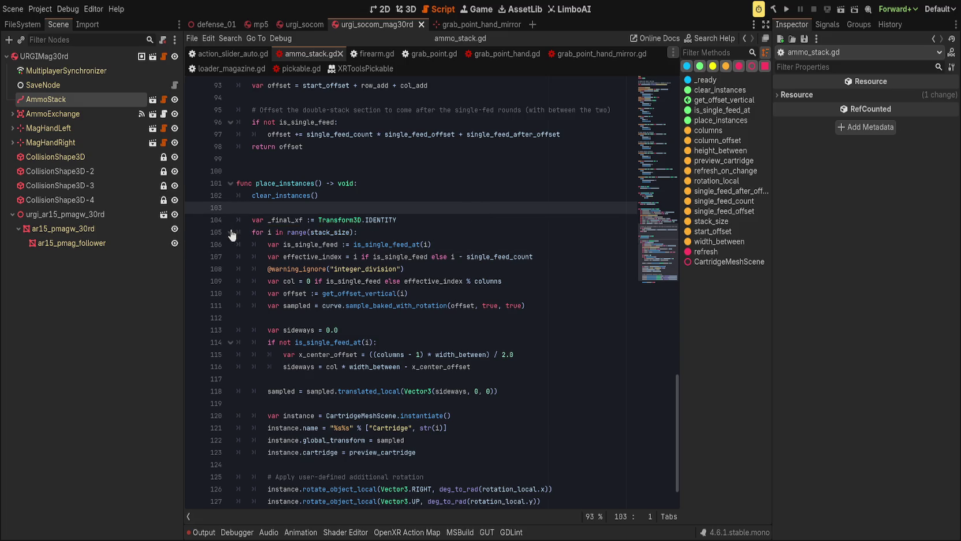
pyautogui.click(230, 232)
pyautogui.click(428, 224)
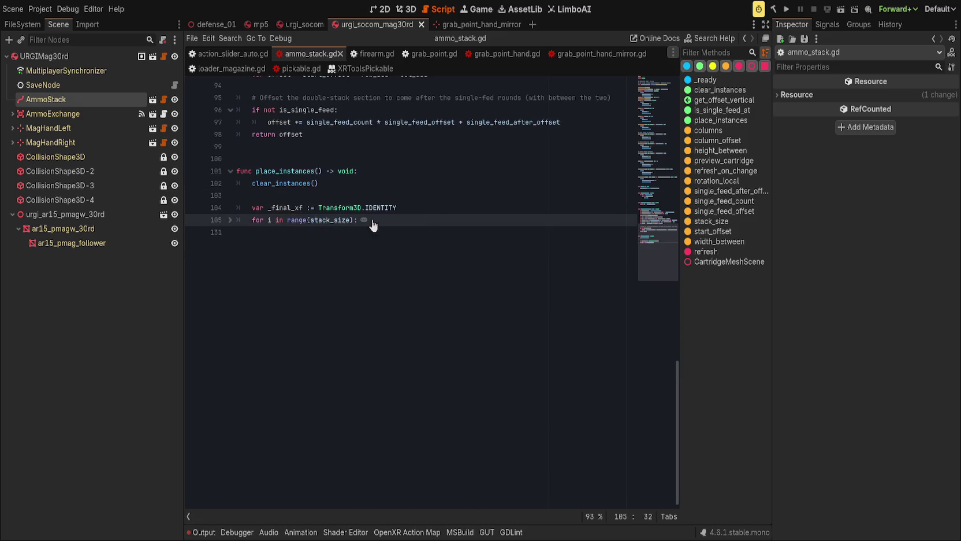
pyautogui.click(433, 206)
pyautogui.hotkey('shift', 'Home')
pyautogui.write('var ')
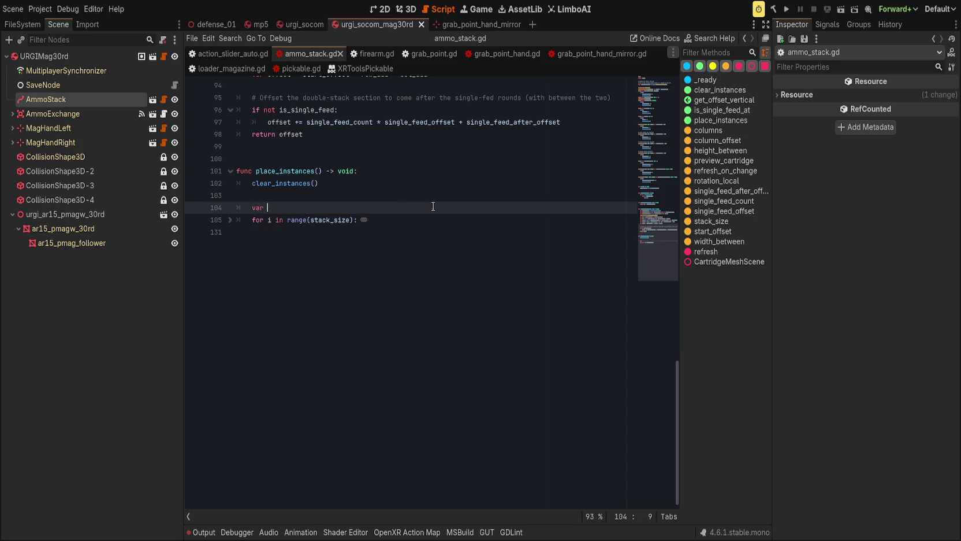
pyautogui.write('follower_')
pyautogui.write('sample = ')
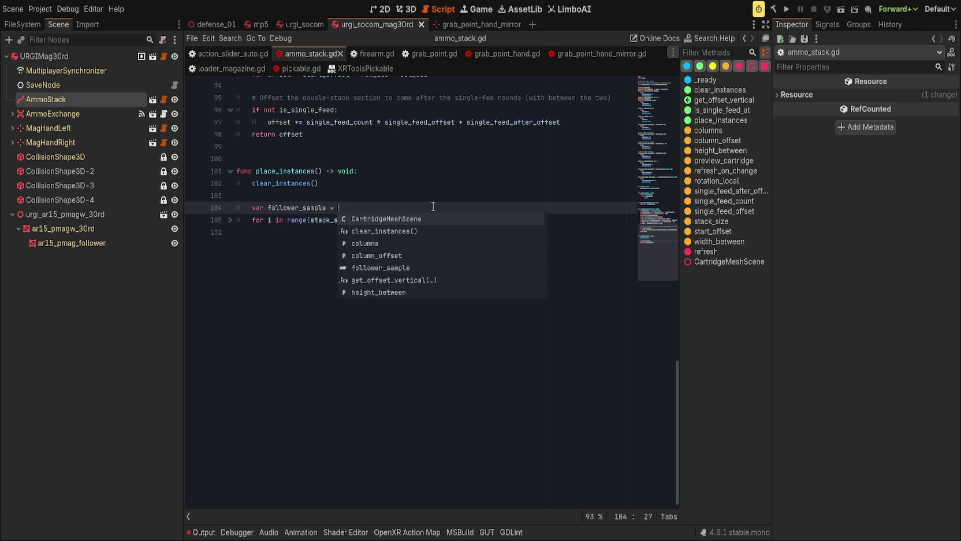
pyautogui.write('stack_size')
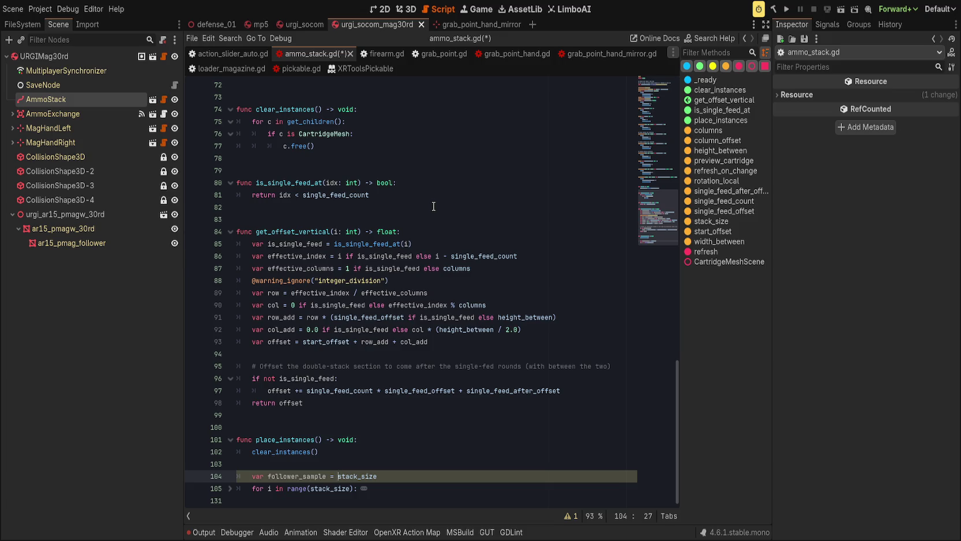
pyautogui.hotkey('shift', 'End')
pyautogui.write('get_off')
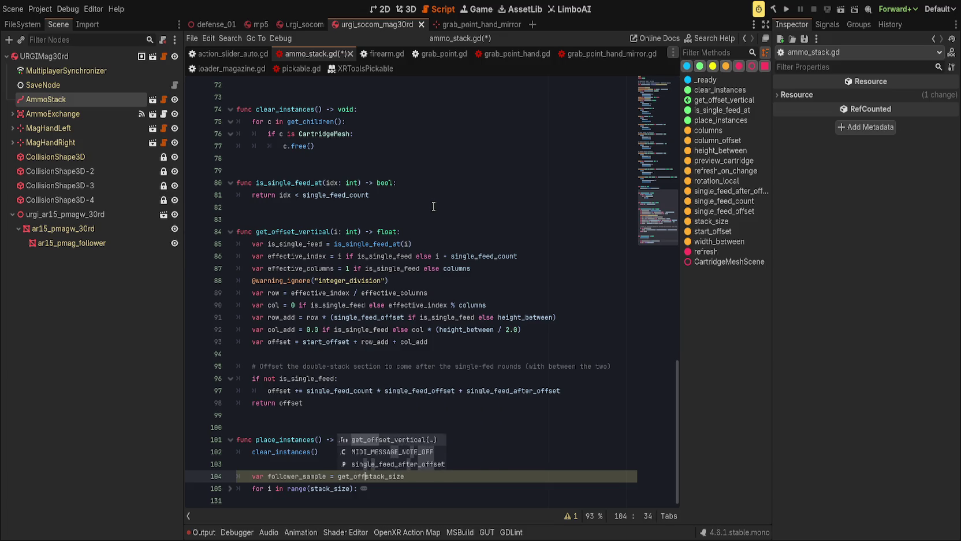
pyautogui.press('Return')
pyautogui.write('stack_size')
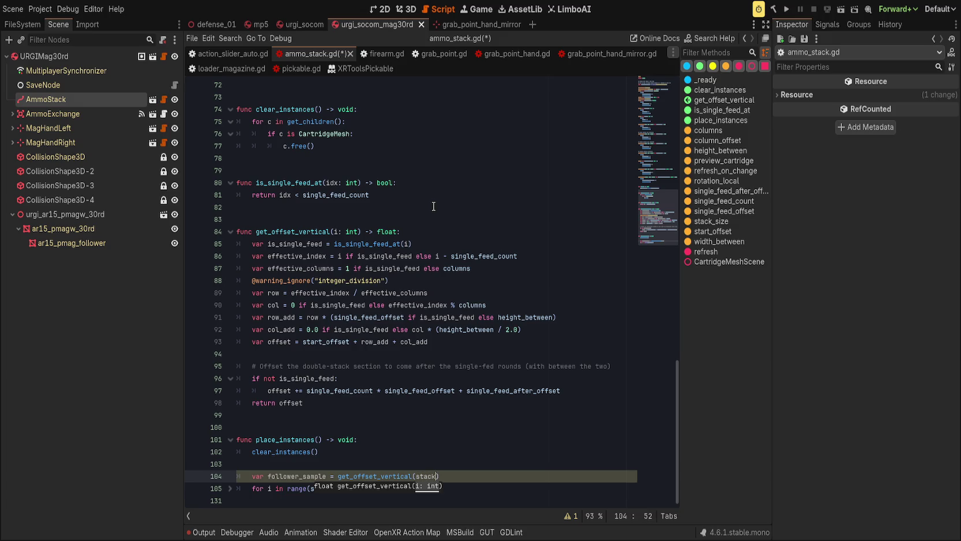
pyautogui.press('End')
pyautogui.press('Return')
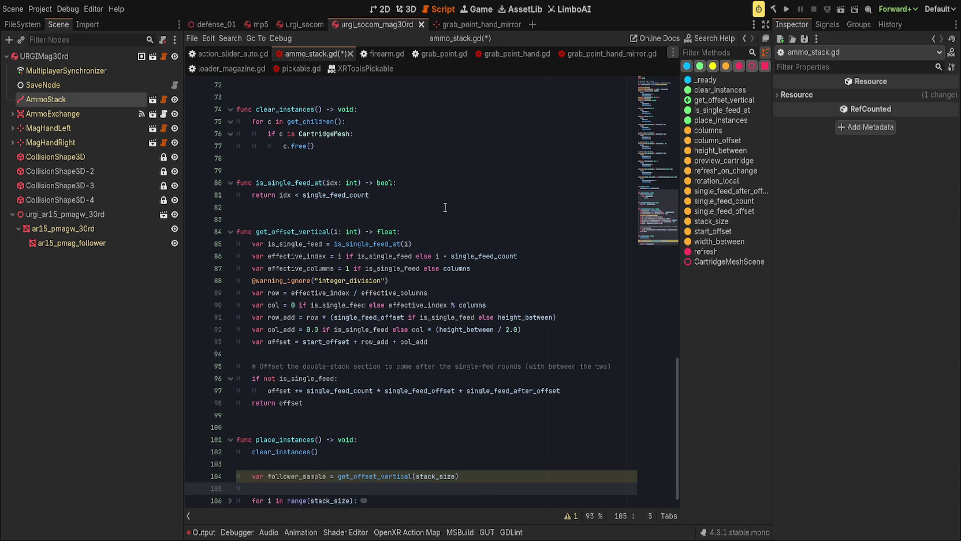
# Rename that variable to follower_offset and unfold the for loop
pyautogui.scroll(-1, 443, 268)
pyautogui.doubleClick(316, 465)
pyautogui.write('follower_o')
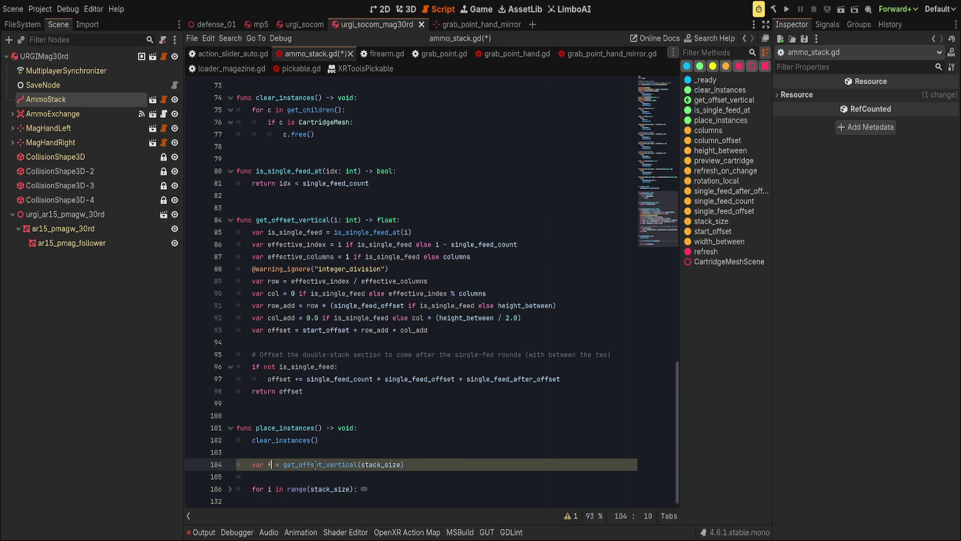
pyautogui.write('ffset')
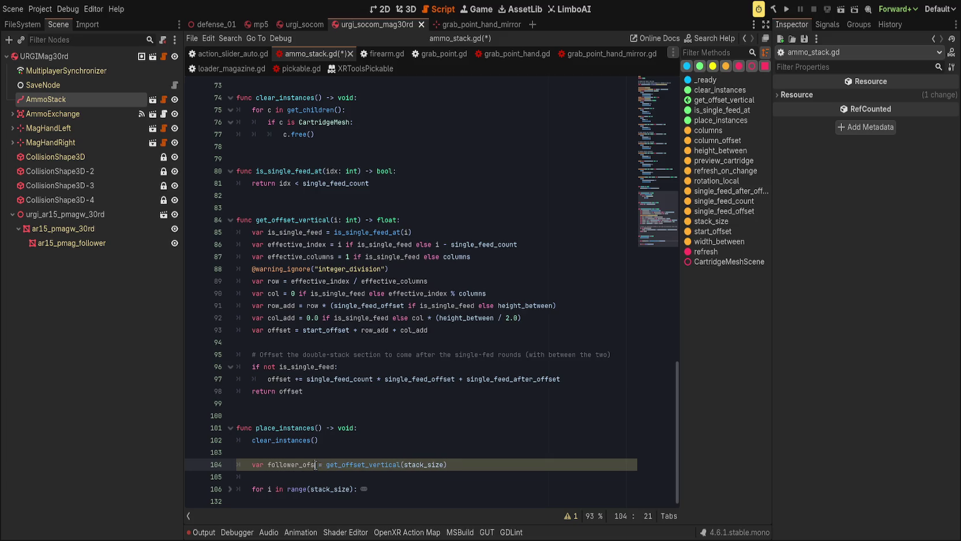
pyautogui.press('Down')
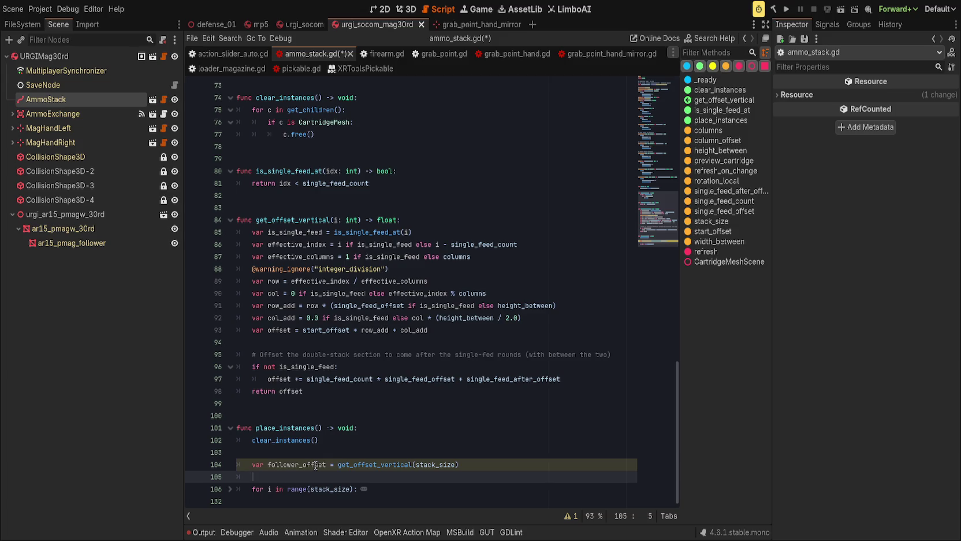
pyautogui.press('Down')
pyautogui.press('Up')
pyautogui.press('Up')
pyautogui.press('Up')
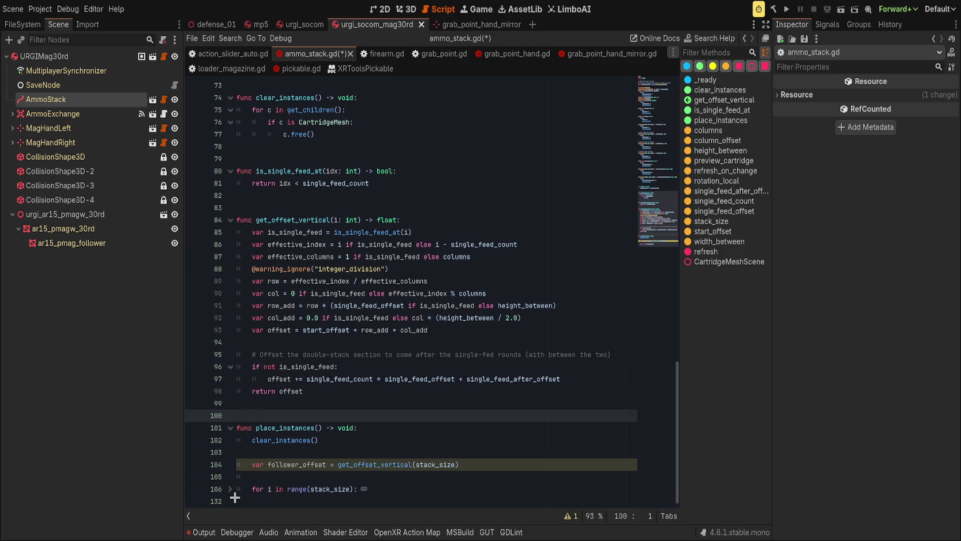
pyautogui.click(230, 489)
pyautogui.scroll(-8, 492, 336)
pyautogui.scroll(3, 491, 334)
pyautogui.scroll(-3, 479, 325)
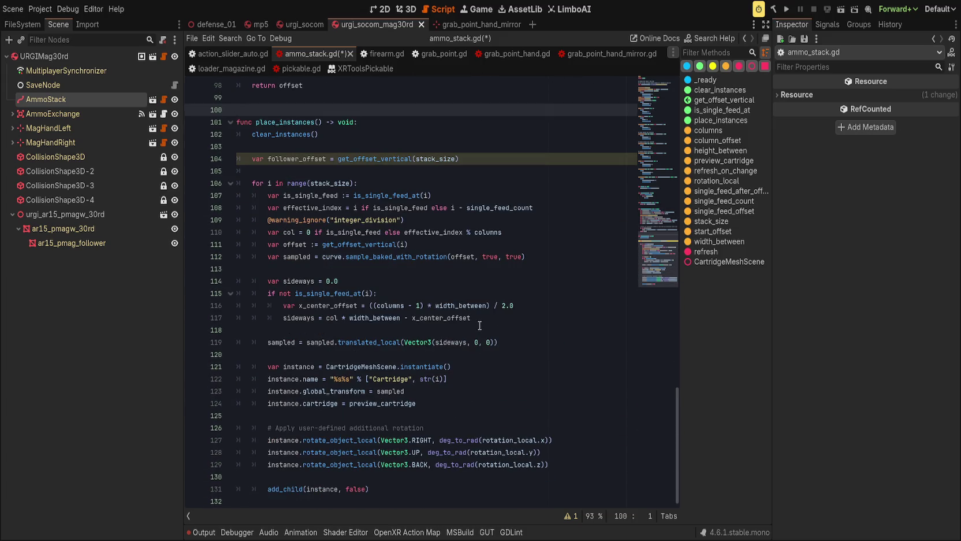
pyautogui.click(343, 172)
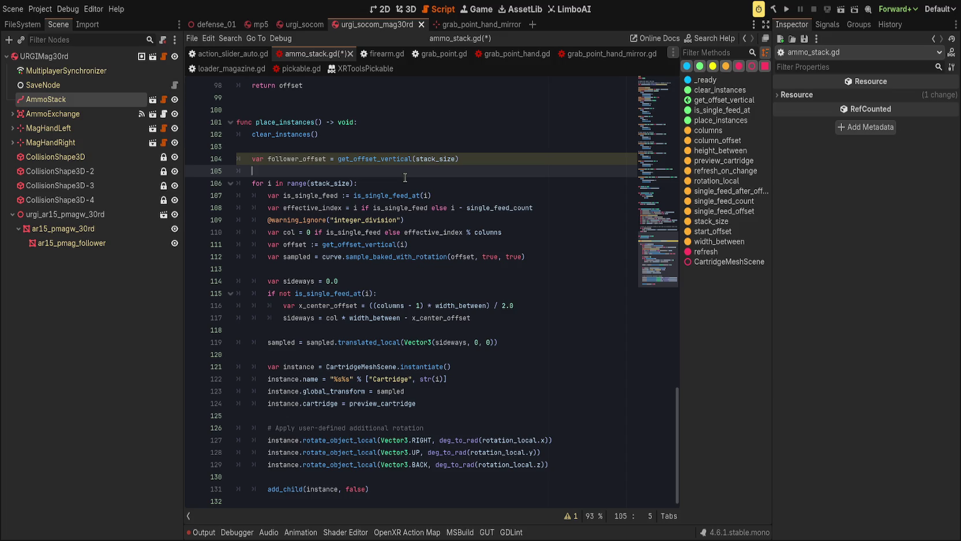
# Add 'var follower_sample = curve.sample_baked_with_rotation(..., true, true)' below follower_offset
pyautogui.write('var ')
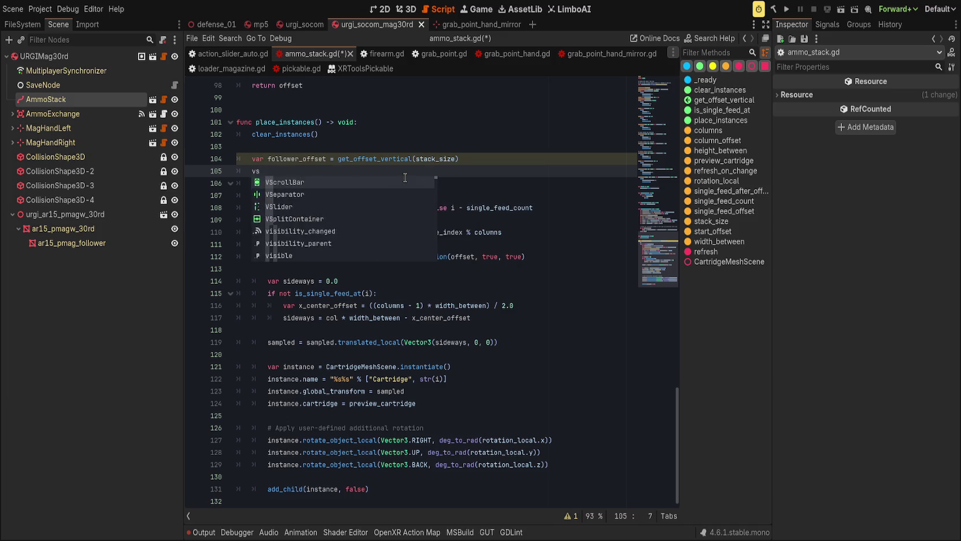
pyautogui.write('follower_')
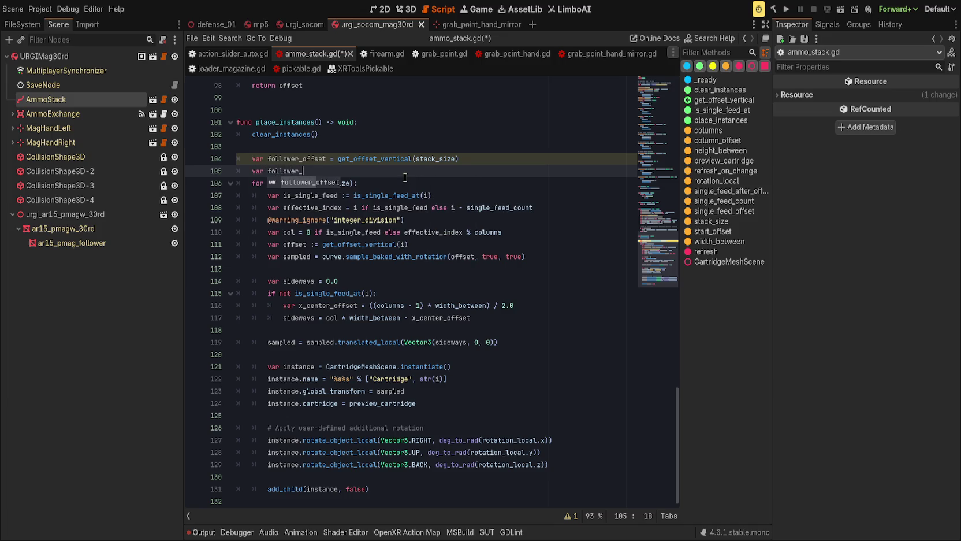
pyautogui.write('sample =')
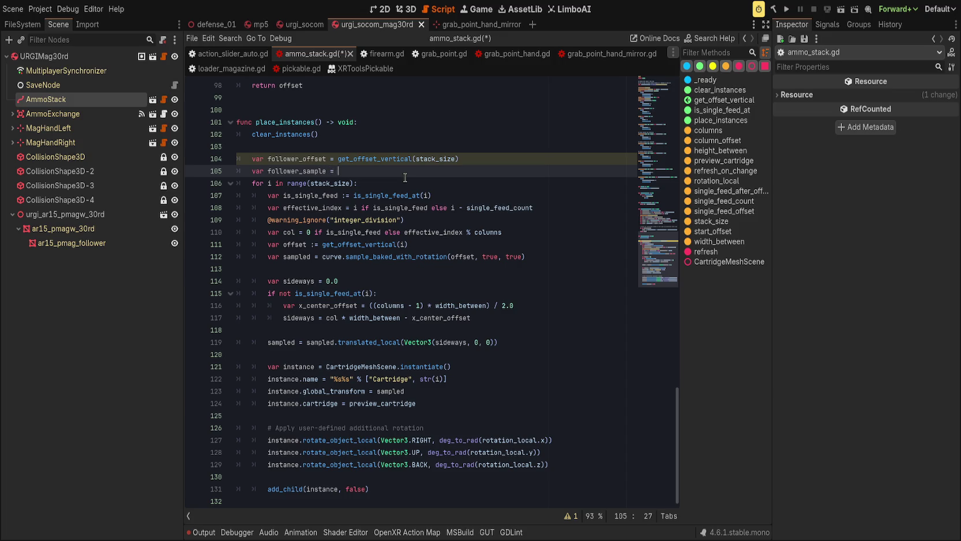
pyautogui.press('Escape')
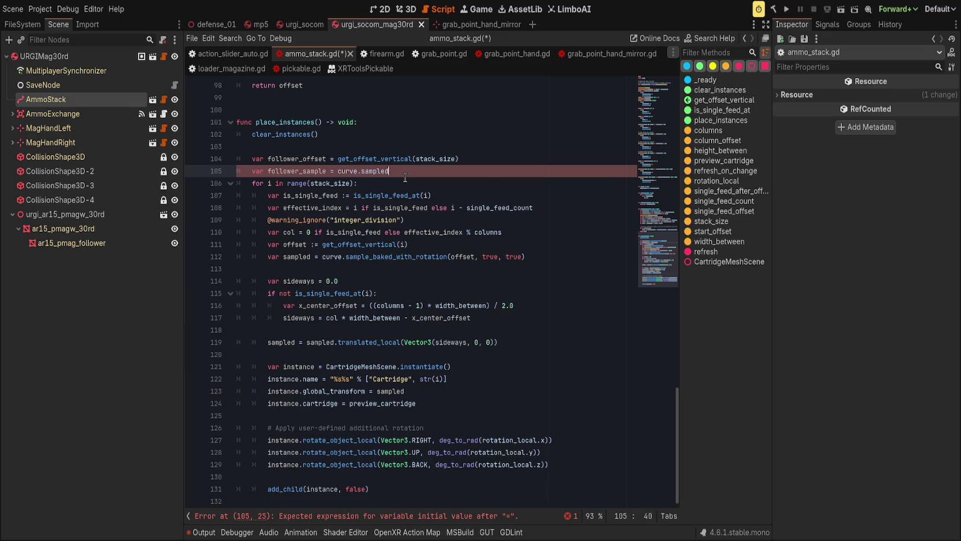
pyautogui.press('BackSpace')
pyautogui.write('_baked_with')
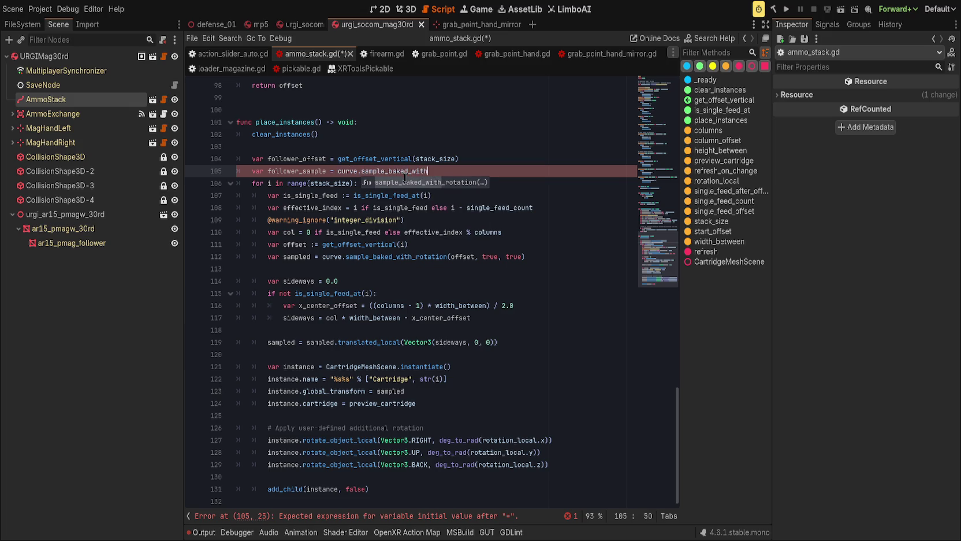
pyautogui.press('Return')
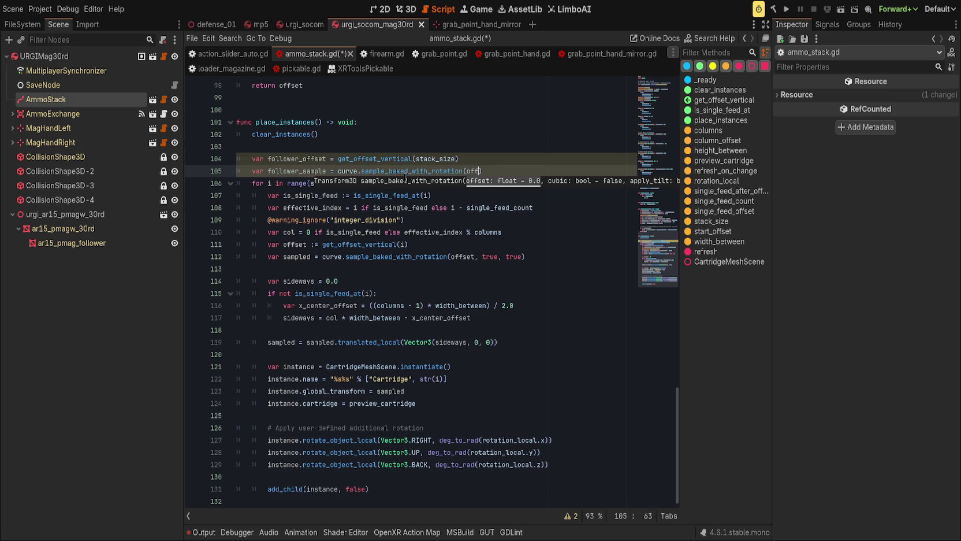
pyautogui.write('set, true, true')
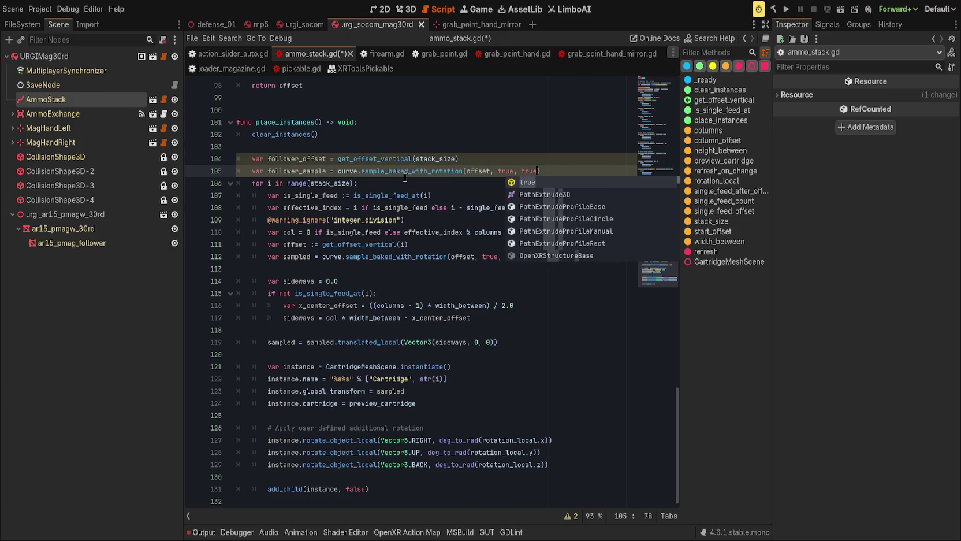
pyautogui.write(')')
pyautogui.press('Return')
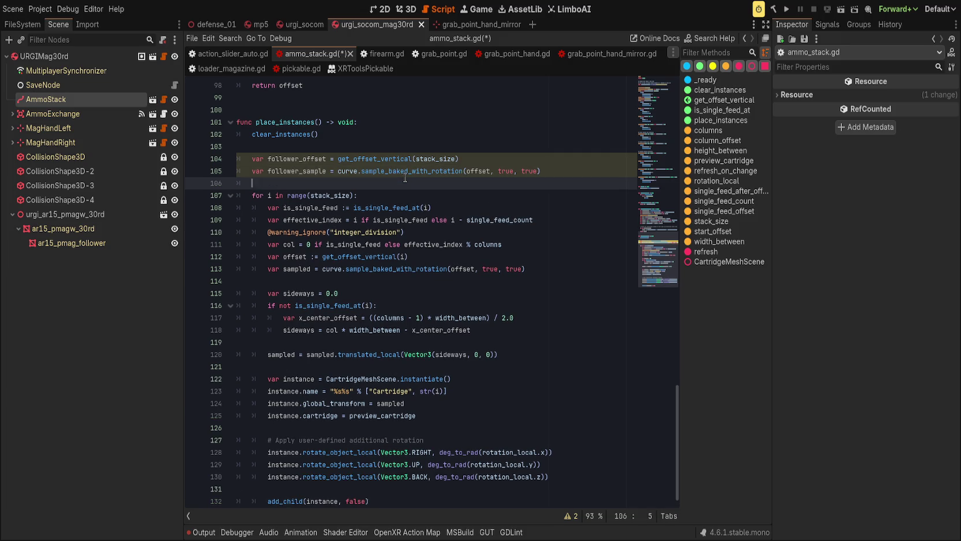
# Pass follower_offset as the sample call's offset argument and remove the leftover blank line
pyautogui.click(508, 134)
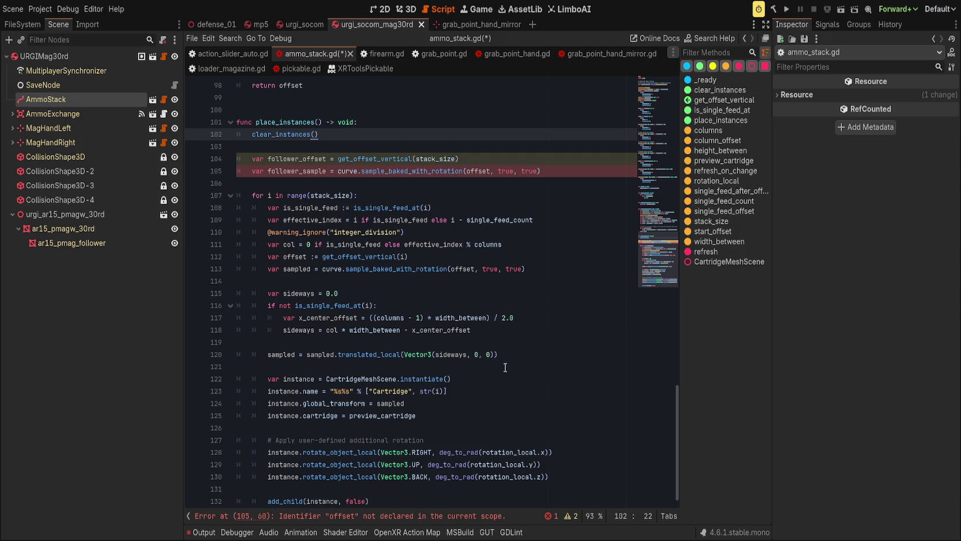
pyautogui.scroll(2, 511, 365)
pyautogui.doubleClick(318, 230)
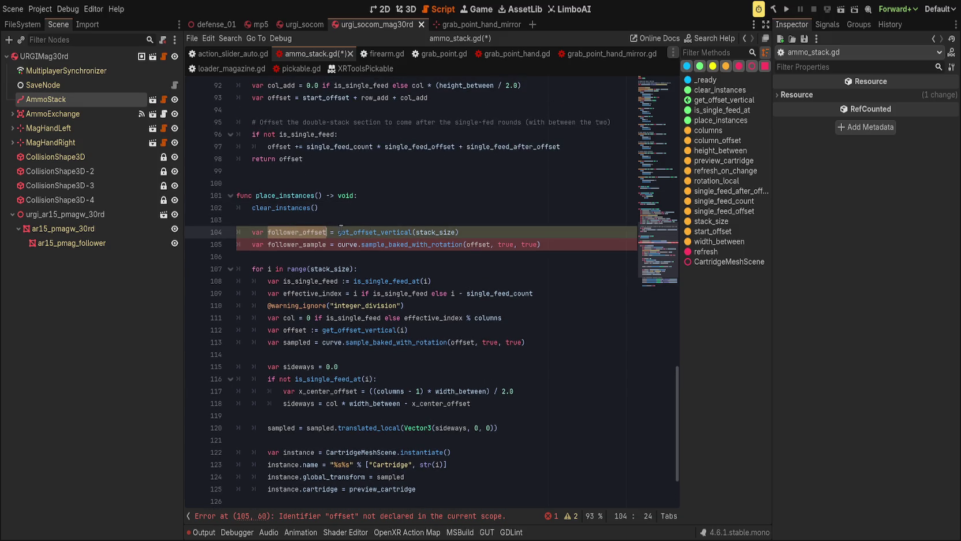
pyautogui.hotkey('ctrl', 'c')
pyautogui.doubleClick(482, 245)
pyautogui.hotkey('ctrl', 'v')
pyautogui.click(595, 246)
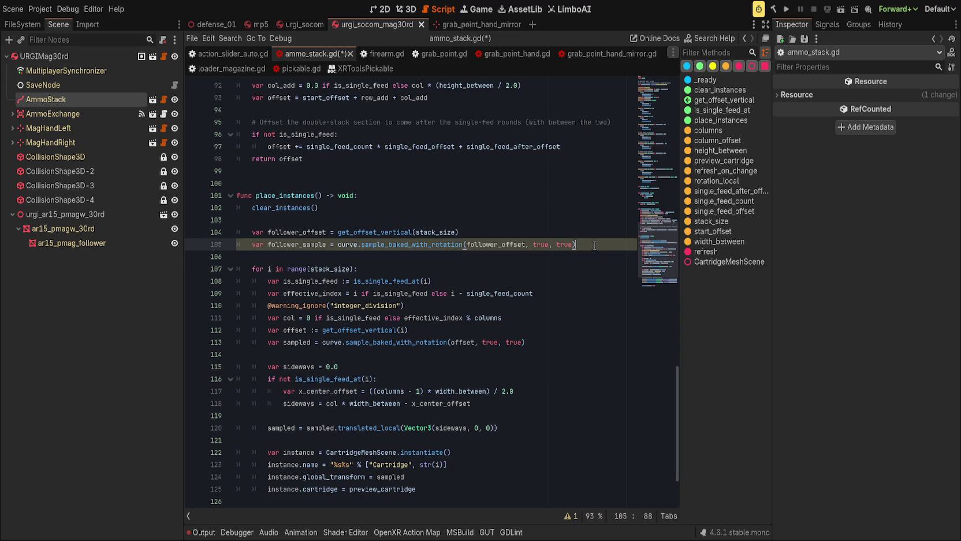
pyautogui.press('Return')
pyautogui.press('Return')
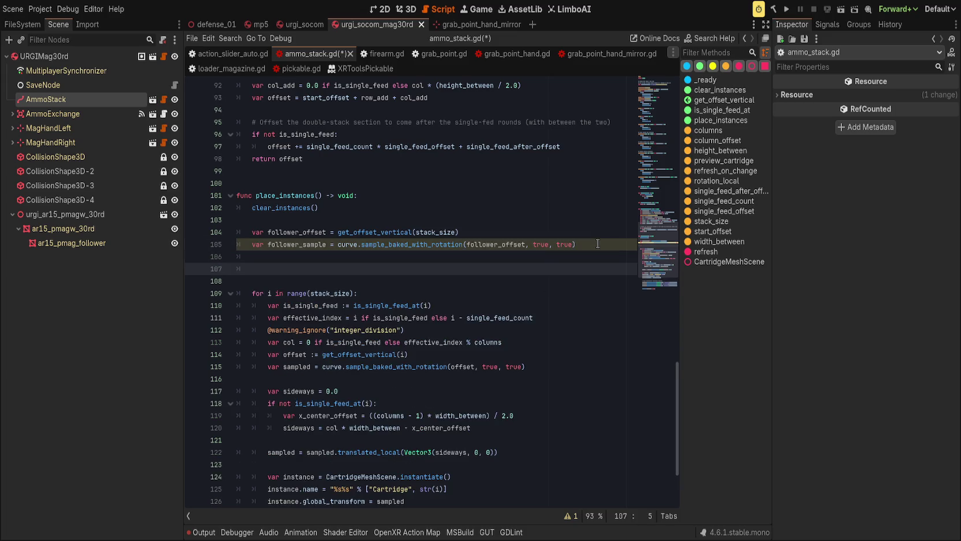
pyautogui.press('BackSpace')
pyautogui.scroll(15, 406, 97)
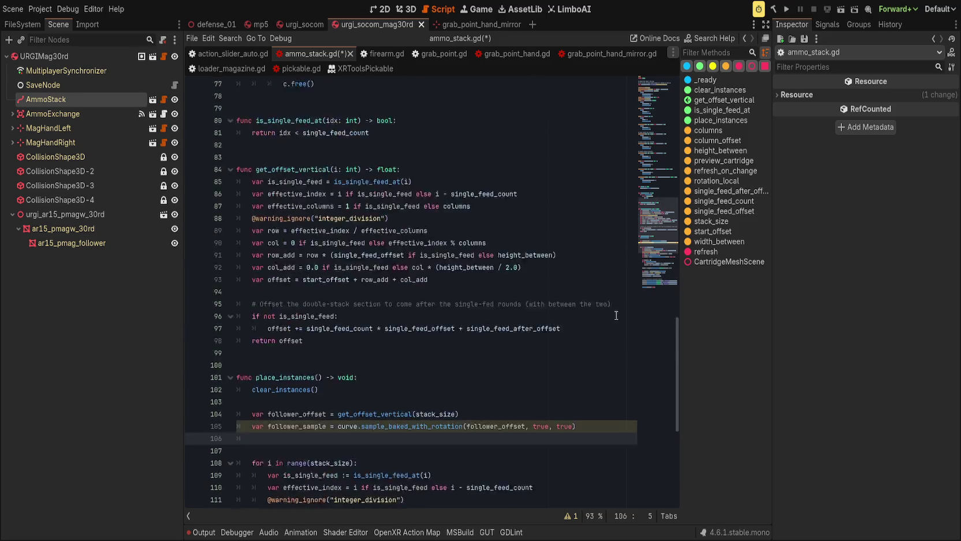
pyautogui.click(545, 152)
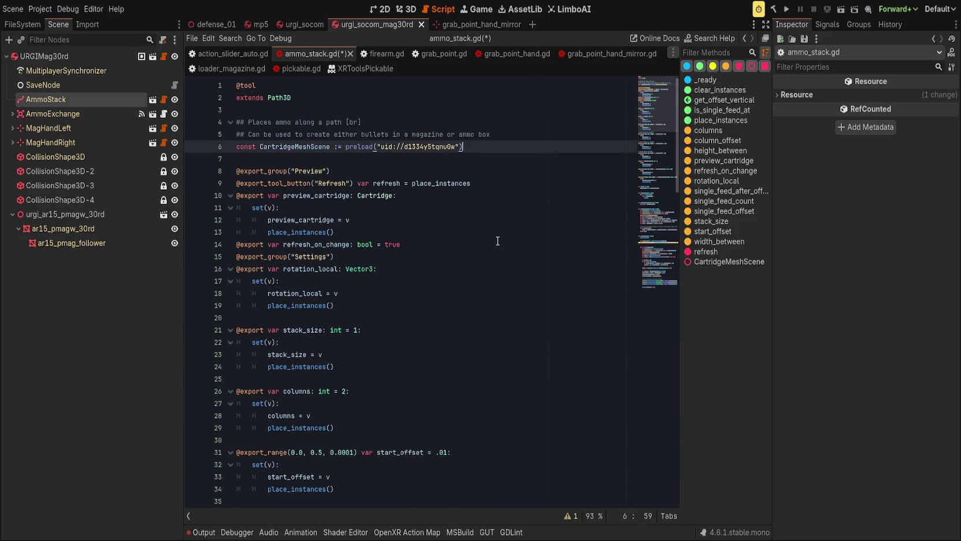
# Write 'signal follower_updated(xf: Transform3D)' just below extends Path3D
pyautogui.click(458, 101)
pyautogui.press('Return')
pyautogui.press('Return')
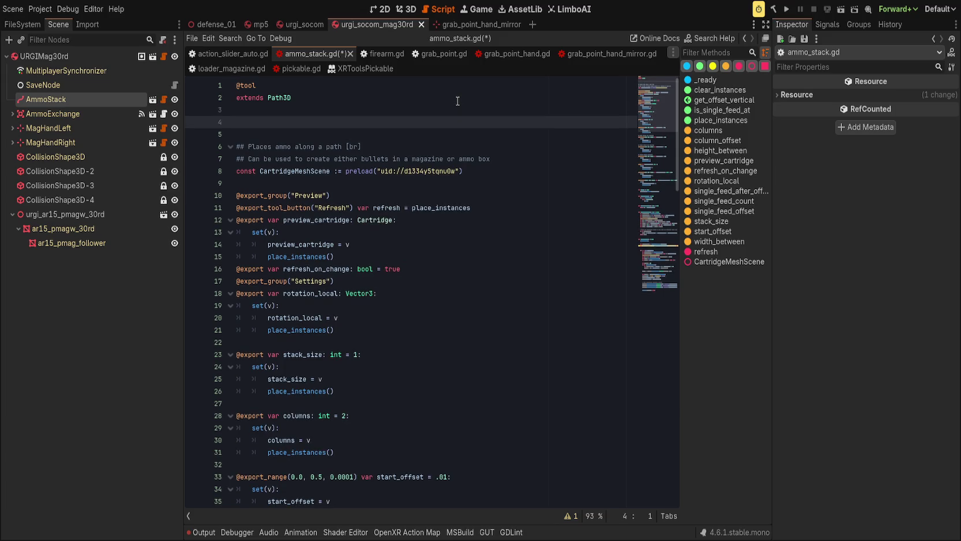
pyautogui.write('signal follower_update(xf:')
pyautogui.write('Transform3D)')
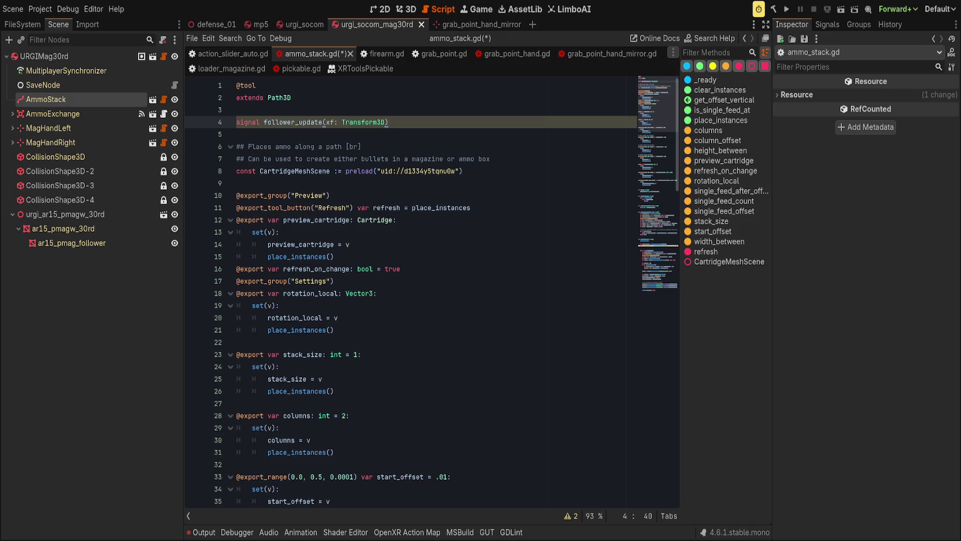
pyautogui.scroll(-10, 510, 360)
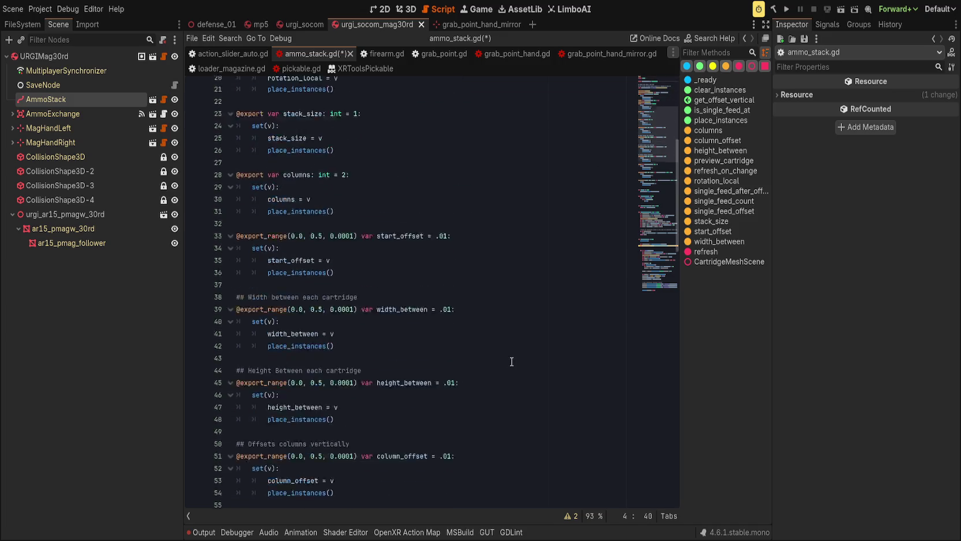
pyautogui.scroll(-3, 510, 359)
pyautogui.scroll(15, 404, 243)
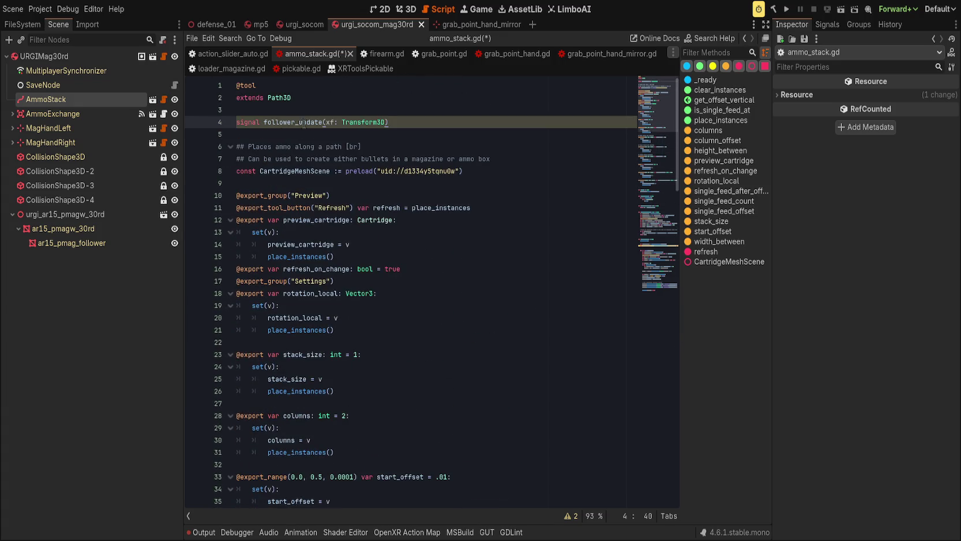
pyautogui.click(322, 123)
pyautogui.scroll(-20, 464, 374)
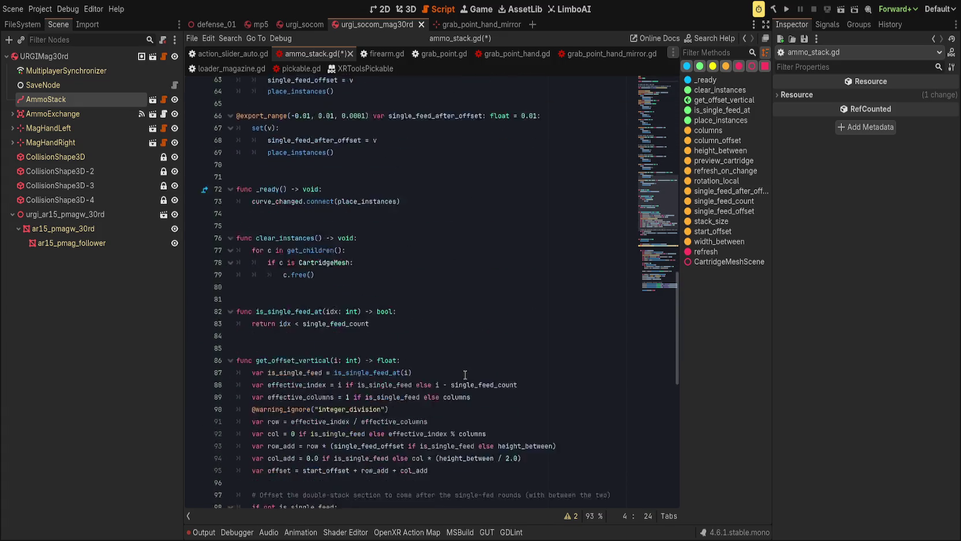
pyautogui.scroll(-3, 464, 374)
# Add 'follower_updated.emit(follower_sample)' after the sampling line and save ammo_stack.gd
pyautogui.click(401, 367)
pyautogui.write('follower_up')
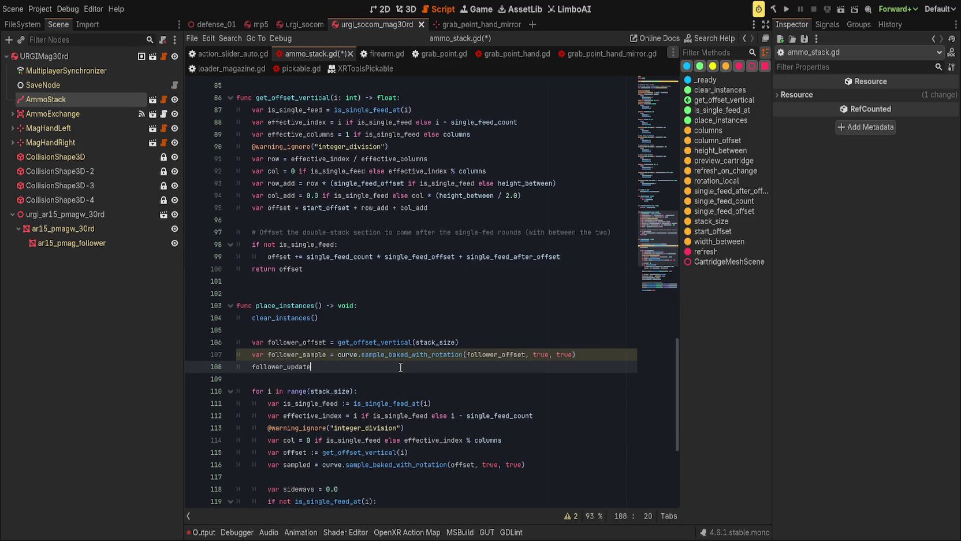
pyautogui.write('dated.')
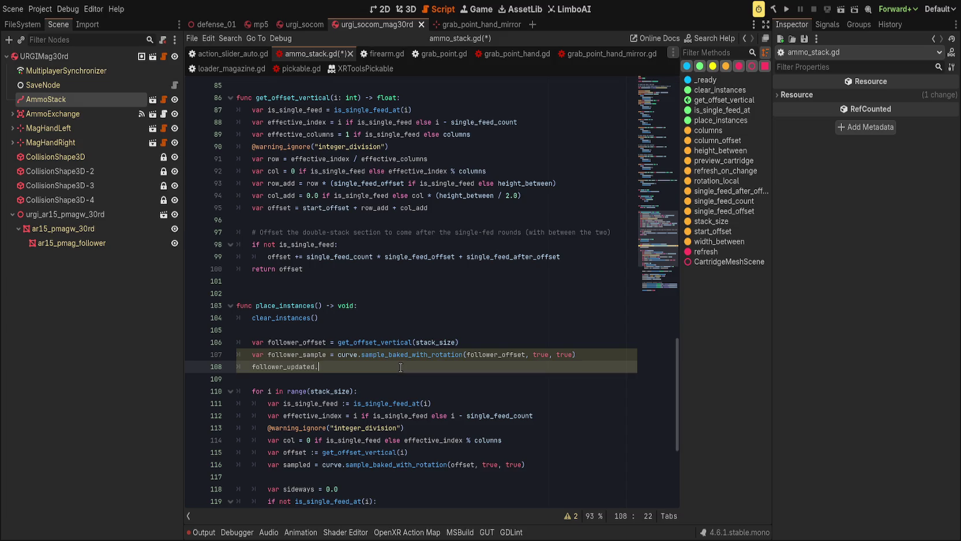
pyautogui.write('()')
pyautogui.write('ower')
pyautogui.write('_sample')
pyautogui.click(480, 345)
pyautogui.scroll(-1, 405, 312)
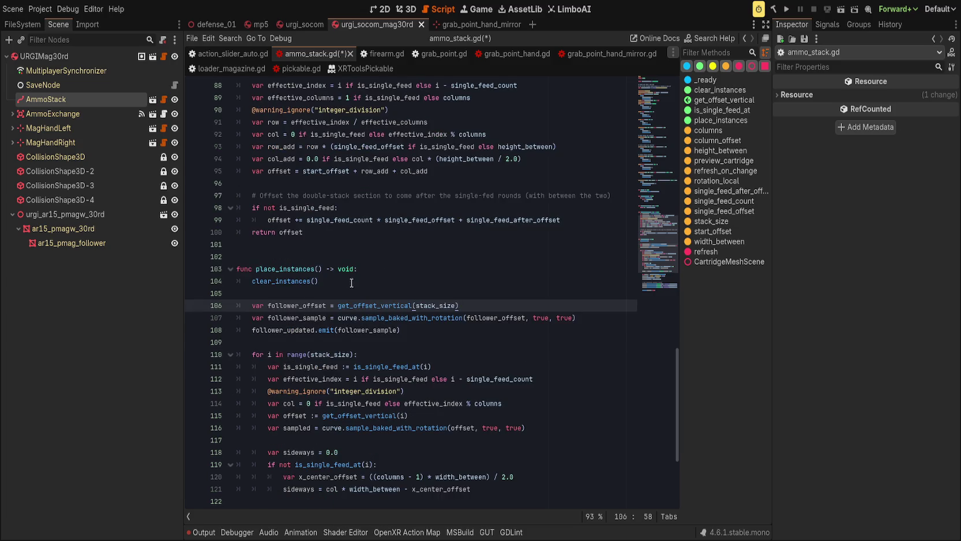
pyautogui.hotkey('ctrl', 's')
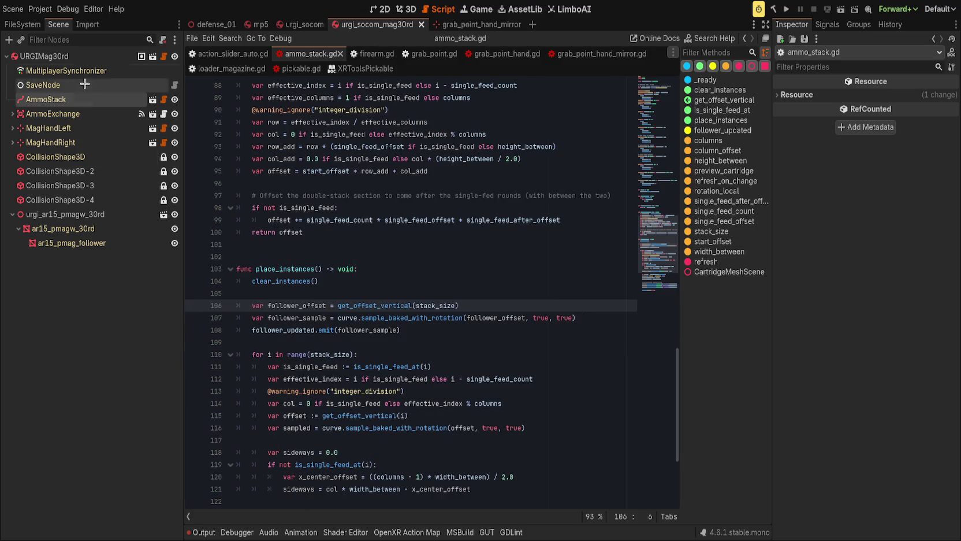
# Select the URGIMag30rd root, undo an accidental RemoteTransform3D paste, and switch to the 3D workspace
pyautogui.click(44, 56)
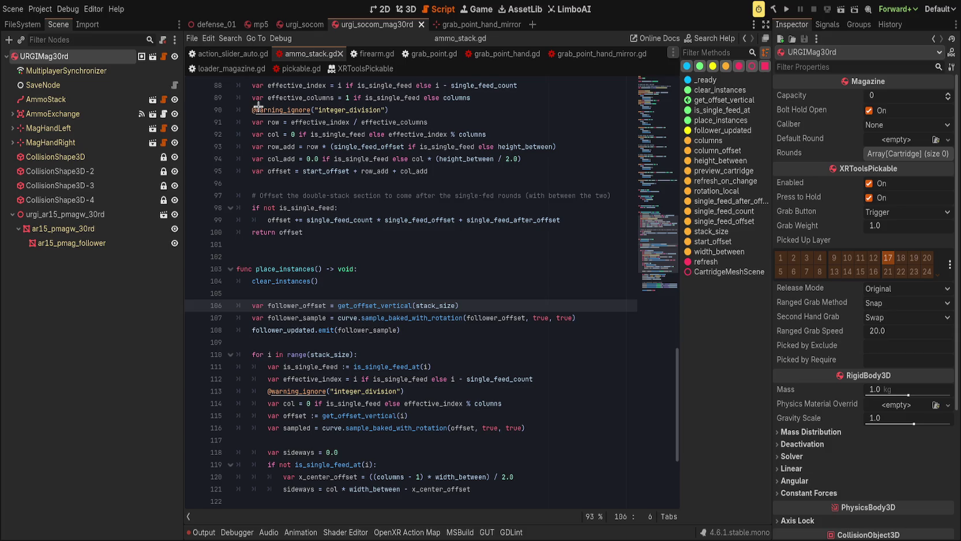
pyautogui.hotkey('ctrl', 'v')
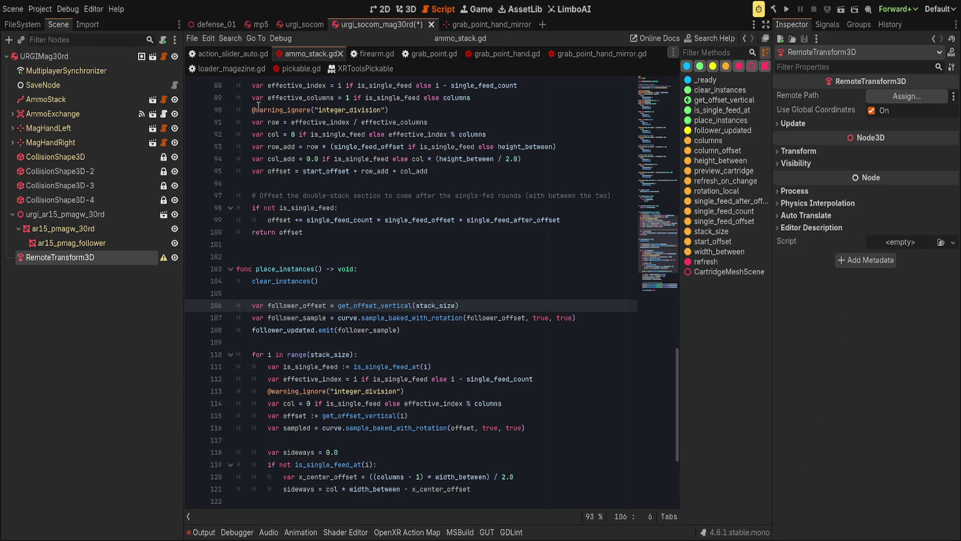
pyautogui.hotkey('ctrl', 'z')
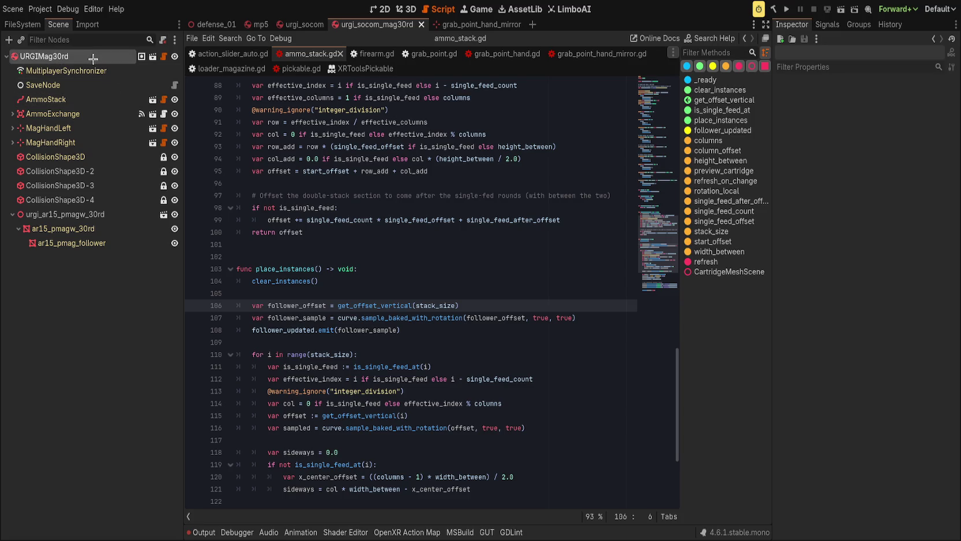
pyautogui.click(93, 59)
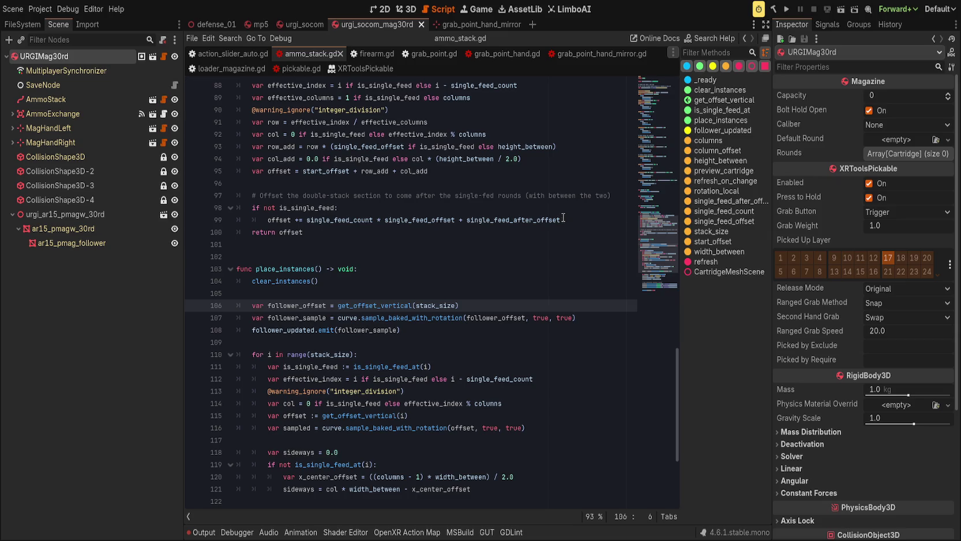
pyautogui.click(407, 9)
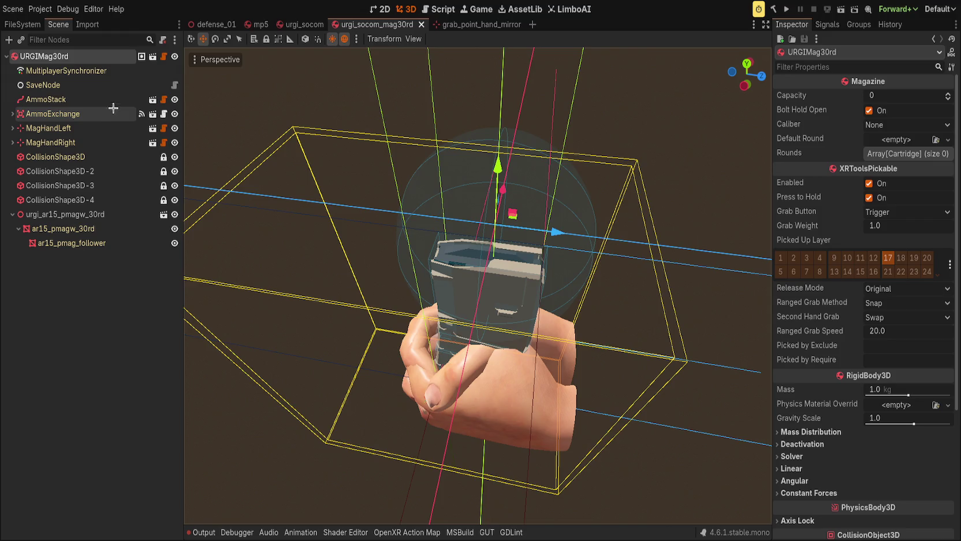
# Connect AmmoStack's follower_updated signal to set_transform on ar15_pmag_follower
pyautogui.click(46, 99)
pyautogui.click(826, 25)
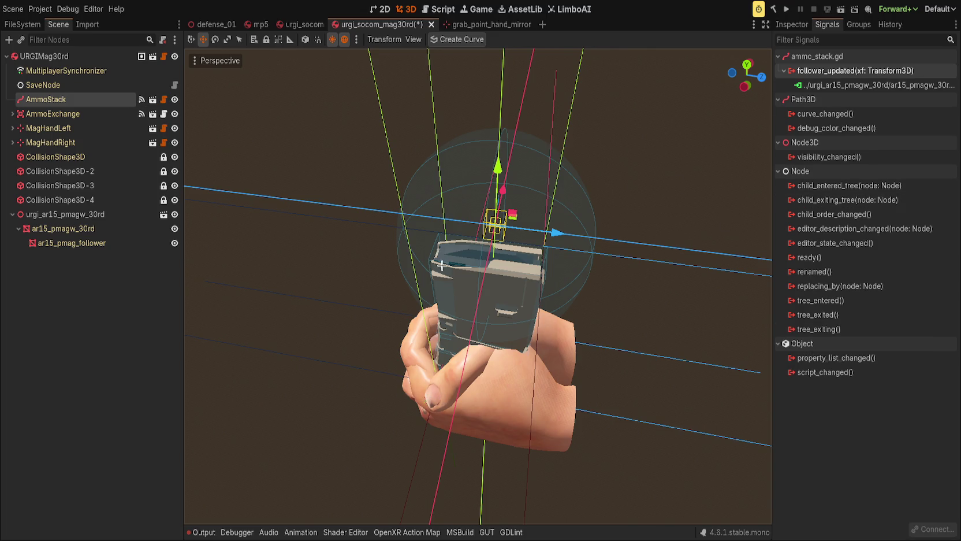
pyautogui.moveTo(442, 266); pyautogui.dragTo(281, 202)
# Select URGIMag30rd, clear the Output log, and return to its Inspector properties
pyautogui.click(69, 56)
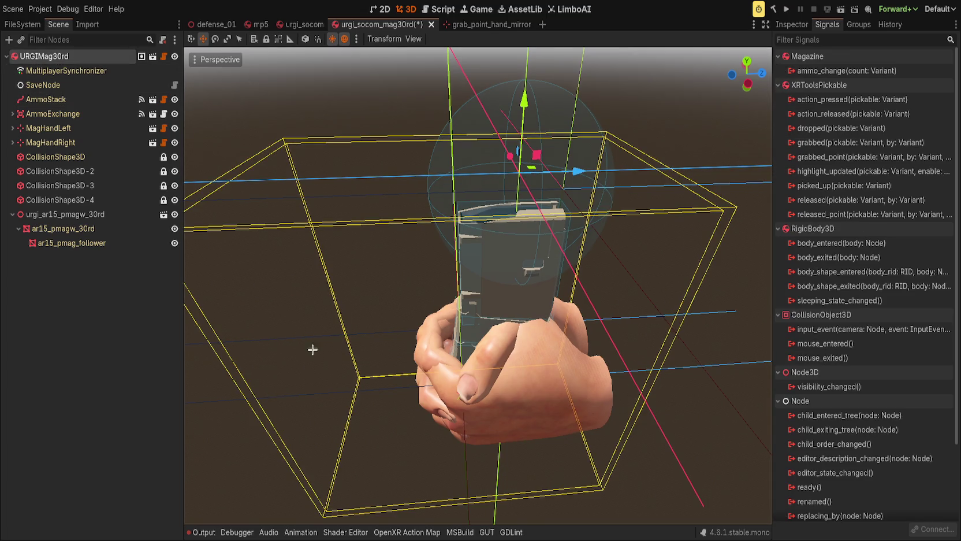
pyautogui.click(208, 532)
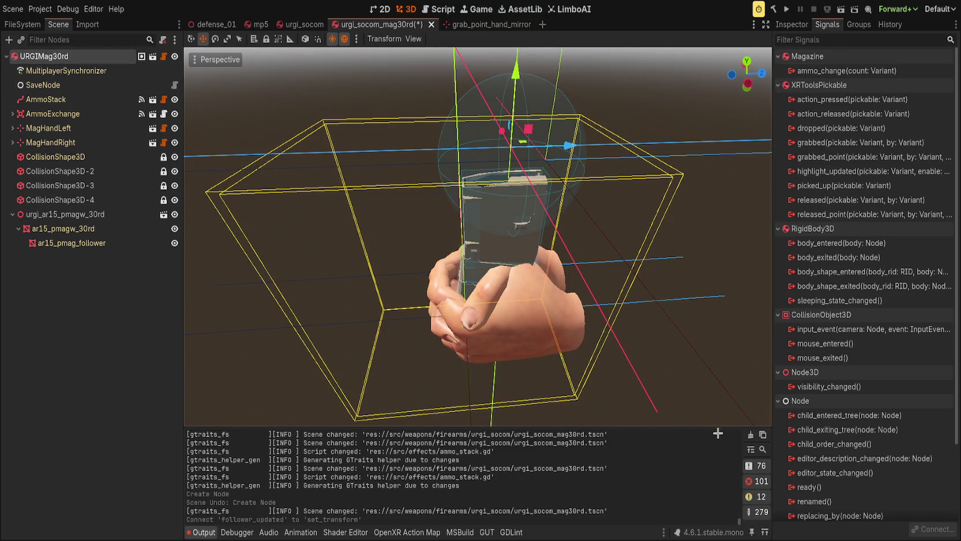
pyautogui.click(750, 434)
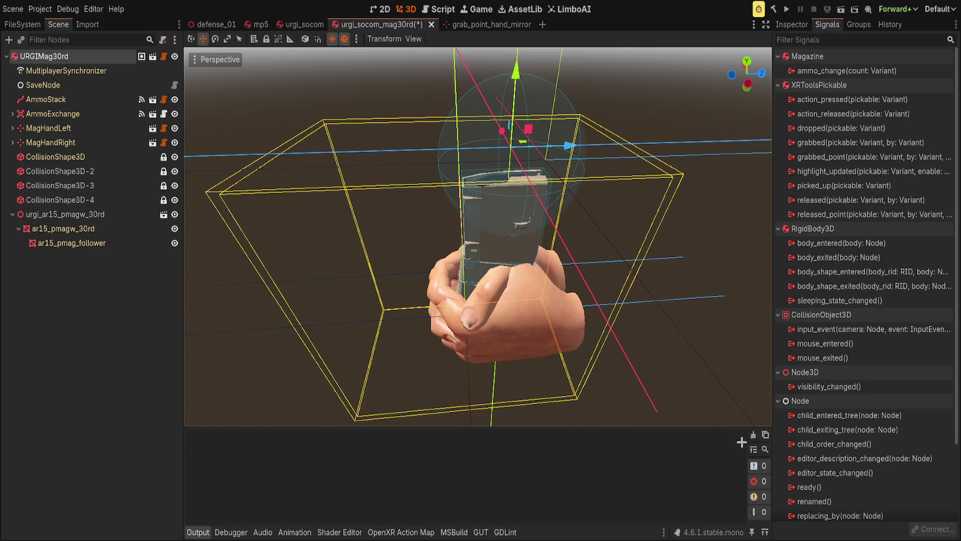
pyautogui.click(791, 24)
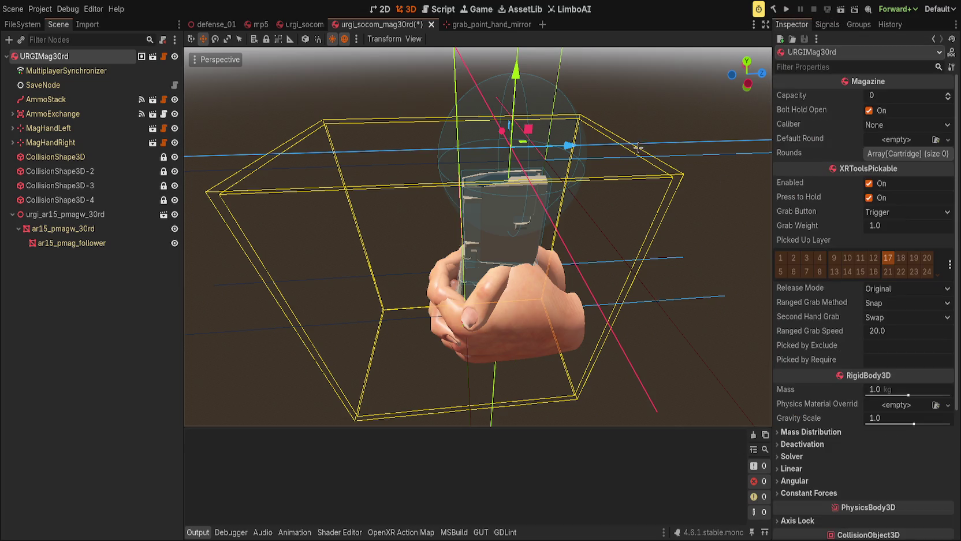
# Set the magazine capacity to 30 and its caliber to 556mm
pyautogui.click(947, 93)
pyautogui.click(947, 94)
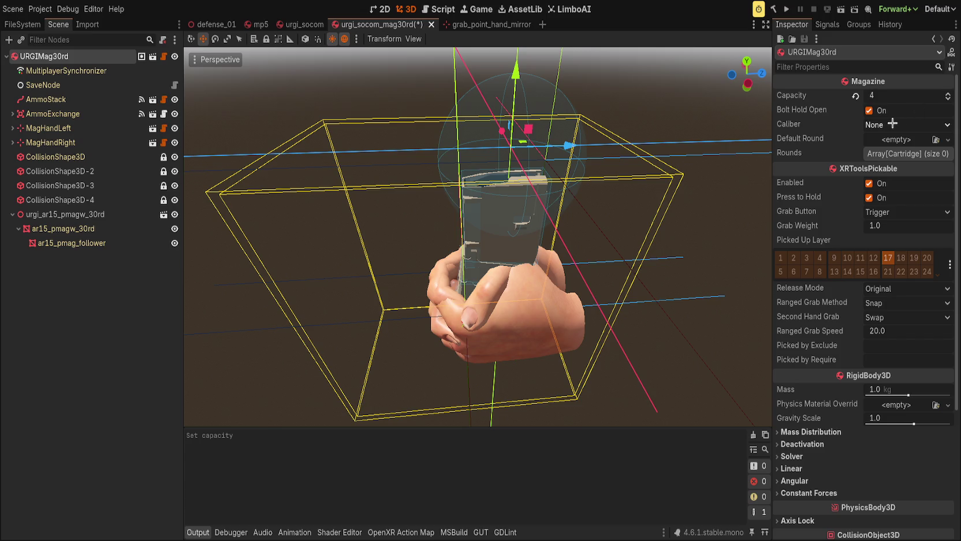
pyautogui.click(906, 125)
pyautogui.click(890, 151)
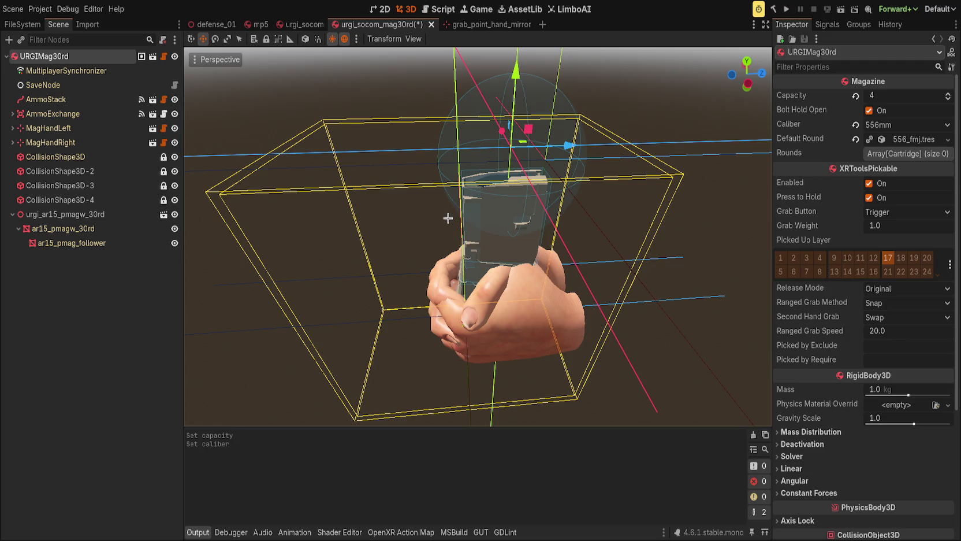
pyautogui.click(902, 98)
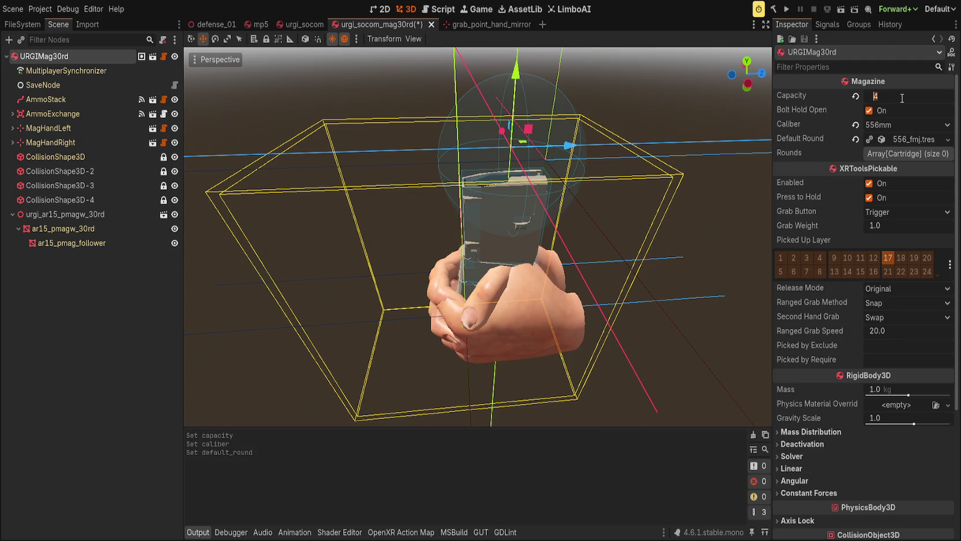
pyautogui.write('30')
pyautogui.press('Return')
# Update the Rounds array to 30 entries, save the magazine scene, and select AmmoStack
pyautogui.click(889, 153)
pyautogui.click(890, 153)
pyautogui.click(890, 153)
pyautogui.click(945, 166)
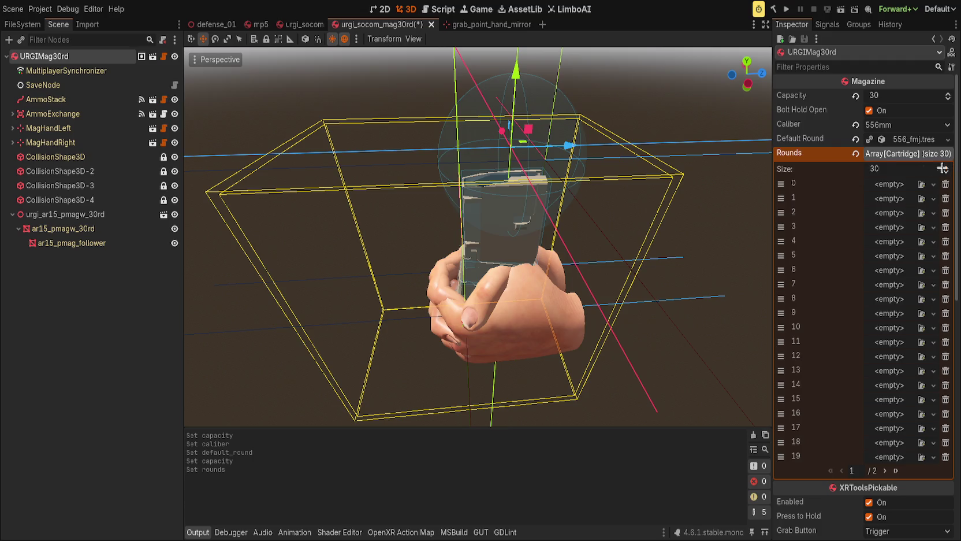
pyautogui.click(884, 154)
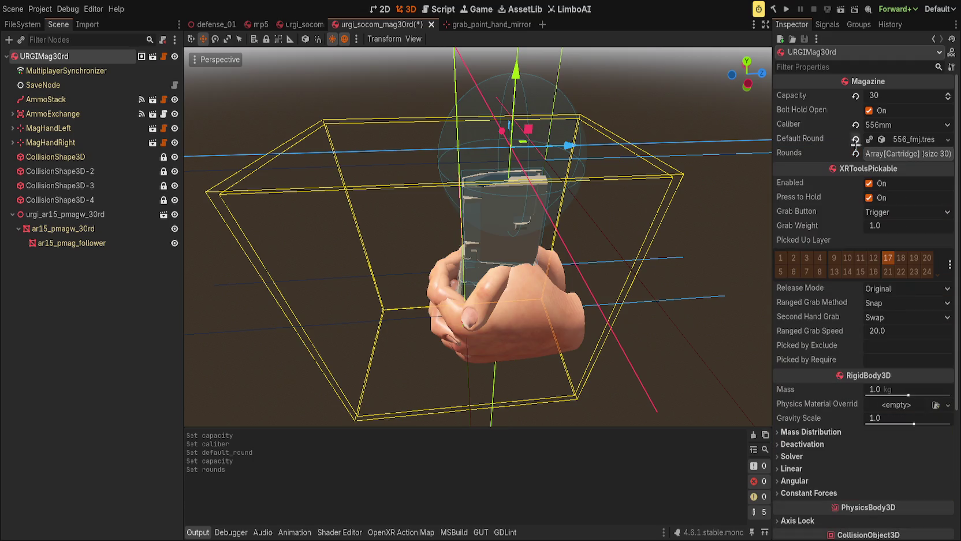
pyautogui.click(898, 154)
pyautogui.click(899, 155)
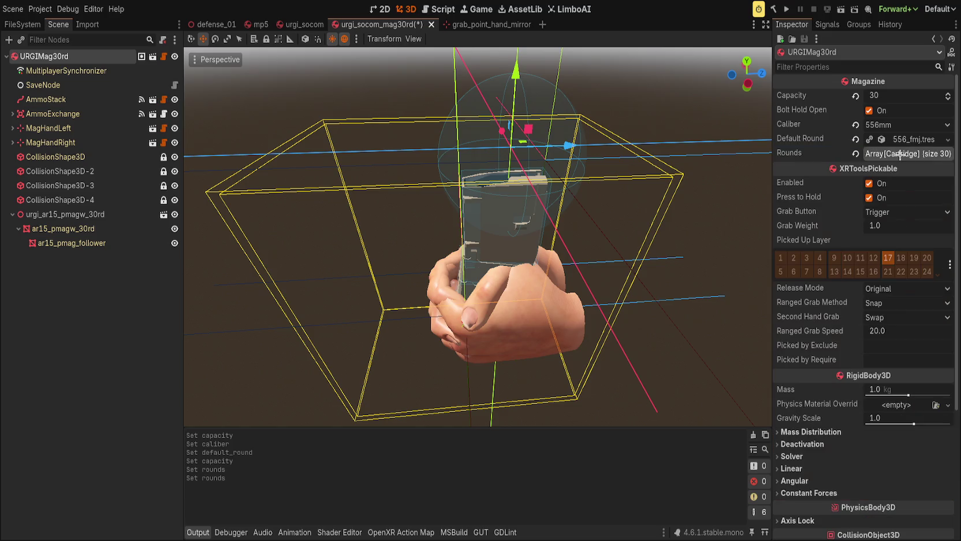
pyautogui.hotkey('ctrl', 's')
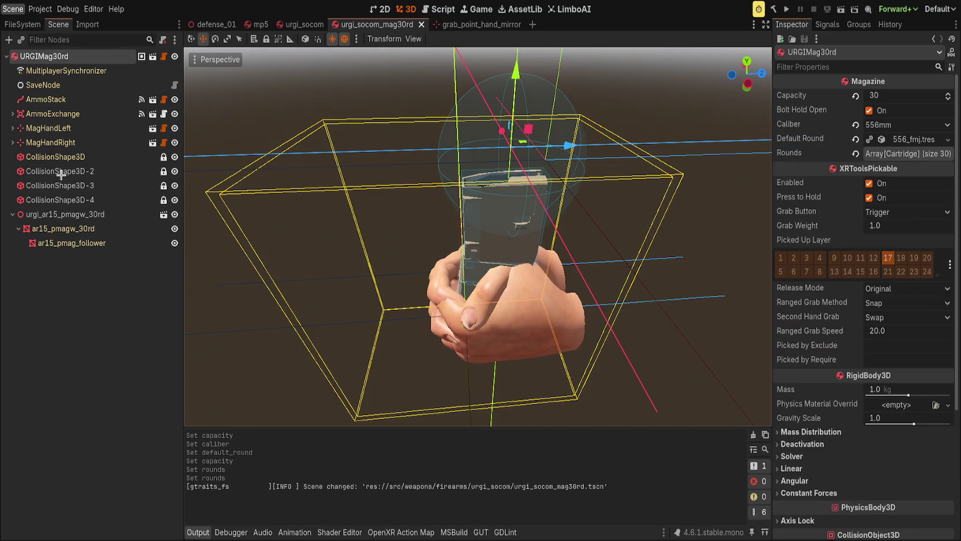
pyautogui.doubleClick(938, 155)
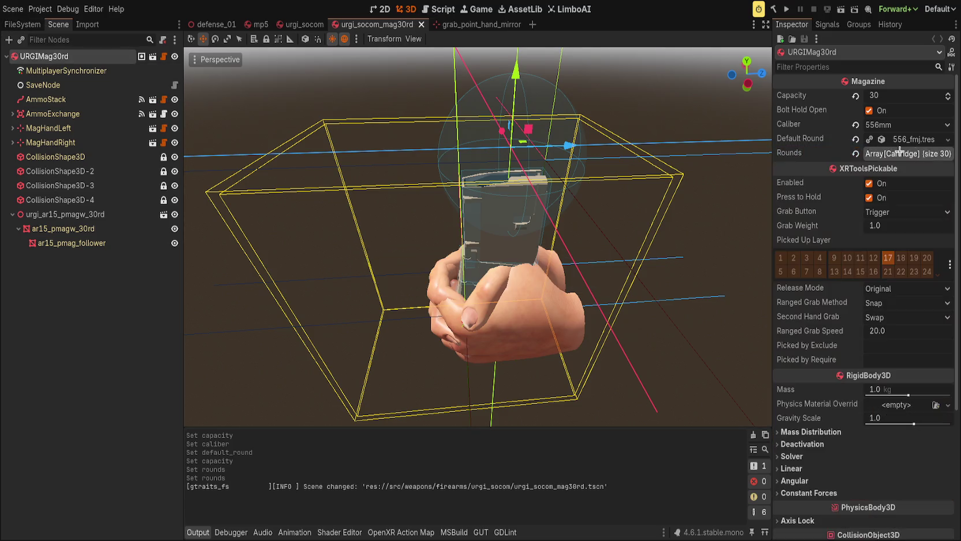
pyautogui.click(107, 101)
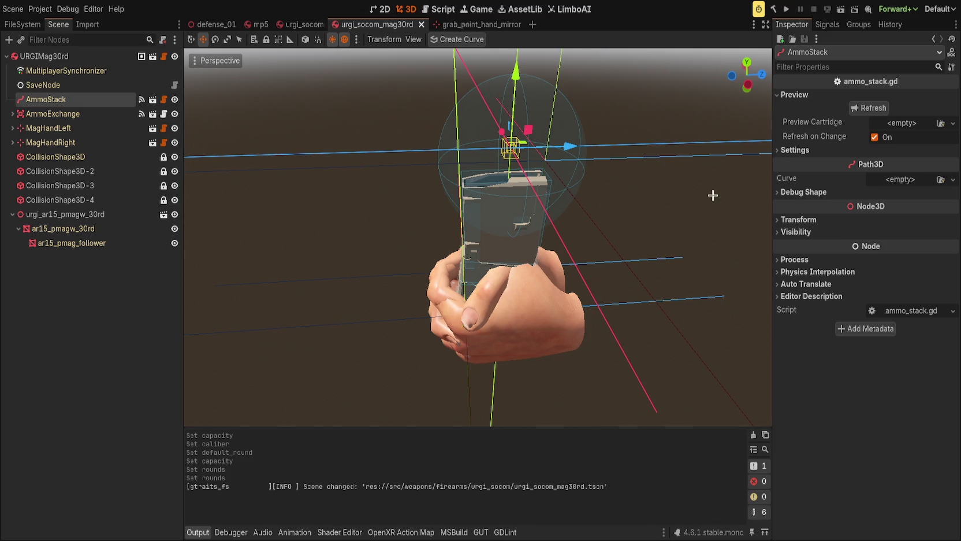
# Preview 556_fmj.tres, refresh the stack, and assign a new Curve3D to the AmmoStack path
pyautogui.hotkey('ctrl', 'z')
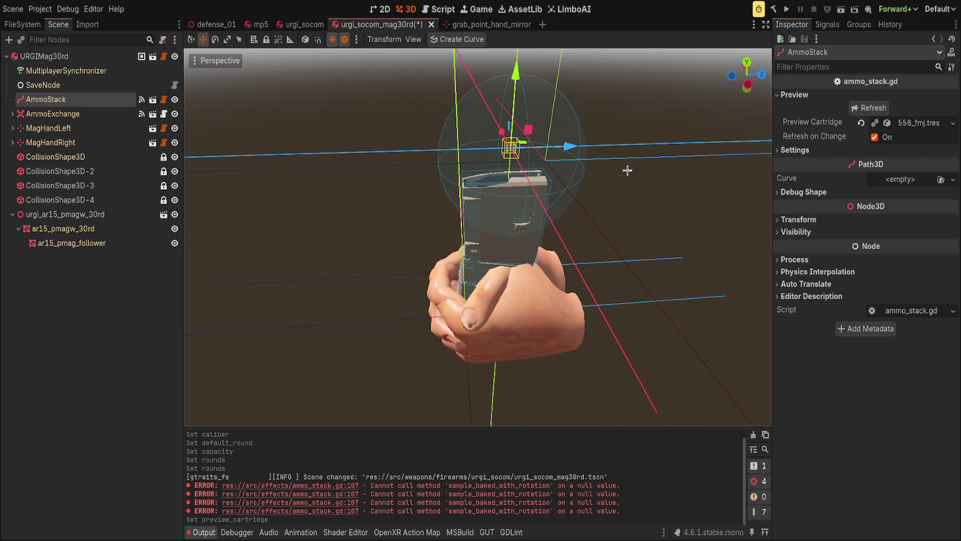
pyautogui.moveTo(626, 171); pyautogui.dragTo(584, 190)
pyautogui.scroll(5, 578, 193)
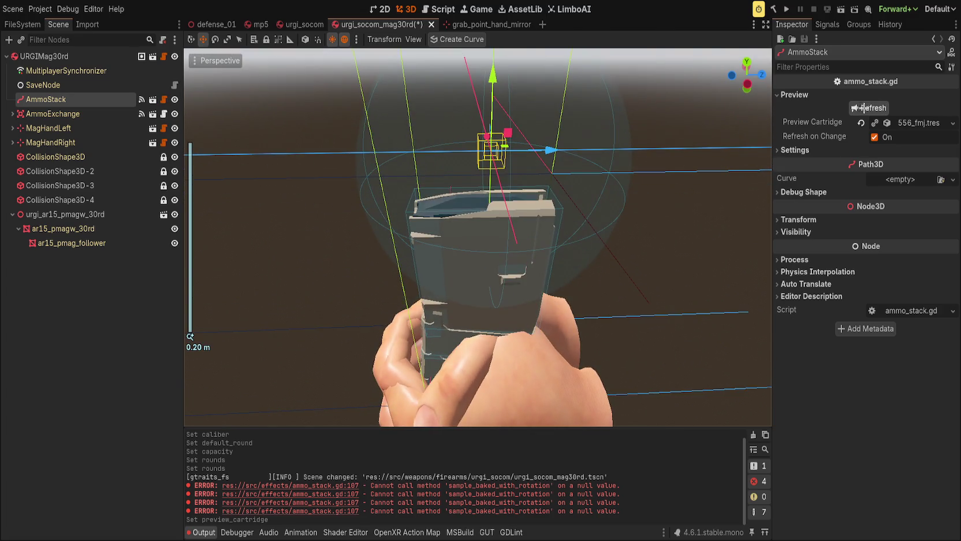
pyautogui.click(856, 107)
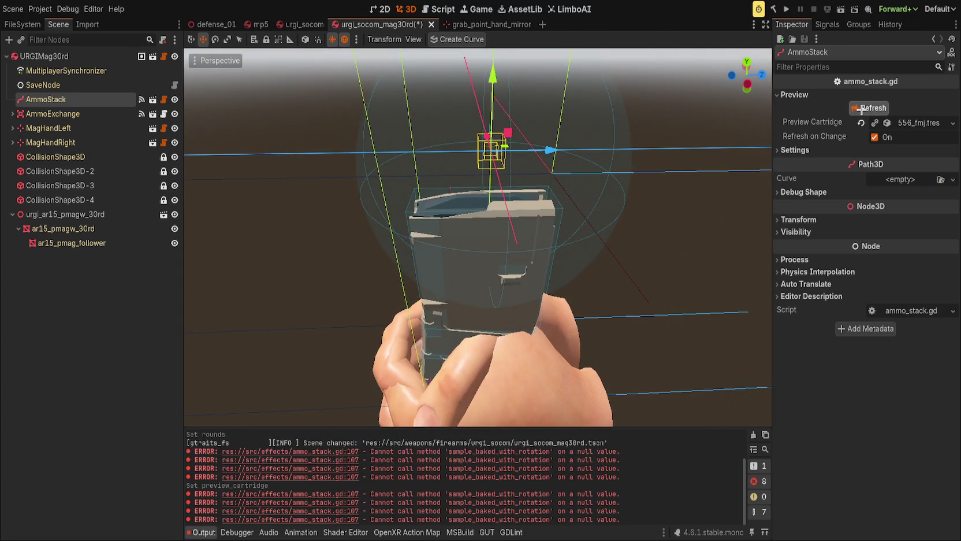
pyautogui.click(795, 150)
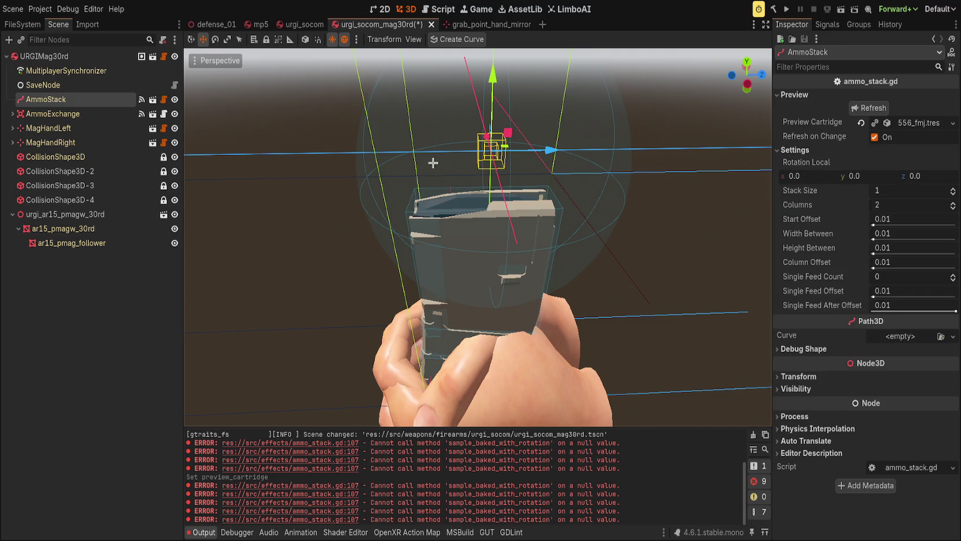
pyautogui.click(807, 349)
pyautogui.click(900, 336)
pyautogui.click(916, 355)
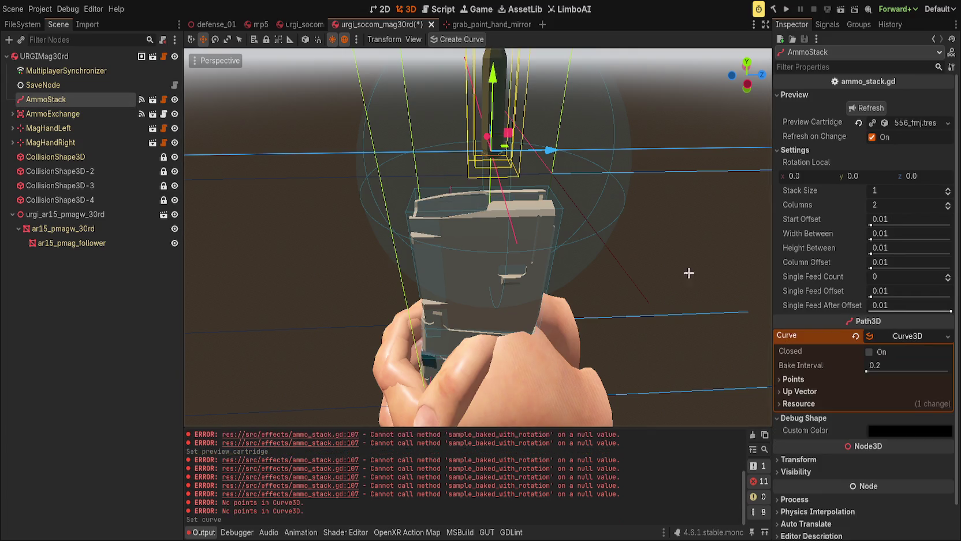
# Add two points to the curve's Points list
pyautogui.scroll(-3, 701, 277)
pyautogui.click(793, 379)
pyautogui.click(866, 395)
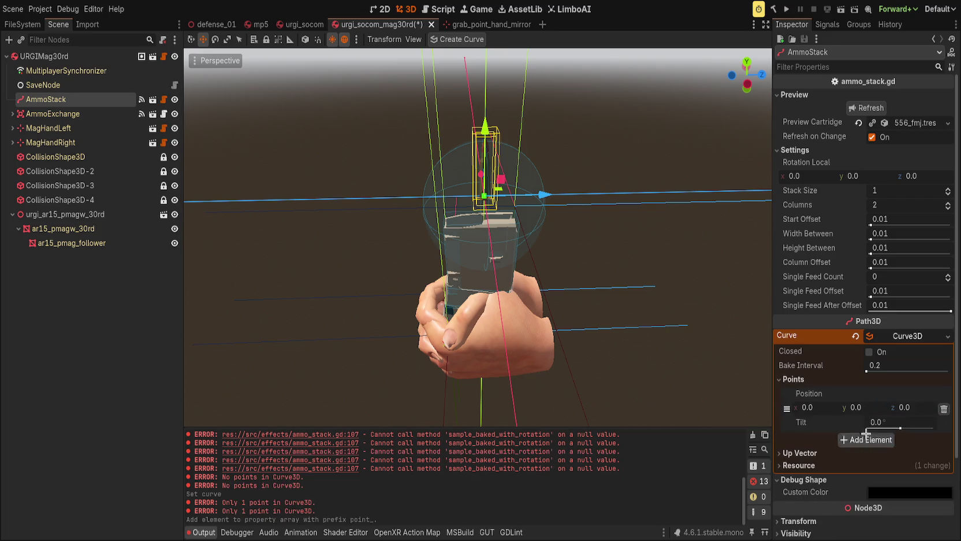
pyautogui.click(866, 438)
# Set the second curve point's z position to -0.25
pyautogui.scroll(-3, 867, 375)
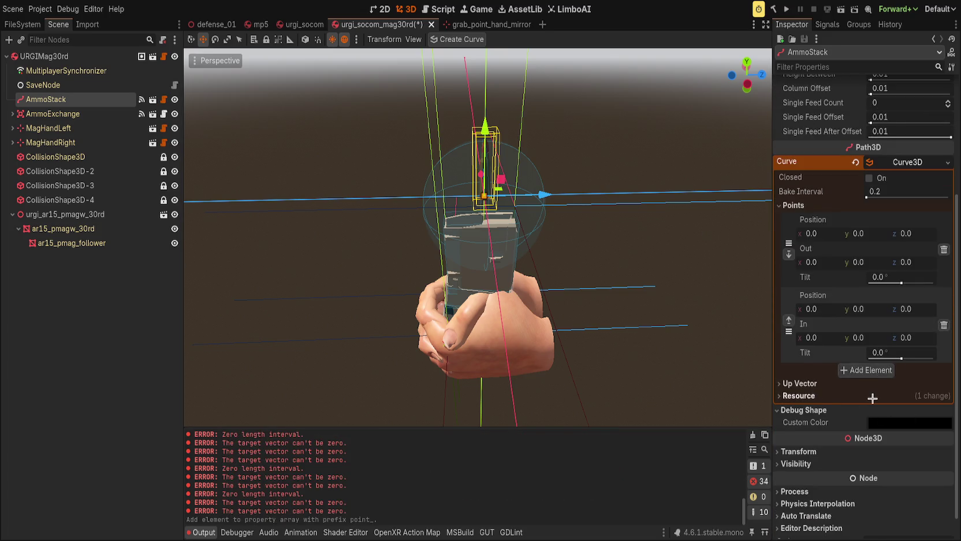
pyautogui.scroll(1, 872, 398)
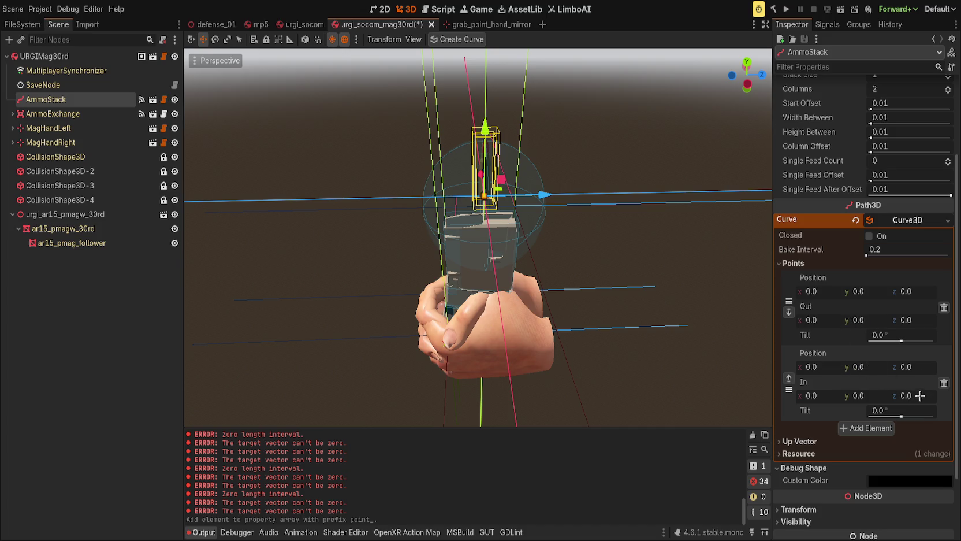
pyautogui.moveTo(918, 369)
pyautogui.mouseDown()
pyautogui.moveTo(941, 369)
pyautogui.moveTo(910, 370)
pyautogui.moveTo(923, 369)
pyautogui.mouseUp()
pyautogui.write('-0.5')
pyautogui.press('Return')
pyautogui.scroll(-4, 550, 292)
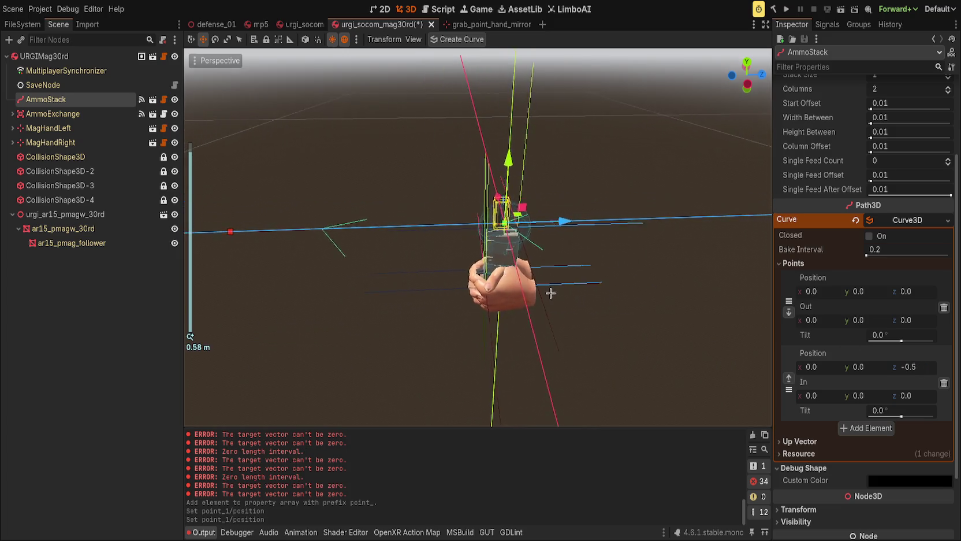
pyautogui.scroll(3, 555, 295)
pyautogui.click(927, 371)
pyautogui.write('-0.3')
pyautogui.press('Return')
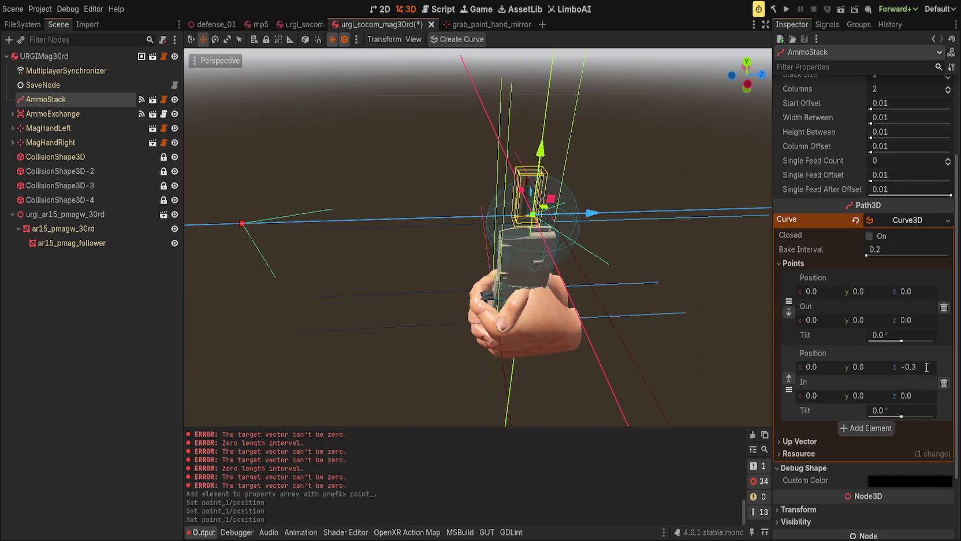
pyautogui.click(926, 367)
pyautogui.write('-0.25')
pyautogui.press('Return')
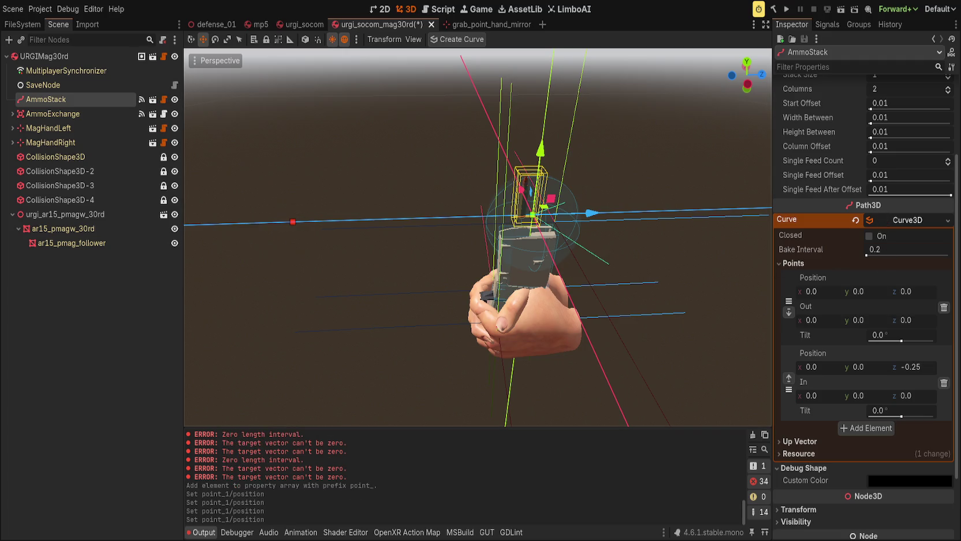
# Lower the curve's bake interval to 0.01 and save the scene
pyautogui.click(793, 263)
pyautogui.moveTo(890, 328); pyautogui.dragTo(866, 328)
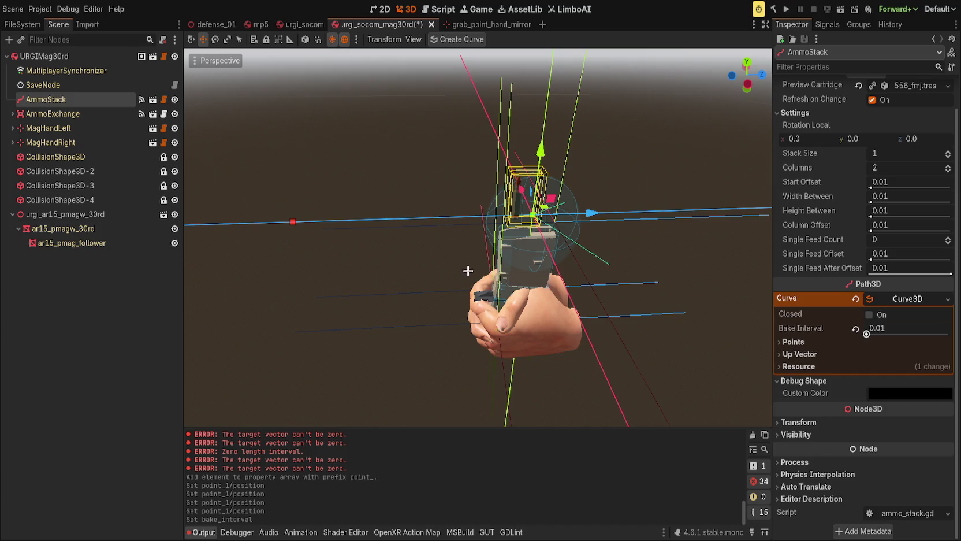
pyautogui.scroll(2, 691, 279)
pyautogui.scroll(1, 852, 320)
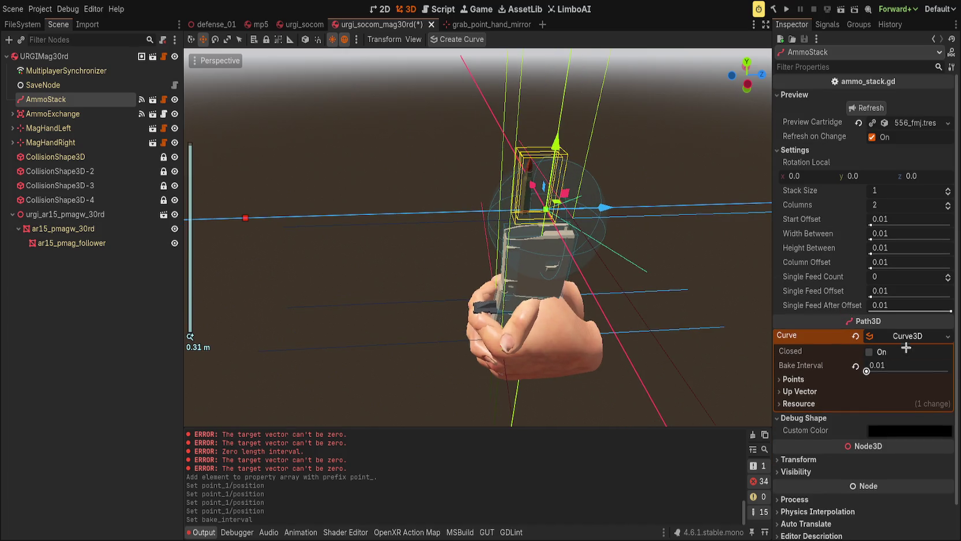
pyautogui.click(861, 331)
pyautogui.hotkey('ctrl', 's')
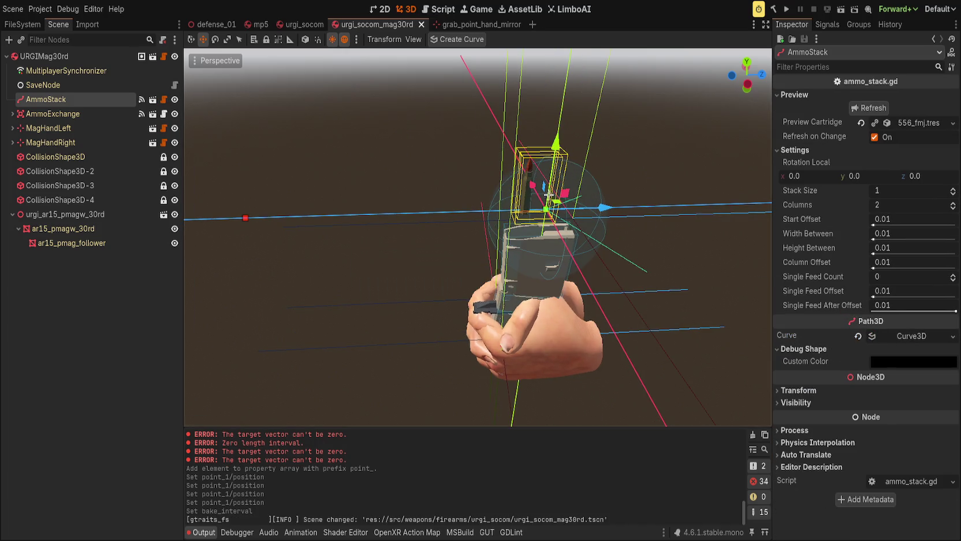
# Set the AmmoStack stack size to 30 cartridges
pyautogui.click(894, 191)
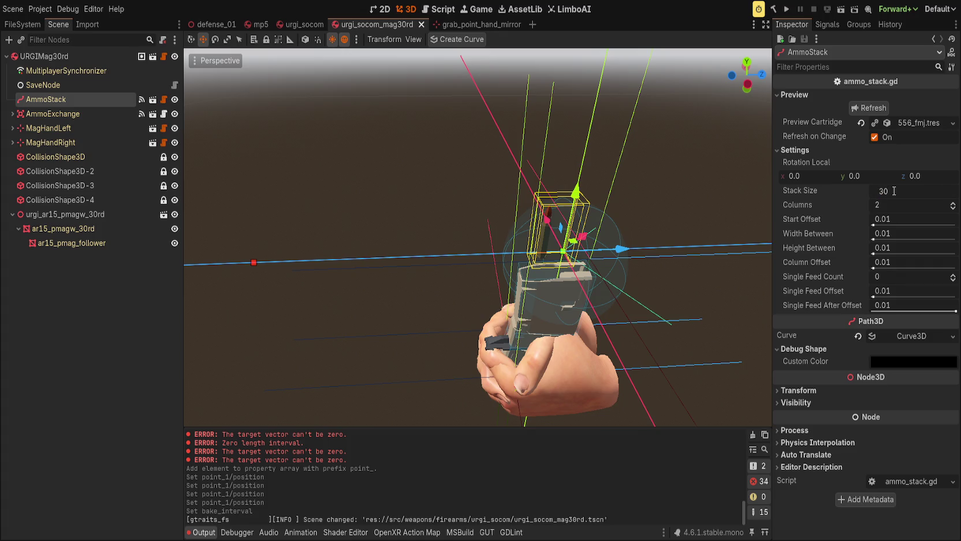
pyautogui.press('Tab')
pyautogui.moveTo(549, 203); pyautogui.dragTo(533, 251)
pyautogui.scroll(3, 621, 231)
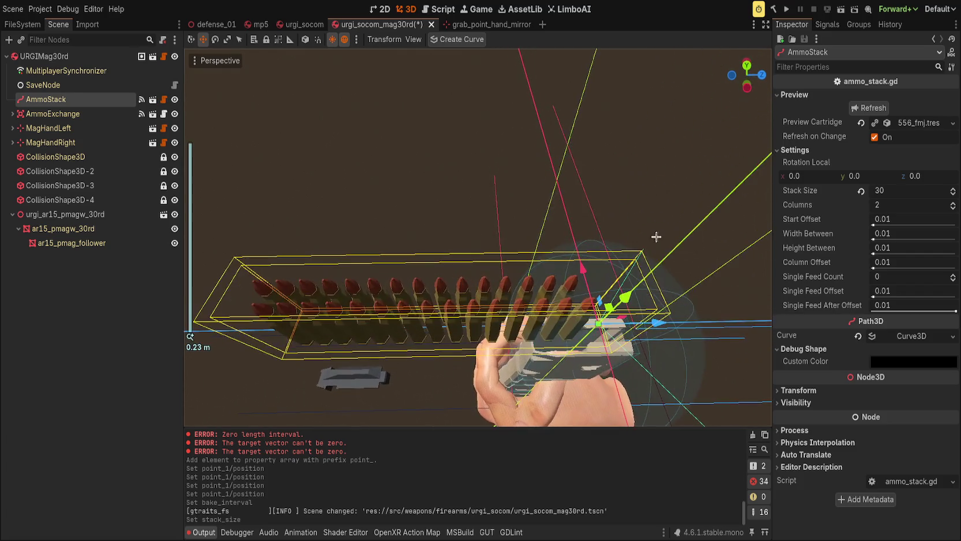
# Try different start offsets (0.0 up to 0.035), then undo back to the original
pyautogui.moveTo(883, 220); pyautogui.dragTo(873, 221)
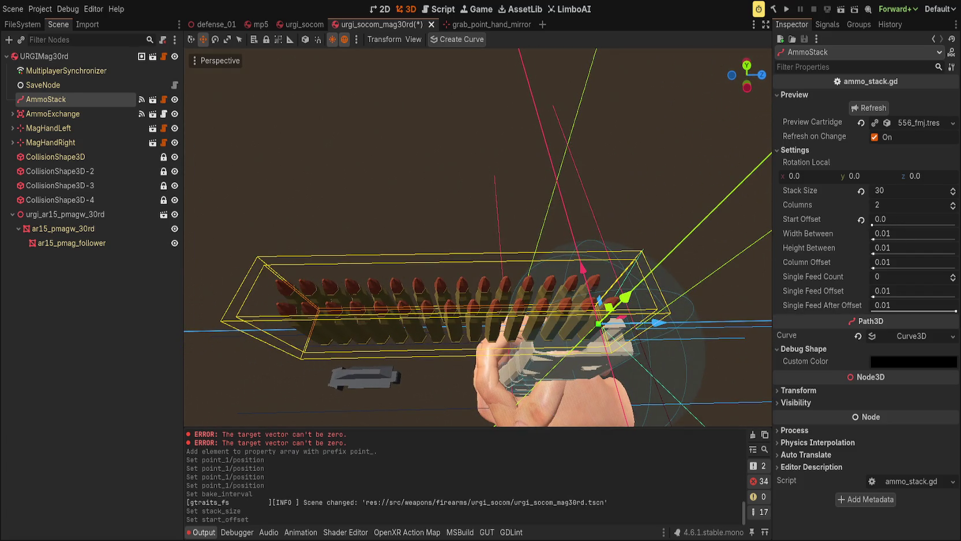
pyautogui.moveTo(880, 219); pyautogui.dragTo(863, 222)
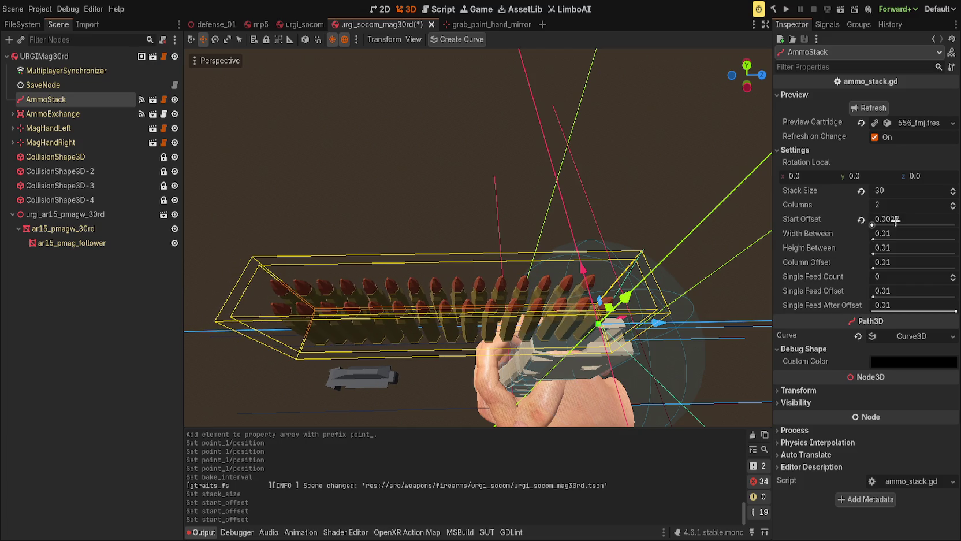
pyautogui.click(861, 220)
pyautogui.moveTo(728, 231)
pyautogui.mouseDown()
pyautogui.moveTo(685, 232)
pyautogui.moveTo(651, 298)
pyautogui.mouseUp()
pyautogui.scroll(3, 676, 249)
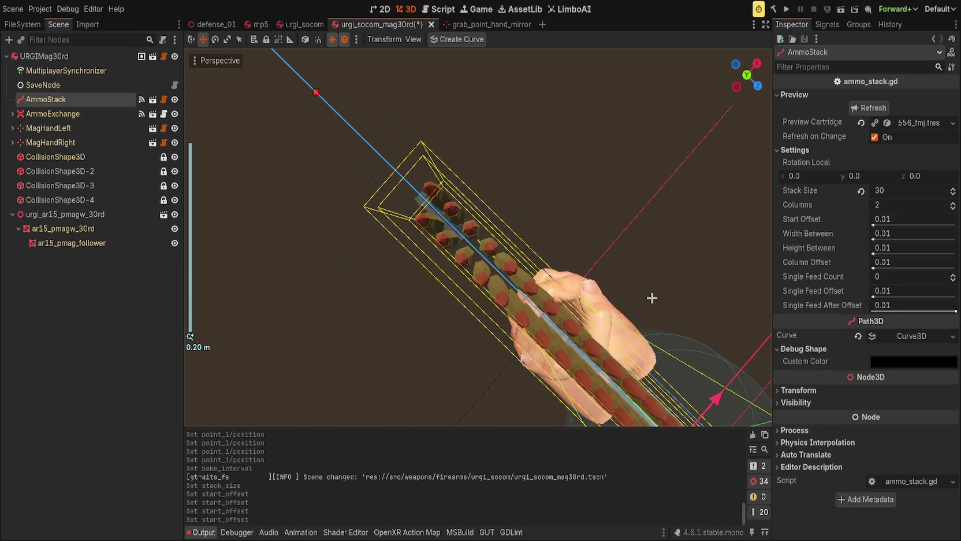
pyautogui.moveTo(893, 222)
pyautogui.mouseDown()
pyautogui.moveTo(915, 222)
pyautogui.moveTo(873, 239)
pyautogui.moveTo(918, 247)
pyautogui.moveTo(904, 247)
pyautogui.mouseUp()
pyautogui.hotkey('ctrl', 'z')
# Inspect the stack from front and side views and widen Width Between to 0.0055
pyautogui.press('f')
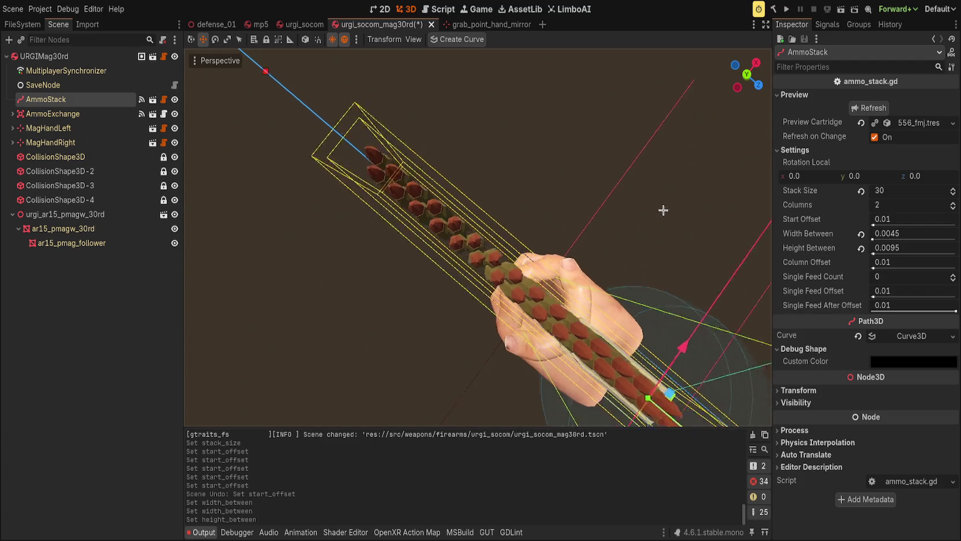
pyautogui.moveTo(581, 128)
pyautogui.mouseDown()
pyautogui.moveTo(644, 200)
pyautogui.moveTo(547, 286)
pyautogui.moveTo(661, 279)
pyautogui.mouseUp()
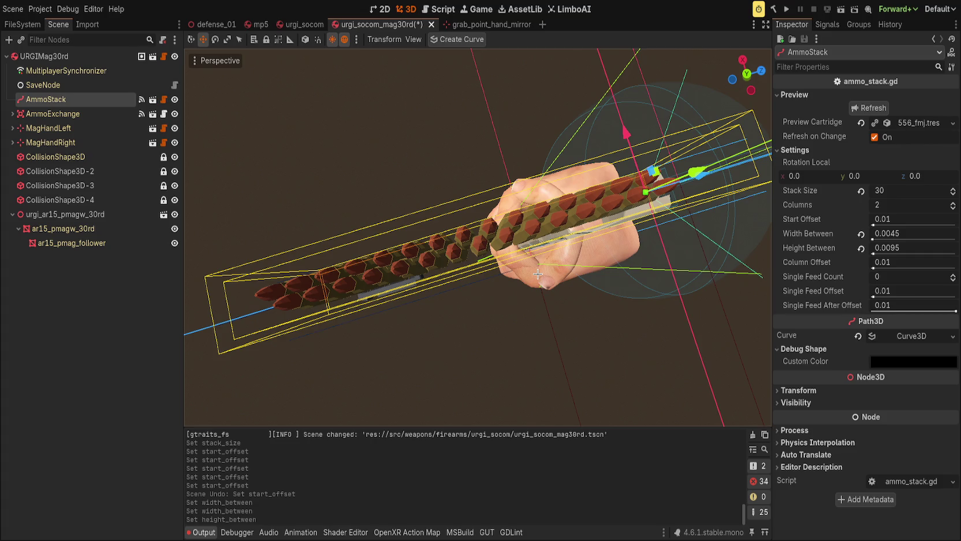
pyautogui.scroll(10, 576, 214)
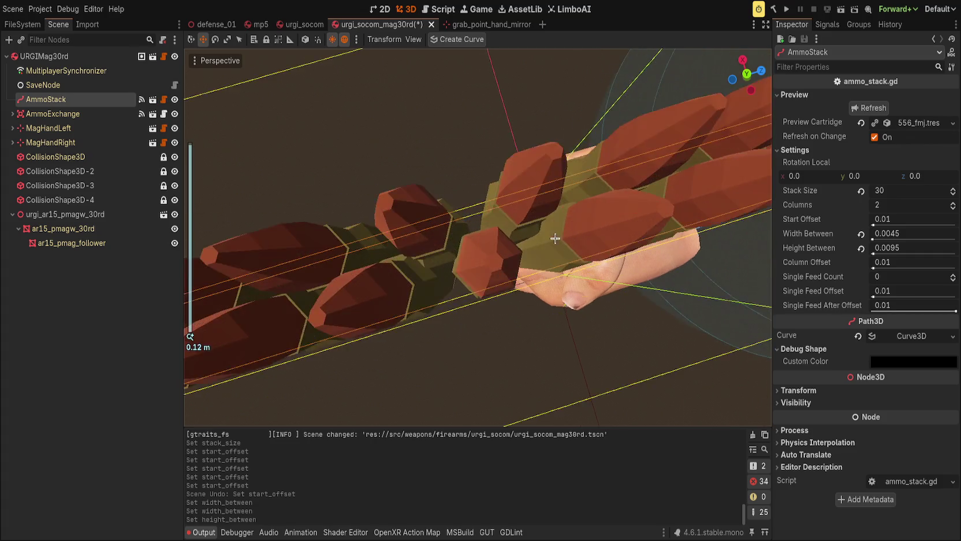
pyautogui.scroll(-8, 615, 231)
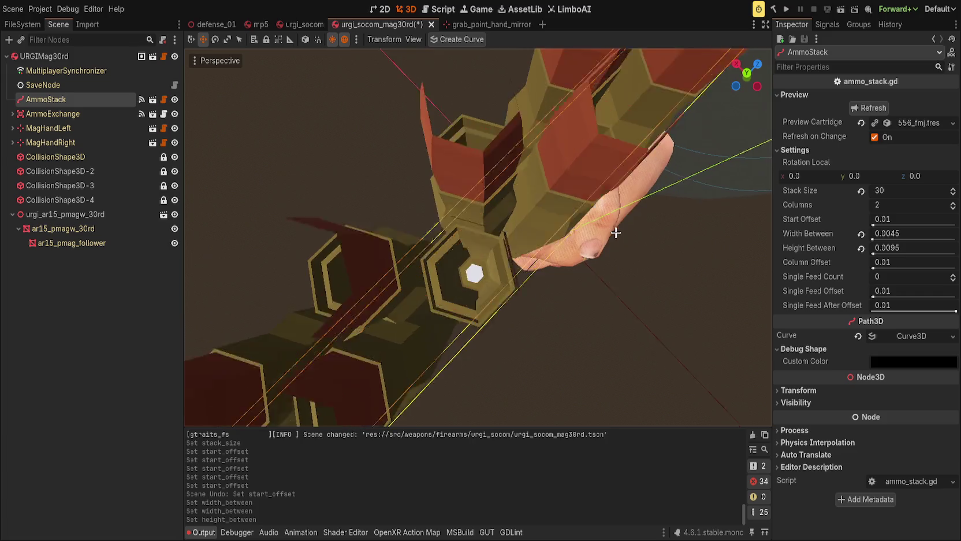
pyautogui.moveTo(637, 237)
pyautogui.mouseDown()
pyautogui.moveTo(637, 246)
pyautogui.moveTo(607, 243)
pyautogui.moveTo(603, 229)
pyautogui.moveTo(629, 60)
pyautogui.moveTo(569, 321)
pyautogui.moveTo(577, 250)
pyautogui.mouseUp()
pyautogui.scroll(4, 577, 250)
pyautogui.scroll(3, 578, 251)
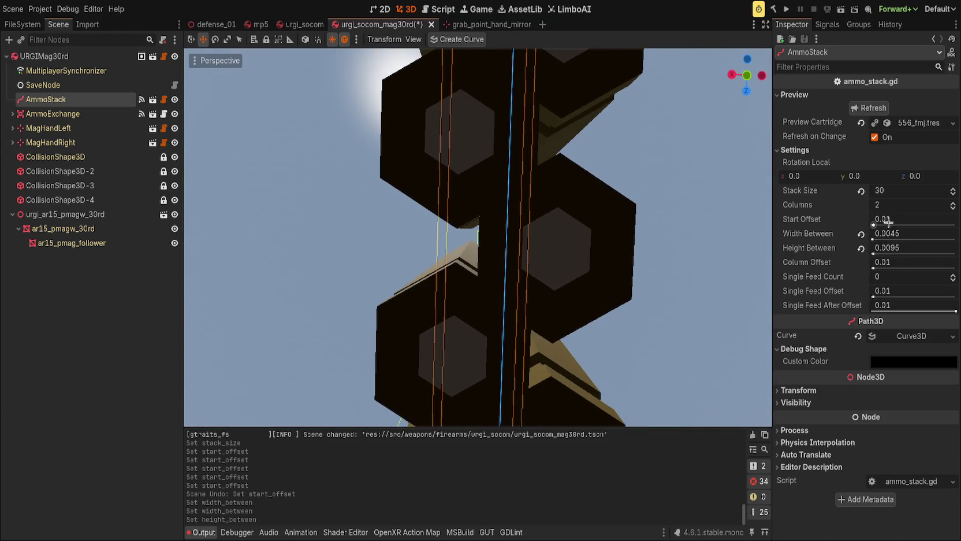
pyautogui.moveTo(877, 236)
pyautogui.mouseDown()
pyautogui.moveTo(901, 236)
pyautogui.moveTo(880, 236)
pyautogui.mouseUp()
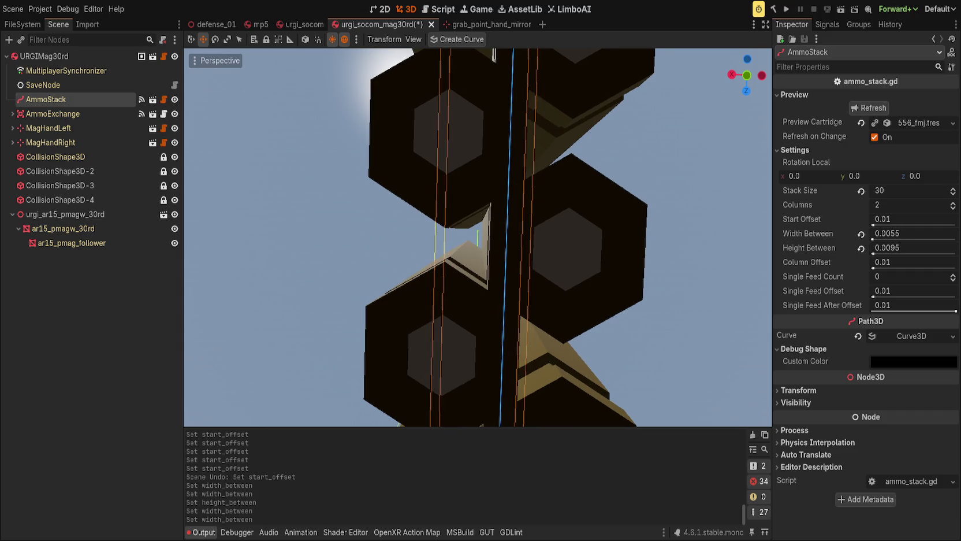
pyautogui.scroll(-5, 607, 251)
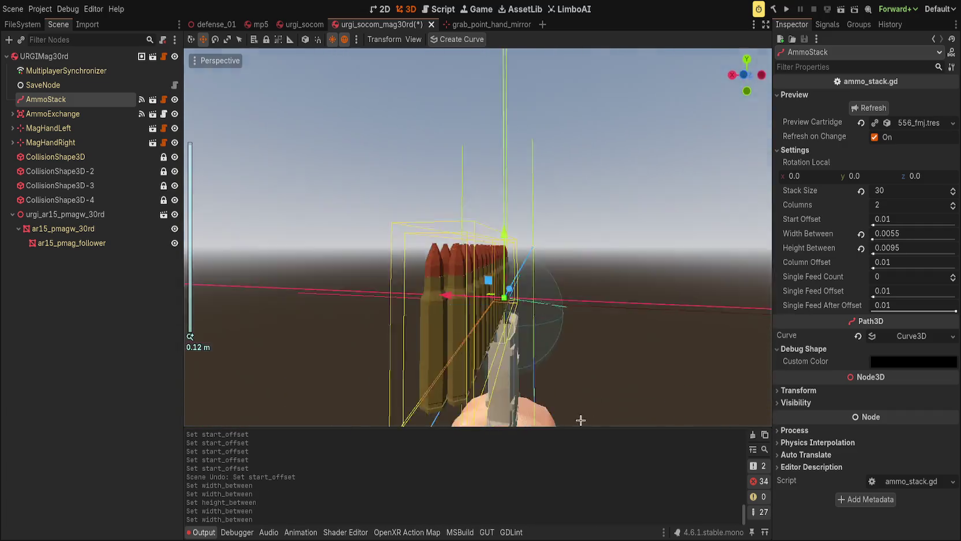
pyautogui.moveTo(581, 420); pyautogui.dragTo(683, 184)
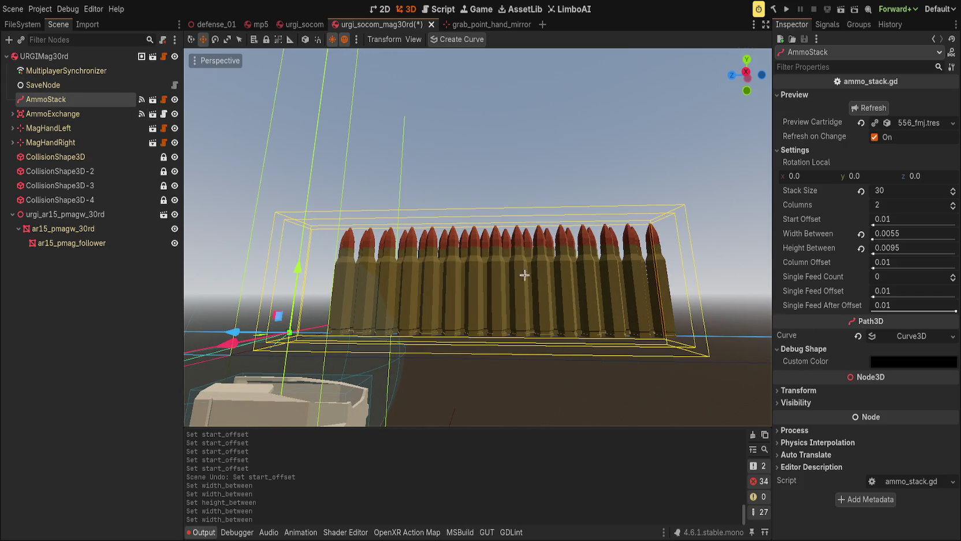
pyautogui.click(72, 100)
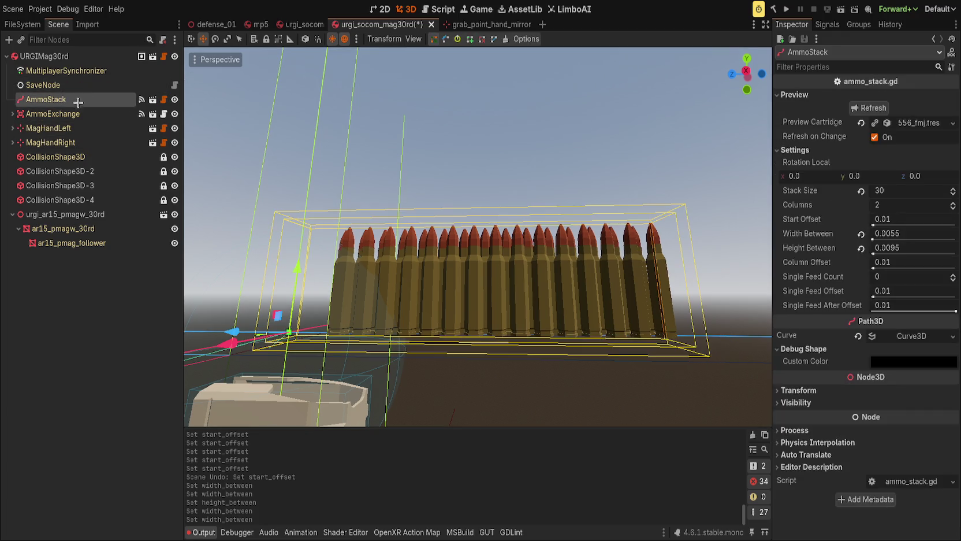
# Save the scene and view the magazine from the right side
pyautogui.hotkey('ctrl', 's')
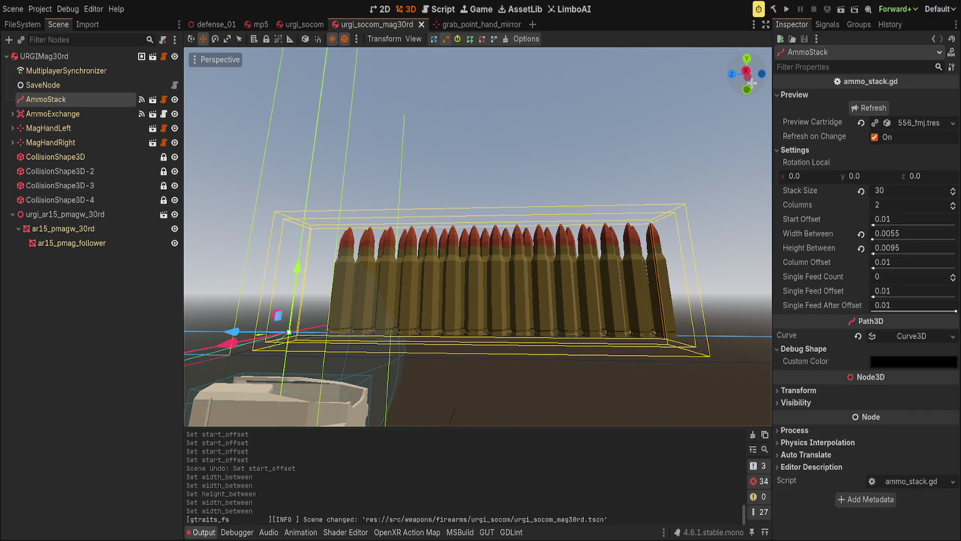
pyautogui.click(745, 70)
pyautogui.press('KP_5')
pyautogui.scroll(3, 501, 237)
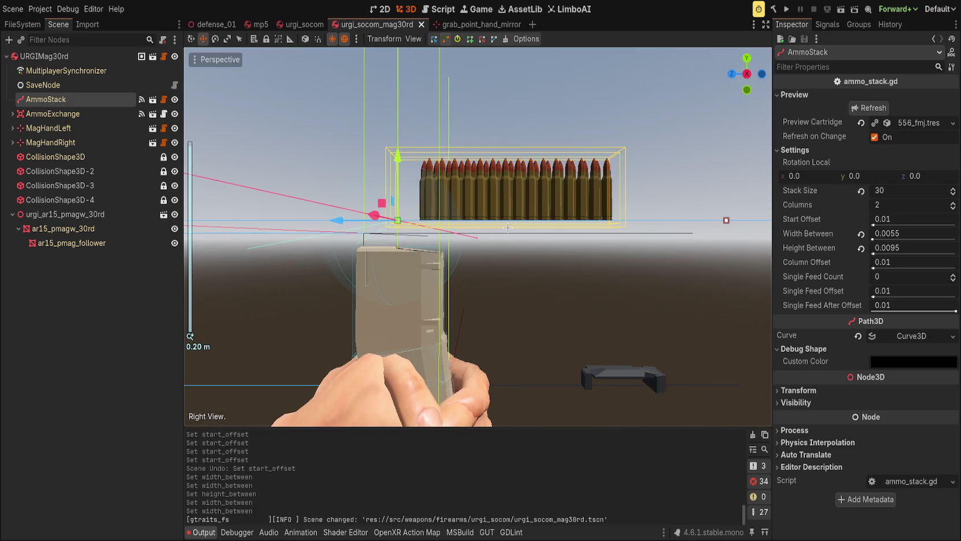
pyautogui.scroll(2, 196, 150)
# Rotate the cartridge stack about -75° on X and hide both magazine hands
pyautogui.press('e')
pyautogui.moveTo(404, 180)
pyautogui.mouseDown()
pyautogui.moveTo(423, 235)
pyautogui.moveTo(383, 257)
pyautogui.mouseUp()
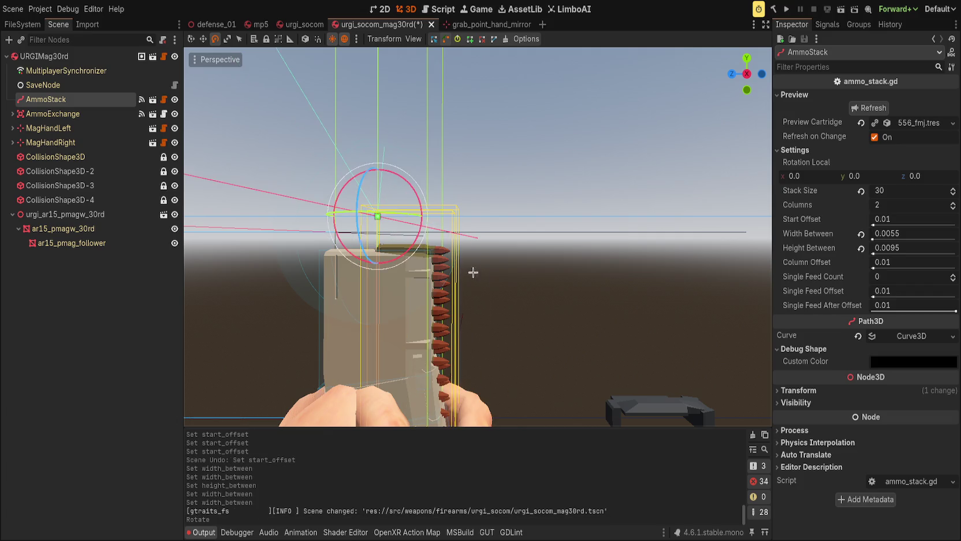
pyautogui.scroll(-3, 382, 257)
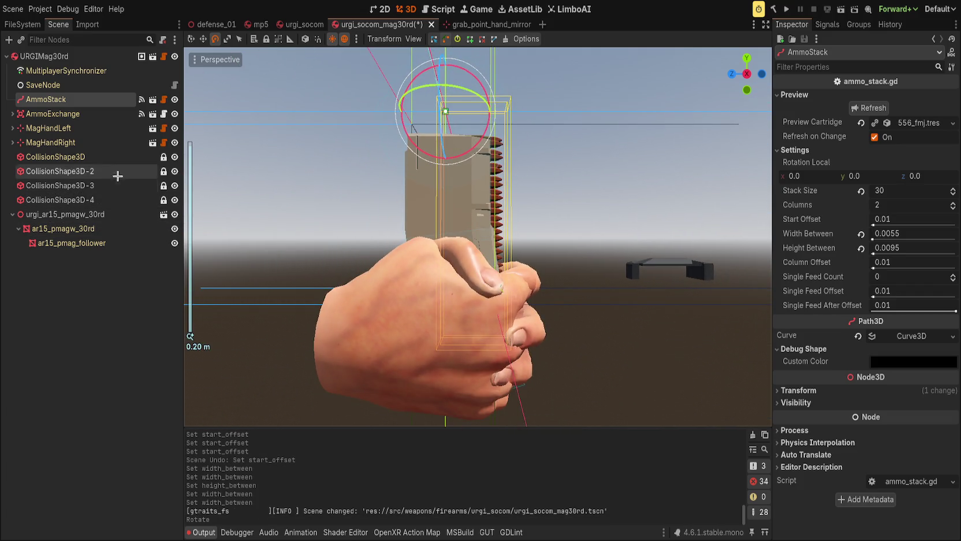
pyautogui.click(175, 143)
pyautogui.click(174, 129)
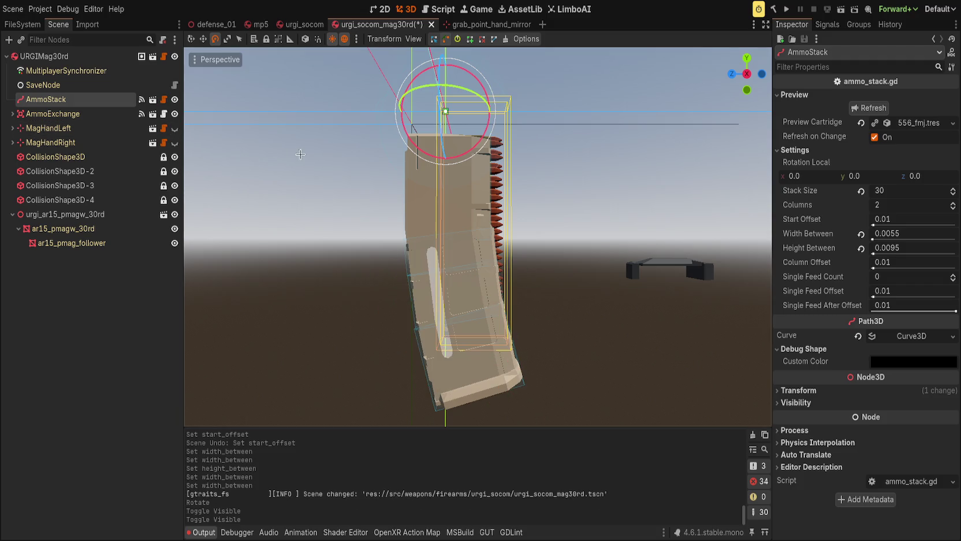
# Switch the viewport to wireframe display and reselect AmmoStack to check the cartridges inside
pyautogui.hotkey('alt', 'k')
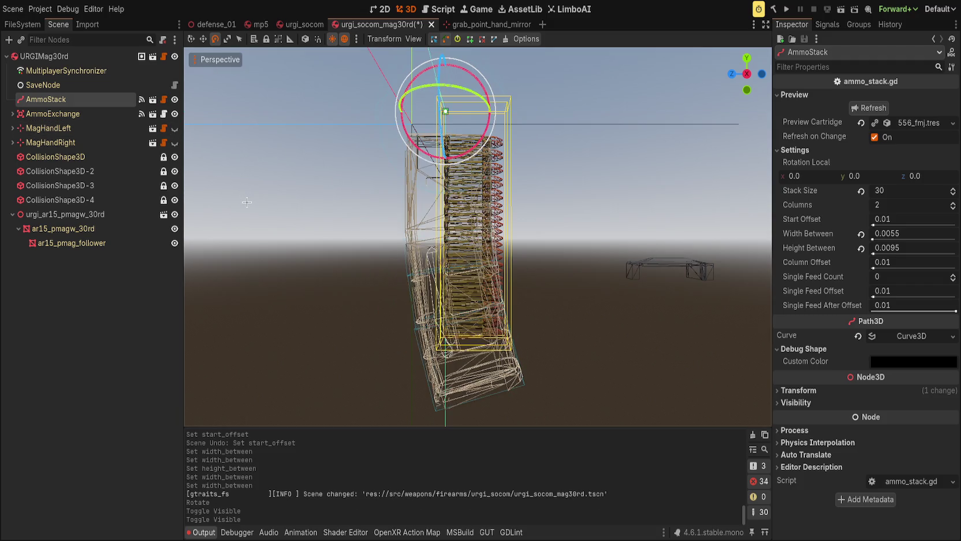
pyautogui.hotkey('alt', 'k')
pyautogui.scroll(3, 348, 191)
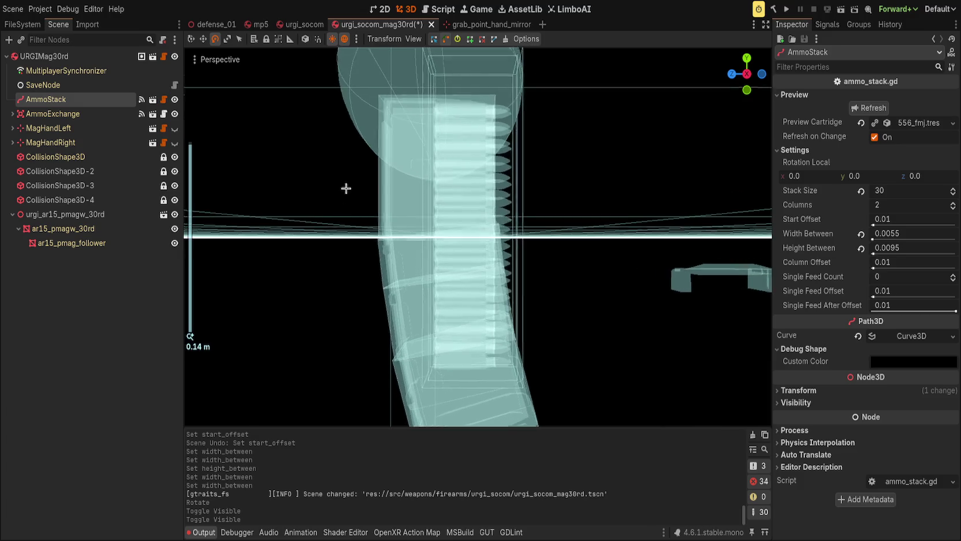
pyautogui.click(209, 70)
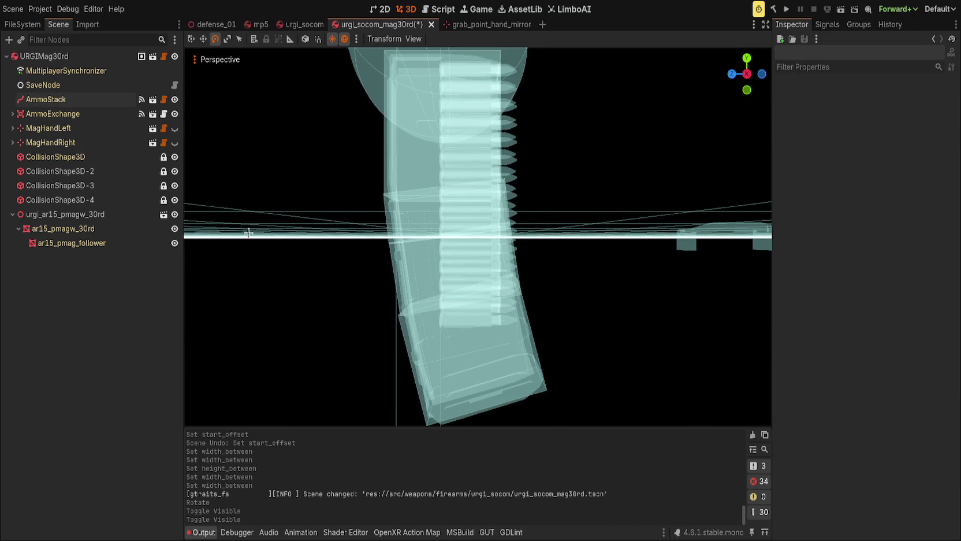
pyautogui.hotkey('alt', 'k')
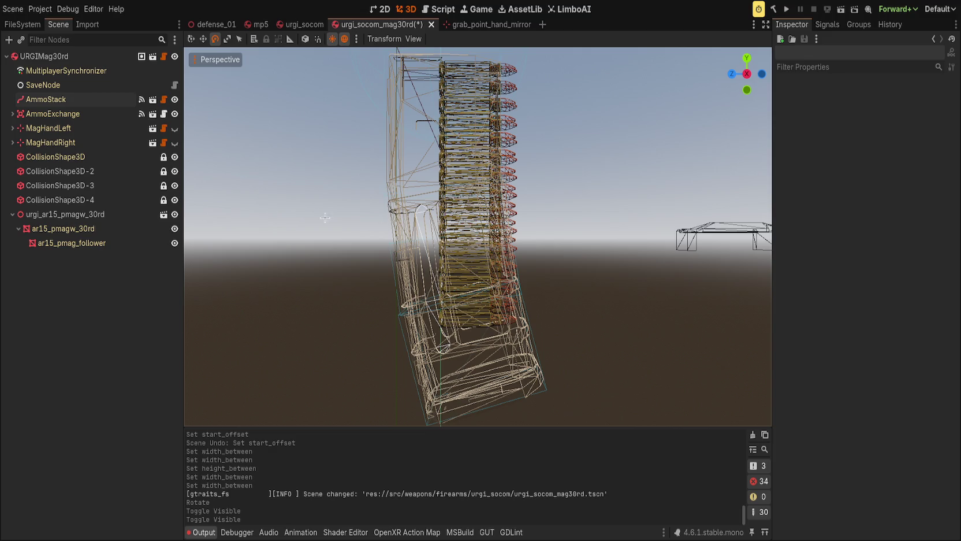
pyautogui.hotkey('alt', '3')
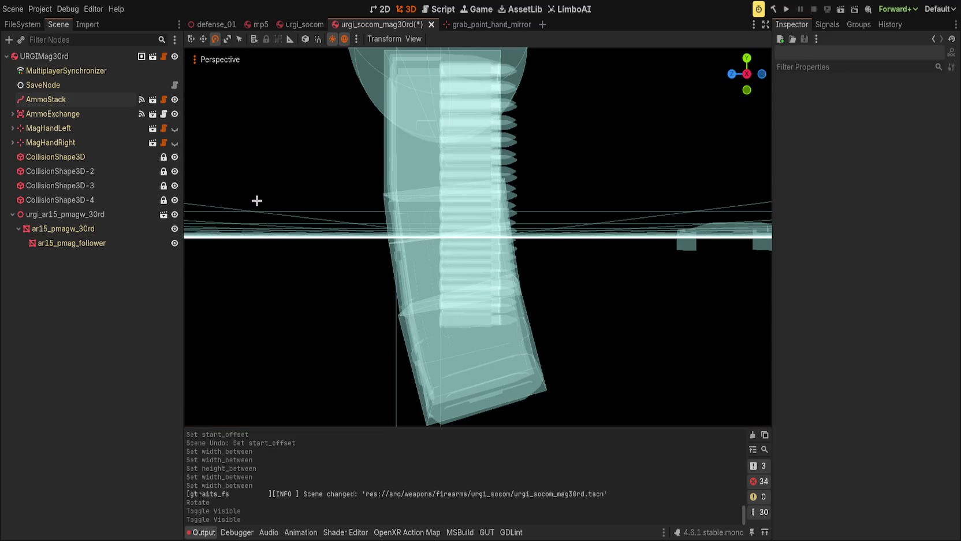
pyautogui.hotkey('alt', '2')
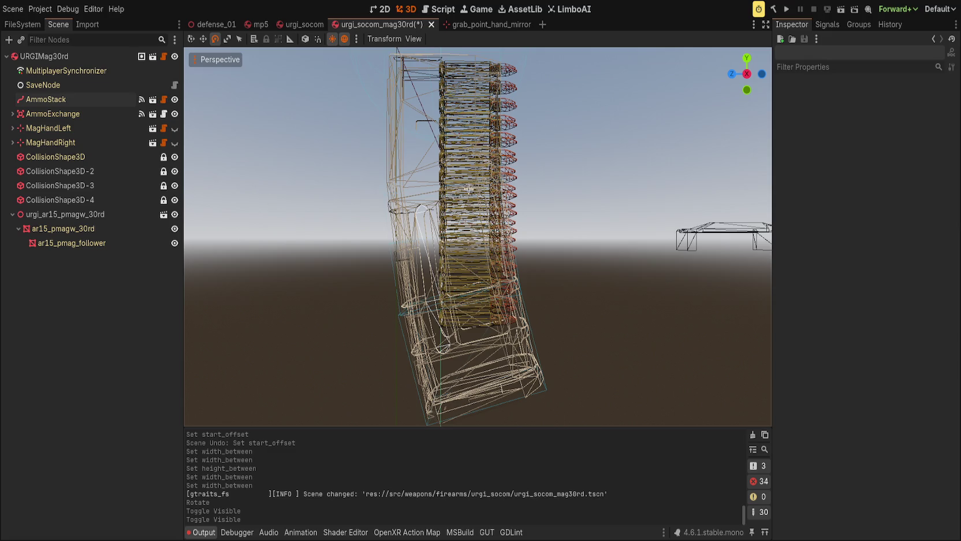
pyautogui.click(46, 99)
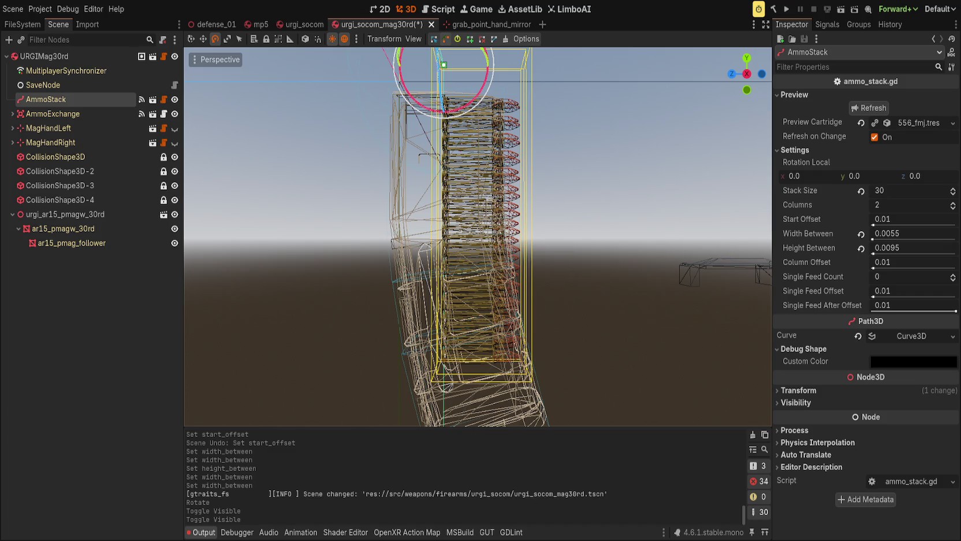
pyautogui.scroll(3, 421, 387)
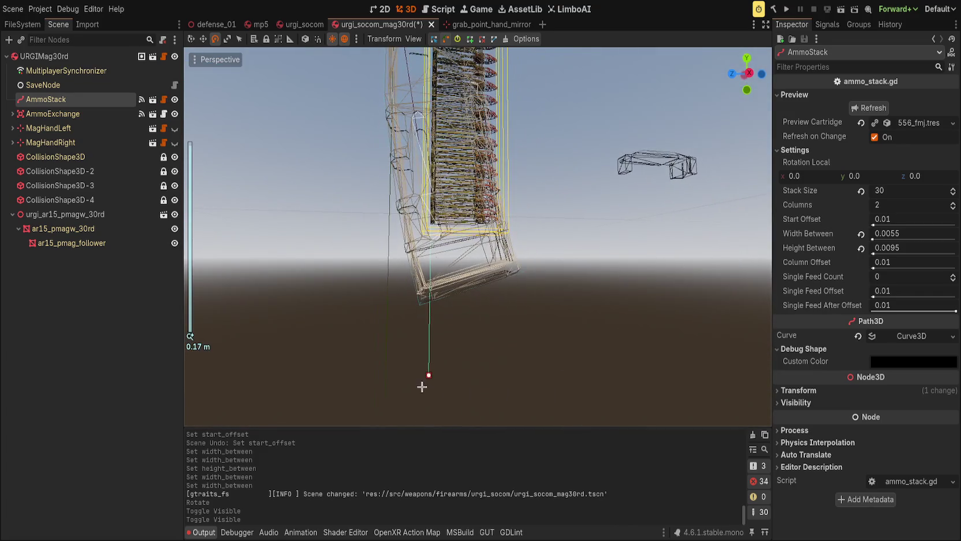
pyautogui.click(426, 380)
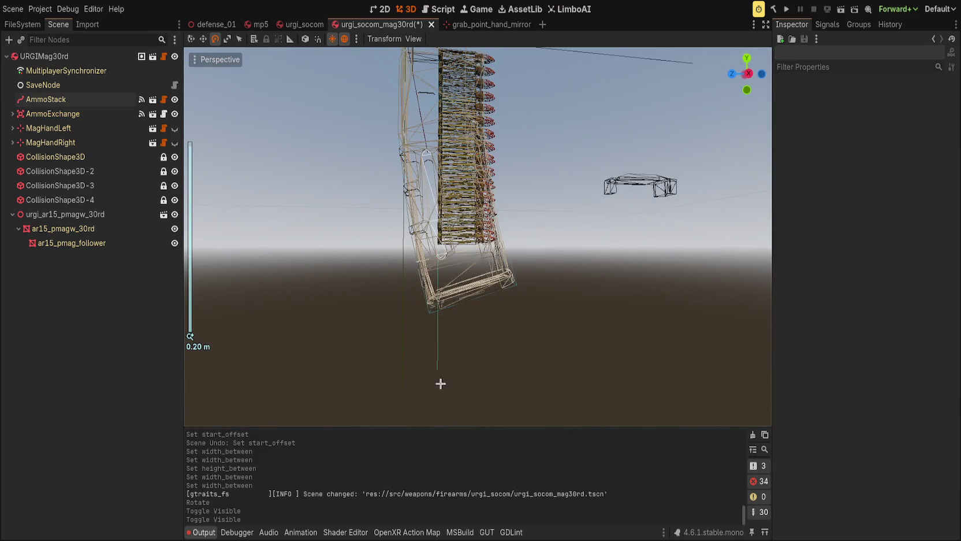
pyautogui.click(46, 99)
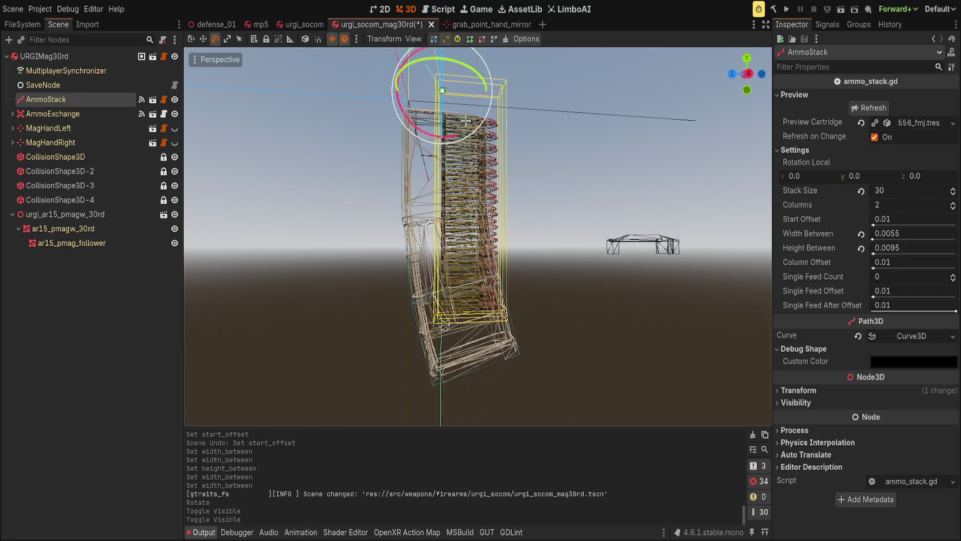
# Bend the AmmoStack path using the first point's out-handle
pyautogui.moveTo(442, 91); pyautogui.dragTo(437, 79)
pyautogui.hotkey('ctrl', 'z')
pyautogui.press('w')
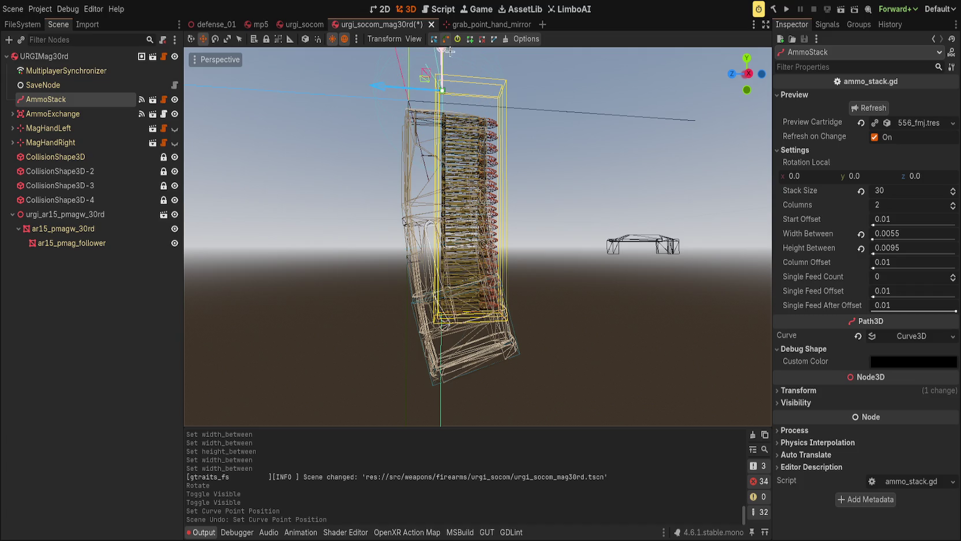
pyautogui.scroll(-3, 442, 327)
pyautogui.moveTo(442, 327); pyautogui.dragTo(419, 275)
pyautogui.hotkey('ctrl', 'z')
pyautogui.moveTo(452, 119)
pyautogui.mouseDown()
pyautogui.moveTo(412, 136)
pyautogui.moveTo(414, 241)
pyautogui.moveTo(401, 247)
pyautogui.mouseUp()
# Tilt the cartridge stack 15° about X and shift it left into the magazine
pyautogui.press('e')
pyautogui.moveTo(434, 154); pyautogui.dragTo(441, 165)
pyautogui.scroll(4, 448, 169)
pyautogui.press('w')
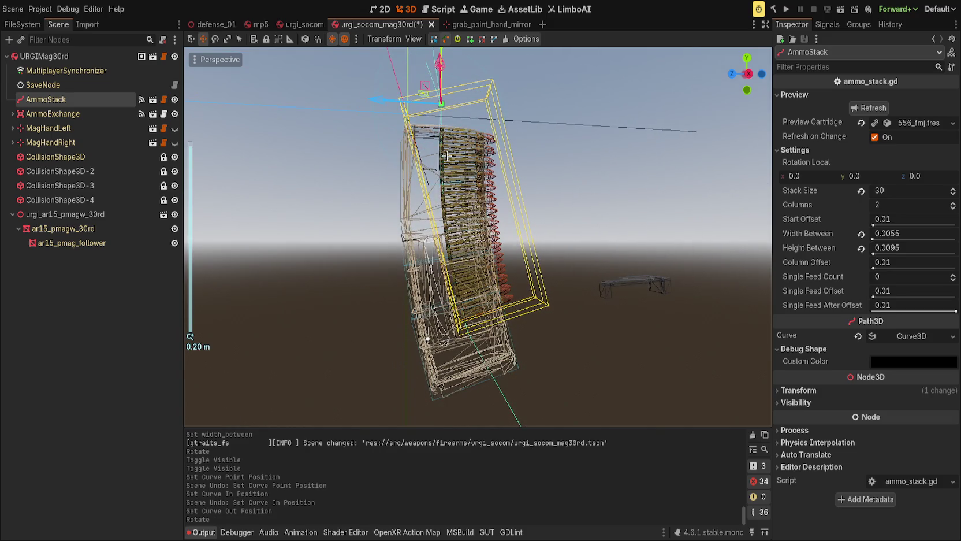
pyautogui.moveTo(424, 83); pyautogui.dragTo(398, 81)
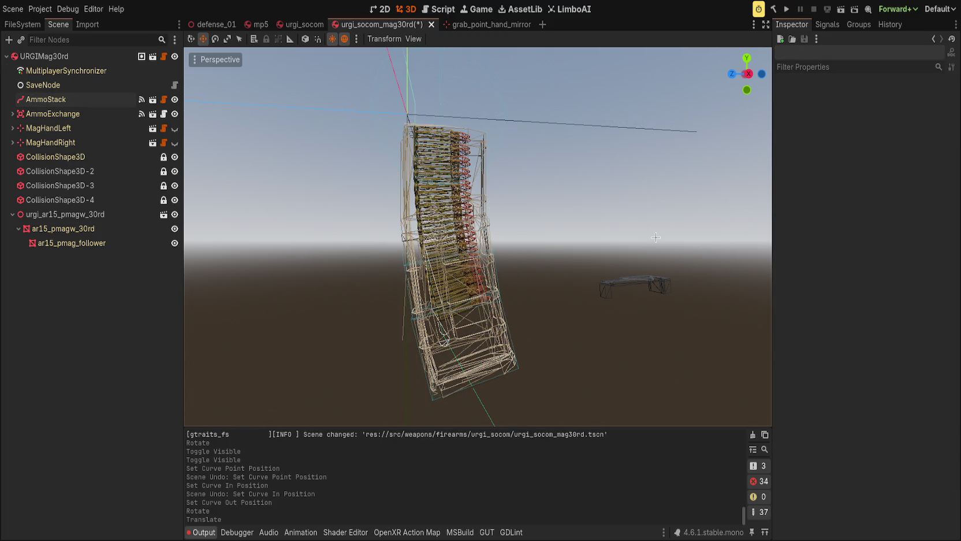
# Slide ar15_pmag_follower along Z into the magazine and save the scene
pyautogui.click(92, 244)
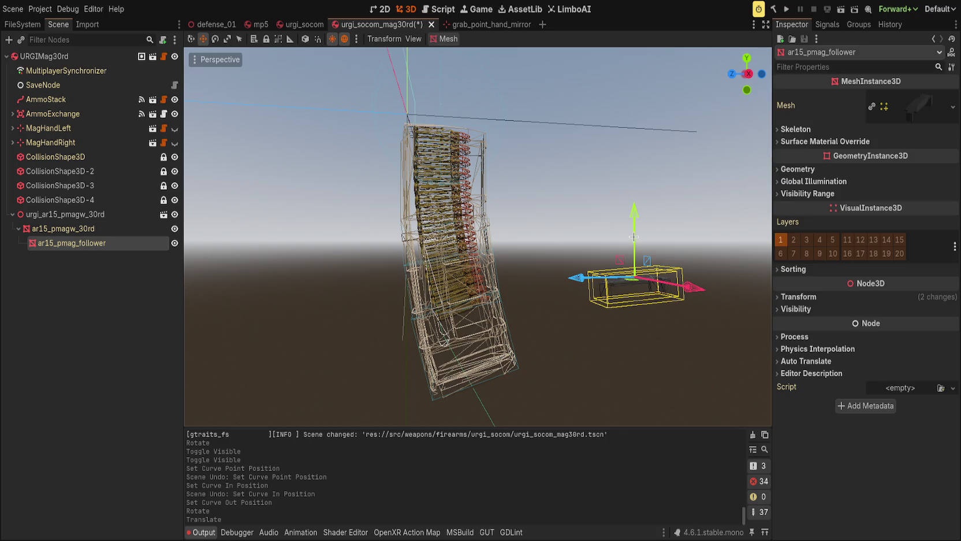
pyautogui.moveTo(677, 223)
pyautogui.mouseDown()
pyautogui.moveTo(493, 253)
pyautogui.moveTo(603, 223)
pyautogui.moveTo(555, 231)
pyautogui.mouseUp()
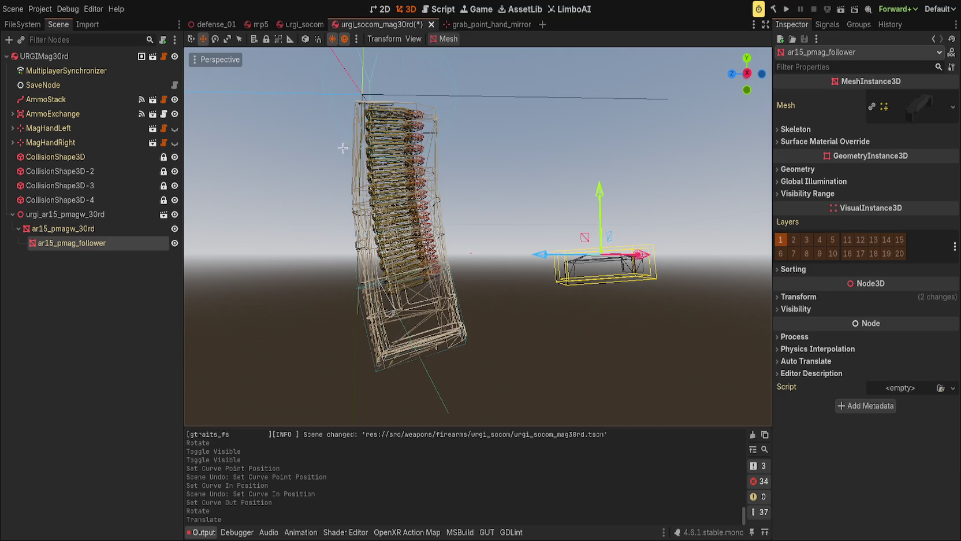
pyautogui.moveTo(540, 254); pyautogui.dragTo(358, 252)
pyautogui.hotkey('ctrl', 's')
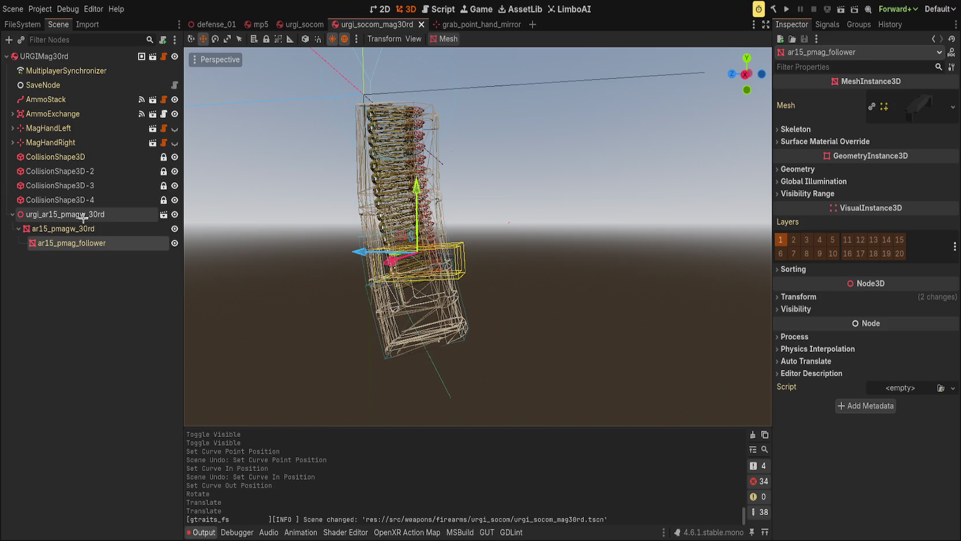
# Refresh the AmmoStack preview and open the ammo_stack.gd script
pyautogui.click(64, 100)
pyautogui.click(873, 109)
pyautogui.moveTo(520, 243); pyautogui.dragTo(547, 254)
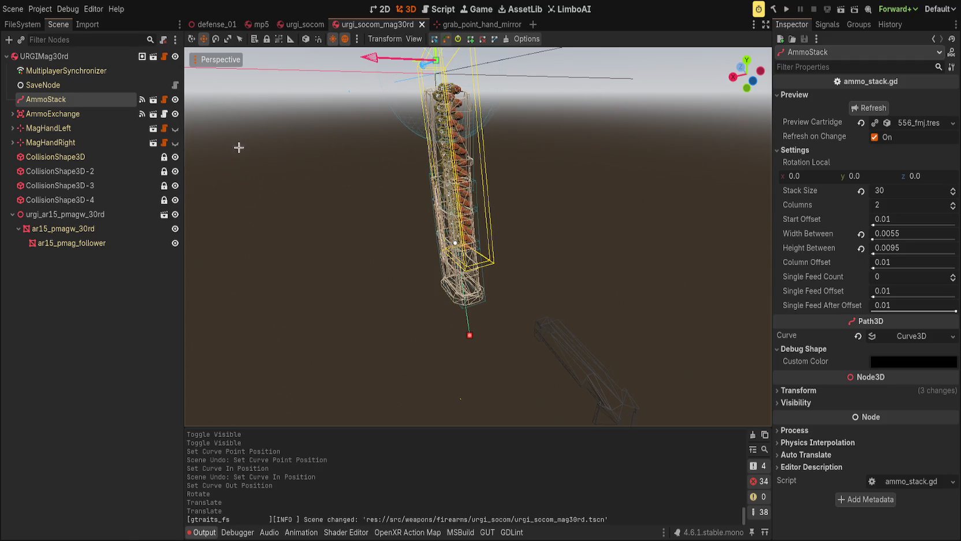
pyautogui.moveTo(649, 271)
pyautogui.mouseDown()
pyautogui.moveTo(515, 139)
pyautogui.moveTo(543, 328)
pyautogui.moveTo(498, 189)
pyautogui.moveTo(423, 135)
pyautogui.moveTo(439, 169)
pyautogui.moveTo(421, 111)
pyautogui.moveTo(438, 237)
pyautogui.moveTo(523, 301)
pyautogui.moveTo(603, 61)
pyautogui.moveTo(673, 175)
pyautogui.moveTo(578, 144)
pyautogui.mouseUp()
pyautogui.click(439, 8)
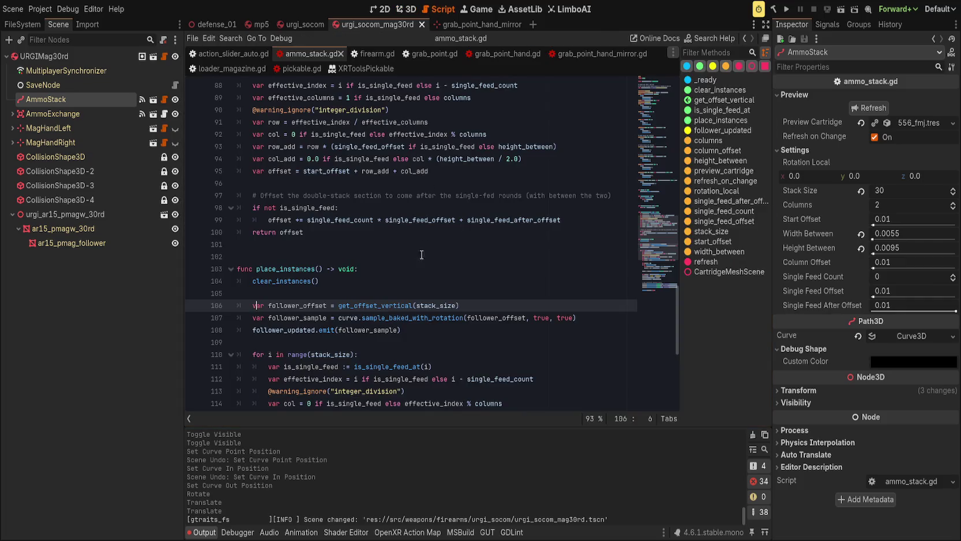
# Review the follower and offset code in place_instances of ammo_stack.gd
pyautogui.click(551, 321)
pyautogui.scroll(-2, 540, 306)
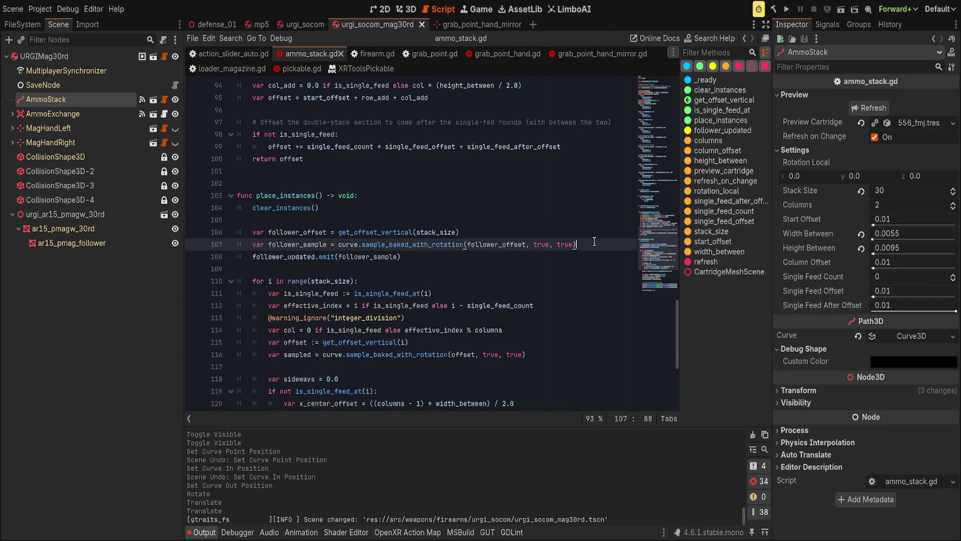
pyautogui.click(488, 266)
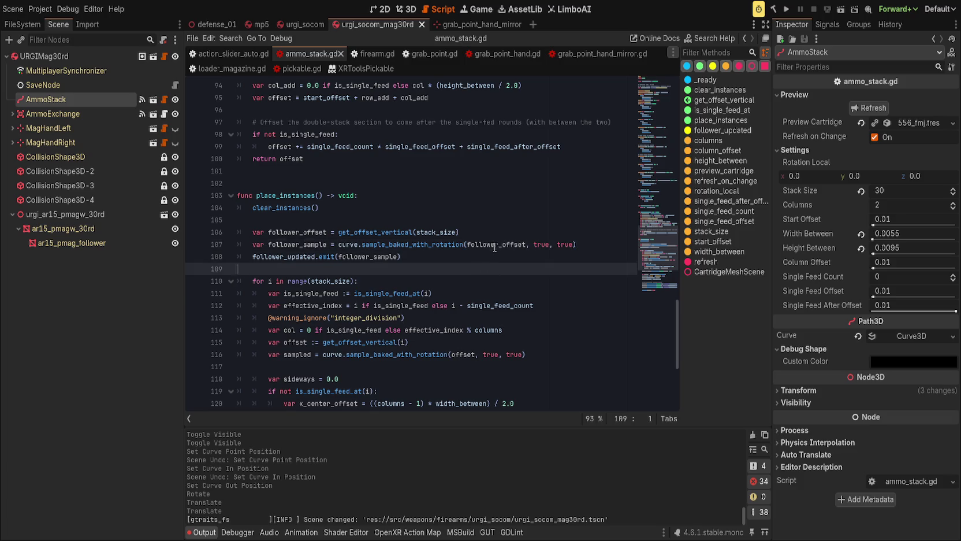
pyautogui.click(495, 247)
pyautogui.click(494, 260)
pyautogui.scroll(8, 465, 266)
pyautogui.scroll(-8, 461, 268)
pyautogui.scroll(-2, 460, 268)
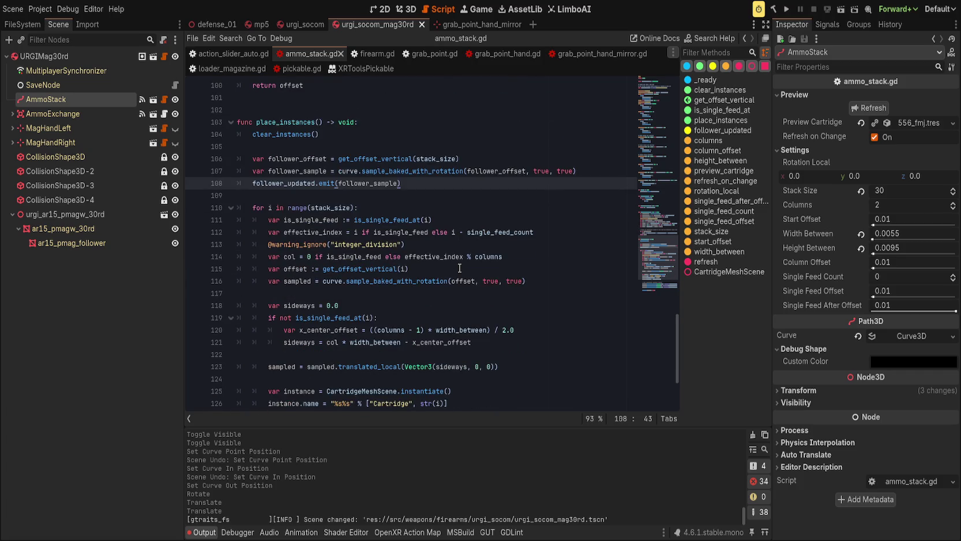
pyautogui.click(460, 268)
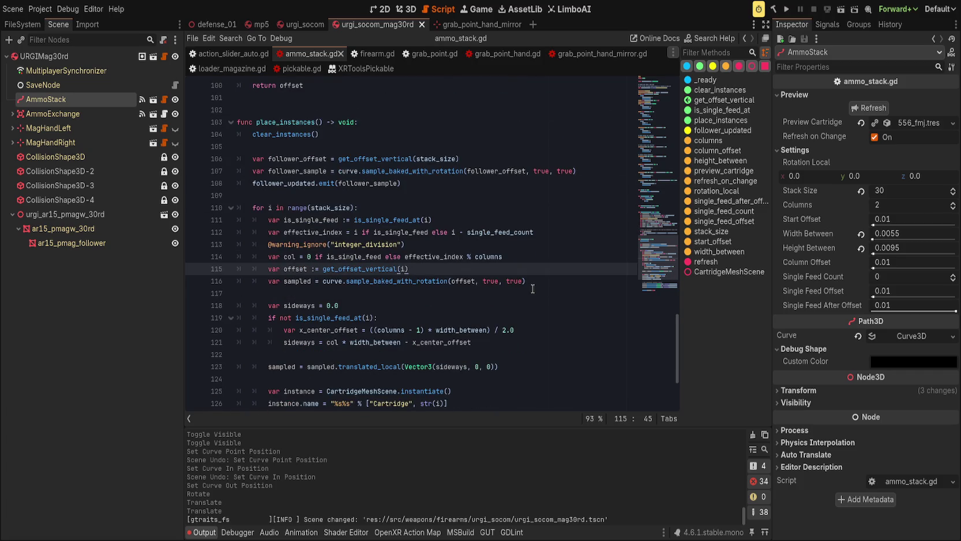
pyautogui.scroll(-2, 517, 311)
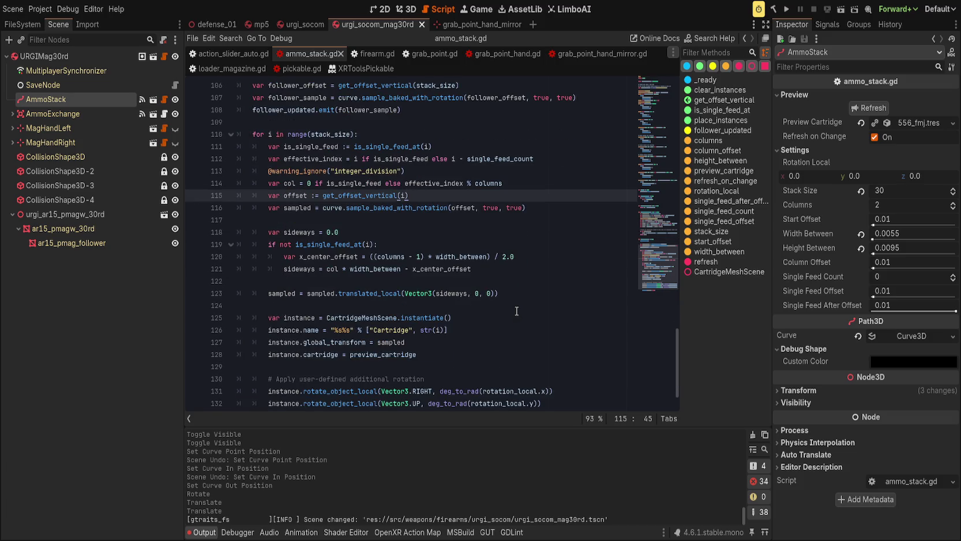
pyautogui.click(440, 296)
pyautogui.click(549, 296)
pyautogui.scroll(-2, 495, 327)
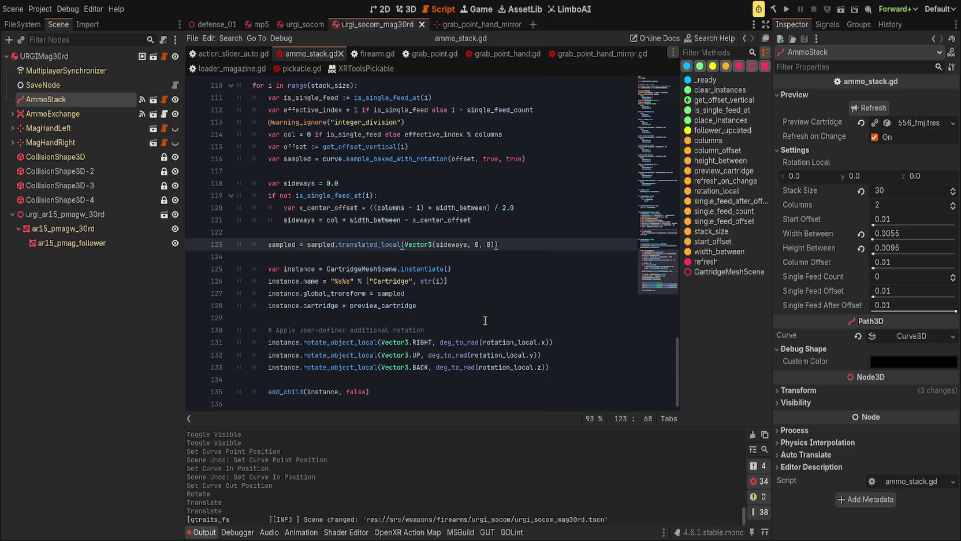
pyautogui.scroll(2, 485, 321)
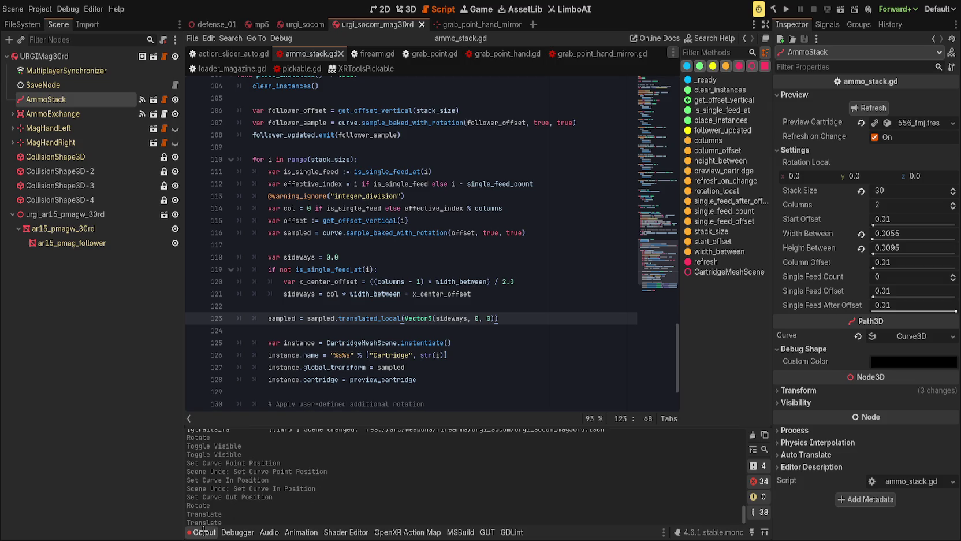
# Close the Output panel and insert a blank line 9 above the Preview export group
pyautogui.click(202, 532)
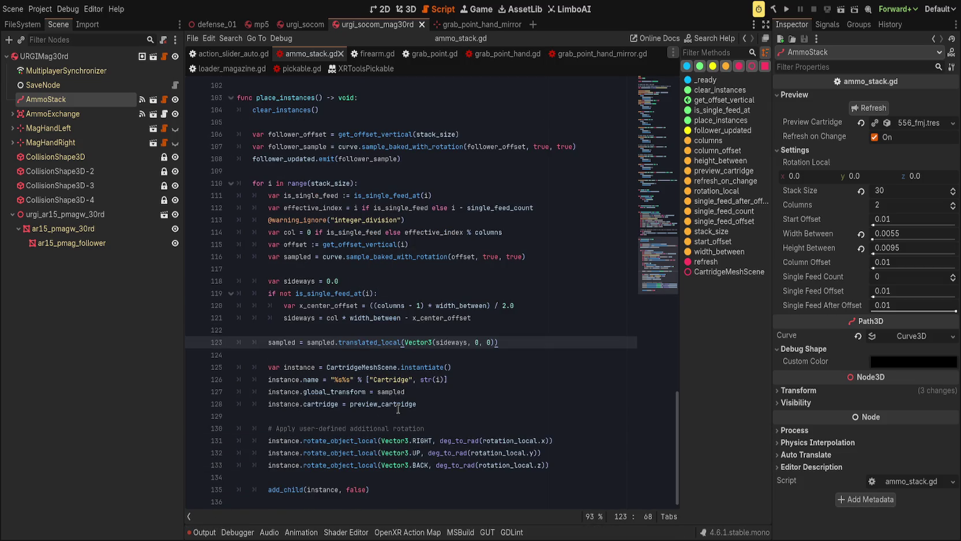
pyautogui.scroll(15, 448, 408)
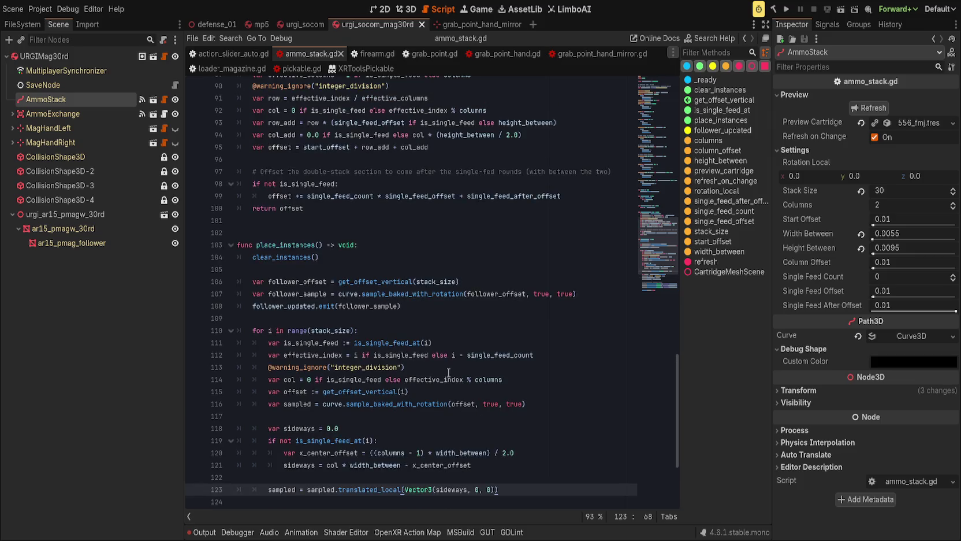
pyautogui.scroll(19, 452, 411)
pyautogui.click(424, 261)
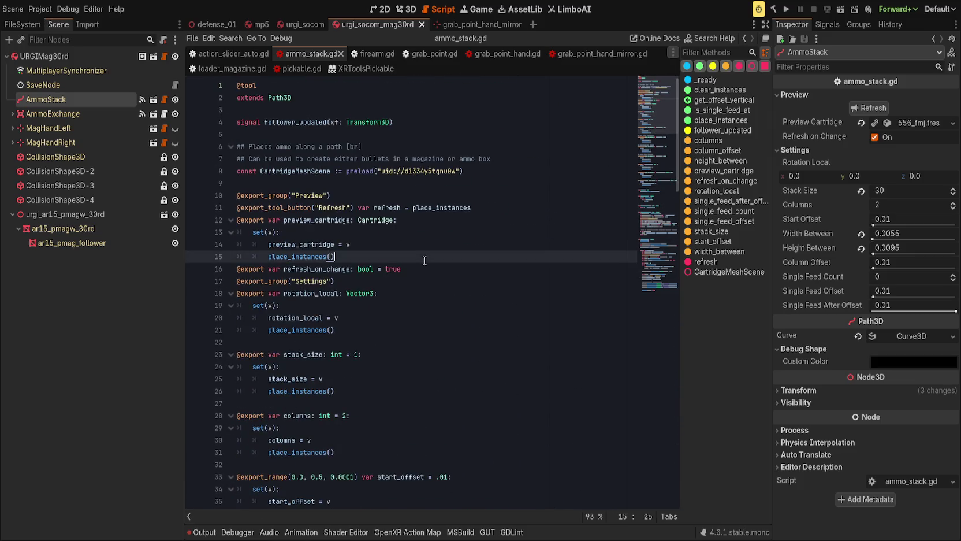
pyautogui.click(528, 195)
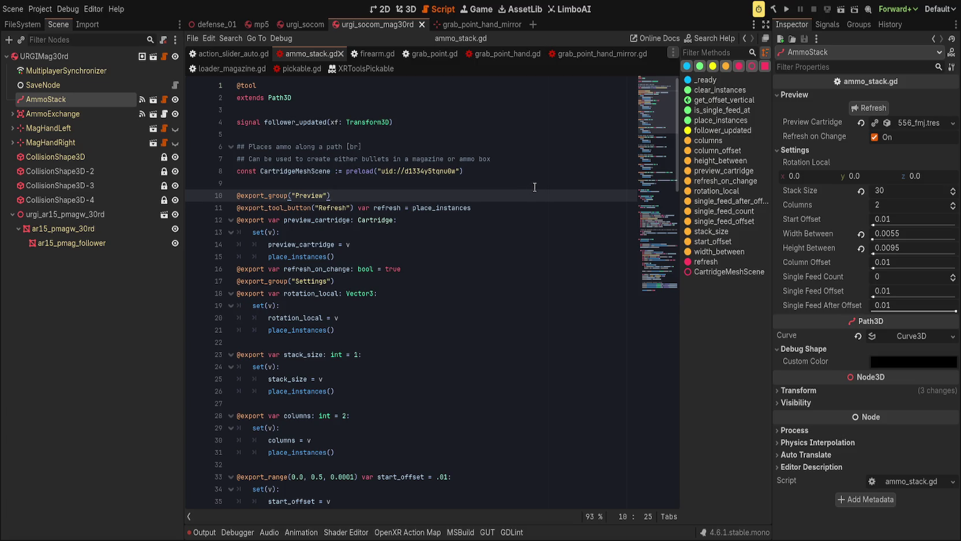
pyautogui.click(540, 184)
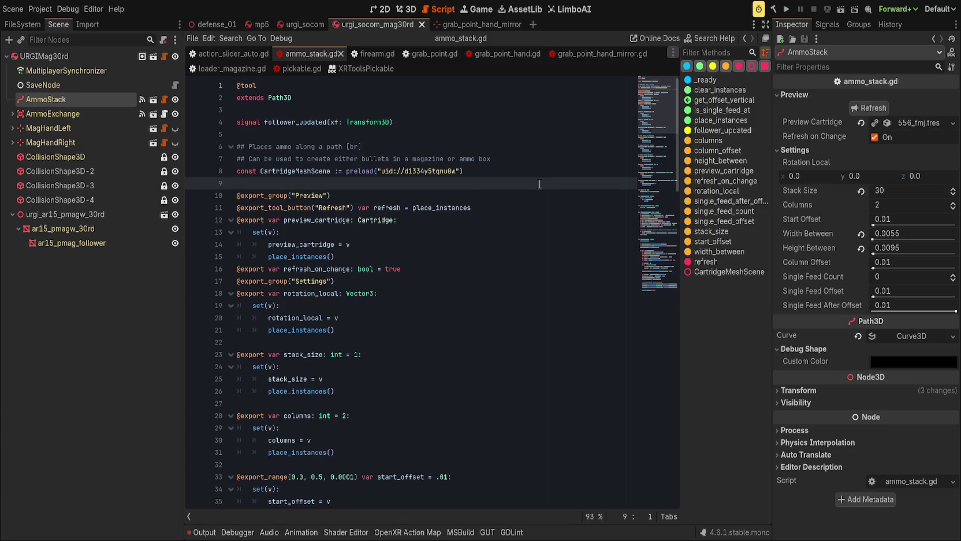
pyautogui.press('Return')
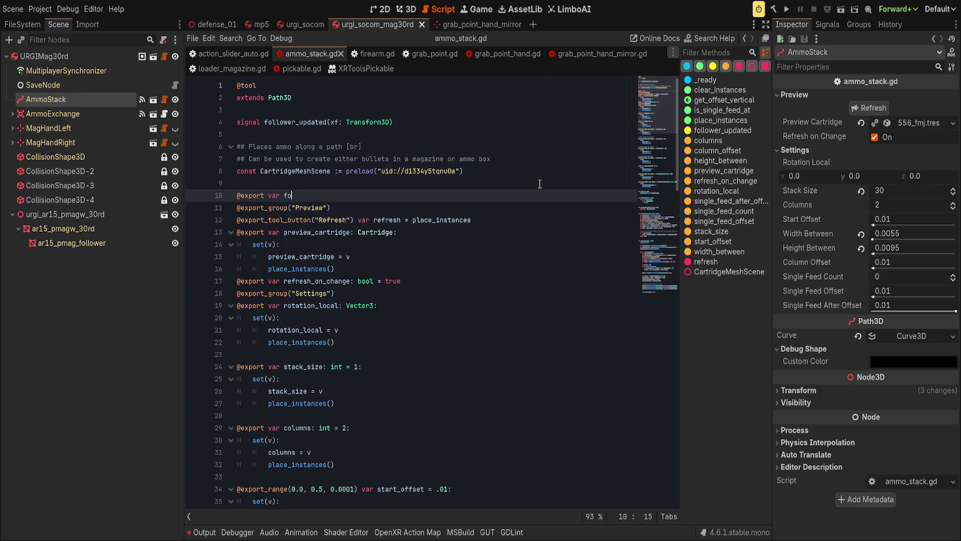
# Add a Follower Settings export group with a commented follower_slide := Vector3.ZERO export, and save
pyautogui.hotkey('ctrl', 'shift', 'Return')
pyautogui.write('@export_group')
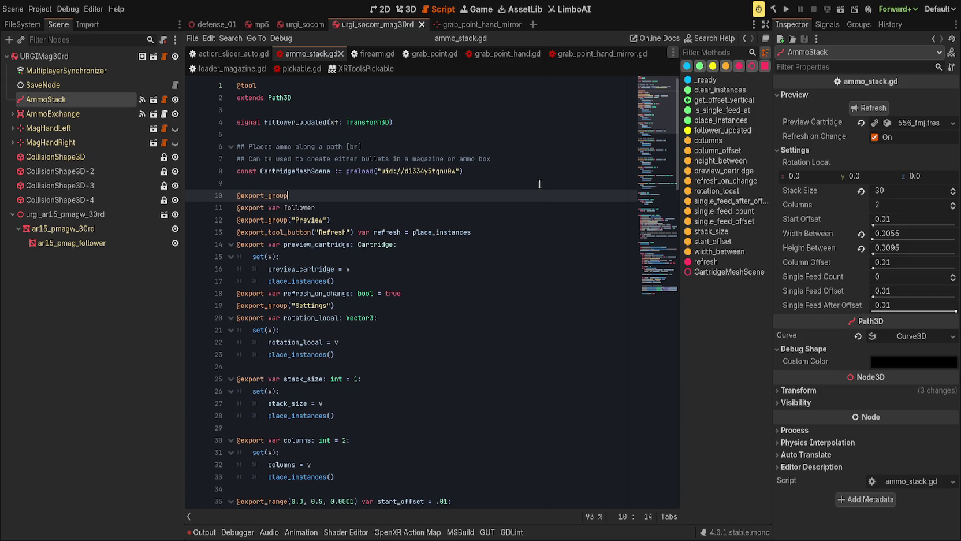
pyautogui.write('("Folloer')
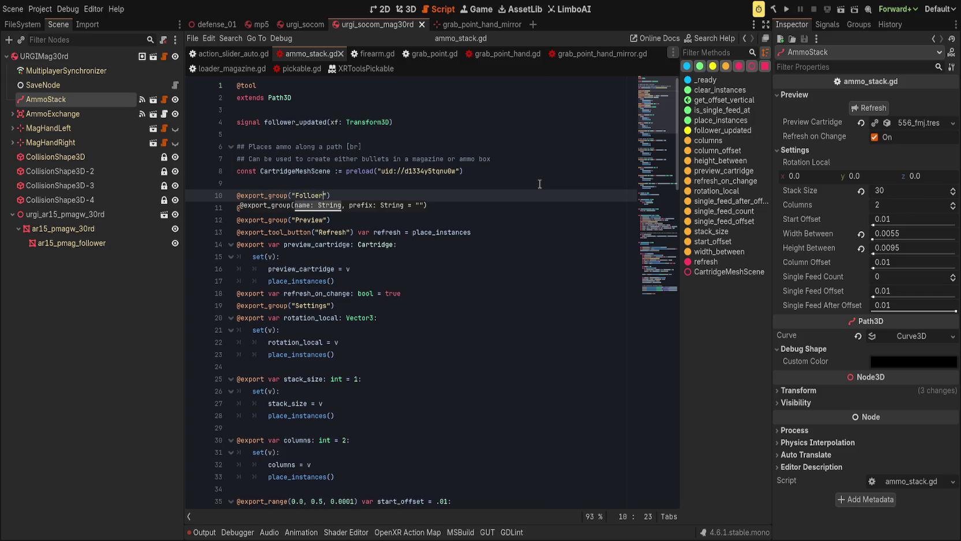
pyautogui.write('ings')
pyautogui.hotkey('ctrl', 'Return')
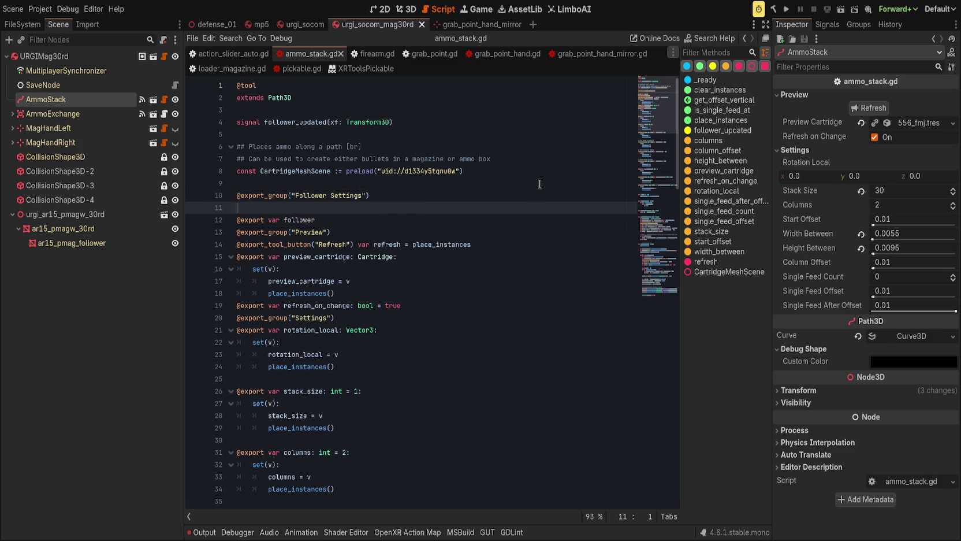
pyautogui.press('Delete')
pyautogui.press('End')
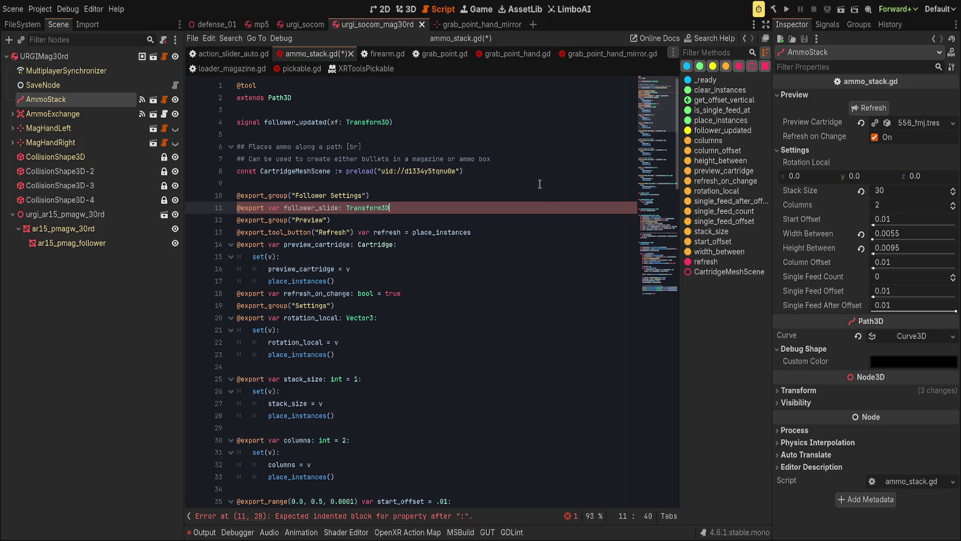
pyautogui.write('=')
pyautogui.hotkey('ctrl', 'BackSpace')
pyautogui.hotkey('ctrl', 'BackSpace')
pyautogui.write('Vector3.ZERO')
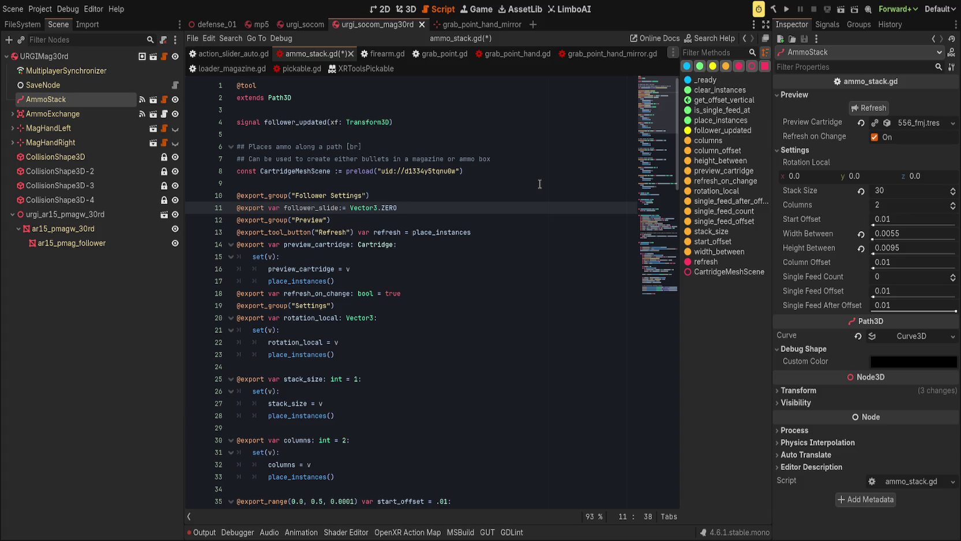
pyautogui.hotkey('ctrl', 'shift', 'Return')
pyautogui.write('## Local transform offset')
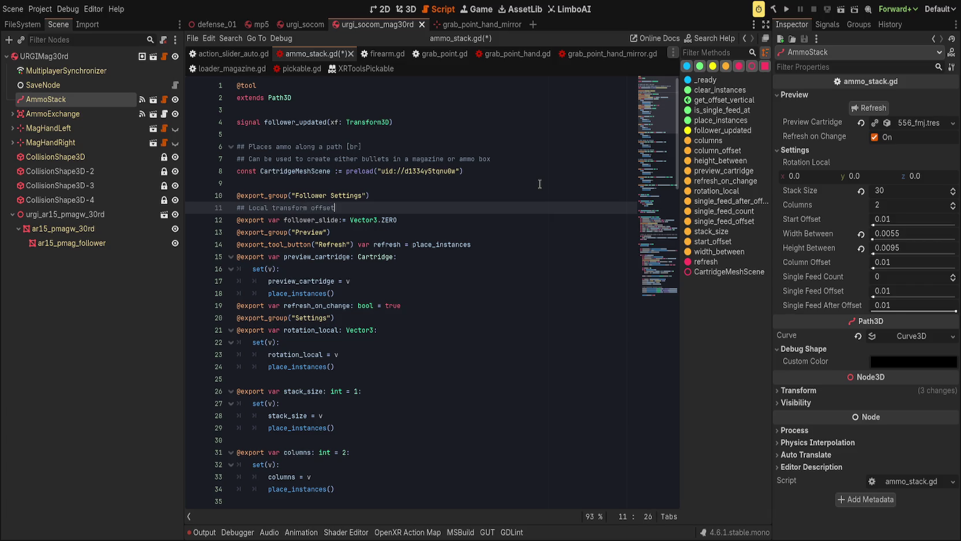
pyautogui.hotkey('ctrl', 's')
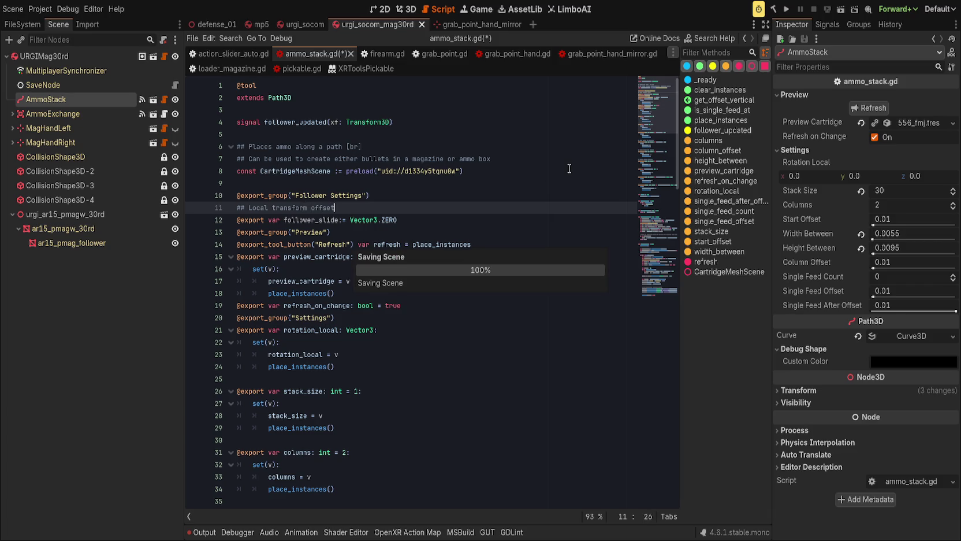
# Insert a new line 111 after follower_sample in place_instances and bring up completions
pyautogui.click(645, 266)
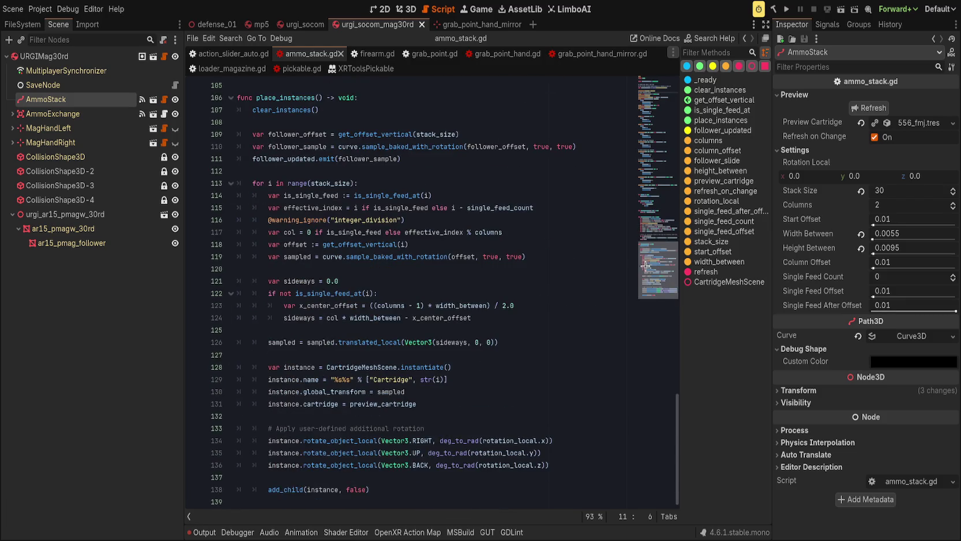
pyautogui.scroll(2, 645, 265)
pyautogui.click(495, 238)
pyautogui.click(588, 228)
pyautogui.press('Return')
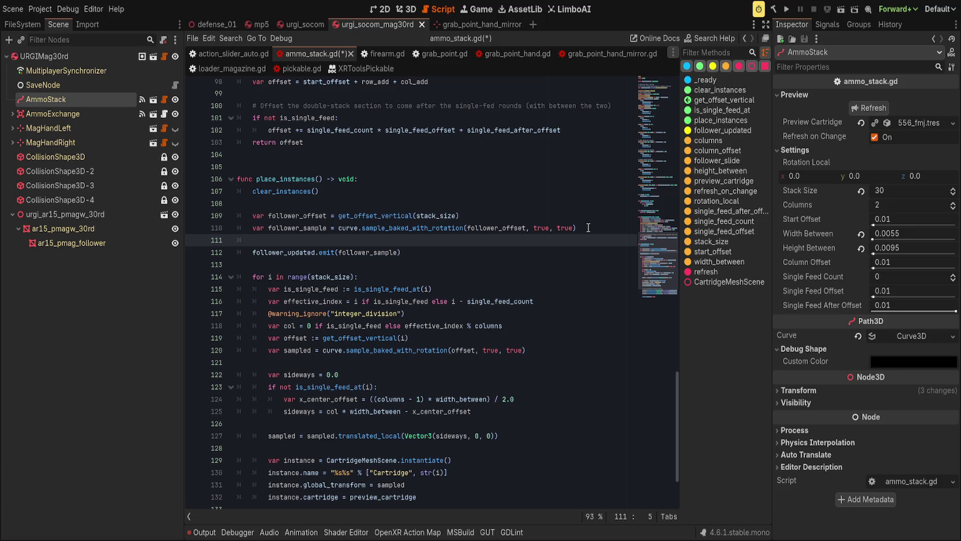
pyautogui.hotkey('ctrl', 'space')
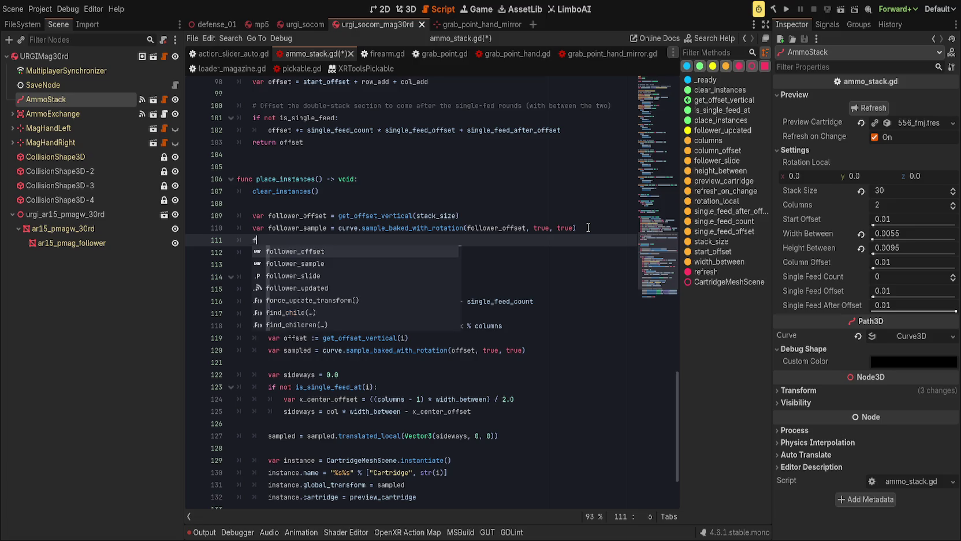
# Write follower_sample.translated_local(follower_slide) on line 111 using completions
pyautogui.write('follower_s')
pyautogui.press('Return')
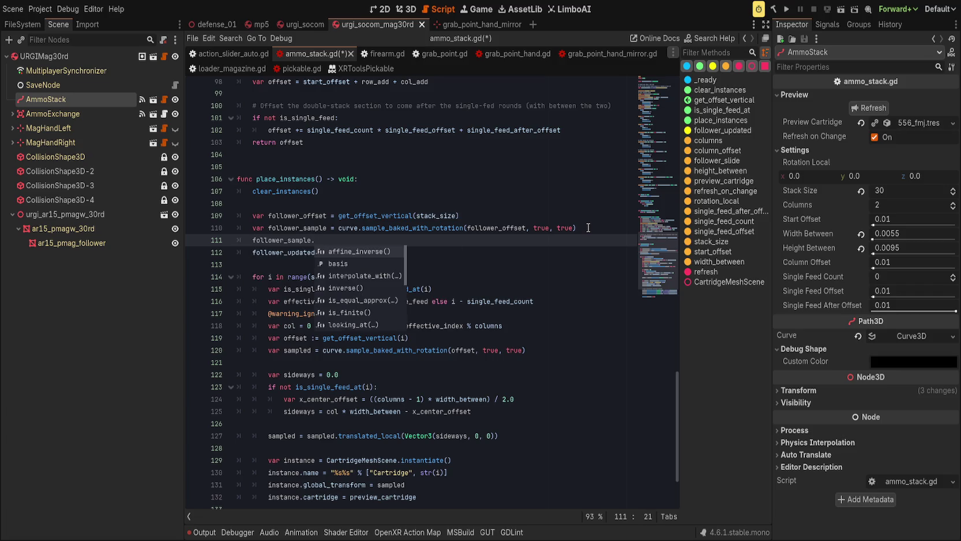
pyautogui.write('trans')
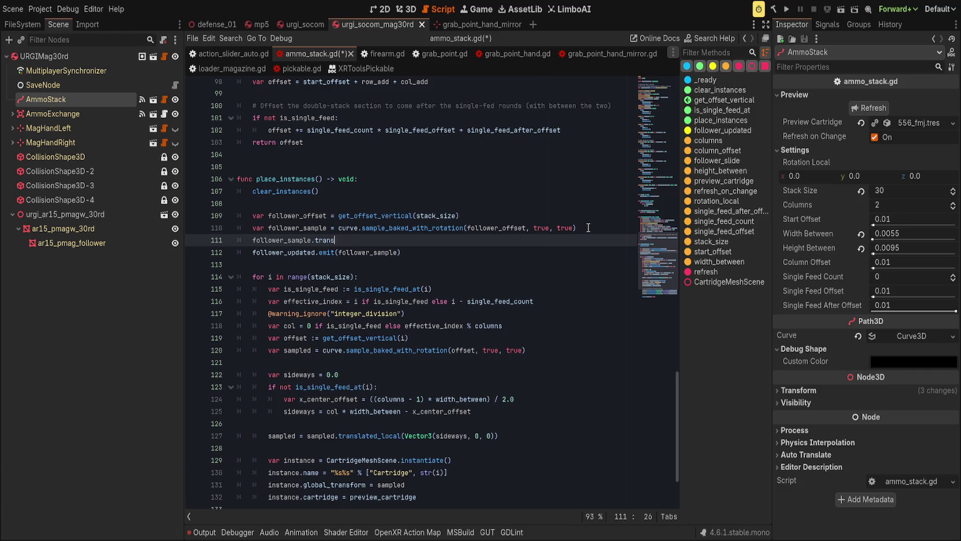
pyautogui.write('fate')
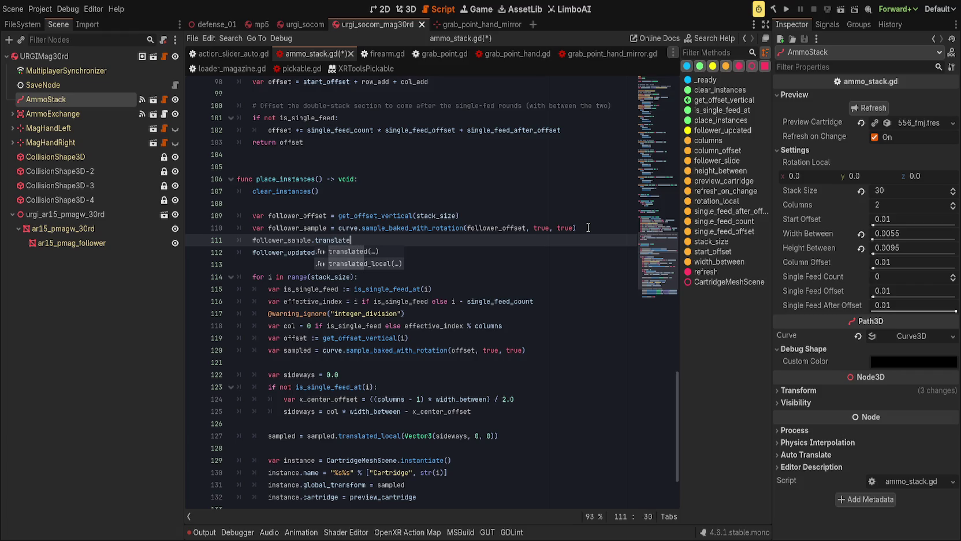
pyautogui.press('Return')
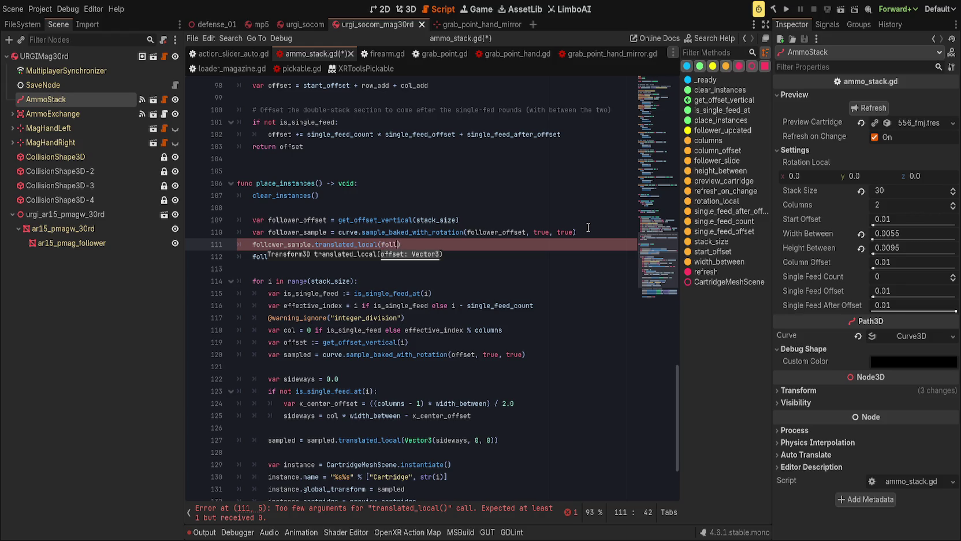
pyautogui.write('ower_sldie')
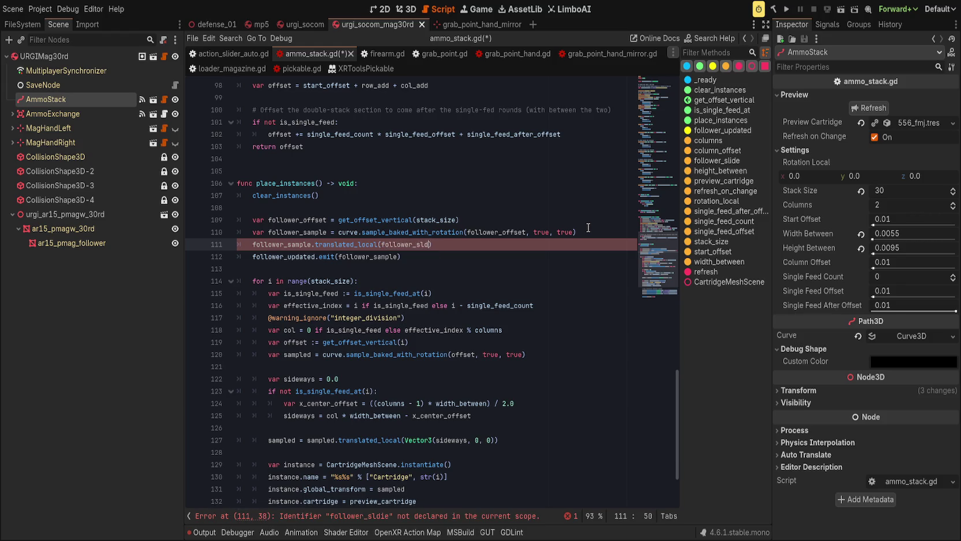
# Move that expression into the follower_updated.emit call, remove the blank line, and save
pyautogui.moveTo(253, 244)
pyautogui.mouseDown()
pyautogui.moveTo(381, 244)
pyautogui.moveTo(352, 232)
pyautogui.moveTo(440, 244)
pyautogui.mouseUp()
pyautogui.hotkey('ctrl', 'c')
pyautogui.press('BackSpace')
pyautogui.click(362, 256)
pyautogui.doubleClick(362, 257)
pyautogui.hotkey('ctrl', 'v')
pyautogui.press('Home')
pyautogui.press('BackSpace')
pyautogui.press('BackSpace')
pyautogui.hotkey('ctrl', 's')
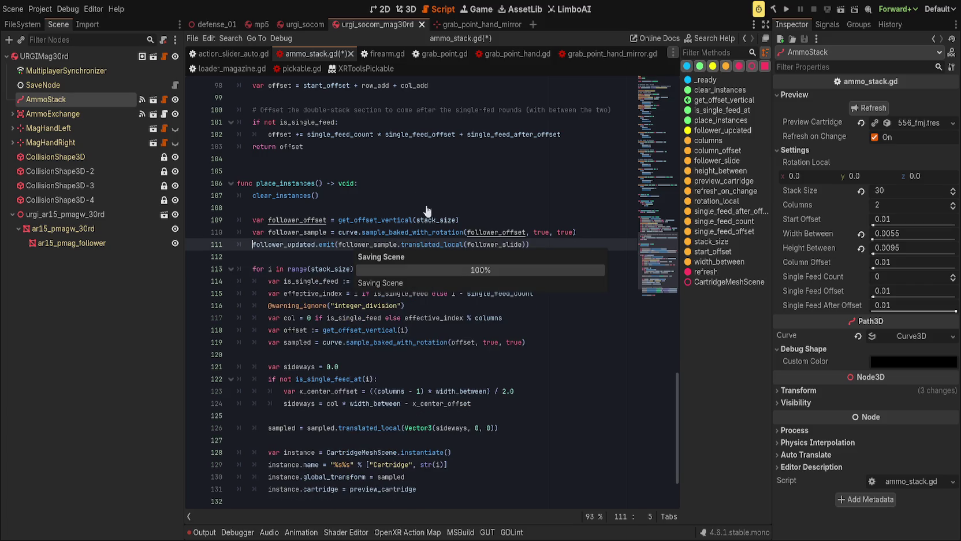
pyautogui.click(406, 9)
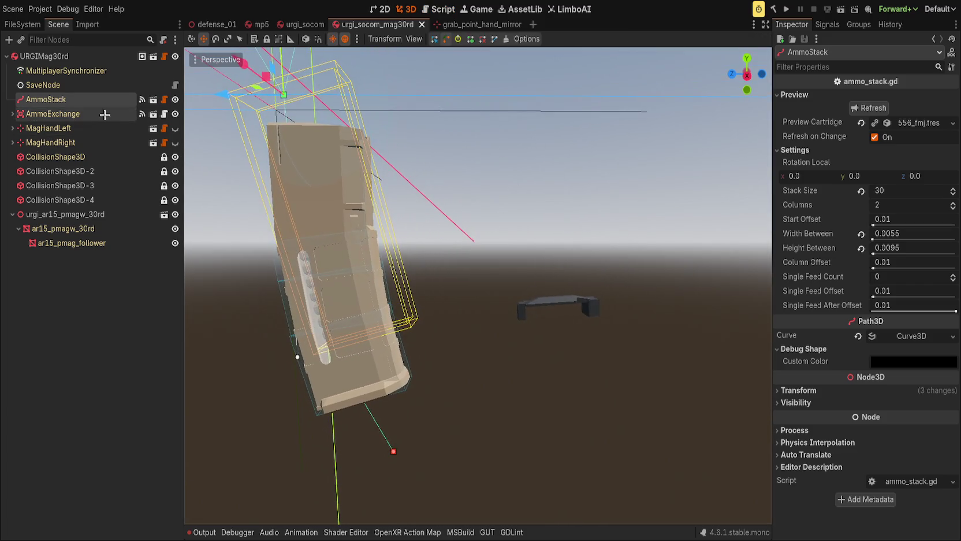
# Refresh AmmoStack, save the scene, and set Follower Slide x to -0.295
pyautogui.click(868, 108)
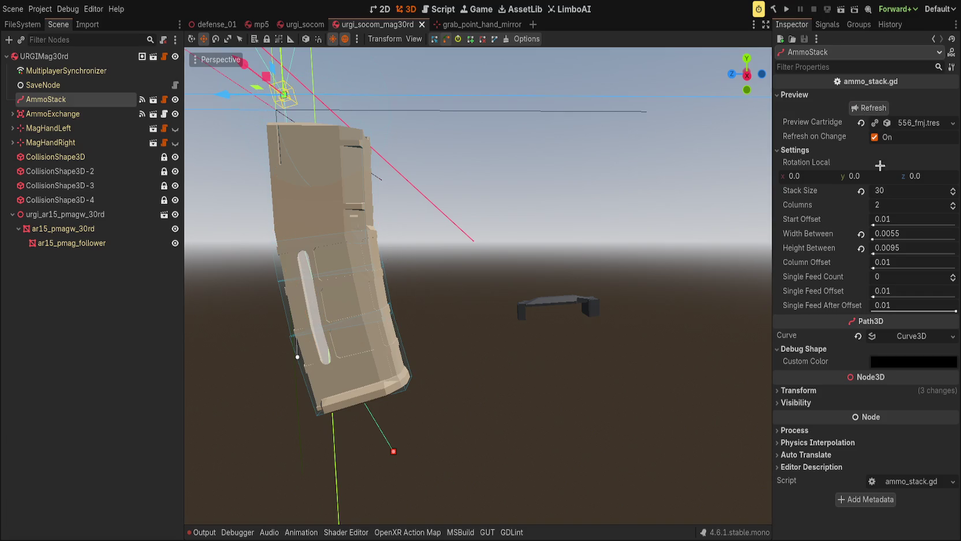
pyautogui.hotkey('ctrl', 's')
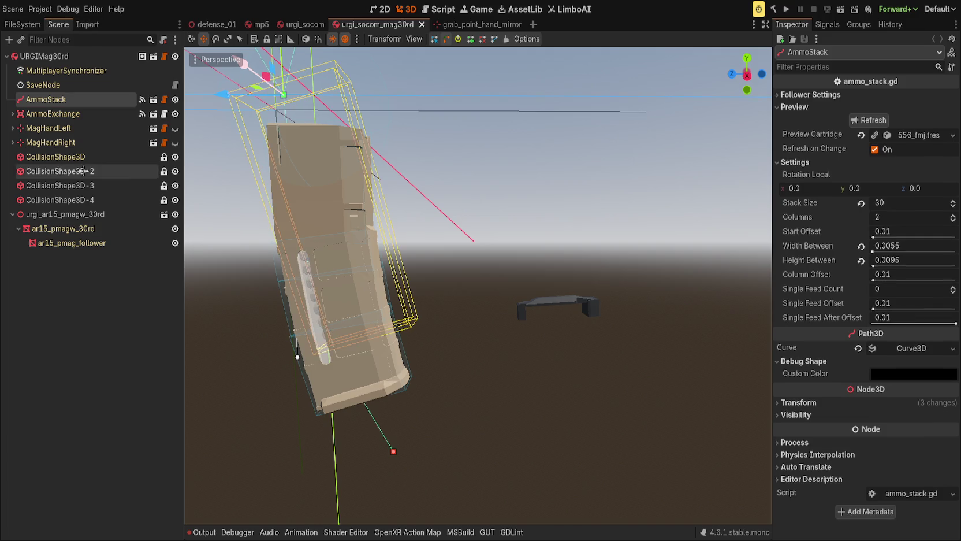
pyautogui.moveTo(832, 125); pyautogui.dragTo(820, 126)
pyautogui.click(442, 9)
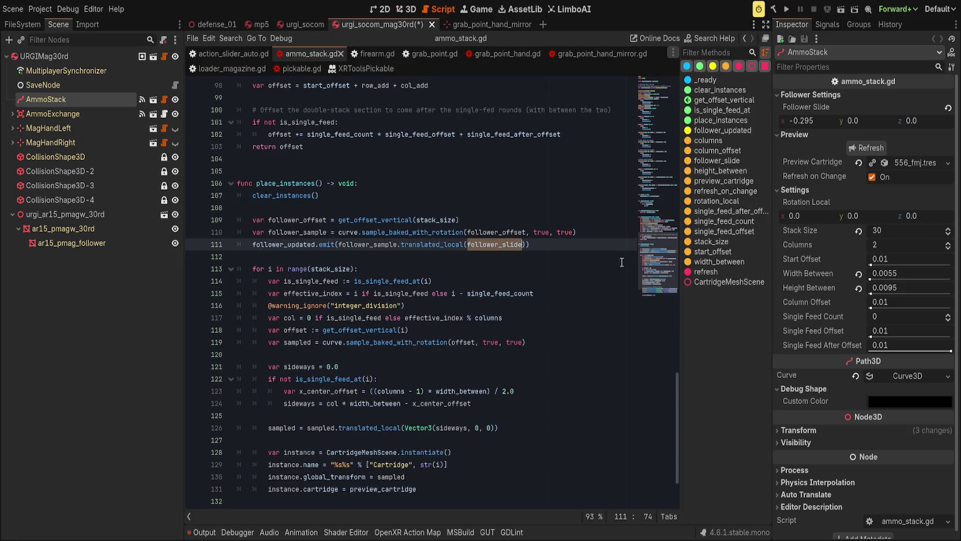
pyautogui.hotkey('ctrl', 'f')
# Give follower_slide a setter that assigns v and calls place_instances(), then save
pyautogui.press('Escape')
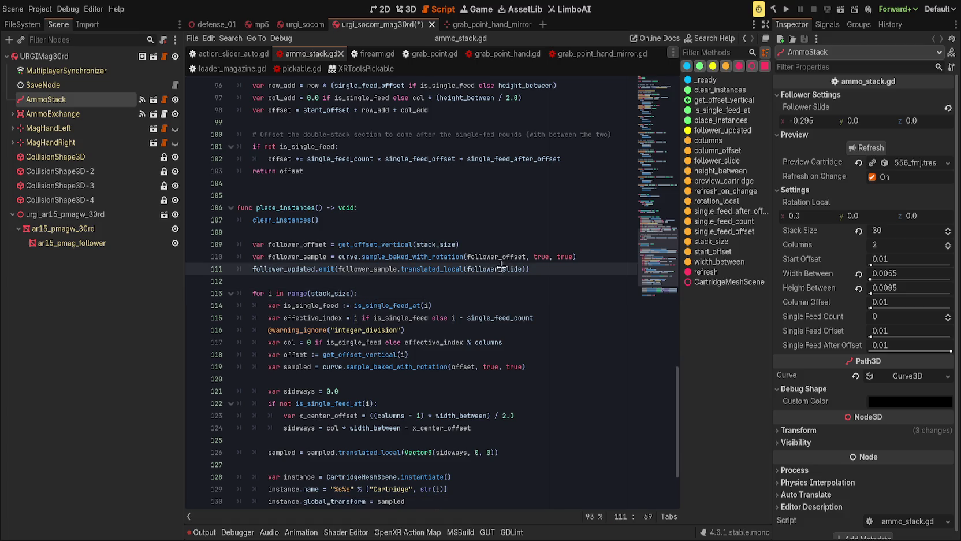
pyautogui.hotkey('alt', 'Left')
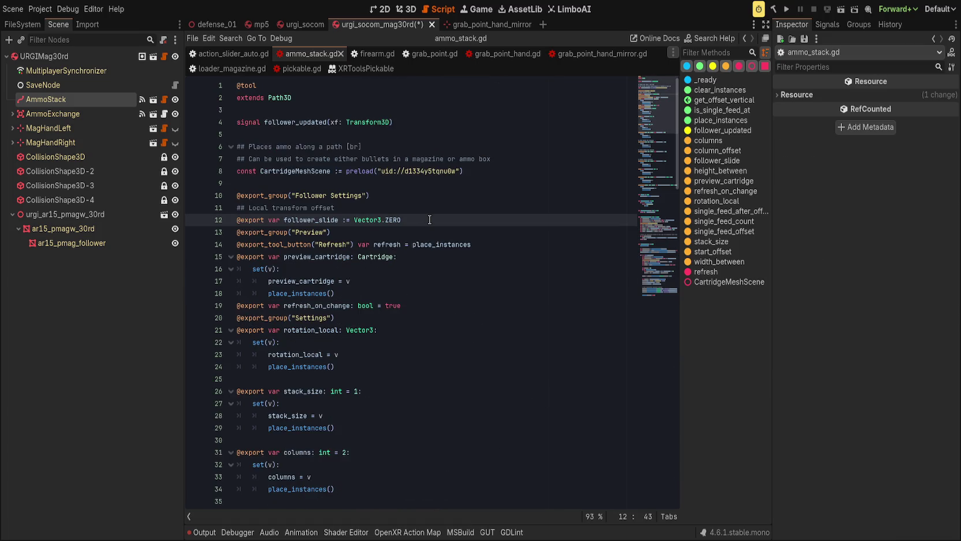
pyautogui.write(':')
pyautogui.press('Return')
pyautogui.write('set(v')
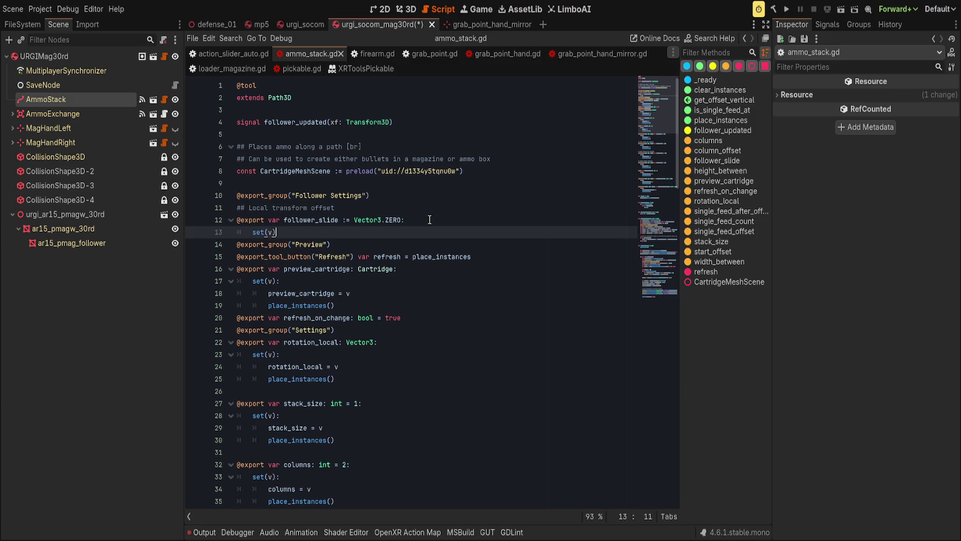
pyautogui.write(':')
pyautogui.press('Return')
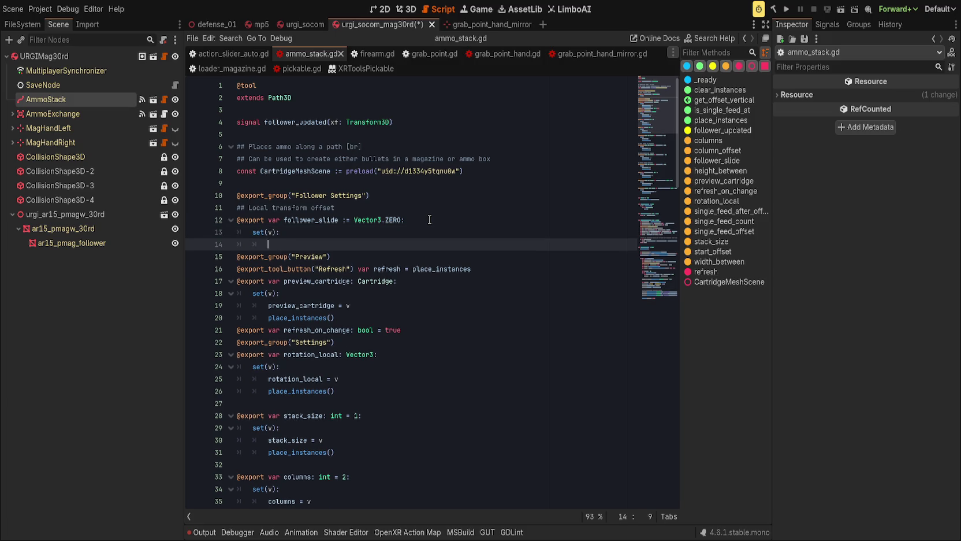
pyautogui.write('fo')
pyautogui.press('Return')
pyautogui.write('v')
pyautogui.press('Return')
pyautogui.write('a')
pyautogui.press('Return')
pyautogui.hotkey('ctrl', 's')
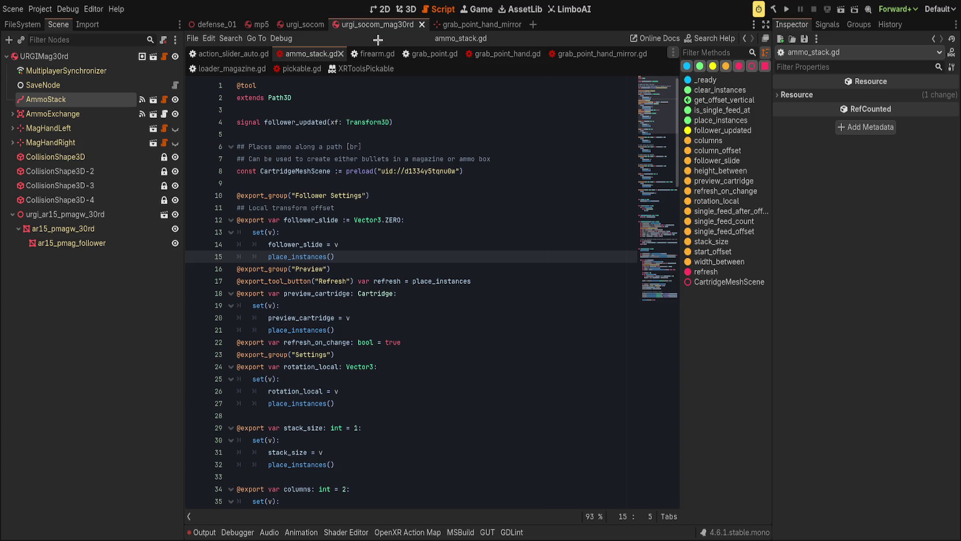
pyautogui.click(406, 9)
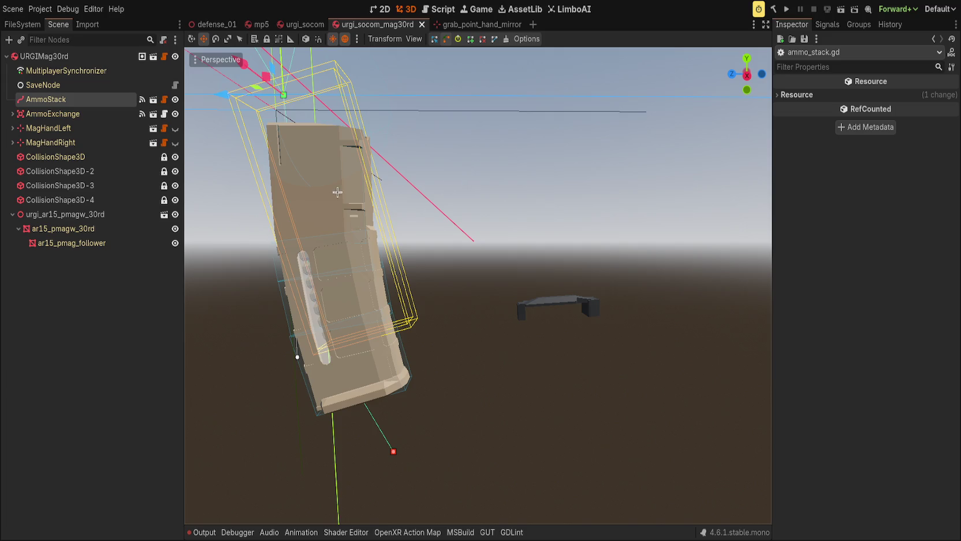
# Set AmmoStack's Follower Slide to x 0, y 0, z 0.16 after trying x -0.23
pyautogui.click(87, 104)
pyautogui.moveTo(828, 121)
pyautogui.mouseDown()
pyautogui.moveTo(815, 120)
pyautogui.moveTo(861, 121)
pyautogui.mouseUp()
pyautogui.click(947, 107)
pyautogui.click(949, 108)
pyautogui.moveTo(924, 121); pyautogui.dragTo(947, 121)
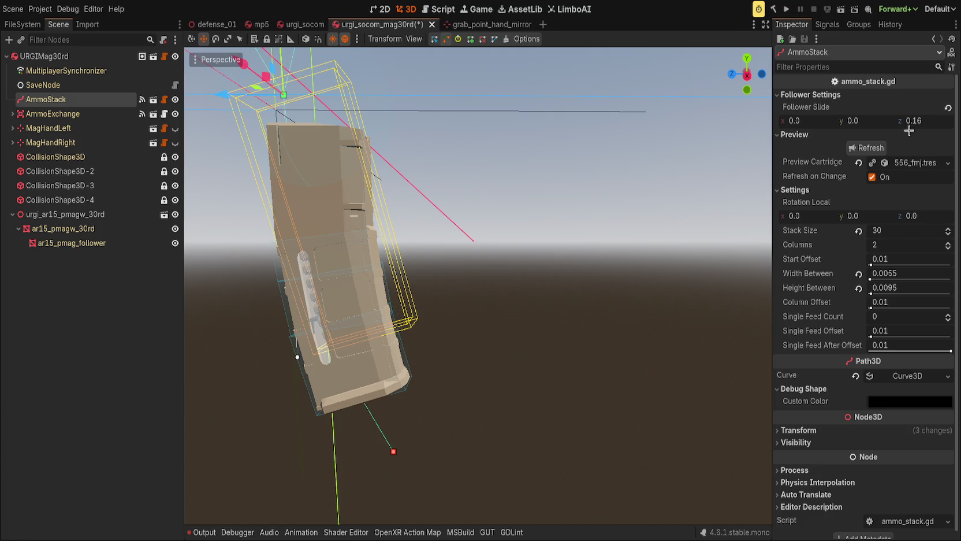
# Hide and reshow the magazine body to inspect the stack from front and top views
pyautogui.scroll(3, 547, 365)
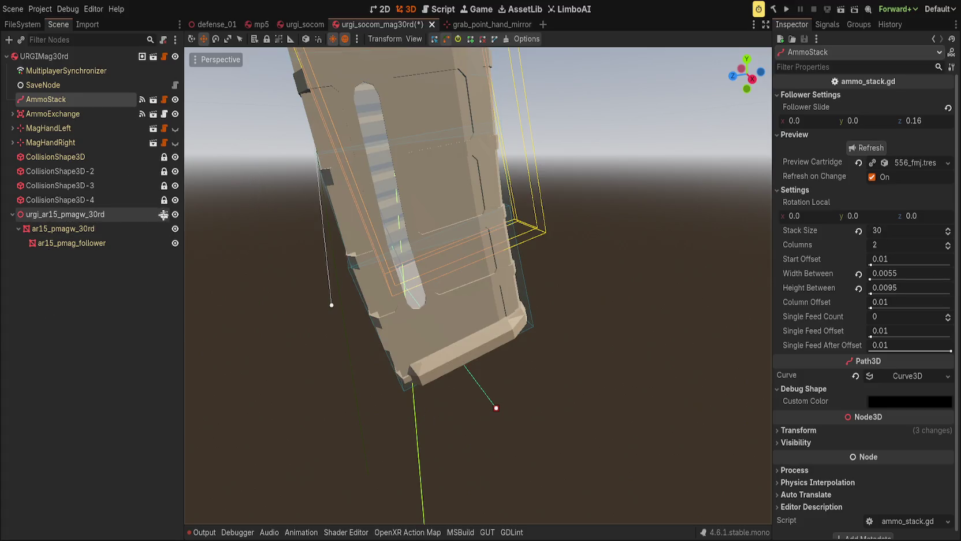
pyautogui.click(175, 214)
pyautogui.press('KP_1')
pyautogui.moveTo(542, 255)
pyautogui.mouseDown()
pyautogui.moveTo(583, 272)
pyautogui.moveTo(549, 285)
pyautogui.moveTo(562, 364)
pyautogui.moveTo(509, 373)
pyautogui.mouseUp()
pyautogui.scroll(-5, 509, 373)
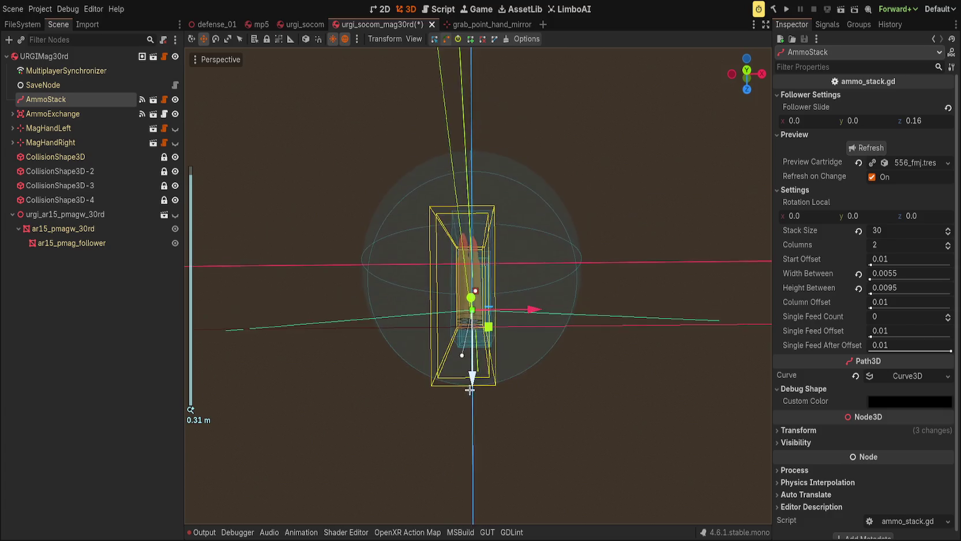
pyautogui.click(175, 215)
pyautogui.scroll(6, 352, 324)
pyautogui.scroll(-6, 352, 324)
pyautogui.moveTo(356, 326)
pyautogui.mouseDown()
pyautogui.moveTo(364, 289)
pyautogui.moveTo(355, 328)
pyautogui.moveTo(349, 317)
pyautogui.moveTo(358, 318)
pyautogui.mouseUp()
pyautogui.click(748, 72)
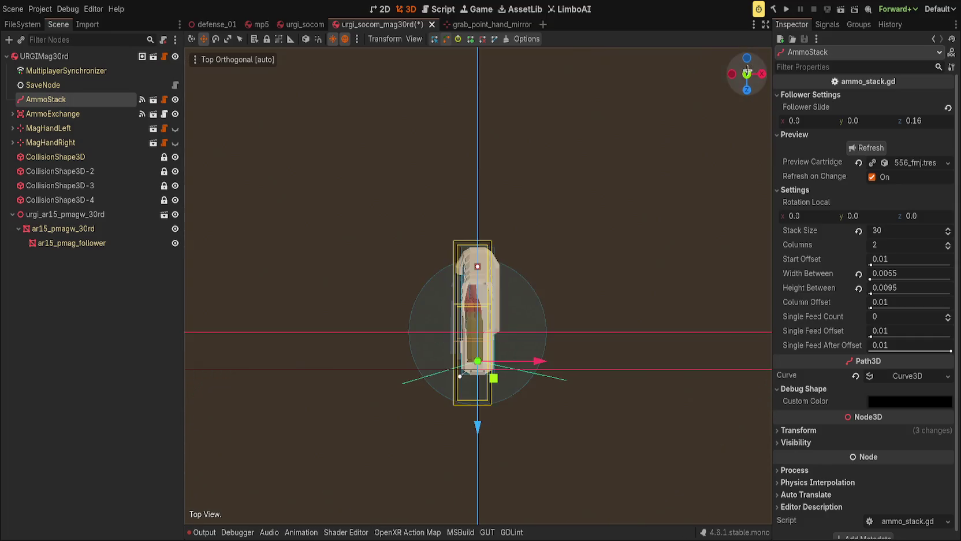
pyautogui.scroll(5, 578, 224)
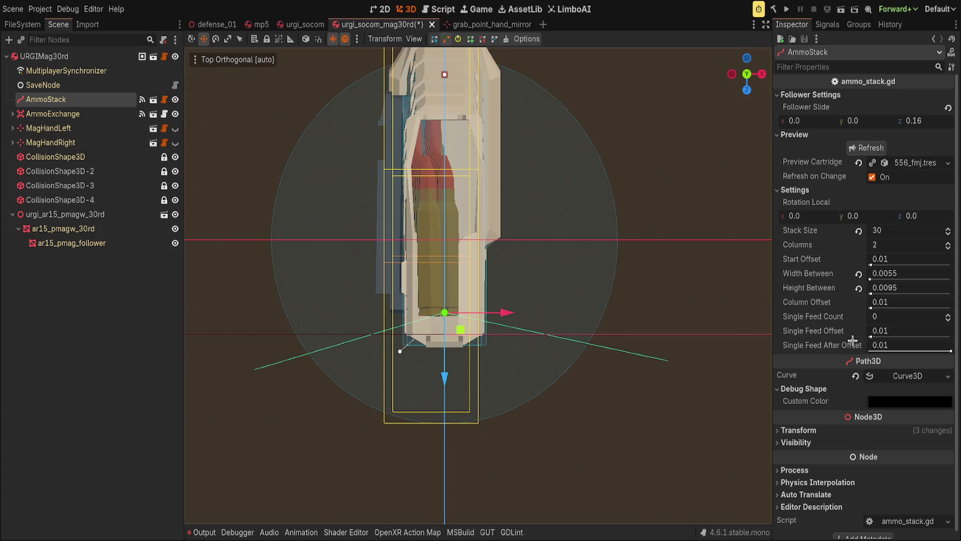
pyautogui.click(804, 383)
# Set curve point 0's Out x to 0, undoing a trial y change so it stays -0.056
pyautogui.click(910, 375)
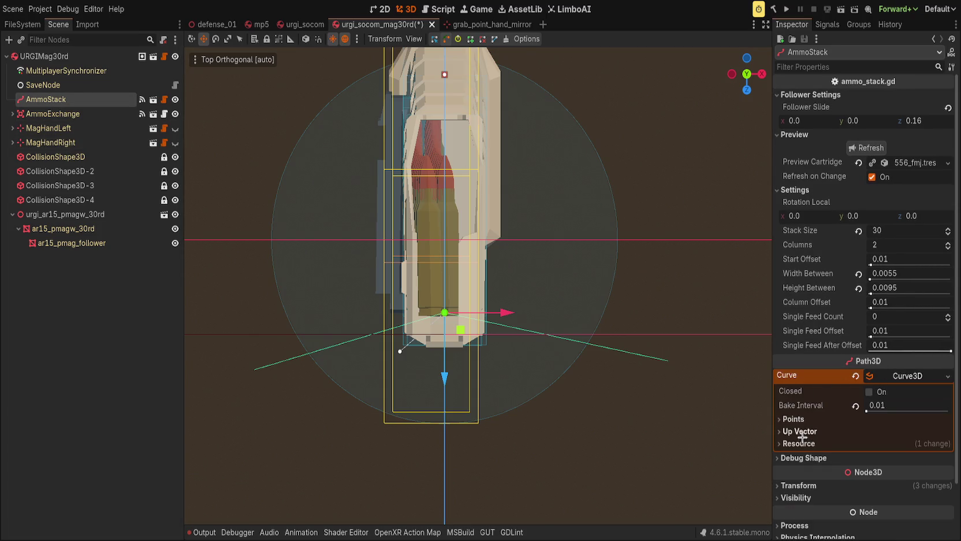
pyautogui.click(796, 419)
pyautogui.scroll(-4, 818, 358)
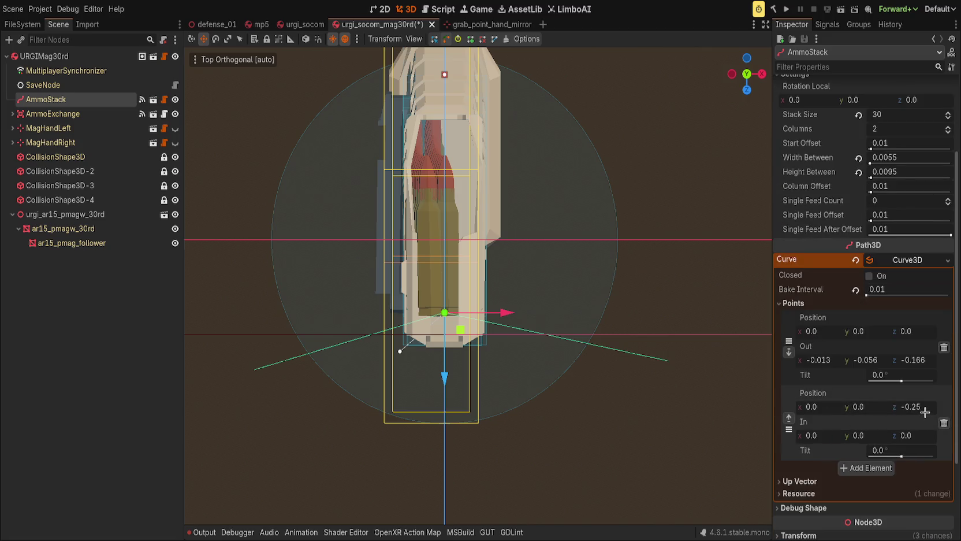
pyautogui.click(821, 361)
pyautogui.write('0')
pyautogui.press('Tab')
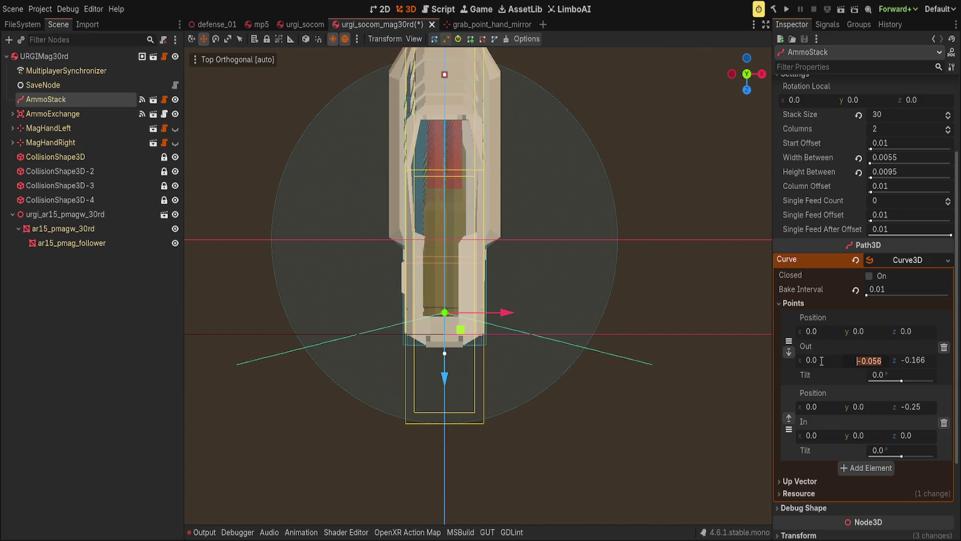
pyautogui.write('0')
pyautogui.press('Return')
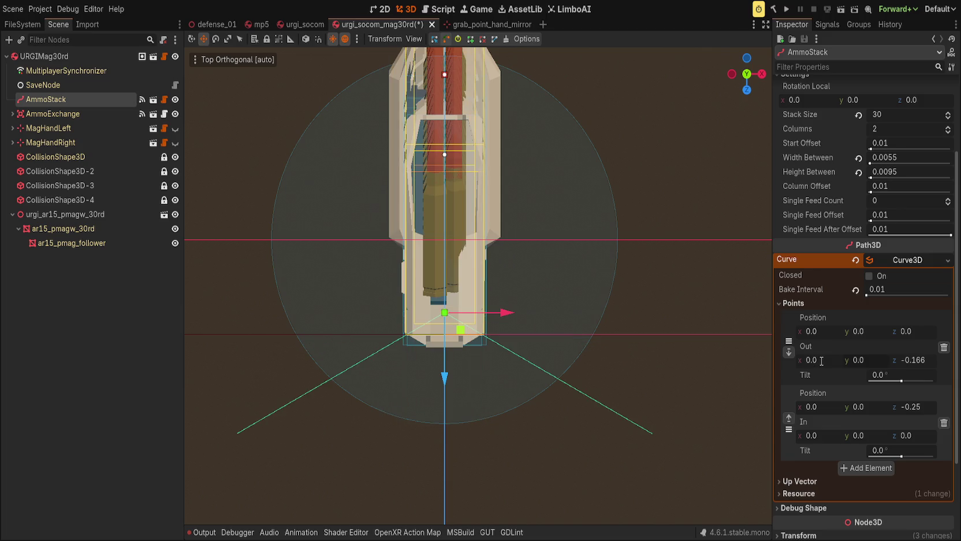
pyautogui.hotkey('ctrl', 'z')
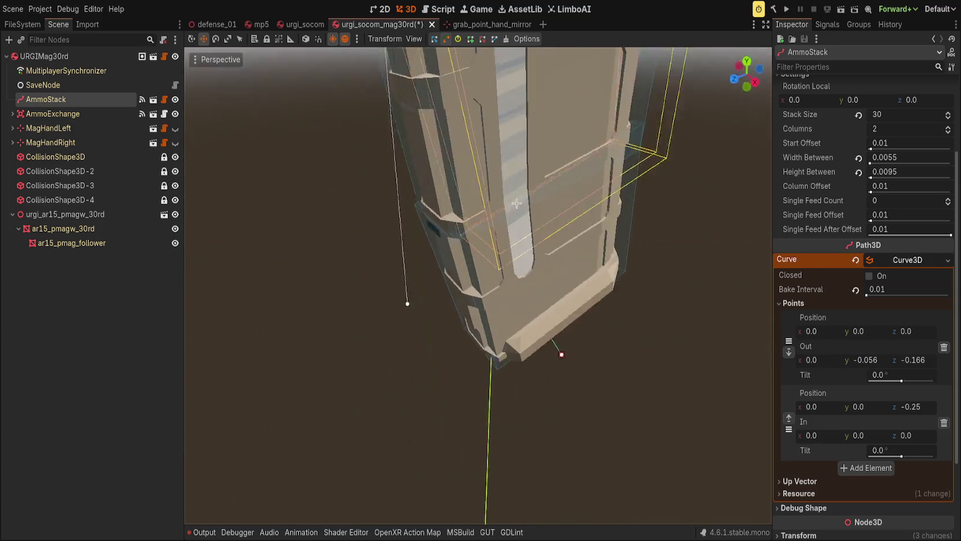
pyautogui.scroll(-5, 418, 168)
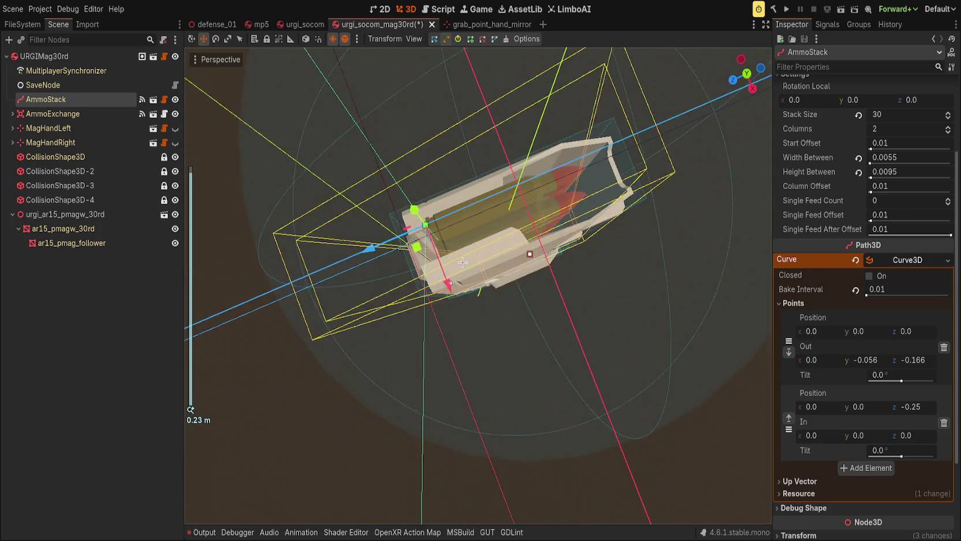
pyautogui.press('KP_7')
pyautogui.scroll(5, 560, 275)
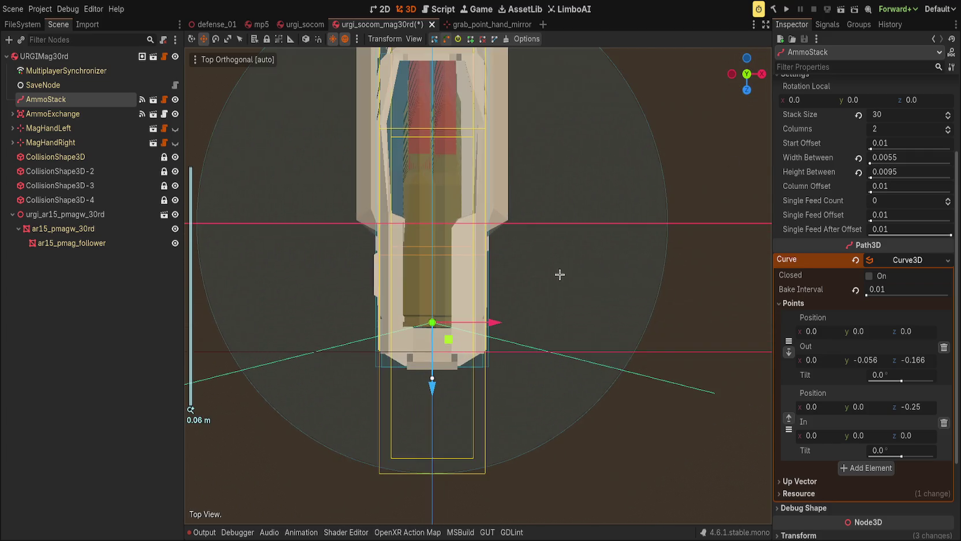
pyautogui.scroll(-2, 568, 260)
# Widen Width Between to 0.0125 and rotate the stack about 29.7° on local Y
pyautogui.moveTo(575, 266)
pyautogui.mouseDown()
pyautogui.moveTo(583, 253)
pyautogui.moveTo(558, 219)
pyautogui.moveTo(568, 241)
pyautogui.moveTo(547, 281)
pyautogui.moveTo(485, 304)
pyautogui.moveTo(547, 166)
pyautogui.moveTo(464, 121)
pyautogui.moveTo(525, 272)
pyautogui.moveTo(508, 279)
pyautogui.moveTo(486, 210)
pyautogui.mouseUp()
pyautogui.scroll(-2, 568, 241)
pyautogui.scroll(2, 464, 120)
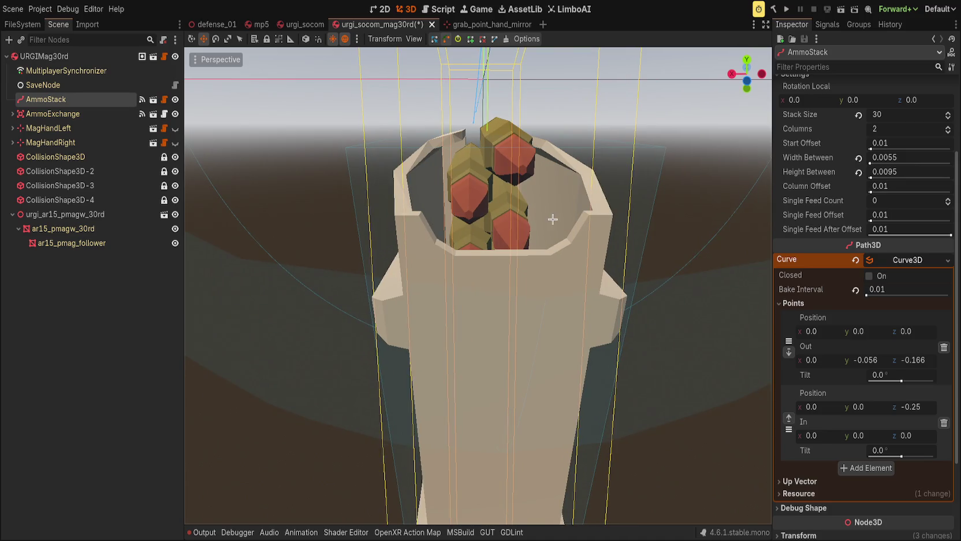
pyautogui.scroll(-2, 553, 219)
pyautogui.scroll(2, 380, 125)
pyautogui.moveTo(380, 126); pyautogui.dragTo(550, 279)
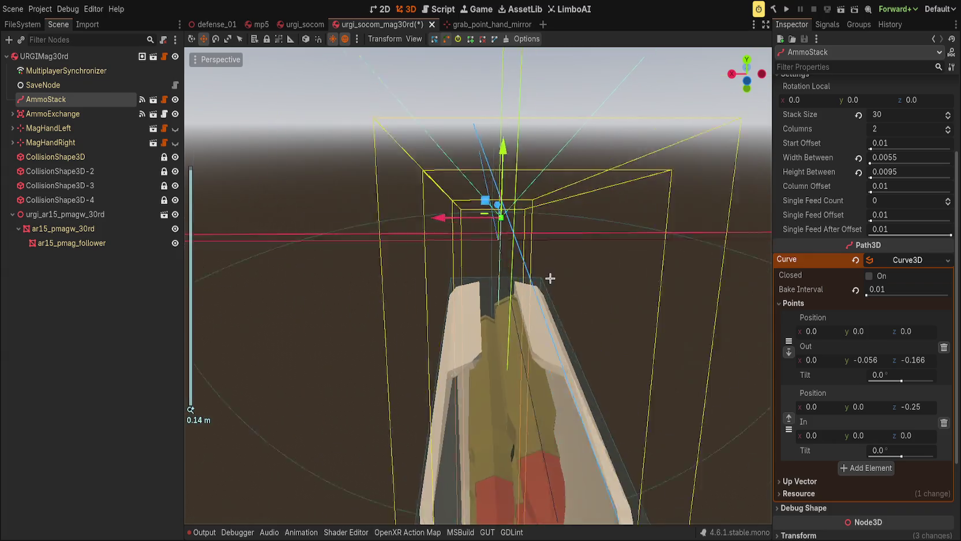
pyautogui.scroll(2, 550, 279)
pyautogui.moveTo(885, 159); pyautogui.dragTo(924, 159)
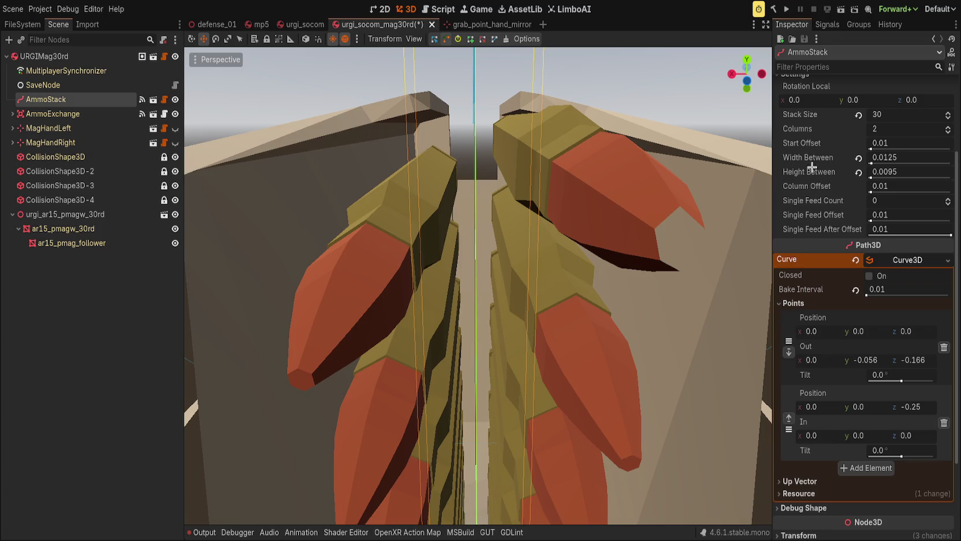
pyautogui.scroll(2, 812, 171)
pyautogui.moveTo(818, 159)
pyautogui.mouseDown()
pyautogui.moveTo(797, 158)
pyautogui.moveTo(927, 161)
pyautogui.moveTo(878, 159)
pyautogui.mouseUp()
pyautogui.click(878, 159)
# Set the stack's Rotation Local Y to exactly 30
pyautogui.write('30')
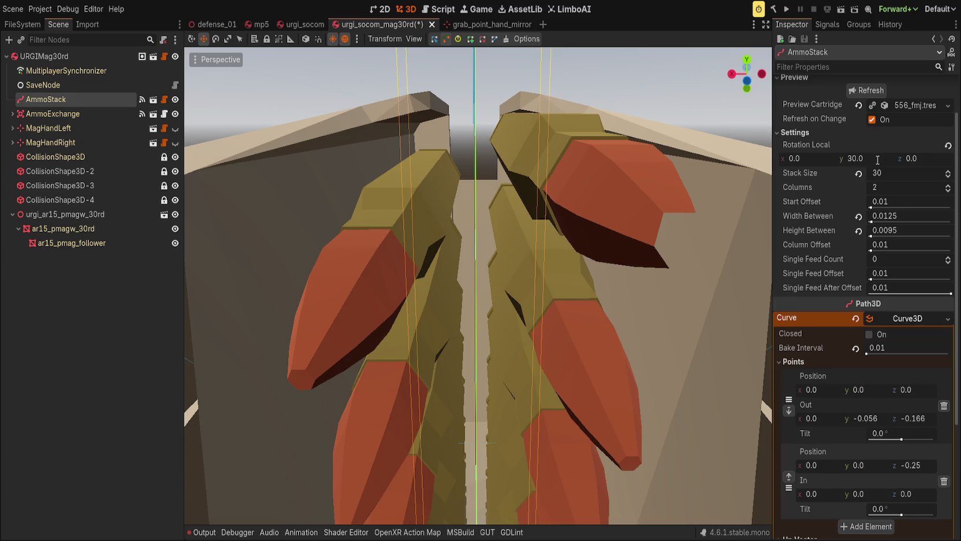
pyautogui.scroll(-6, 618, 180)
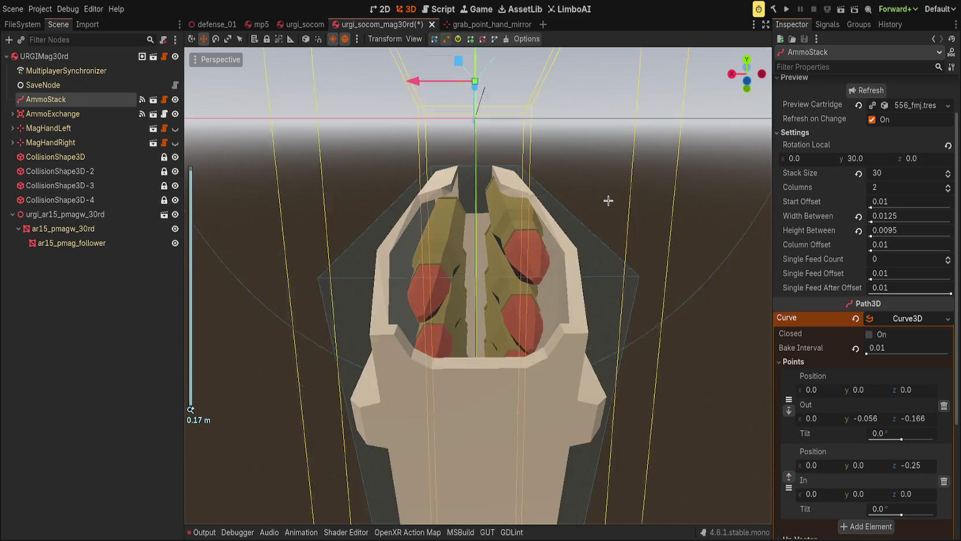
pyautogui.scroll(2, 615, 200)
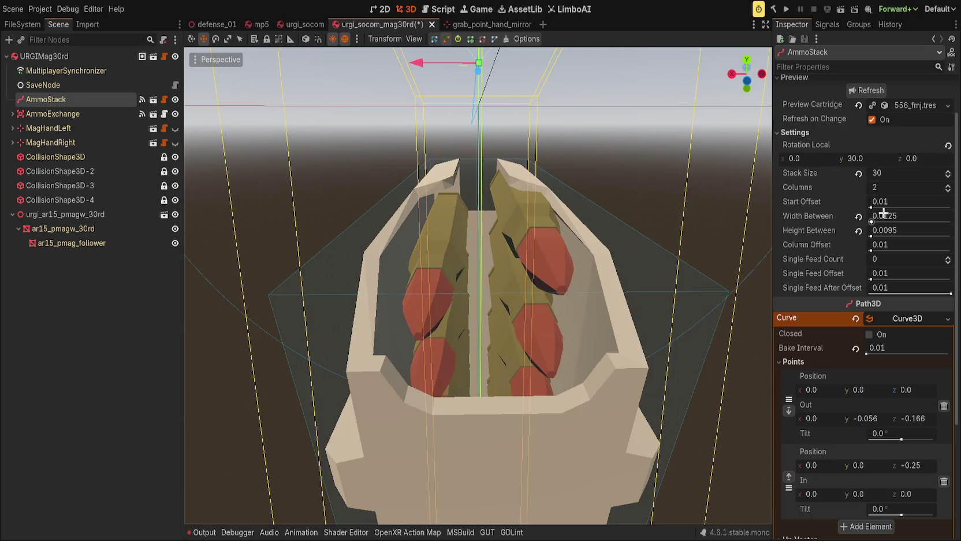
# Narrow Width Between to 0.008 after trying 0.032, hiding the magazine body to view the rounds
pyautogui.moveTo(893, 217)
pyautogui.mouseDown()
pyautogui.moveTo(925, 217)
pyautogui.moveTo(866, 217)
pyautogui.moveTo(924, 216)
pyautogui.moveTo(875, 216)
pyautogui.mouseUp()
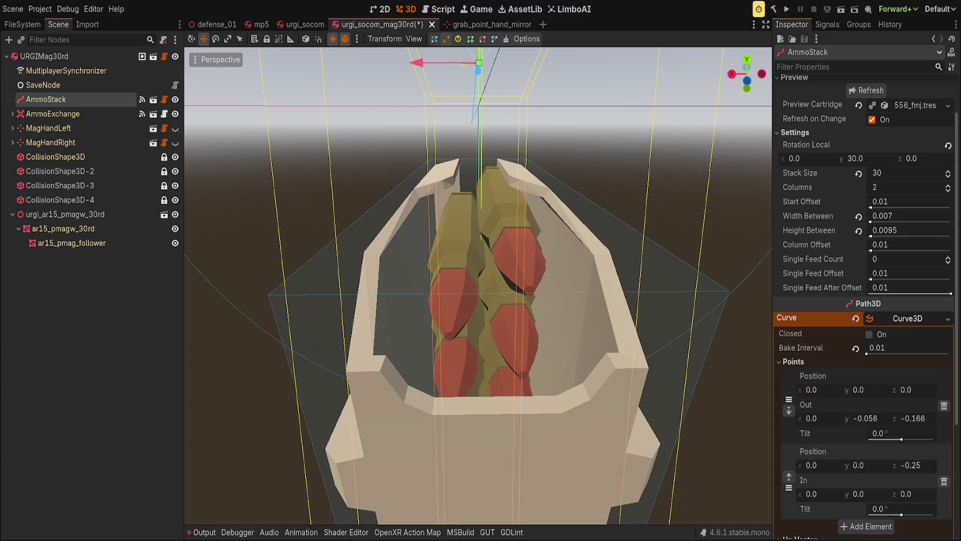
pyautogui.write('0.032')
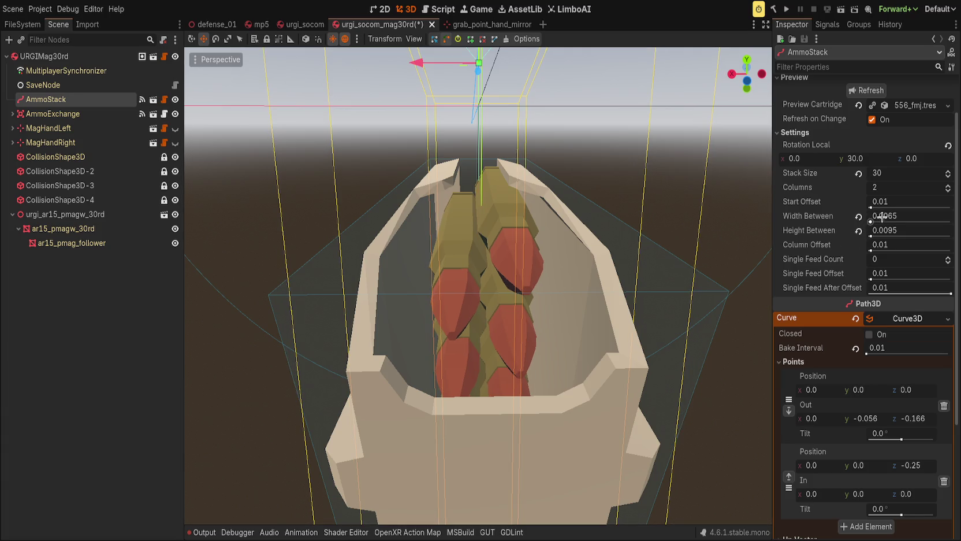
pyautogui.press('Return')
pyautogui.moveTo(878, 216); pyautogui.dragTo(858, 217)
pyautogui.moveTo(664, 231)
pyautogui.mouseDown()
pyautogui.moveTo(681, 219)
pyautogui.moveTo(676, 242)
pyautogui.moveTo(341, 260)
pyautogui.mouseUp()
pyautogui.scroll(-5, 676, 242)
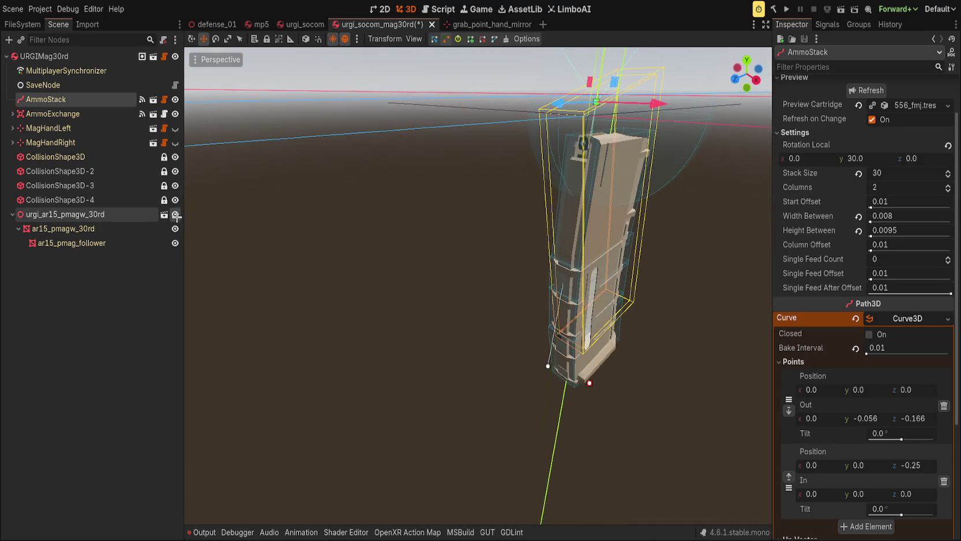
pyautogui.click(177, 216)
pyautogui.moveTo(520, 231)
pyautogui.mouseDown()
pyautogui.moveTo(530, 168)
pyautogui.moveTo(532, 316)
pyautogui.mouseUp()
pyautogui.scroll(3, 530, 168)
# Set Height Between to 0.0075 and Width Between to 0.007
pyautogui.click(886, 230)
pyautogui.write('0.0075')
pyautogui.press('Return')
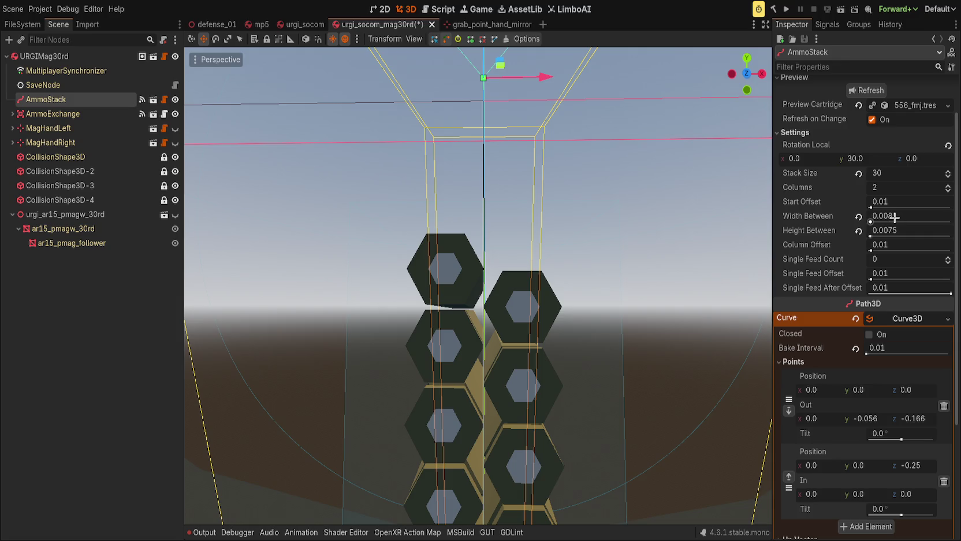
pyautogui.moveTo(898, 219); pyautogui.dragTo(875, 219)
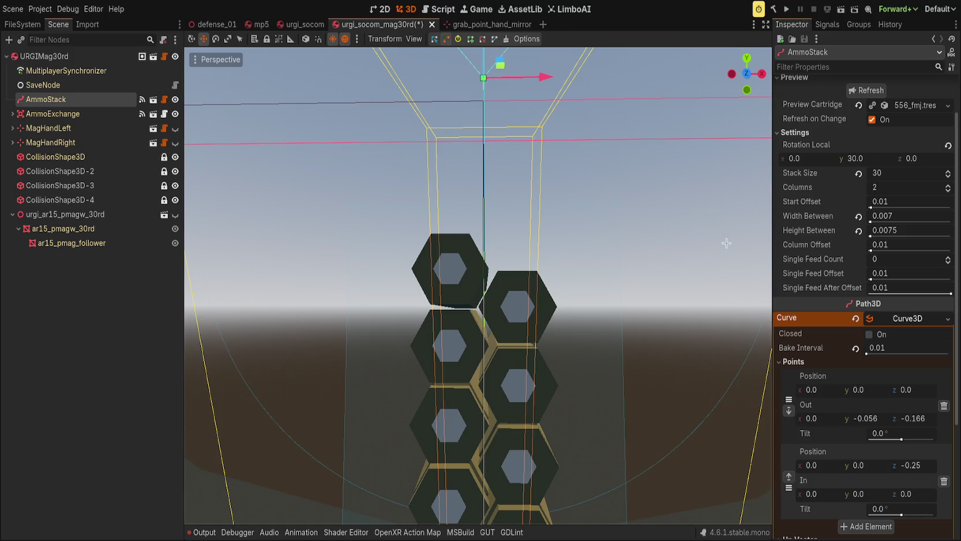
# Show the magazine body again and tilt the magazine slightly with the rotate tool
pyautogui.scroll(3, 515, 279)
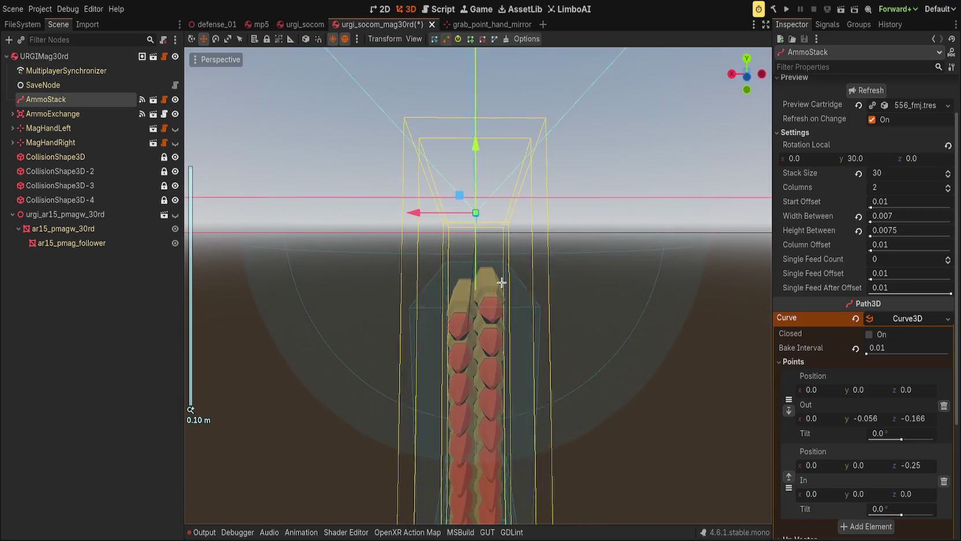
pyautogui.click(175, 214)
pyautogui.moveTo(475, 147); pyautogui.dragTo(474, 148)
pyautogui.scroll(3, 577, 282)
pyautogui.moveTo(577, 282); pyautogui.dragTo(515, 238)
pyautogui.scroll(2, 515, 238)
pyautogui.press('e')
pyautogui.scroll(2, 473, 87)
pyautogui.moveTo(473, 88)
pyautogui.mouseDown()
pyautogui.moveTo(428, 98)
pyautogui.moveTo(412, 88)
pyautogui.moveTo(436, 120)
pyautogui.moveTo(408, 135)
pyautogui.mouseUp()
pyautogui.press('w')
pyautogui.scroll(2, 348, 258)
# Deselect everything and save the magazine scene
pyautogui.click(347, 258)
pyautogui.scroll(-3, 500, 175)
pyautogui.hotkey('ctrl', 's')
pyautogui.moveTo(499, 175)
pyautogui.mouseDown()
pyautogui.moveTo(575, 273)
pyautogui.moveTo(423, 197)
pyautogui.moveTo(342, 252)
pyautogui.moveTo(378, 322)
pyautogui.mouseUp()
pyautogui.scroll(3, 373, 322)
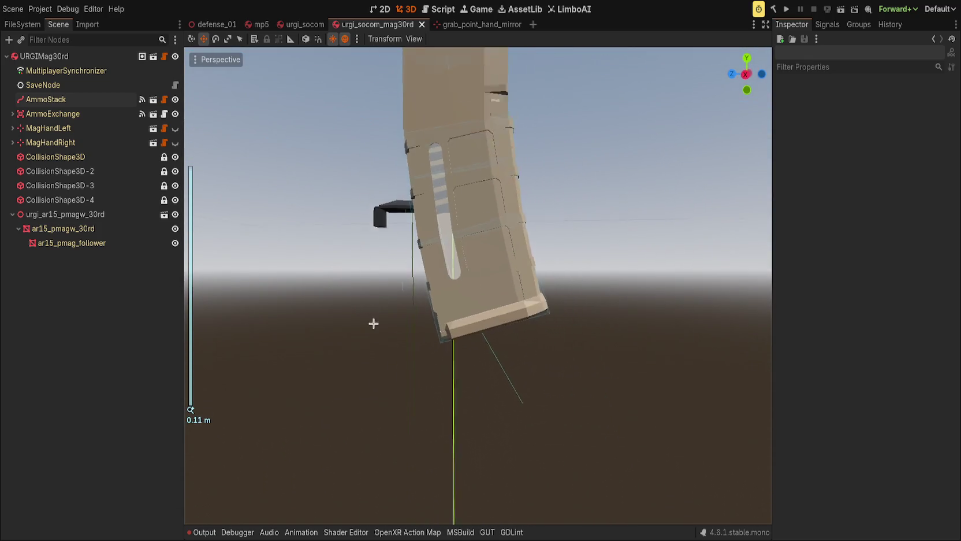
# Refresh the AmmoStack preview, check the rounds with the body hidden, then select ar15_pmag_follower
pyautogui.click(46, 100)
pyautogui.click(865, 91)
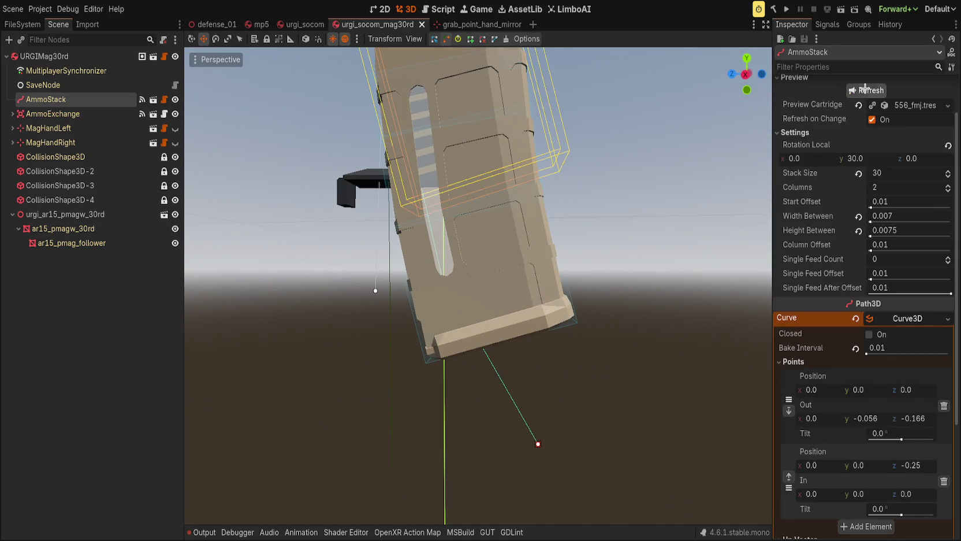
pyautogui.scroll(-2, 383, 200)
pyautogui.scroll(-2, 383, 200)
pyautogui.click(175, 214)
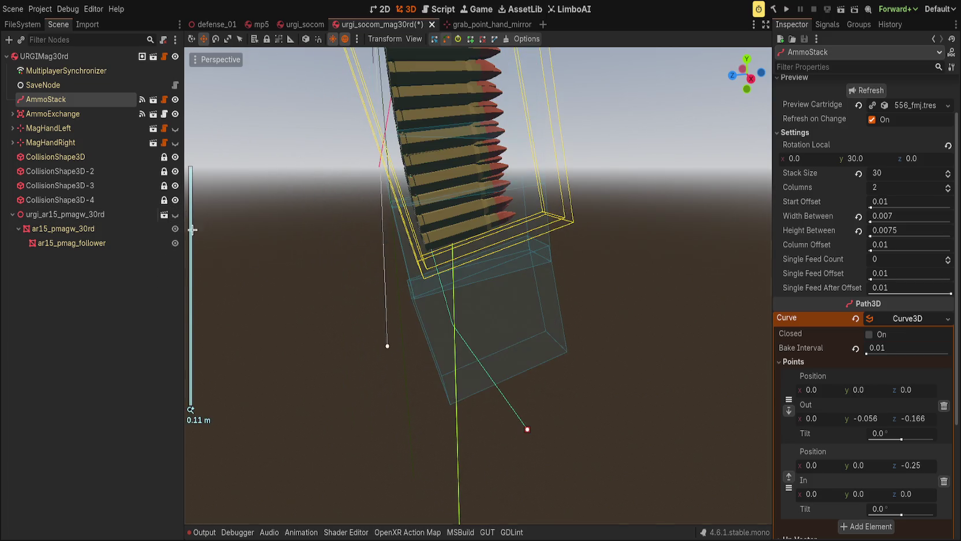
pyautogui.click(174, 215)
pyautogui.click(132, 243)
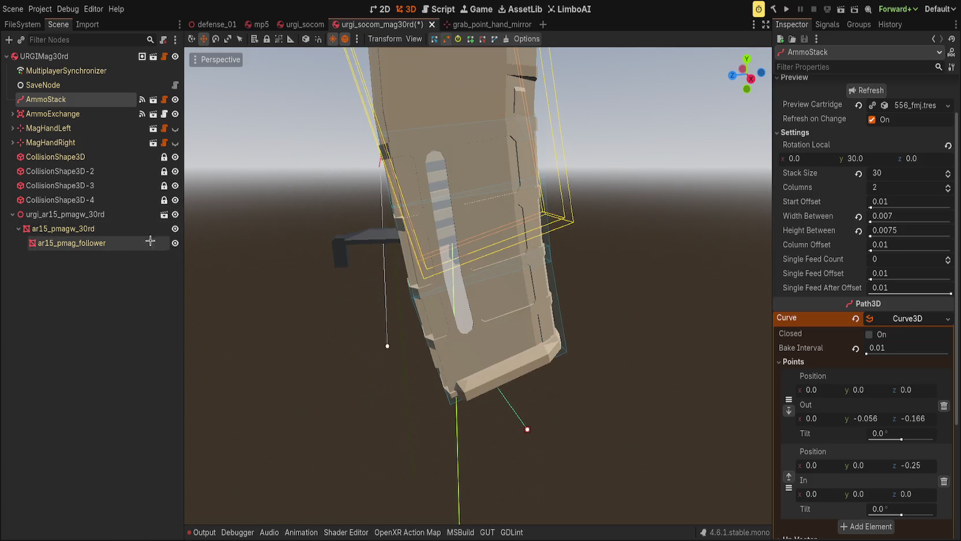
# Undo the accidental follower duplicate and hide the ar15_pmagw_30rd magazine body
pyautogui.hotkey('ctrl', 'd')
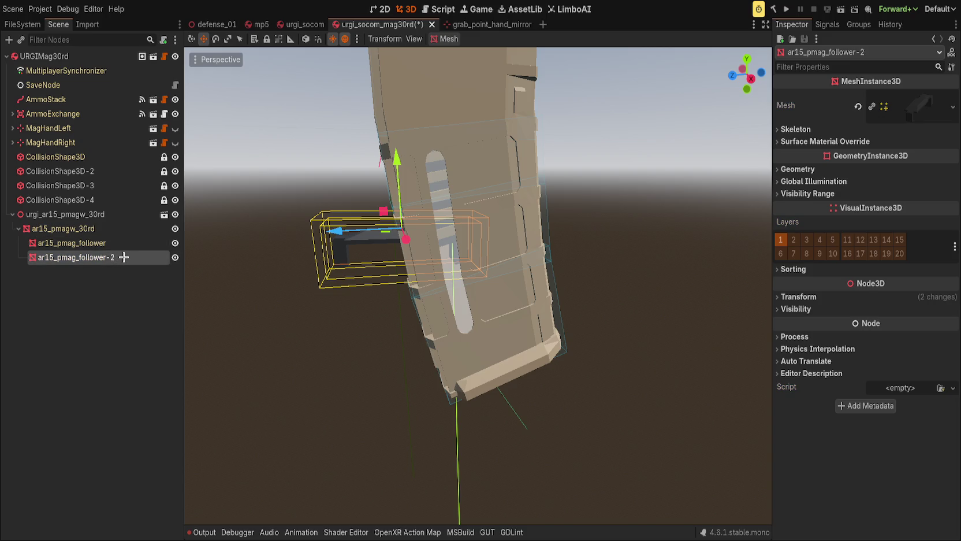
pyautogui.hotkey('ctrl', 'z')
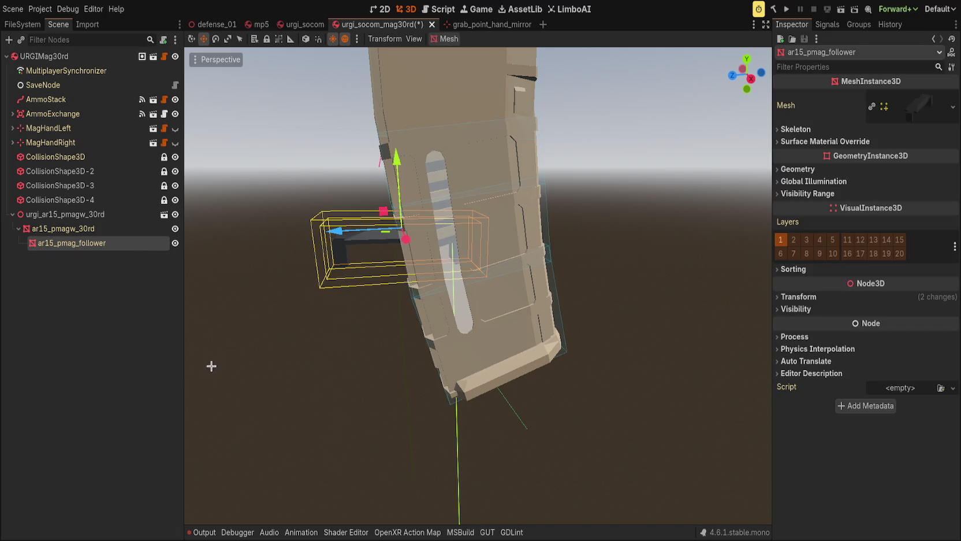
pyautogui.click(87, 229)
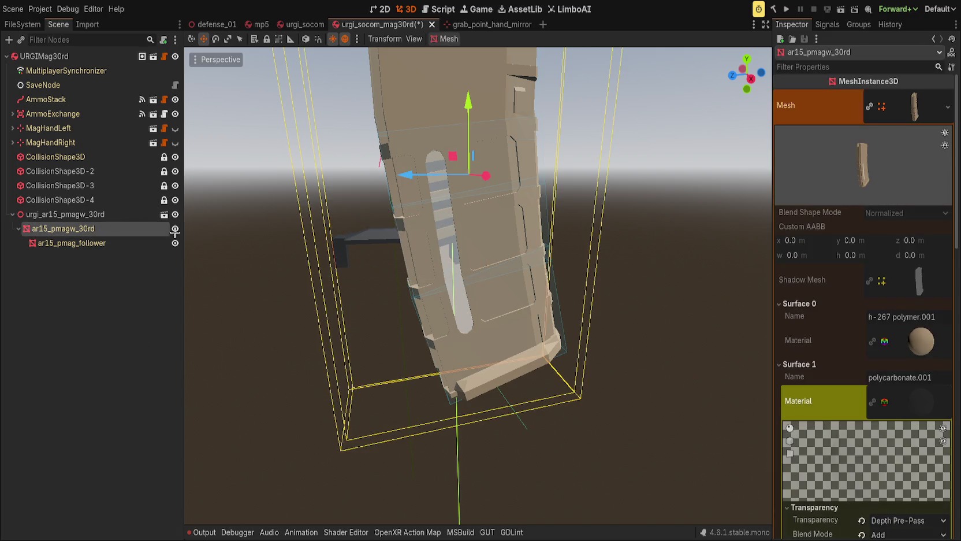
pyautogui.click(175, 229)
# Try the ar15_pmag_follower's visibility toggle and visibility parent, leaving the parent cleared
pyautogui.click(130, 242)
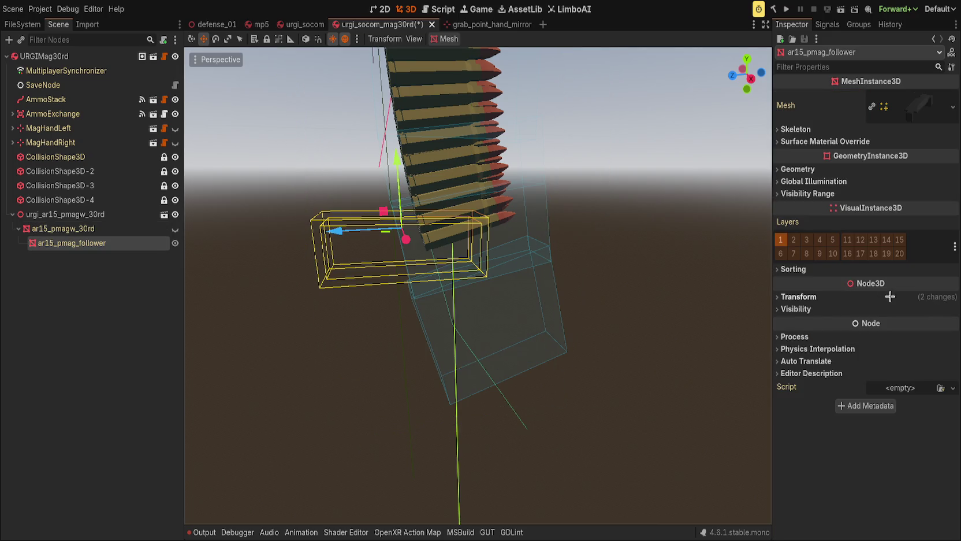
pyautogui.click(819, 310)
pyautogui.click(878, 321)
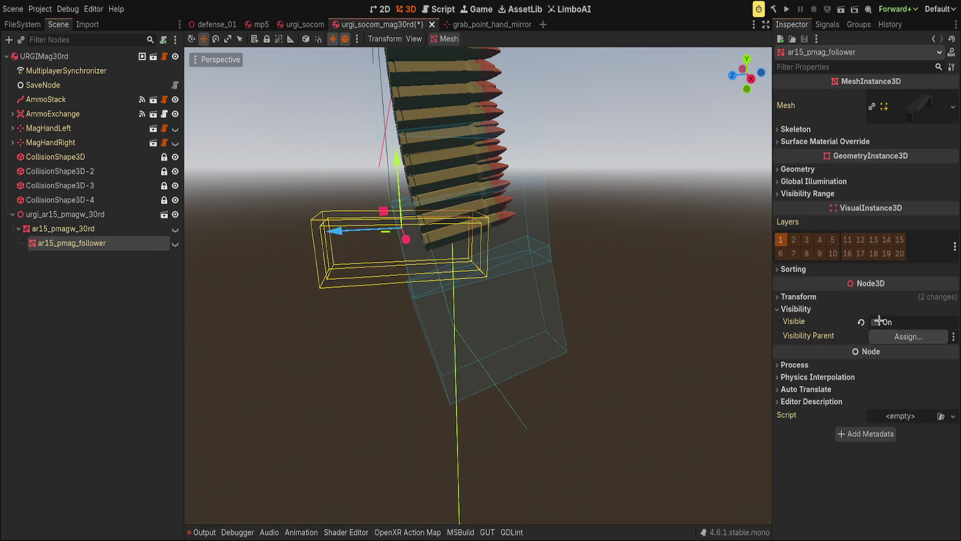
pyautogui.click(878, 321)
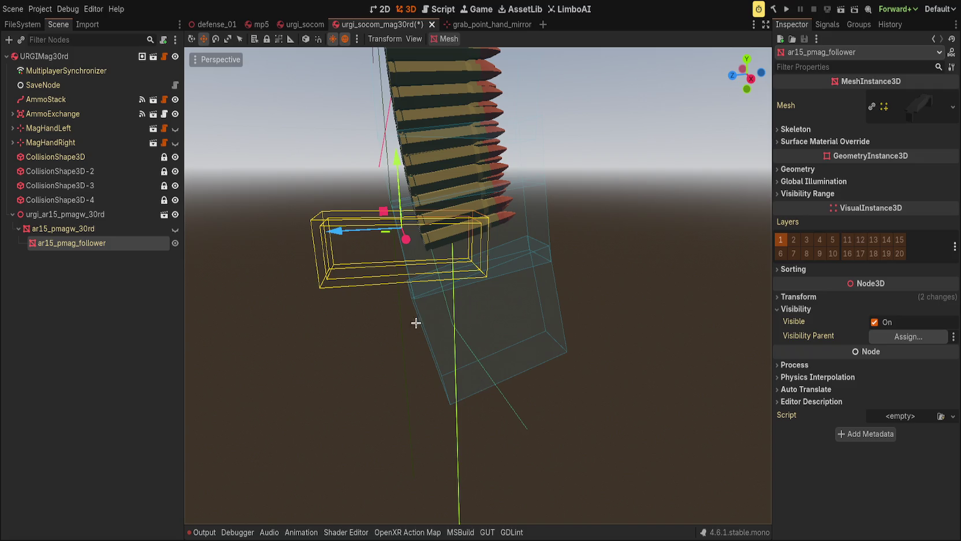
pyautogui.moveTo(419, 187)
pyautogui.mouseDown()
pyautogui.moveTo(422, 172)
pyautogui.moveTo(590, 282)
pyautogui.moveTo(872, 337)
pyautogui.mouseUp()
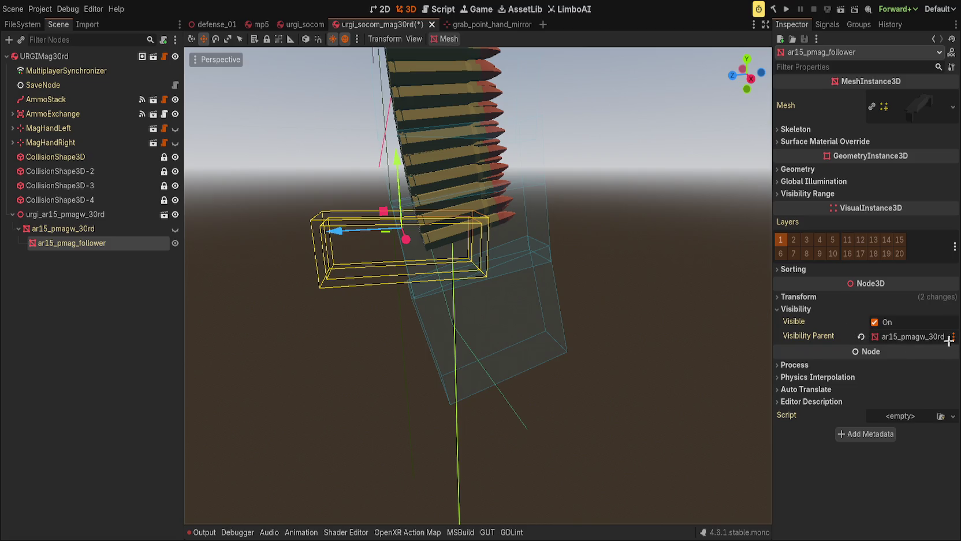
pyautogui.click(951, 339)
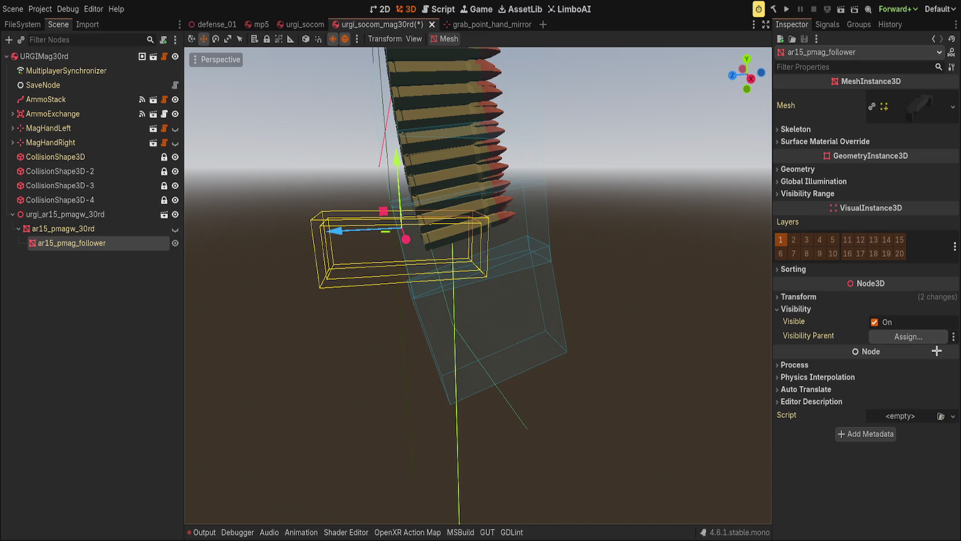
# Expand, then collapse, the follower's Process, Auto Translate and Editor Description property groups
pyautogui.click(794, 402)
pyautogui.click(795, 388)
pyautogui.click(797, 377)
pyautogui.click(797, 364)
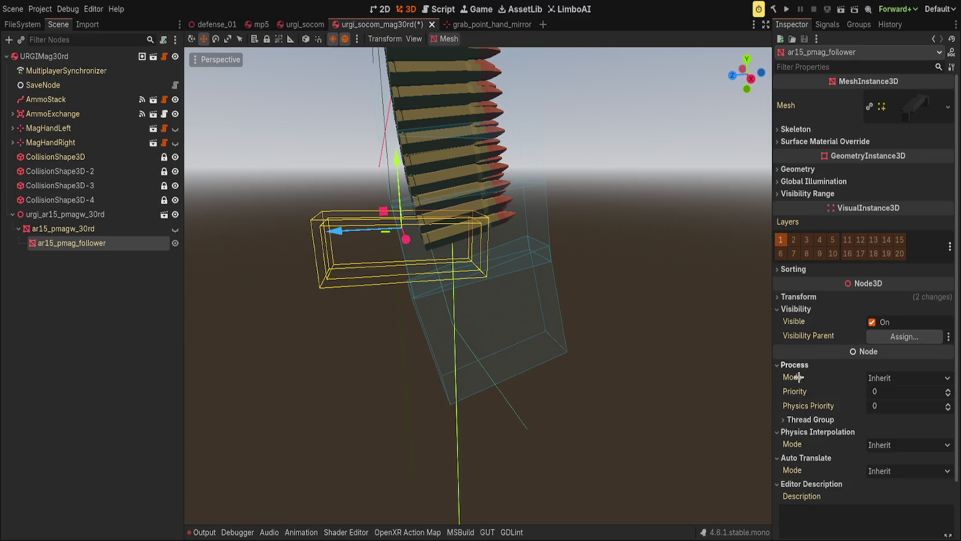
pyautogui.click(795, 365)
pyautogui.click(797, 377)
pyautogui.click(798, 389)
pyautogui.click(799, 401)
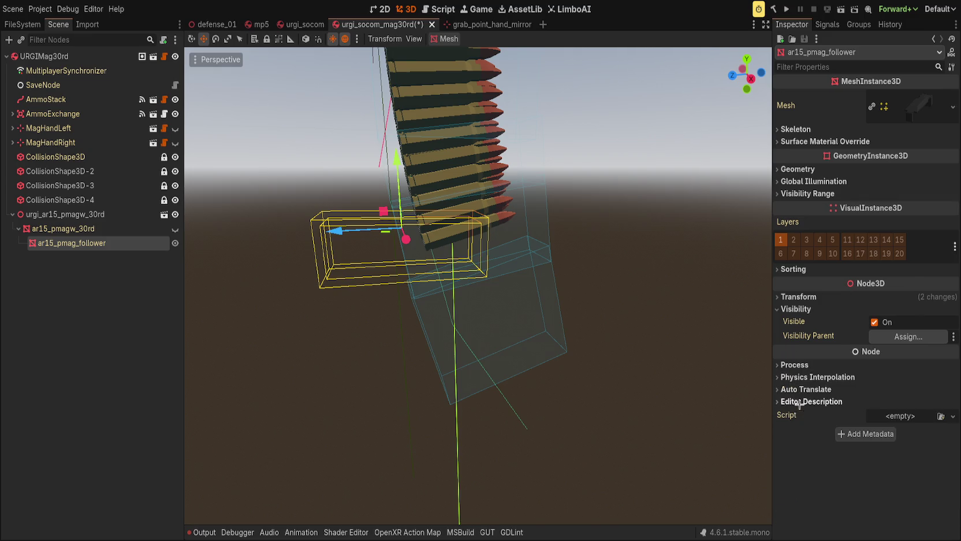
# Test the follower's Top Level setting, leave it off, hide the follower, and inspect its Sorting settings
pyautogui.click(795, 296)
pyautogui.click(872, 424)
pyautogui.click(871, 424)
pyautogui.click(871, 449)
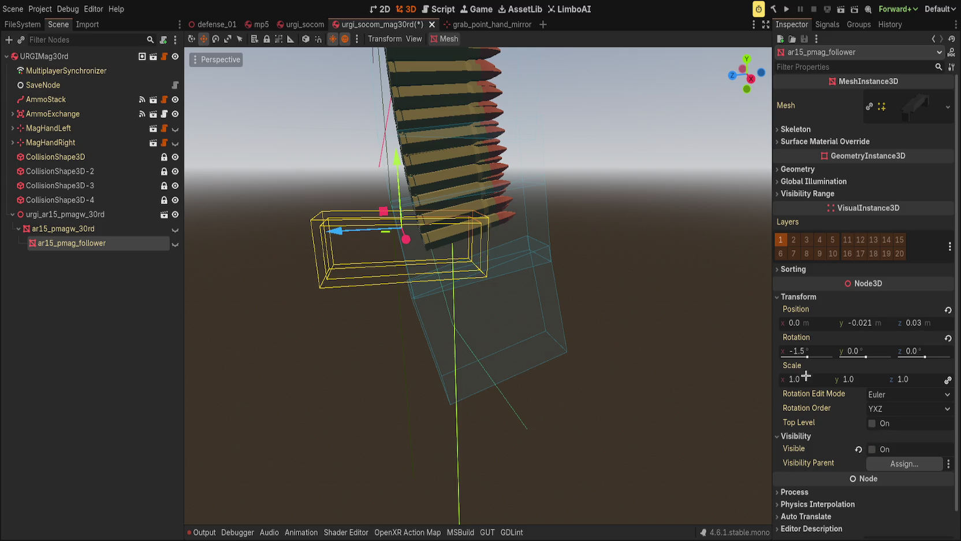
pyautogui.click(789, 270)
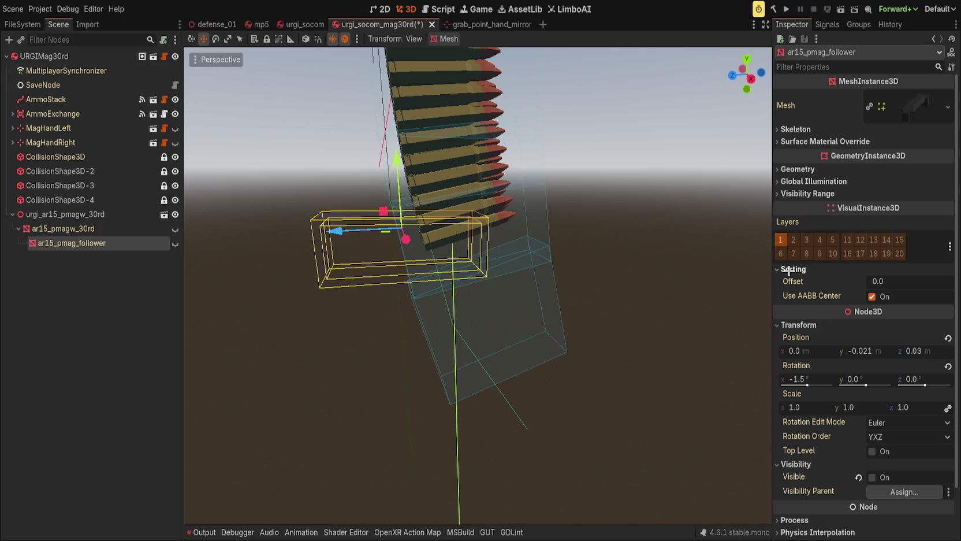
pyautogui.click(789, 270)
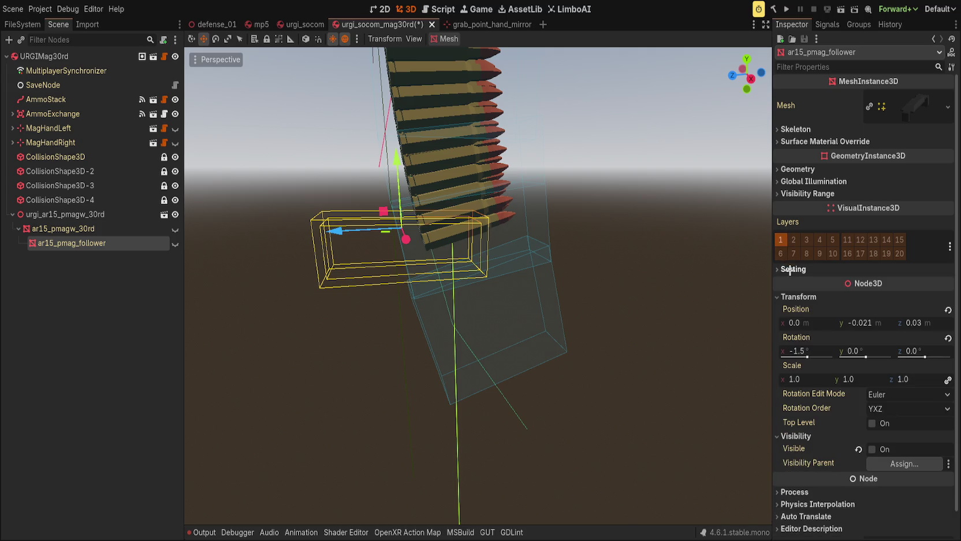
pyautogui.click(789, 269)
# Make the magazine body and follower visible again and select ar15_pmagw_30rd
pyautogui.click(175, 229)
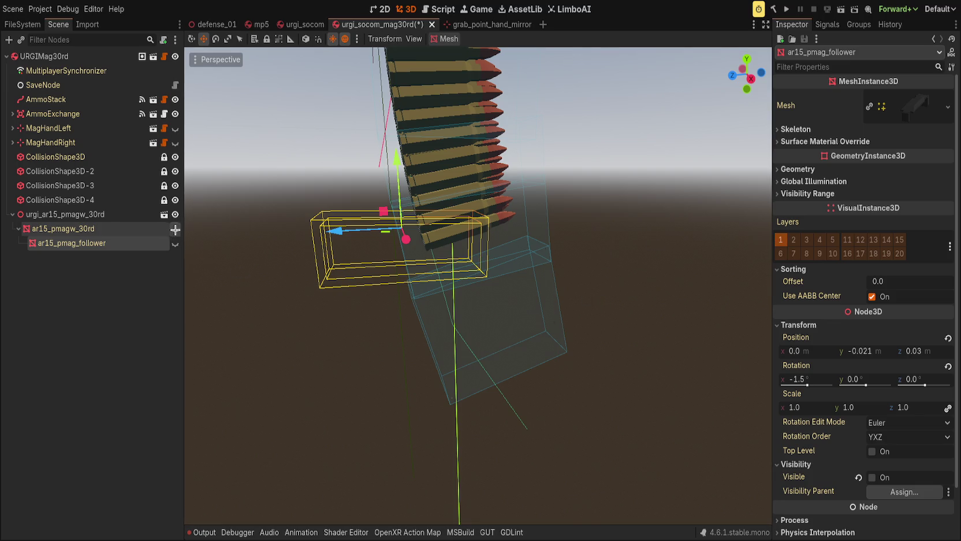
pyautogui.click(173, 243)
pyautogui.click(64, 229)
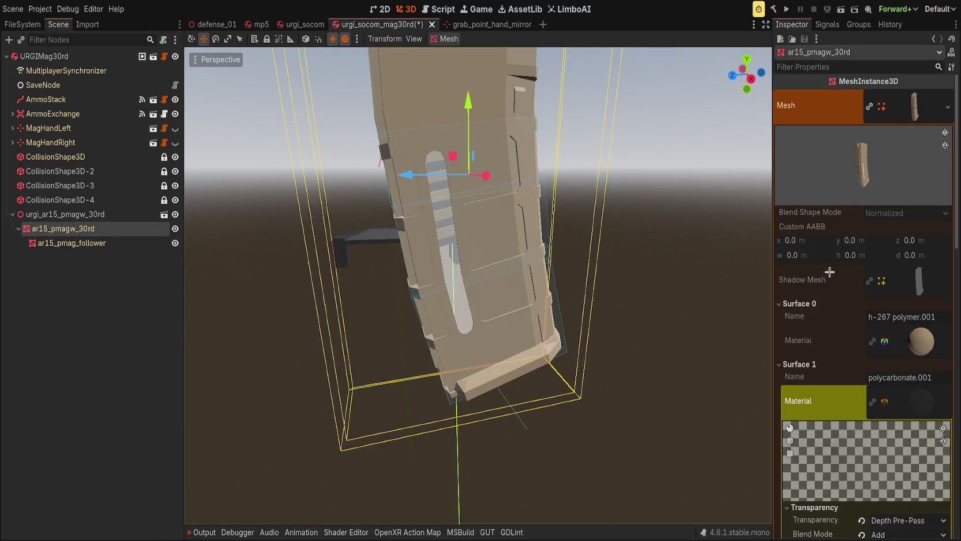
pyautogui.scroll(-10, 830, 296)
pyautogui.scroll(10, 830, 295)
pyautogui.click(916, 110)
# Turn off visual layer 1 on the magazine body, save the scene, and switch to scripts
pyautogui.click(781, 268)
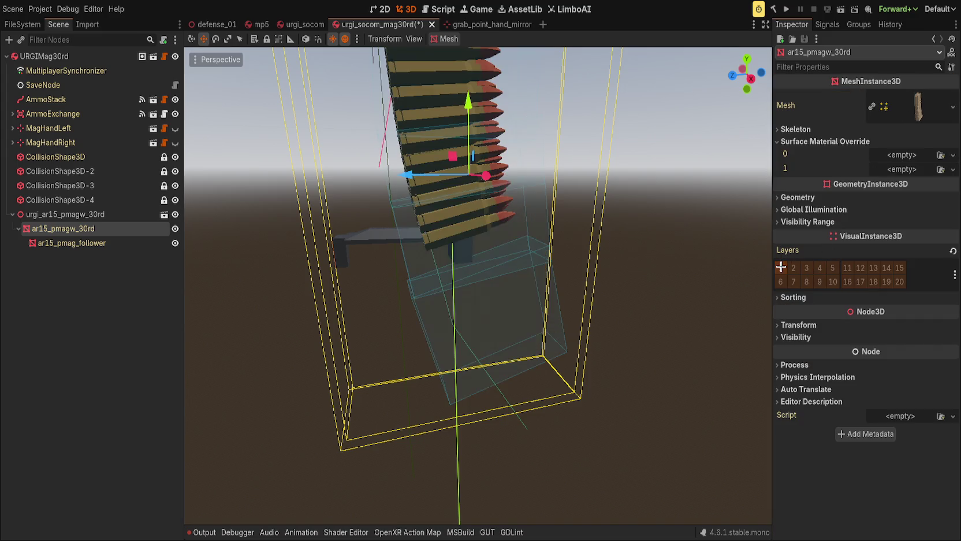
pyautogui.click(305, 258)
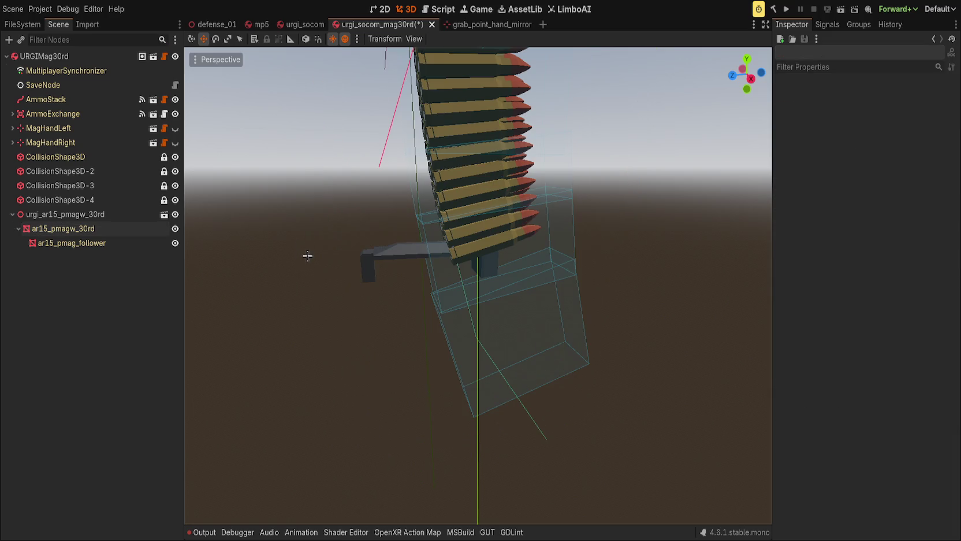
pyautogui.hotkey('ctrl', 's')
pyautogui.moveTo(320, 260); pyautogui.dragTo(291, 221)
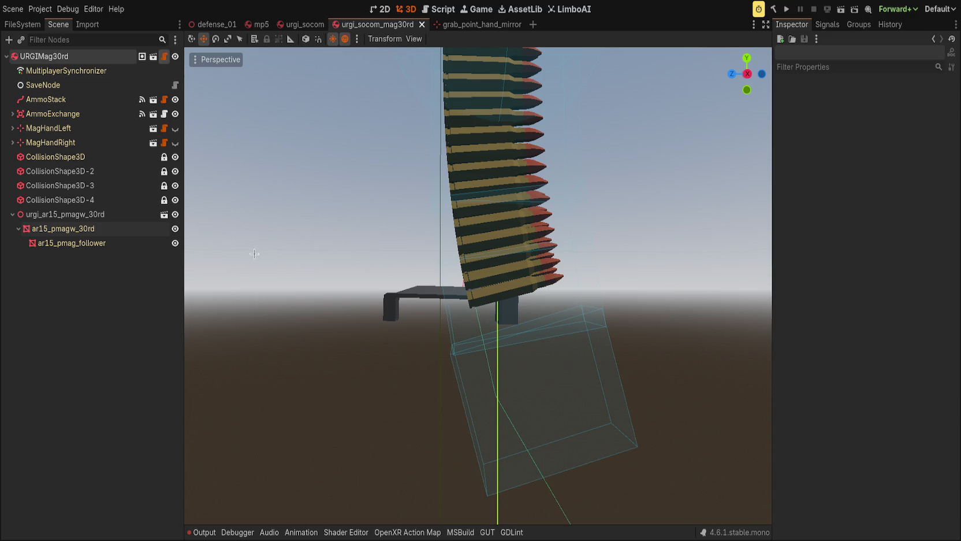
pyautogui.hotkey('ctrl', 'F3')
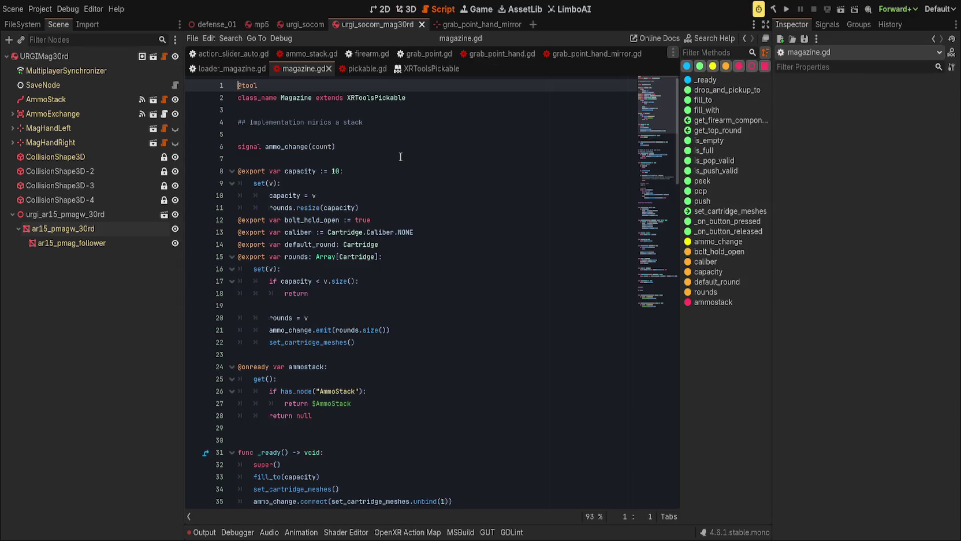
# Open ammo_stack.gd and go to the end of the follower_slide setter
pyautogui.click(411, 171)
pyautogui.click(465, 252)
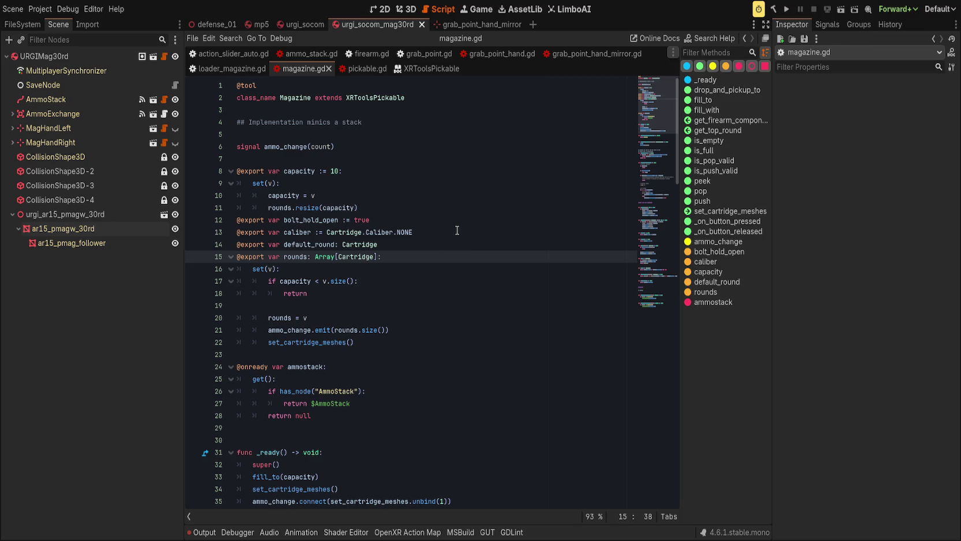
pyautogui.click(457, 230)
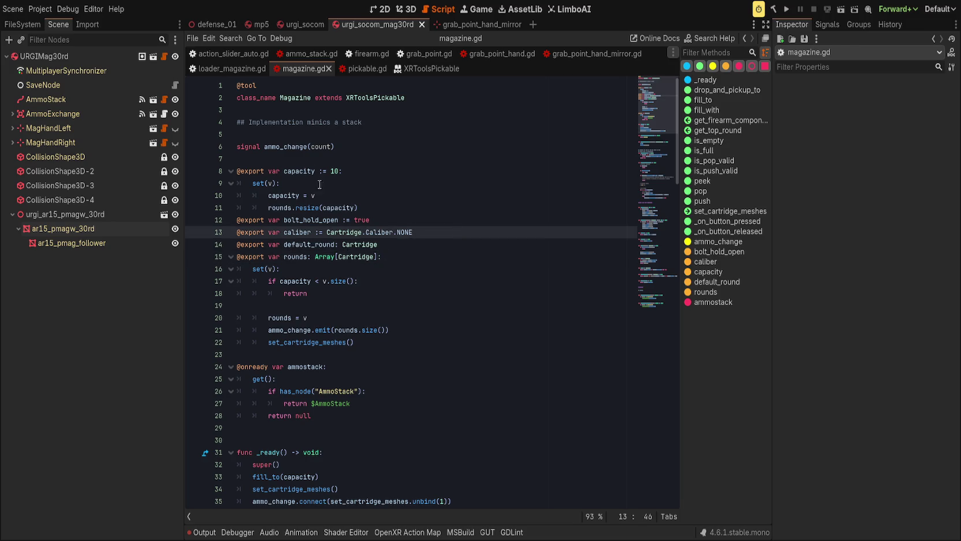
pyautogui.click(164, 99)
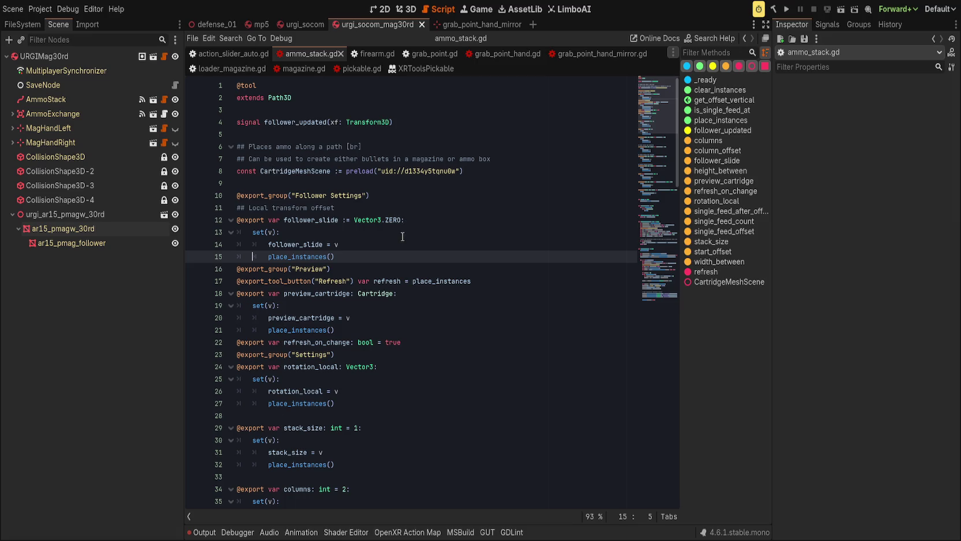
pyautogui.click(433, 197)
pyautogui.click(443, 217)
pyautogui.click(447, 255)
# Add an exported follower_rotation_local := Vector3.ZERO whose setter calls place_instances(), then save
pyautogui.press('Return')
pyautogui.press('BackSpace')
pyautogui.press('BackSpace')
pyautogui.write('t var rotation')
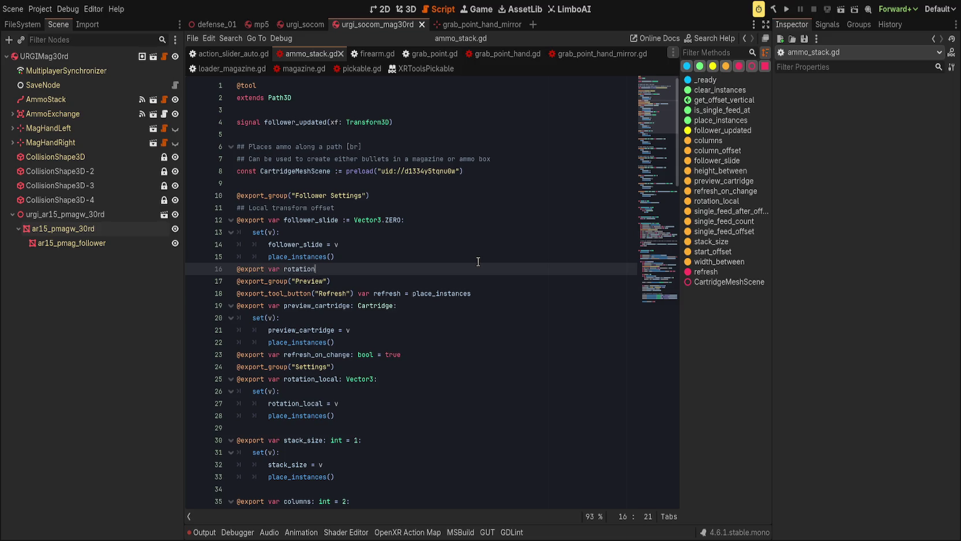
pyautogui.hotkey('ctrl', 'BackSpace')
pyautogui.write('tion')
pyautogui.write('ocal')
pyautogui.write('ZERO:')
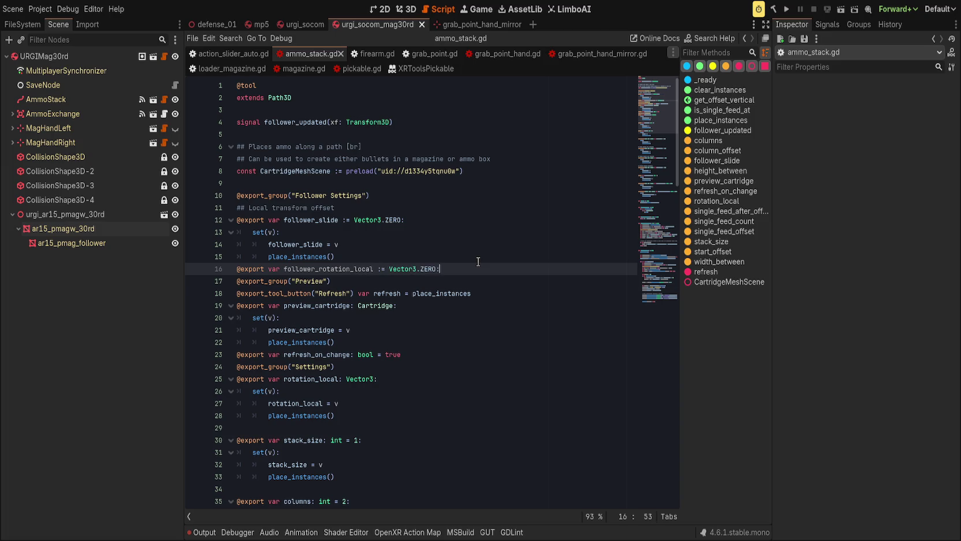
pyautogui.press('Return')
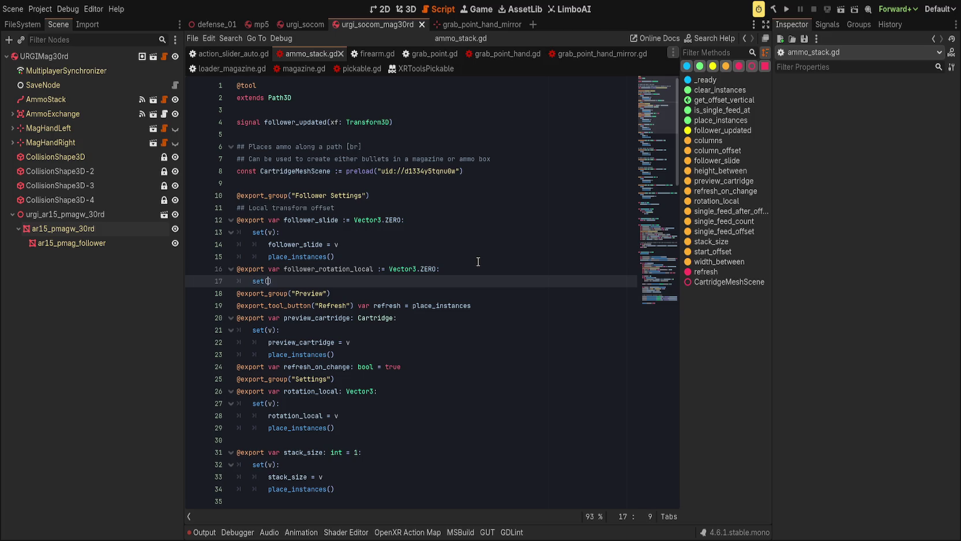
pyautogui.press('Return')
pyautogui.write('follo')
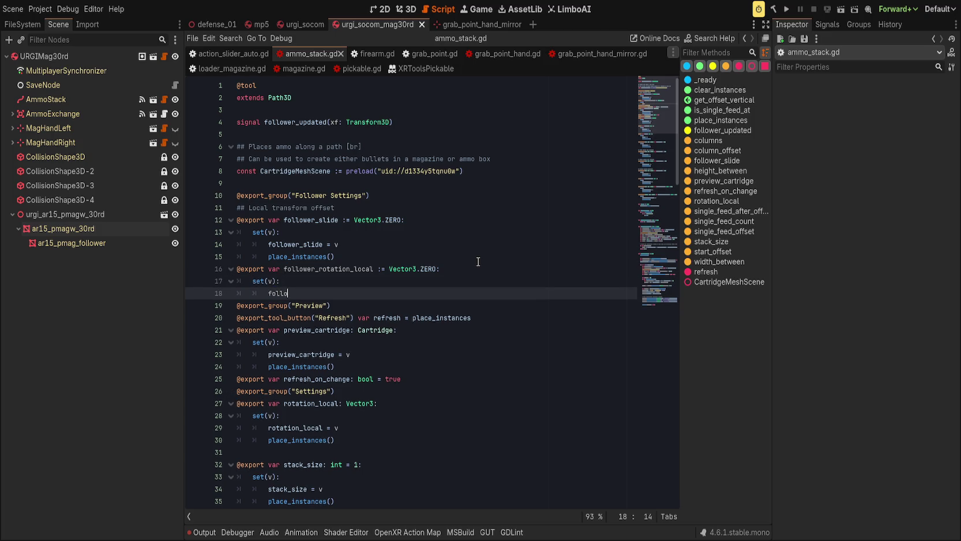
pyautogui.press('Return')
pyautogui.press('Return')
pyautogui.write('place')
pyautogui.press('Return')
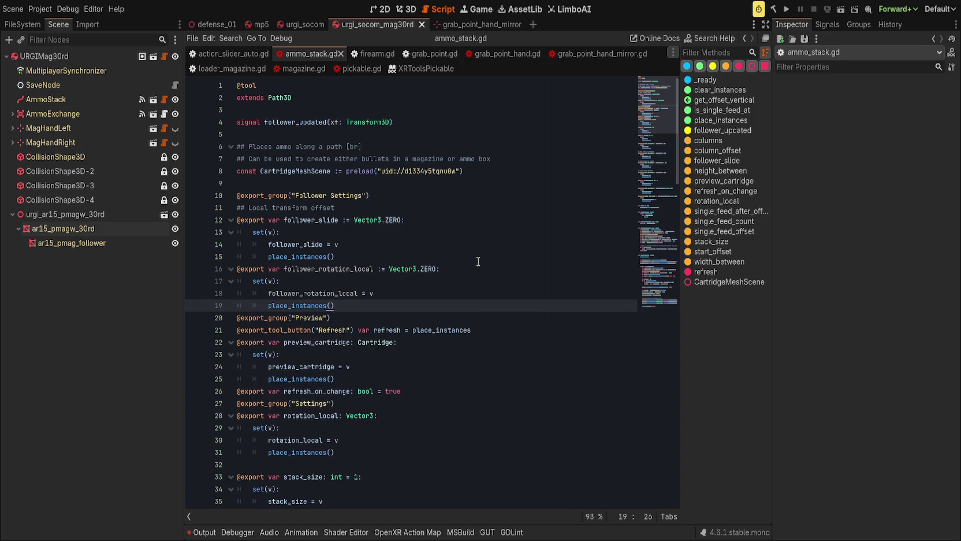
pyautogui.hotkey('ctrl', 's')
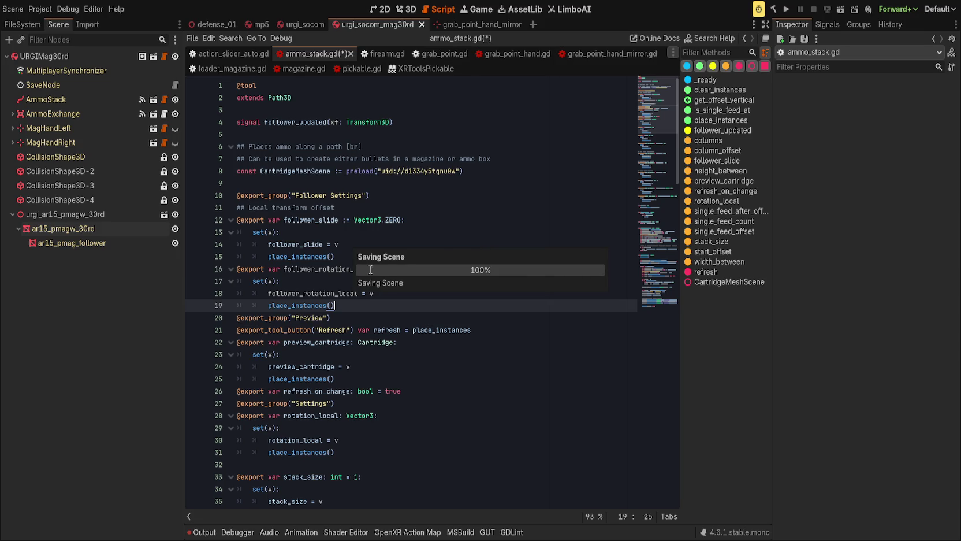
# Search the script for follower_slide to find its use in place_instances
pyautogui.doubleClick(314, 267)
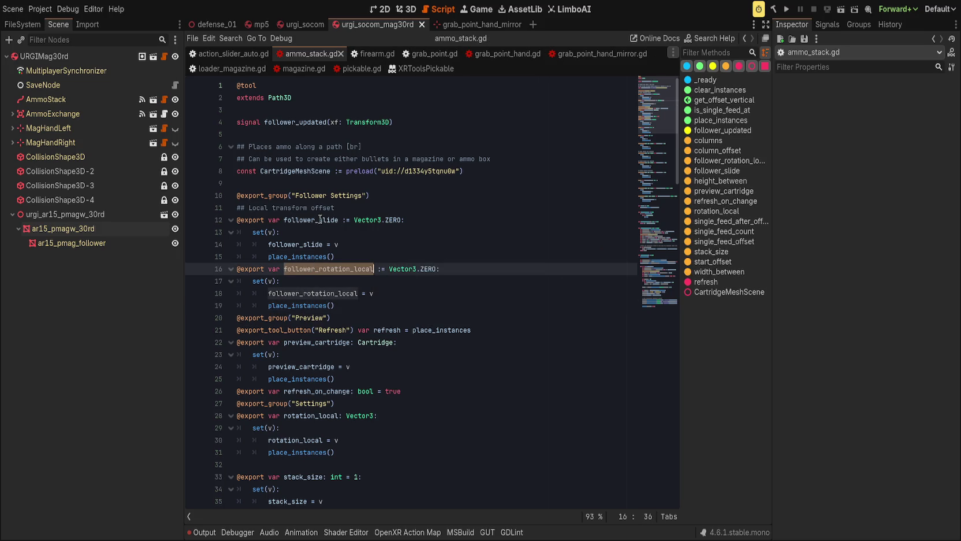
pyautogui.doubleClick(321, 220)
pyautogui.hotkey('ctrl', 'f')
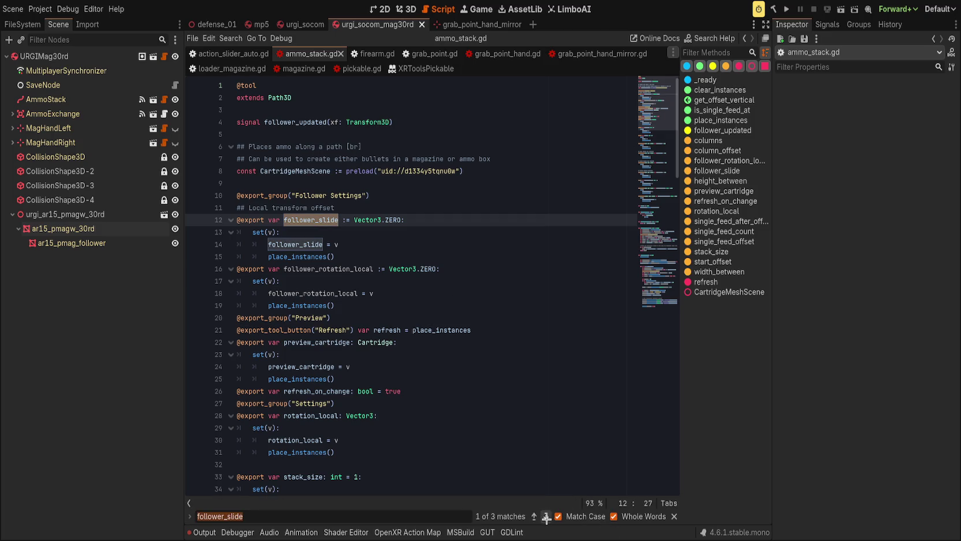
pyautogui.click(546, 516)
pyautogui.click(547, 517)
# Add 'follower_sample = follower_sample.rotated_local(follower_rotation_local)' on line 118, above the emit line
pyautogui.press('Escape')
pyautogui.click(598, 268)
pyautogui.press('Return')
pyautogui.write('follower_')
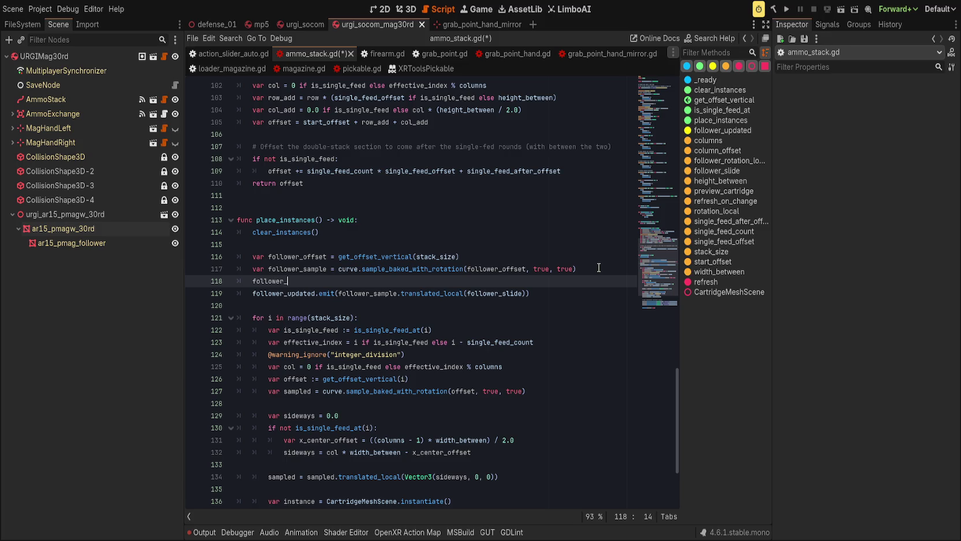
pyautogui.write('samp')
pyautogui.press('Return')
pyautogui.write('.')
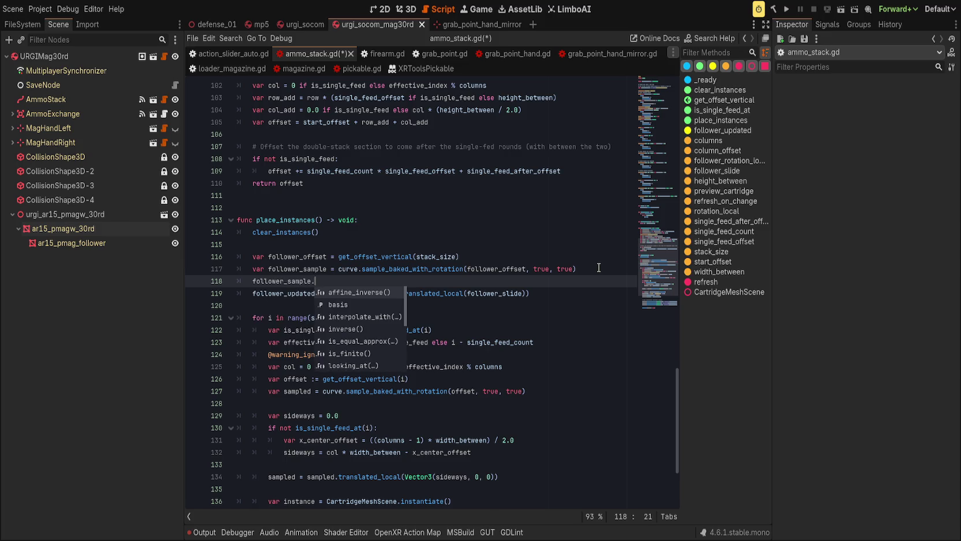
pyautogui.write('r')
pyautogui.write('otated_lo')
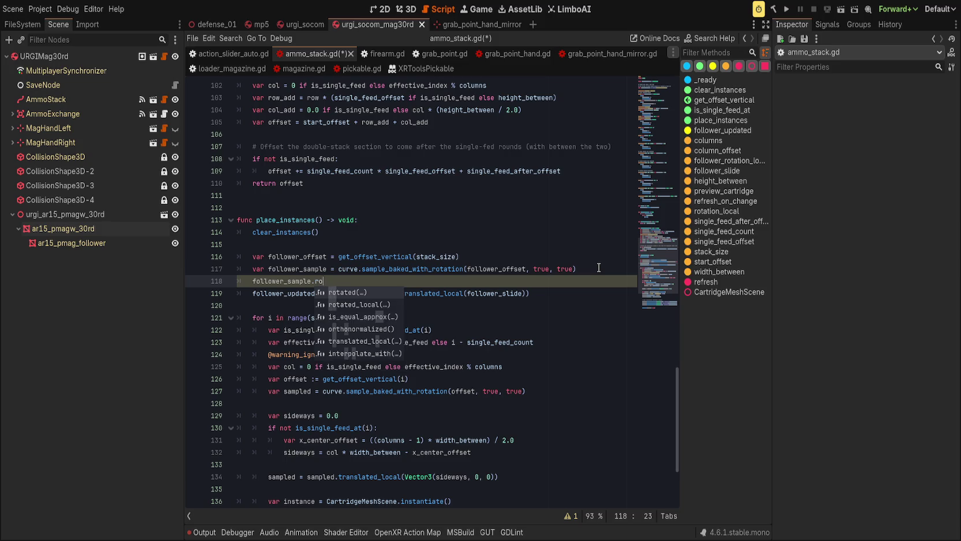
pyautogui.press('Return')
pyautogui.write('follower_rotation_local)')
pyautogui.press('Return')
pyautogui.write(')')
pyautogui.press('Home')
pyautogui.write('follower_sample =')
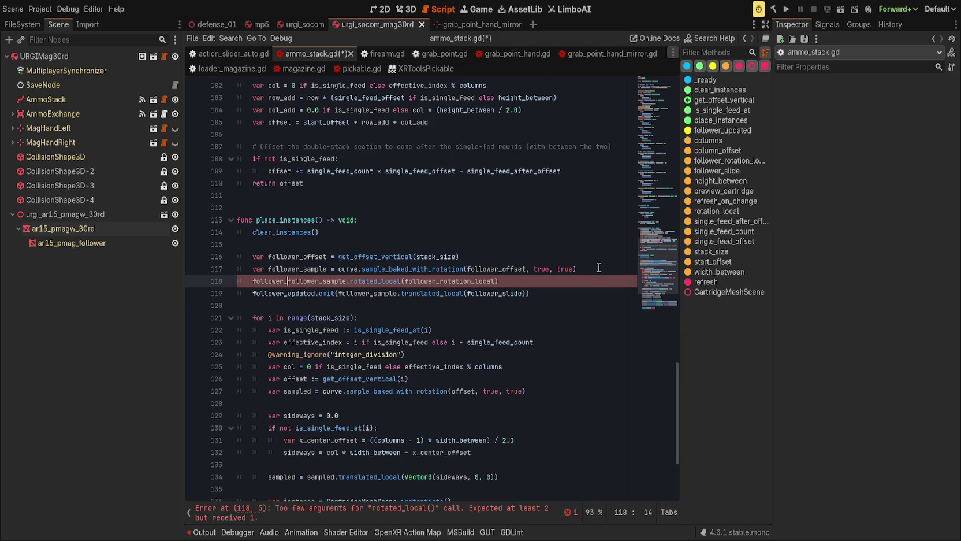
pyautogui.press('End')
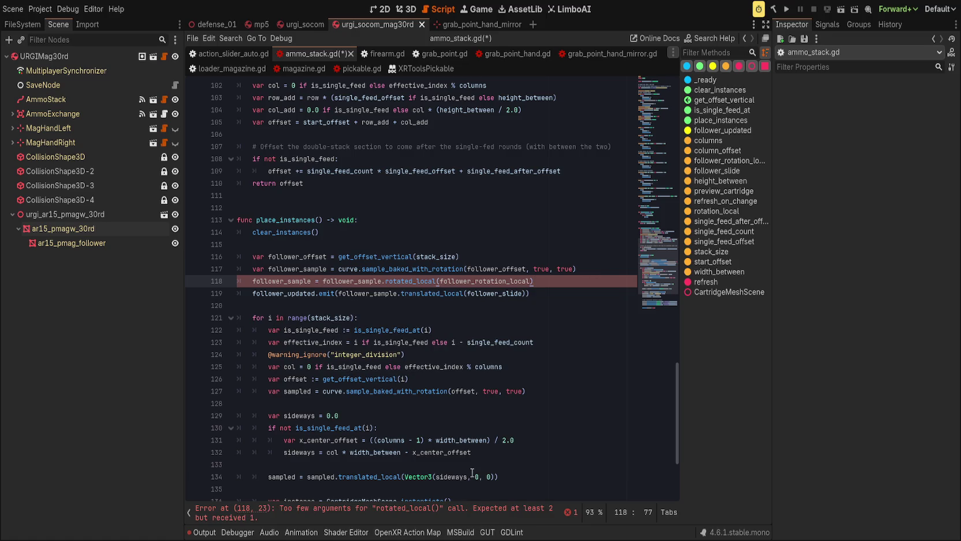
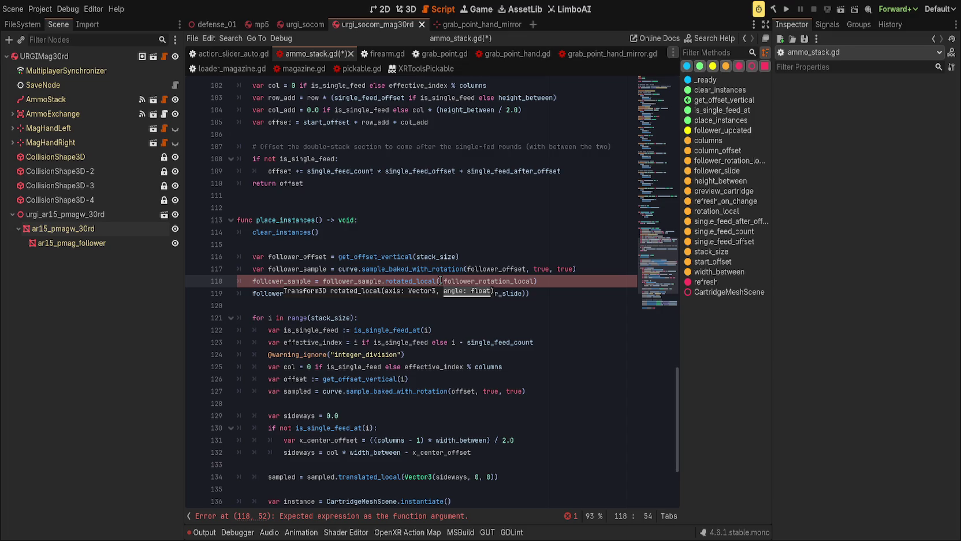
# Insert a new line 118: follower_sample.basis = Basis.from_euler(rotation)
pyautogui.press('Up')
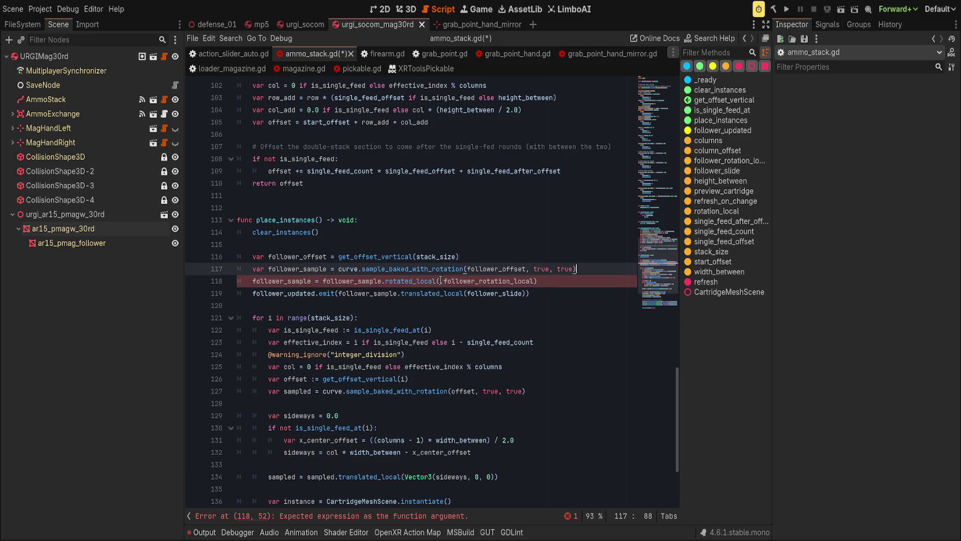
pyautogui.press('Return')
pyautogui.press('BackSpace')
pyautogui.write('follower_sampel')
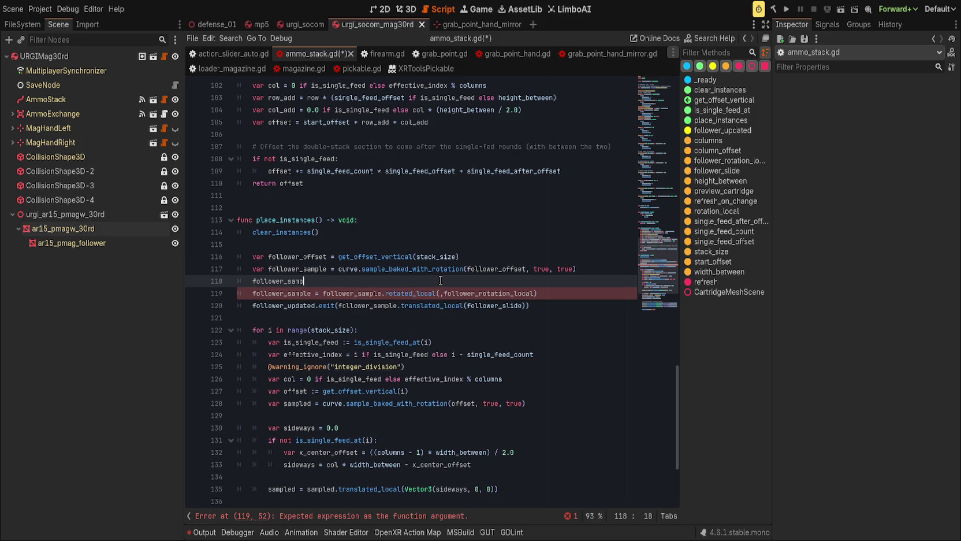
pyautogui.write('rotation')
pyautogui.hotkey('ctrl', 'BackSpace')
pyautogui.press('Down')
pyautogui.press('Down')
pyautogui.press('Down')
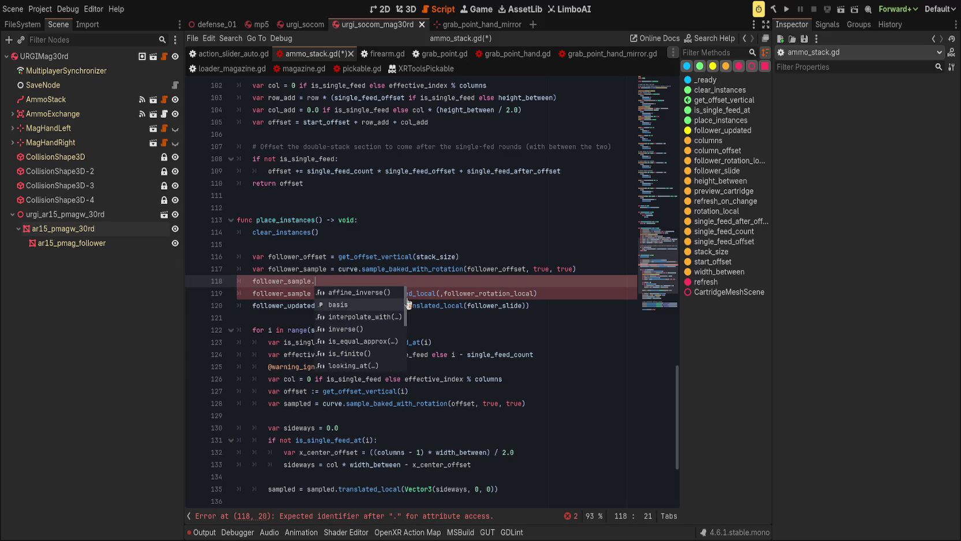
pyautogui.press('Up')
pyautogui.press('Up')
pyautogui.press('Return')
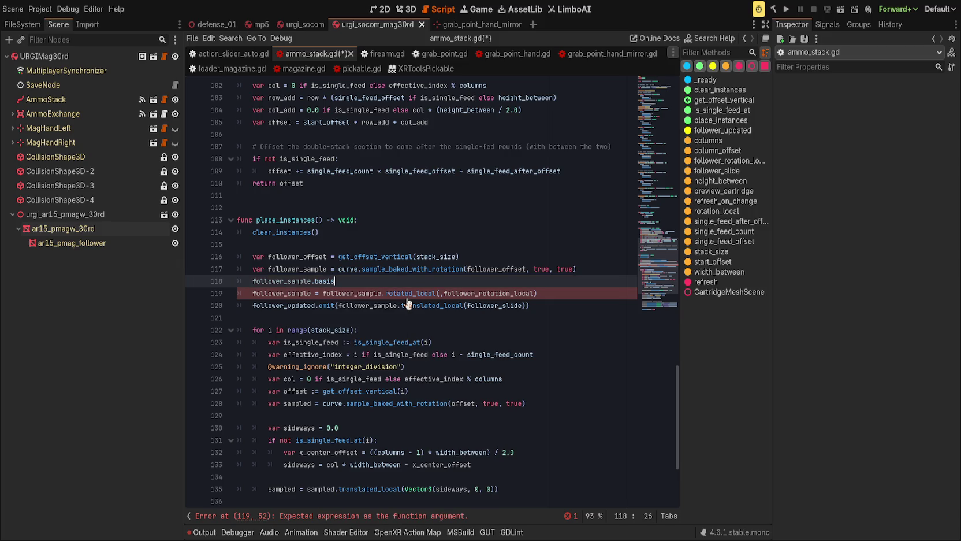
pyautogui.write(' = Basis.from')
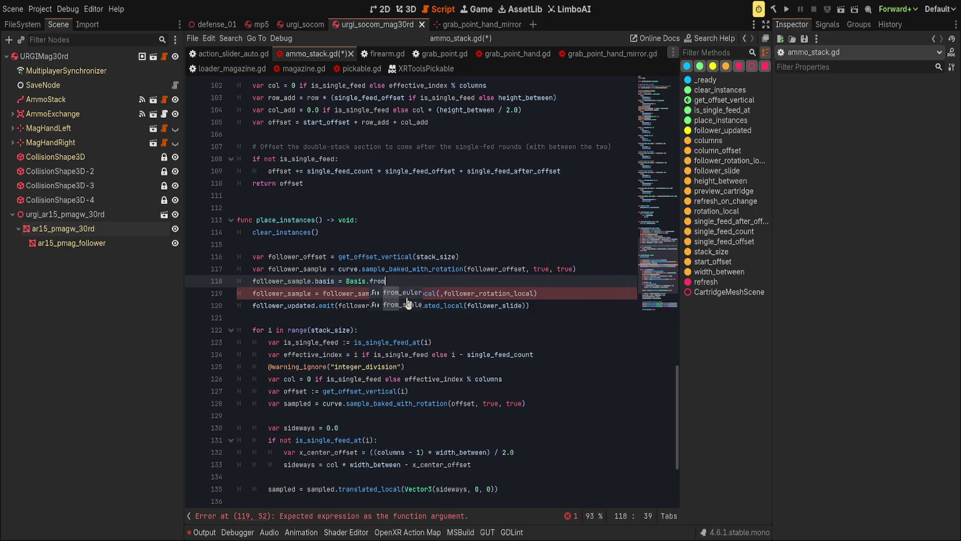
pyautogui.write('_euler(rotation)')
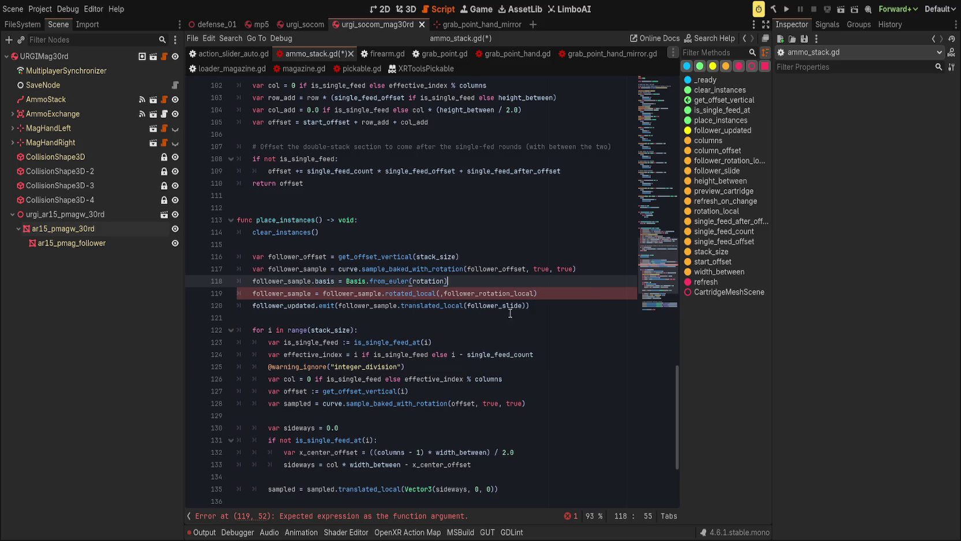
# Swap rotation for follower_rotation_local, delete the old rotated_local line, and save the script
pyautogui.click(559, 287)
pyautogui.click(428, 281)
pyautogui.click(482, 277)
pyautogui.doubleClick(432, 281)
pyautogui.write('follower_rotation_local')
pyautogui.click(563, 288)
pyautogui.hotkey('ctrl', 'shift', 'k')
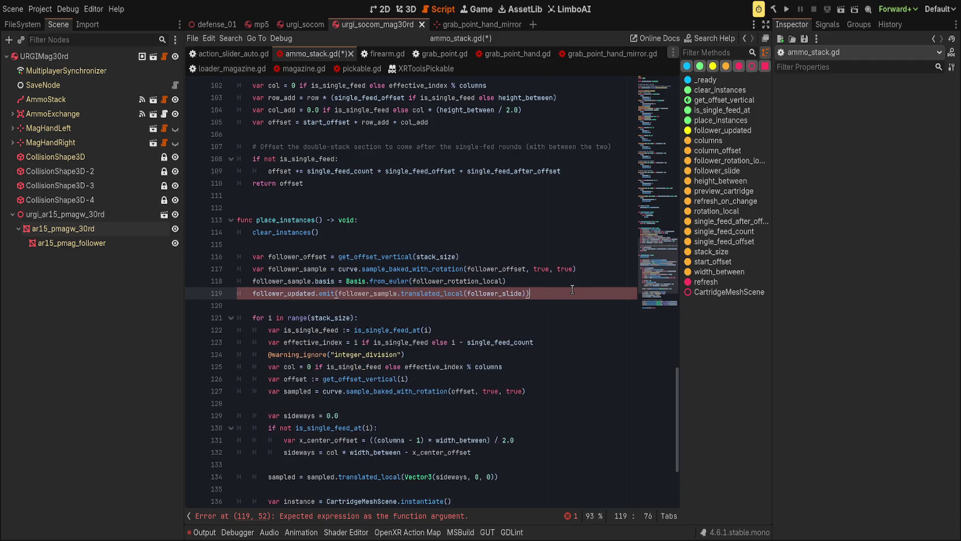
pyautogui.hotkey('ctrl', 's')
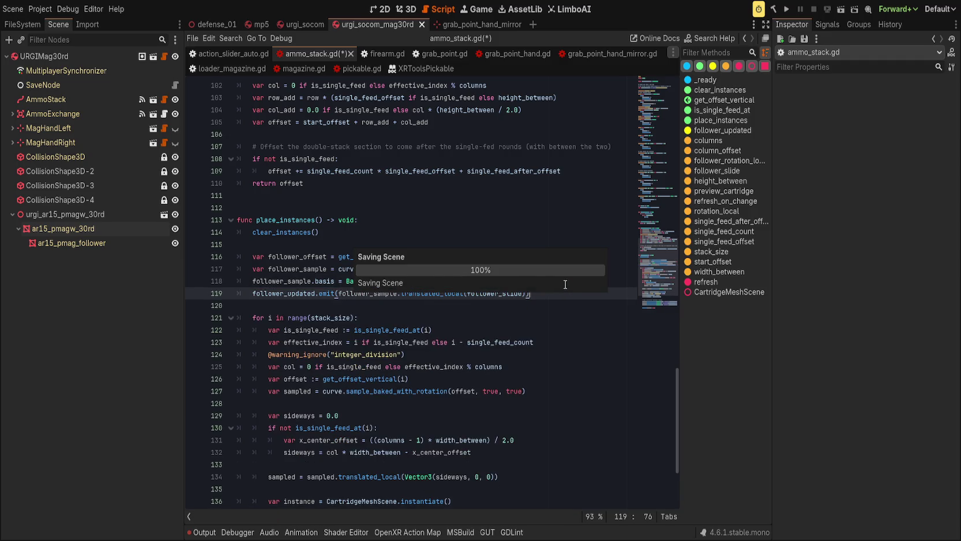
pyautogui.click(408, 9)
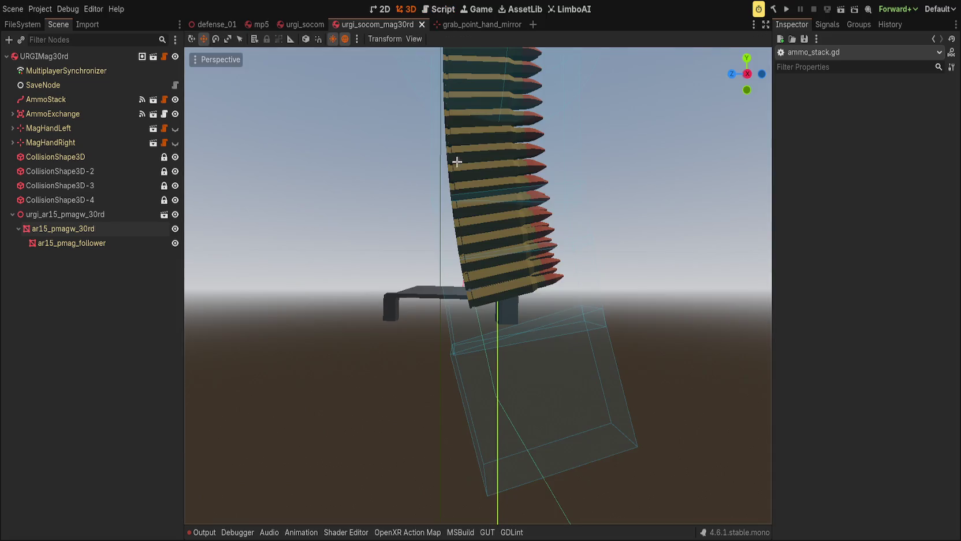
# Select AmmoStack and refresh its cartridge stack preview twice
pyautogui.scroll(-3, 465, 225)
pyautogui.click(47, 99)
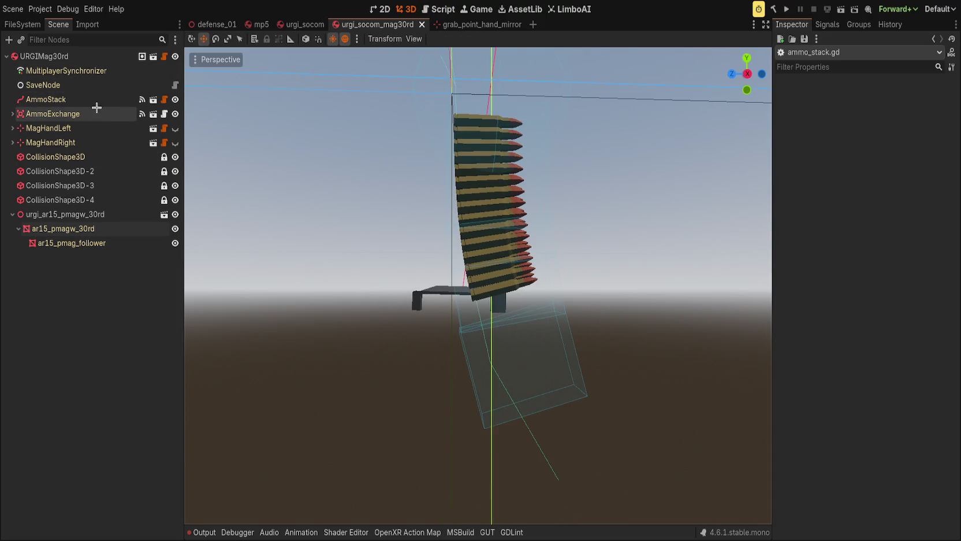
pyautogui.click(874, 119)
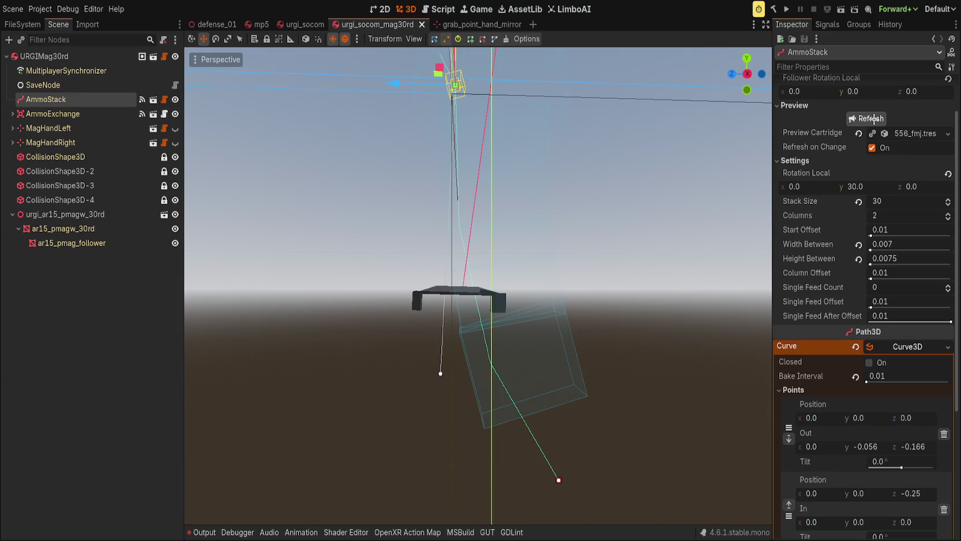
pyautogui.click(864, 121)
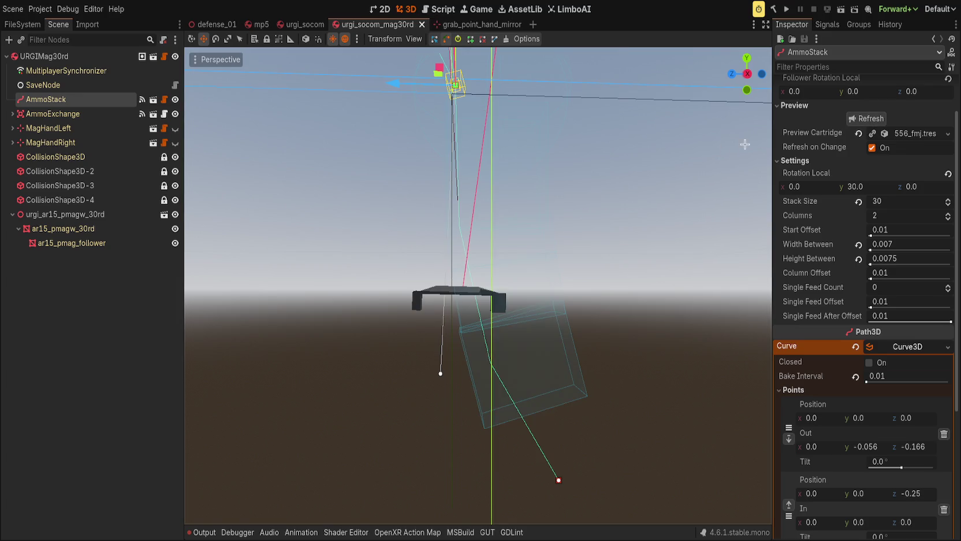
# Inspect follower_sample on lines 117–118 of ammo_stack.gd and bring up the Output log
pyautogui.click(442, 10)
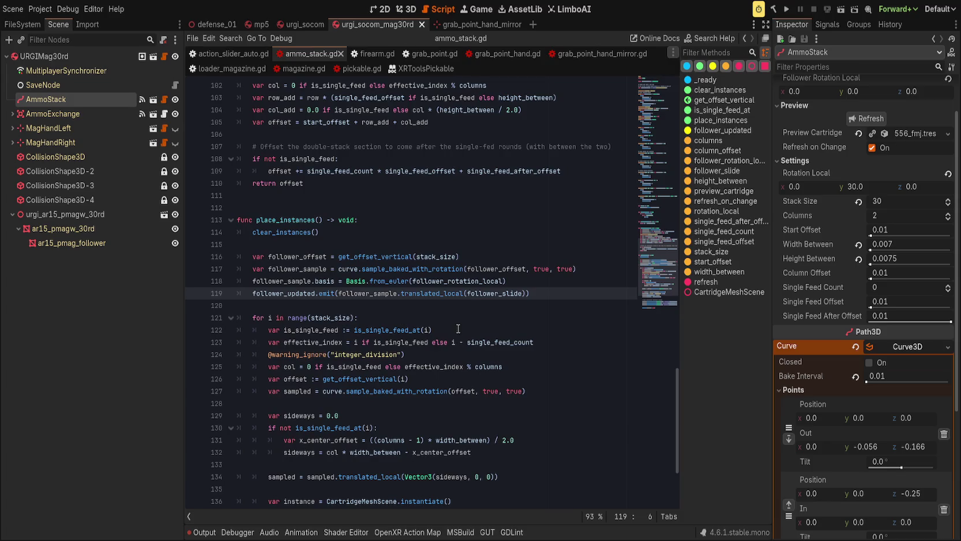
pyautogui.click(511, 279)
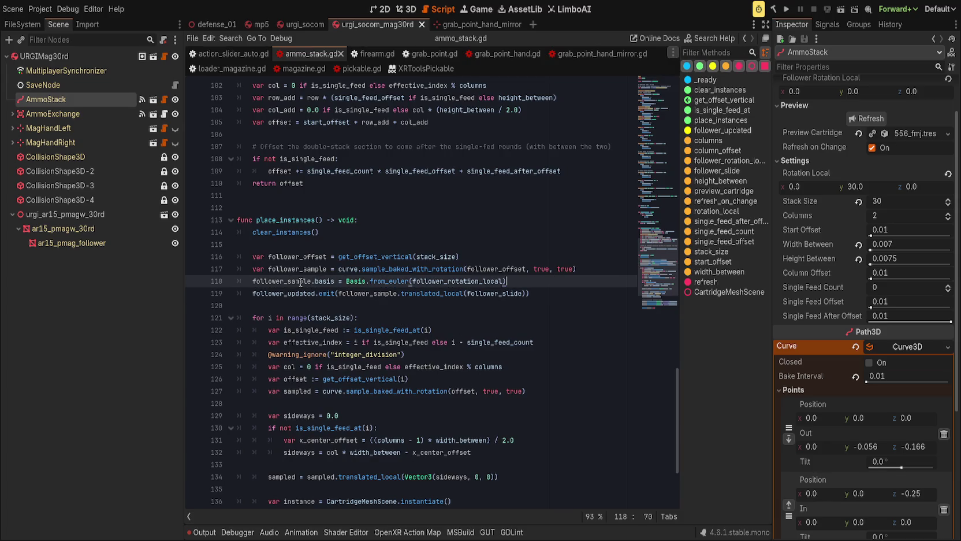
pyautogui.doubleClick(300, 281)
pyautogui.click(312, 267)
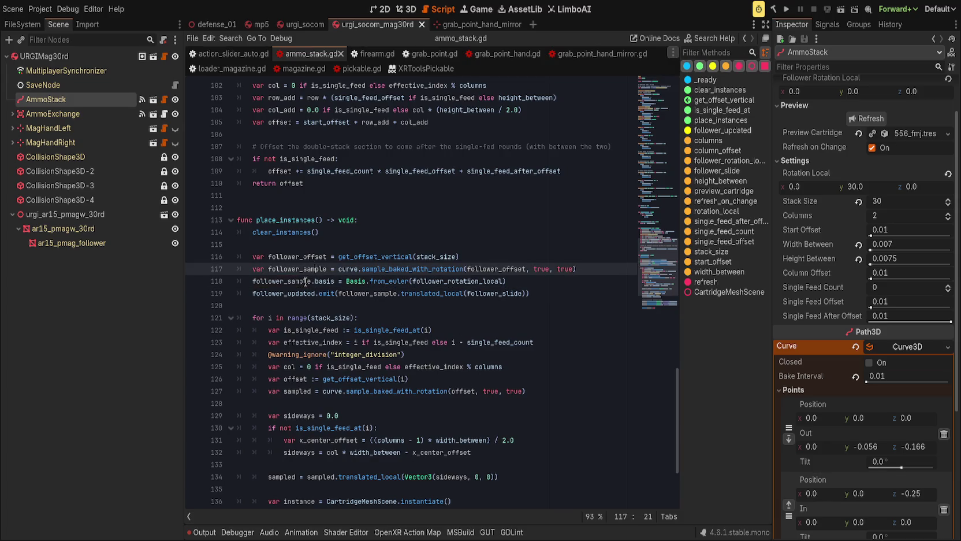
pyautogui.click(202, 532)
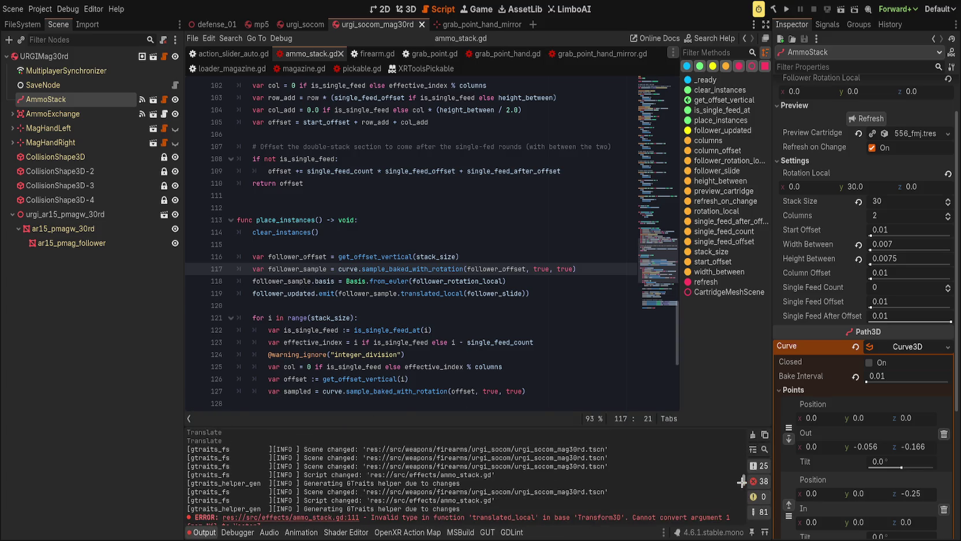
pyautogui.scroll(-5, 746, 480)
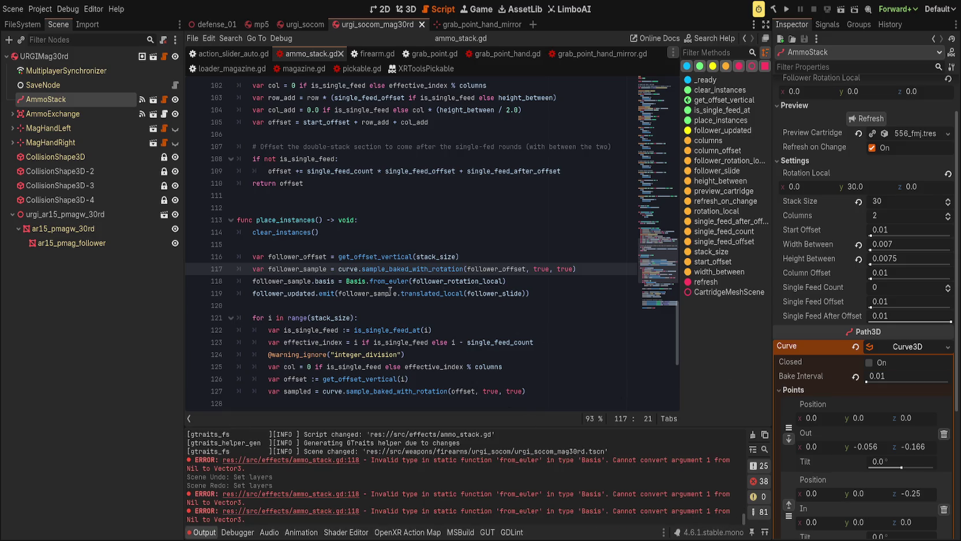
# Try to_euler in place of from_euler, then restore from_euler and save the script
pyautogui.doubleClick(389, 280)
pyautogui.write('to_')
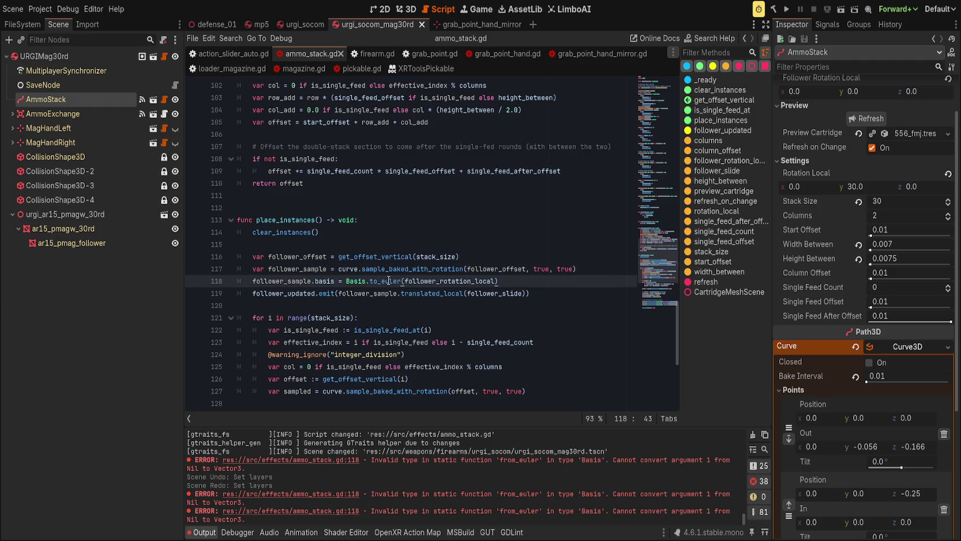
pyautogui.hotkey('ctrl', 's')
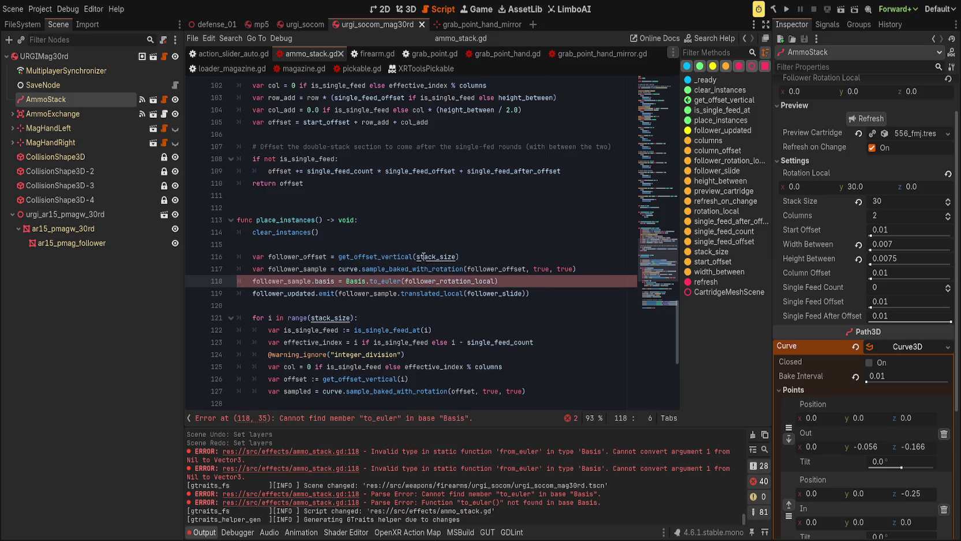
pyautogui.doubleClick(378, 281)
pyautogui.write('from')
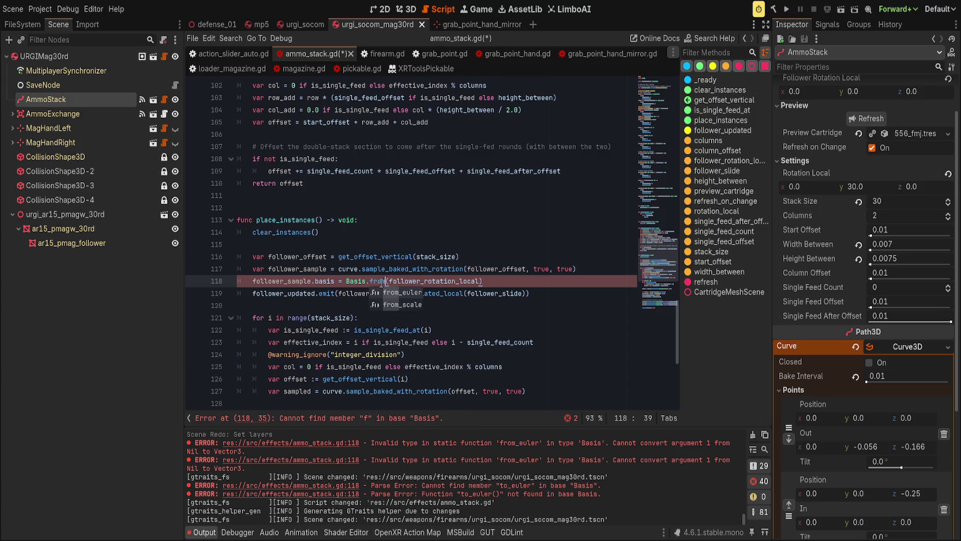
pyautogui.press('Return')
pyautogui.click(391, 252)
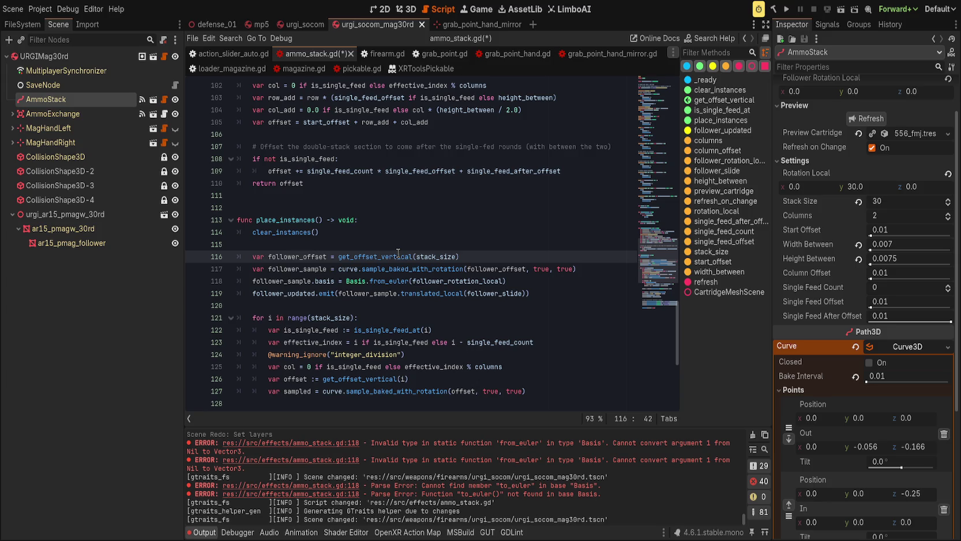
pyautogui.click(469, 208)
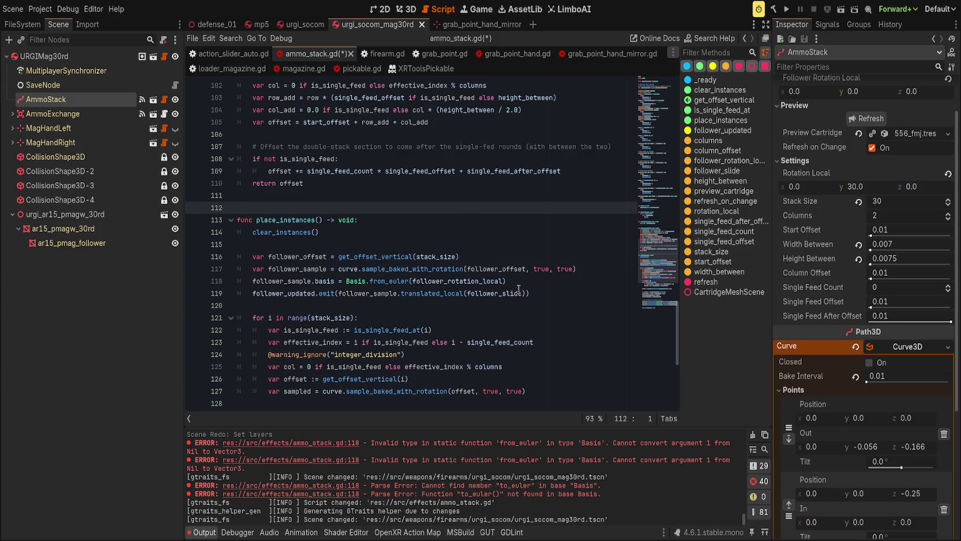
pyautogui.hotkey('ctrl', 's')
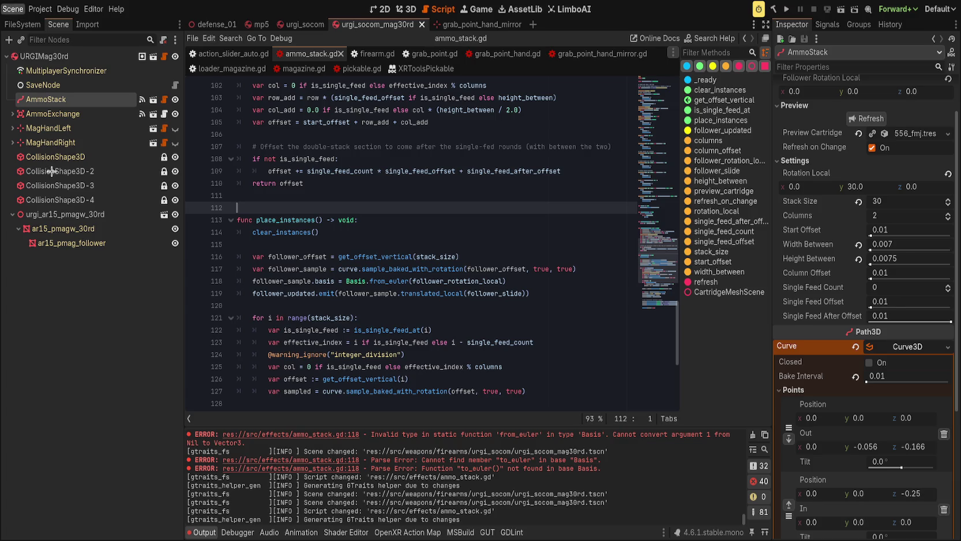
pyautogui.click(406, 9)
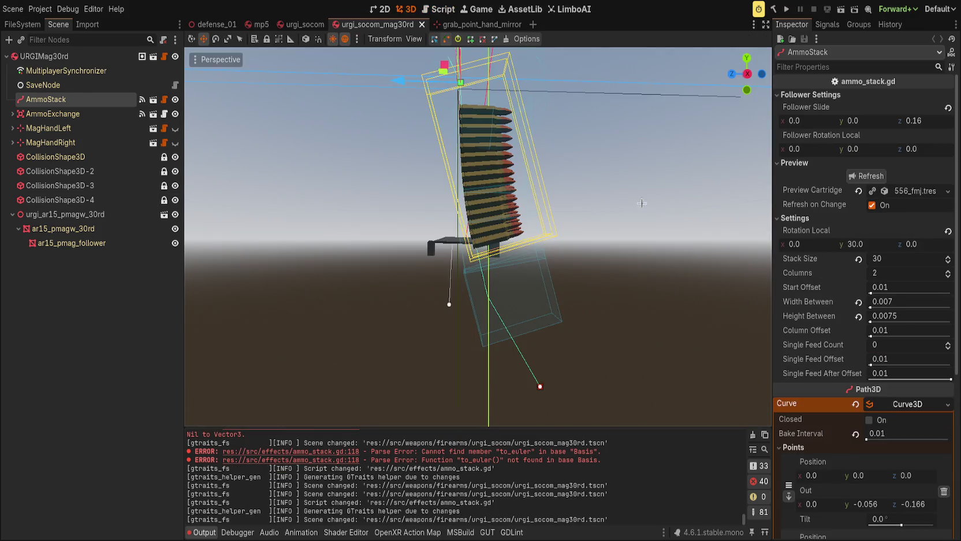
# Refresh the stack, try and undo rotation tweaks, and inspect the magazine and follower nodes
pyautogui.click(868, 177)
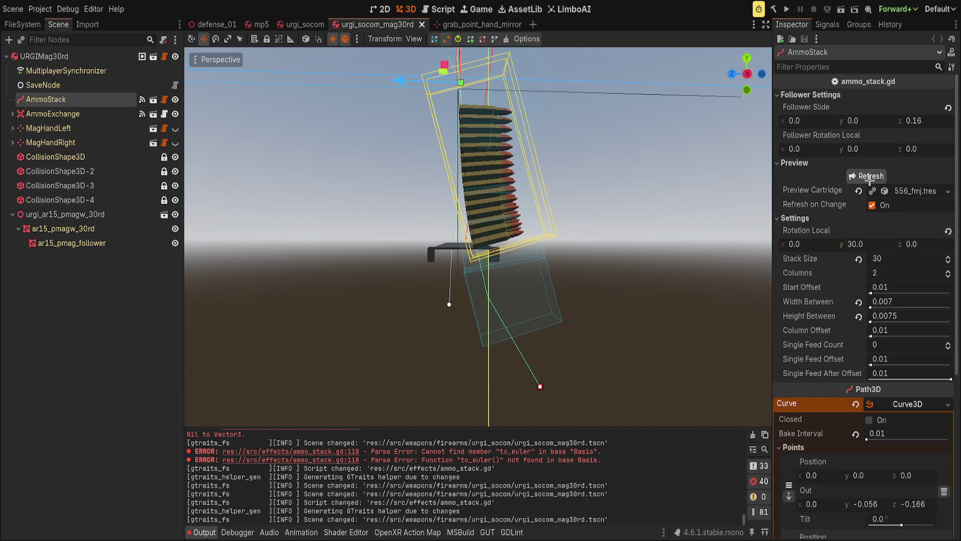
pyautogui.moveTo(873, 247); pyautogui.dragTo(869, 247)
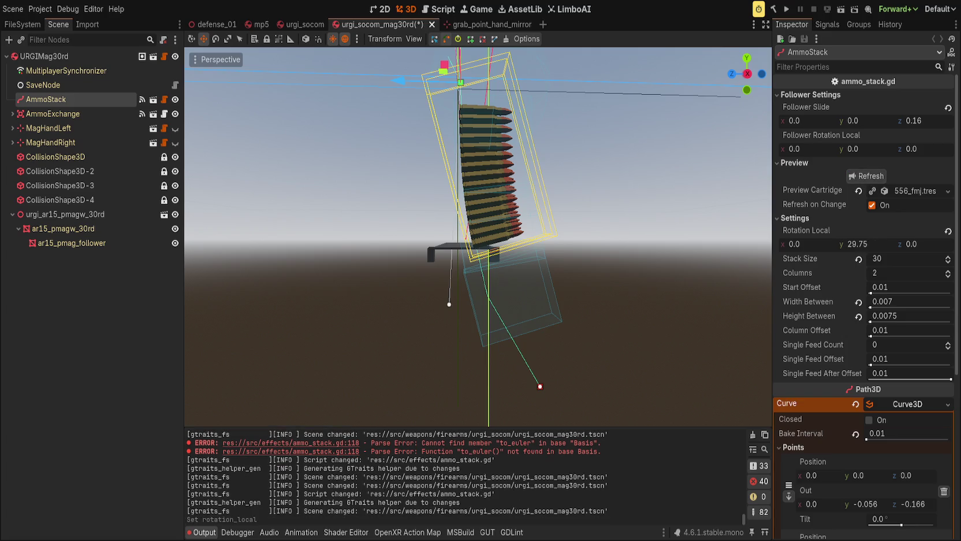
pyautogui.hotkey('ctrl', 'z')
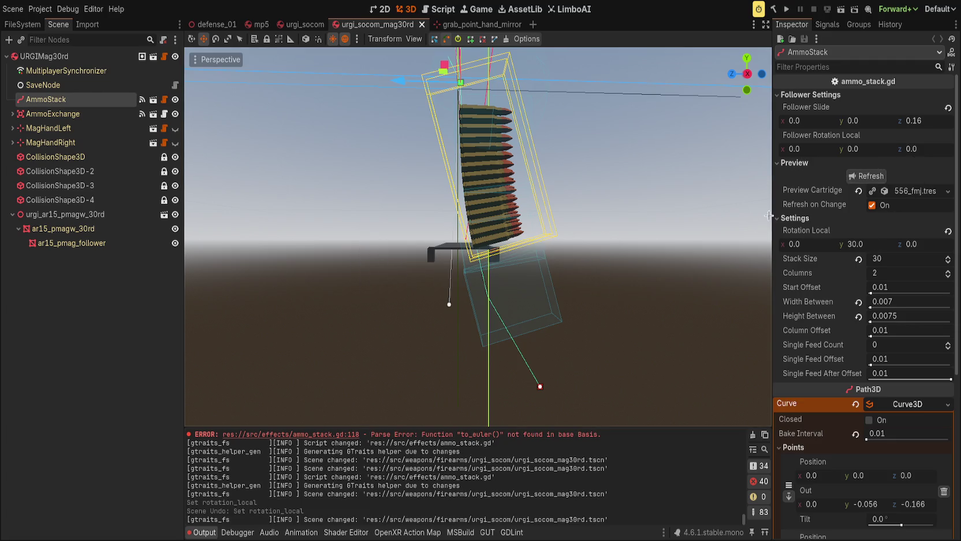
pyautogui.moveTo(800, 149)
pyautogui.mouseDown()
pyautogui.moveTo(832, 149)
pyautogui.moveTo(780, 149)
pyautogui.moveTo(829, 149)
pyautogui.mouseUp()
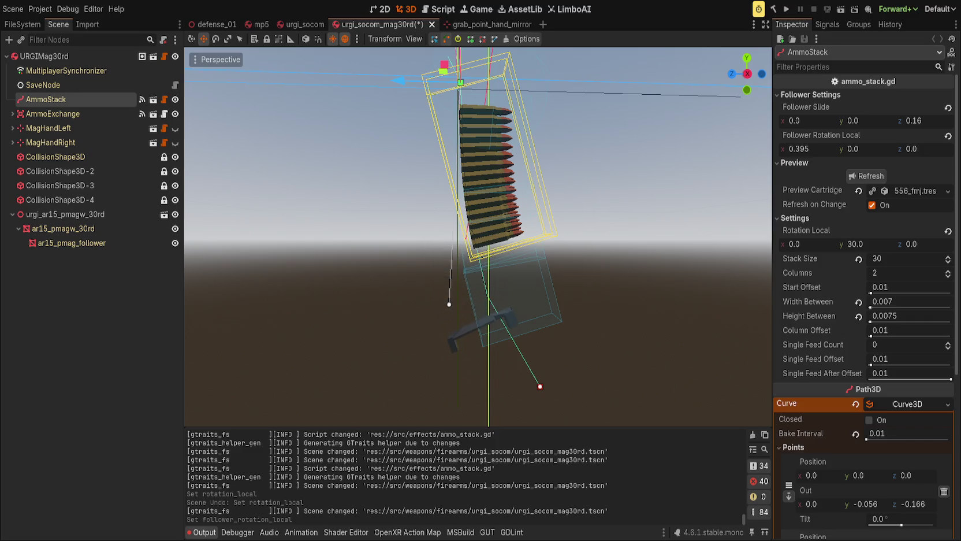
pyautogui.hotkey('ctrl', 'z')
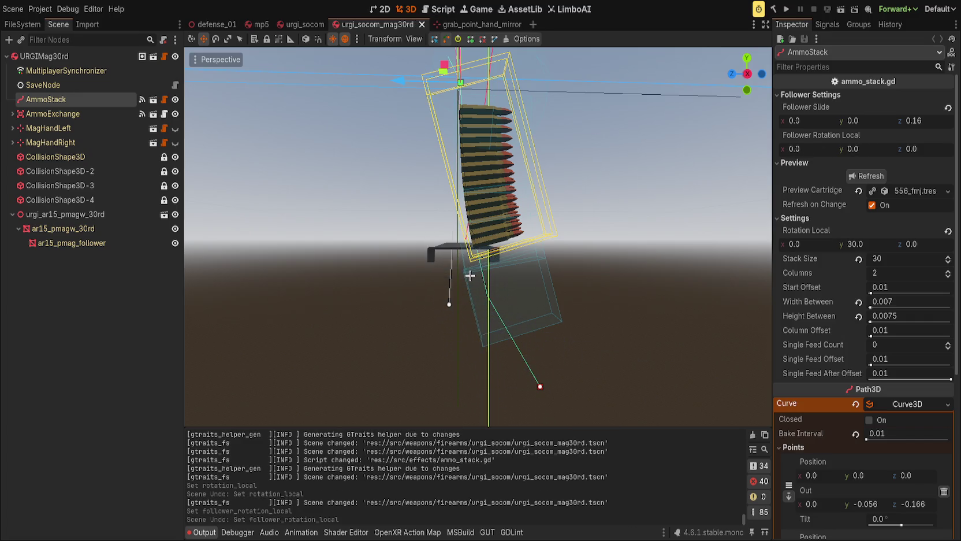
pyautogui.click(86, 229)
pyautogui.click(101, 242)
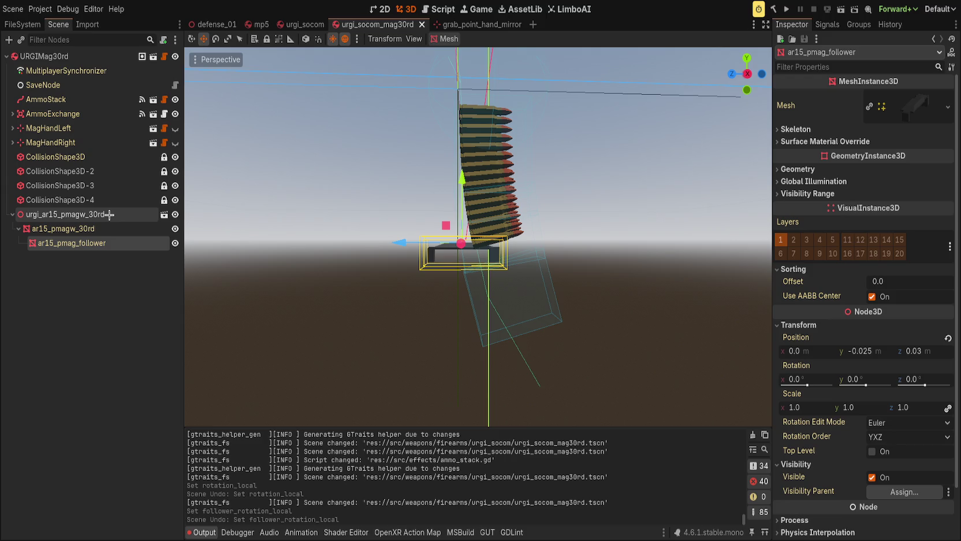
pyautogui.click(103, 56)
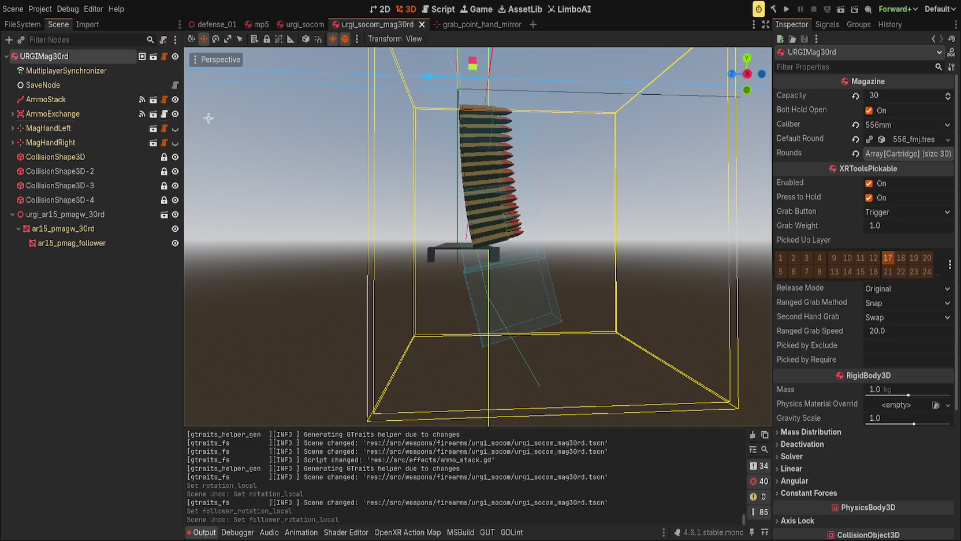
pyautogui.click(46, 100)
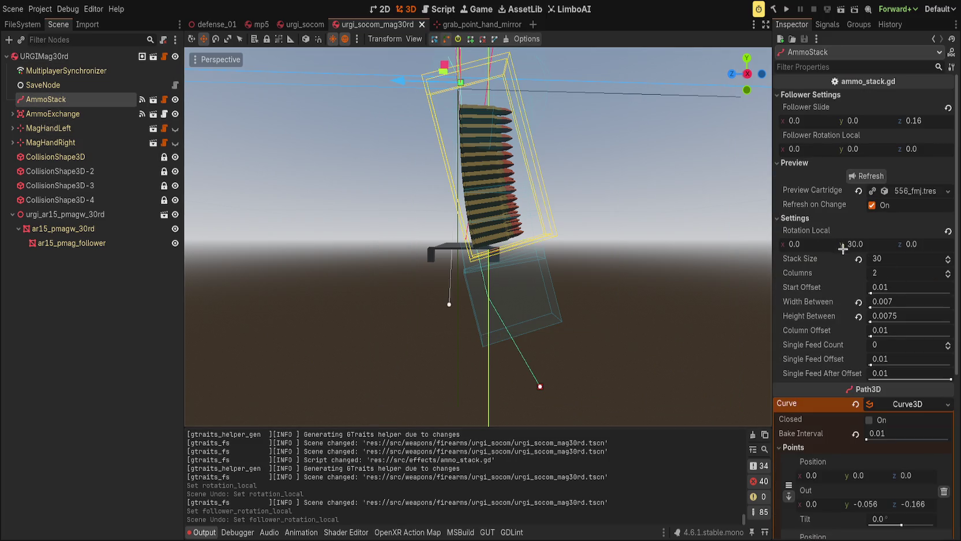
# Tune the follower to Rotation Local x 0.225 and Follower Slide (0, -0.01, 0.125)
pyautogui.moveTo(869, 152)
pyautogui.mouseDown()
pyautogui.moveTo(849, 151)
pyautogui.moveTo(863, 152)
pyautogui.mouseUp()
pyautogui.hotkey('ctrl', 'z')
pyautogui.moveTo(818, 121)
pyautogui.mouseDown()
pyautogui.moveTo(826, 121)
pyautogui.moveTo(803, 149)
pyautogui.moveTo(815, 149)
pyautogui.mouseUp()
pyautogui.hotkey('ctrl', 'z')
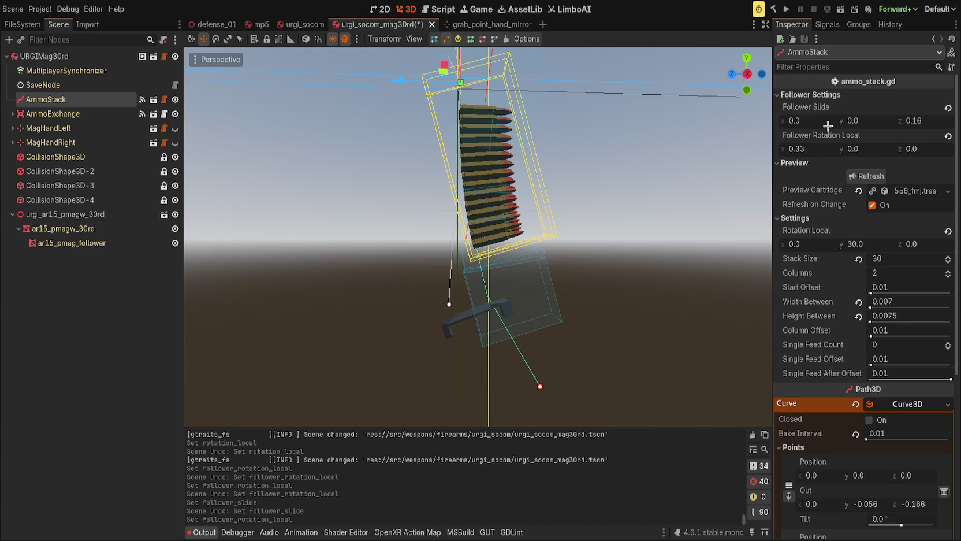
pyautogui.moveTo(856, 124)
pyautogui.mouseDown()
pyautogui.moveTo(873, 124)
pyautogui.moveTo(823, 148)
pyautogui.mouseUp()
pyautogui.click(864, 178)
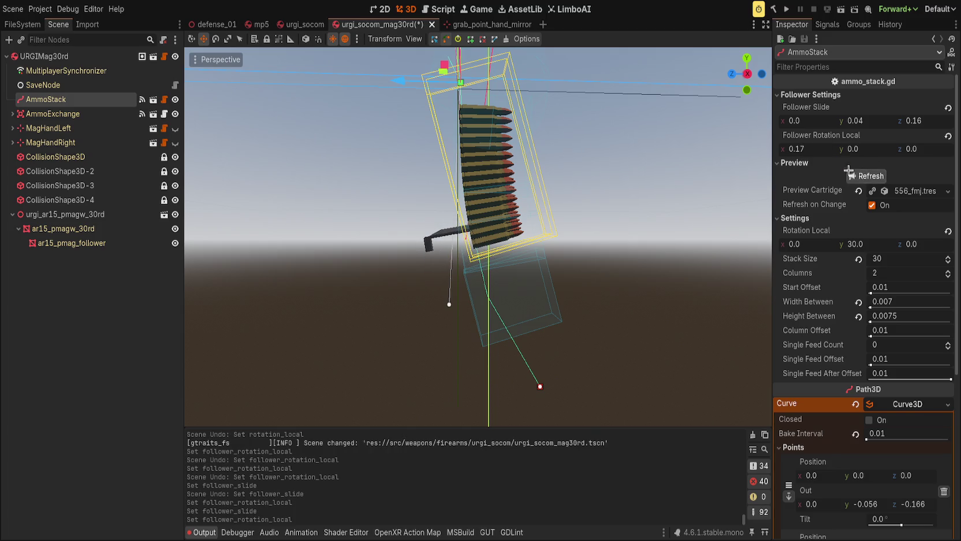
pyautogui.moveTo(864, 124); pyautogui.dragTo(858, 125)
pyautogui.moveTo(919, 124); pyautogui.dragTo(918, 121)
pyautogui.moveTo(820, 147); pyautogui.dragTo(838, 147)
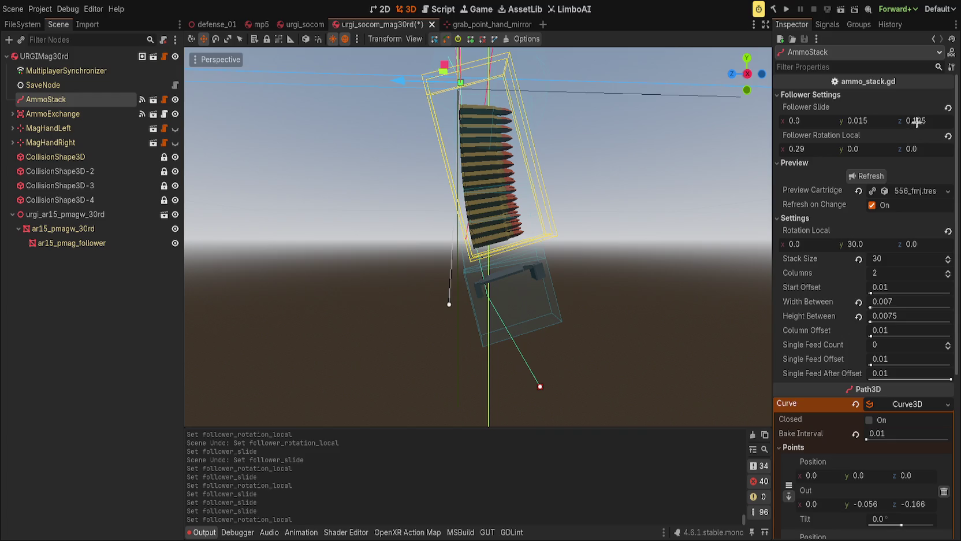
pyautogui.moveTo(872, 119); pyautogui.dragTo(881, 119)
pyautogui.moveTo(836, 148); pyautogui.dragTo(823, 149)
pyautogui.moveTo(873, 124); pyautogui.dragTo(863, 124)
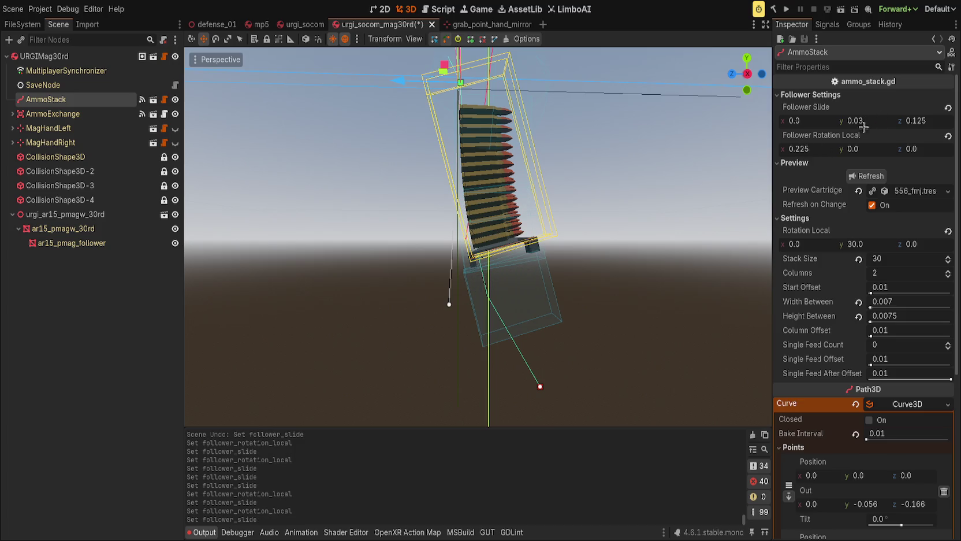
pyautogui.scroll(6, 612, 190)
pyautogui.moveTo(612, 190)
pyautogui.mouseDown()
pyautogui.moveTo(698, 191)
pyautogui.moveTo(577, 202)
pyautogui.moveTo(563, 227)
pyautogui.moveTo(810, 190)
pyautogui.mouseUp()
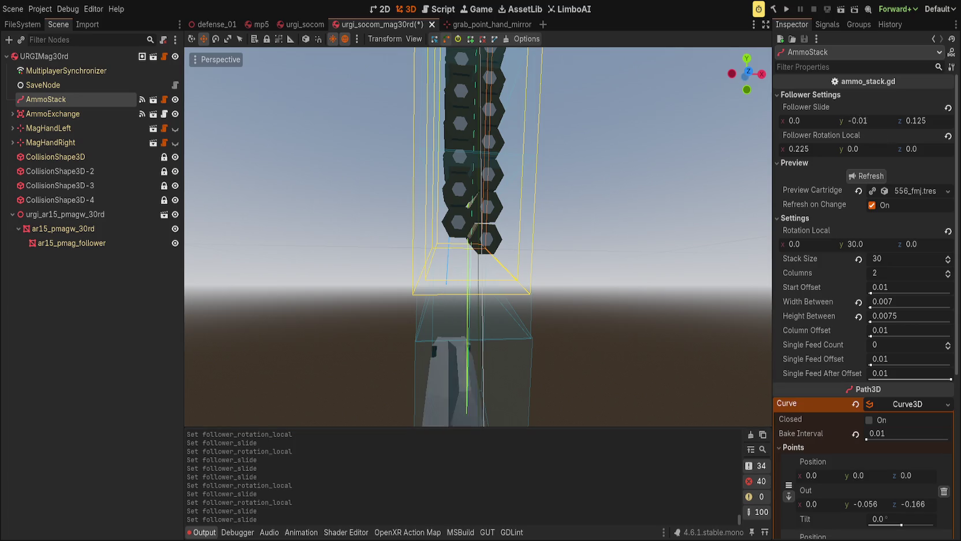
# Nudge the Follower Slide to (0.004, 0.03, 0.125)
pyautogui.moveTo(917, 121); pyautogui.dragTo(936, 122)
pyautogui.hotkey('ctrl', 'z')
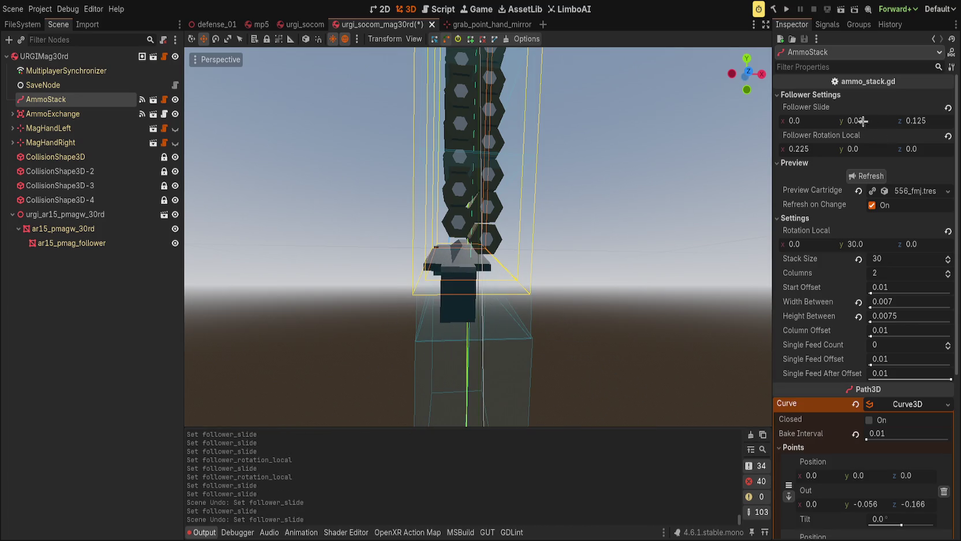
pyautogui.moveTo(796, 120)
pyautogui.mouseDown()
pyautogui.moveTo(806, 121)
pyautogui.moveTo(774, 121)
pyautogui.moveTo(810, 121)
pyautogui.mouseUp()
pyautogui.moveTo(629, 148); pyautogui.dragTo(753, 215)
pyautogui.scroll(-3, 753, 215)
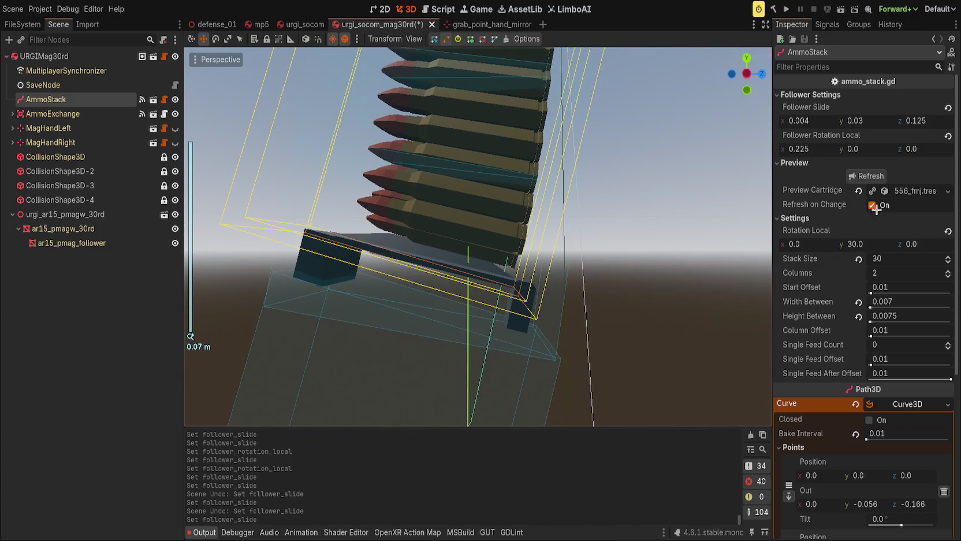
# Test Stack Size at 22 and 0, then set it back to 30
pyautogui.moveTo(948, 261); pyautogui.dragTo(855, 259)
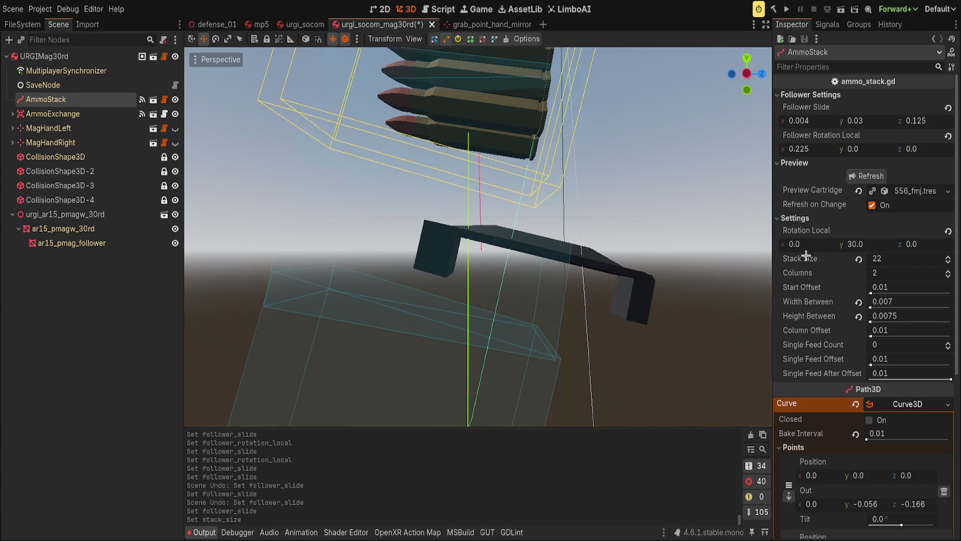
pyautogui.scroll(-3, 346, 271)
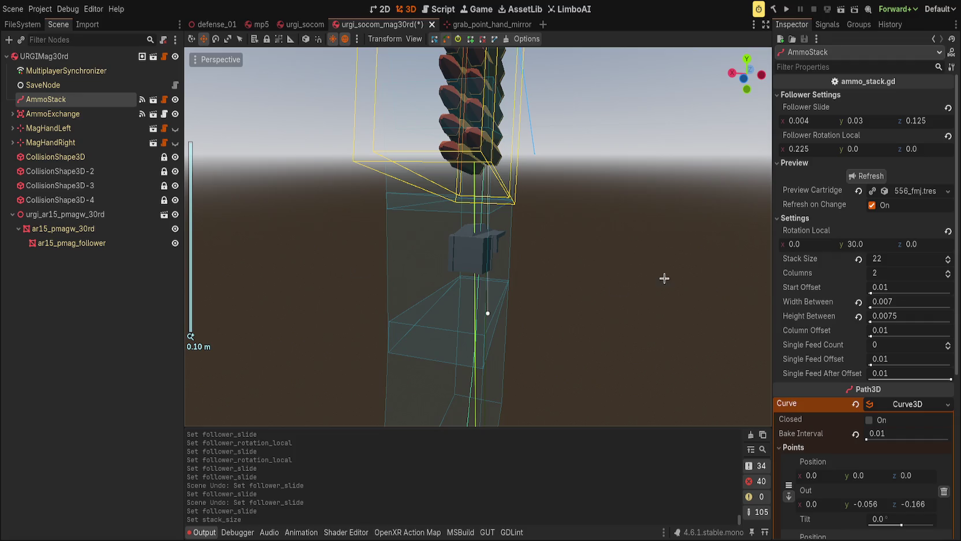
pyautogui.moveTo(664, 278); pyautogui.dragTo(384, 276)
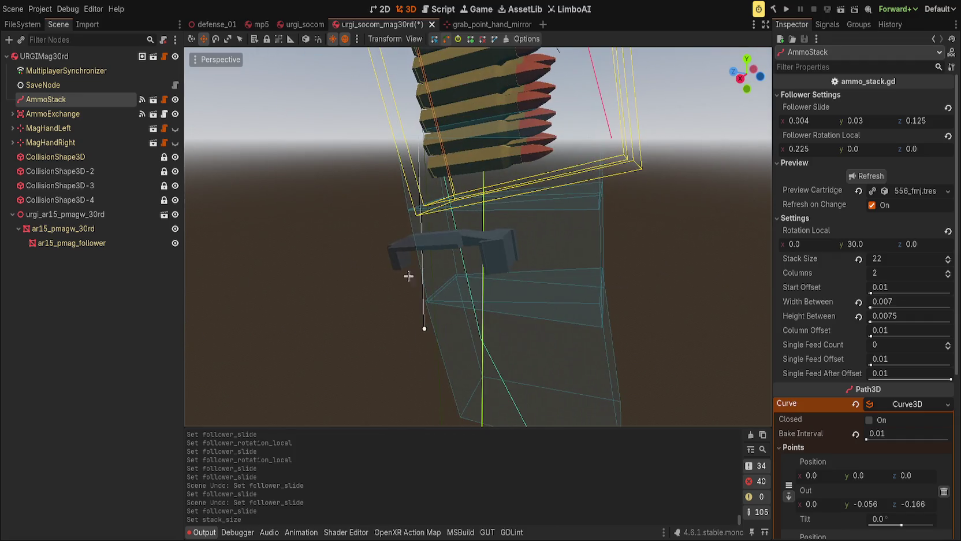
pyautogui.moveTo(892, 264); pyautogui.dragTo(811, 264)
pyautogui.hotkey('ctrl', 'z')
pyautogui.scroll(-2, 514, 236)
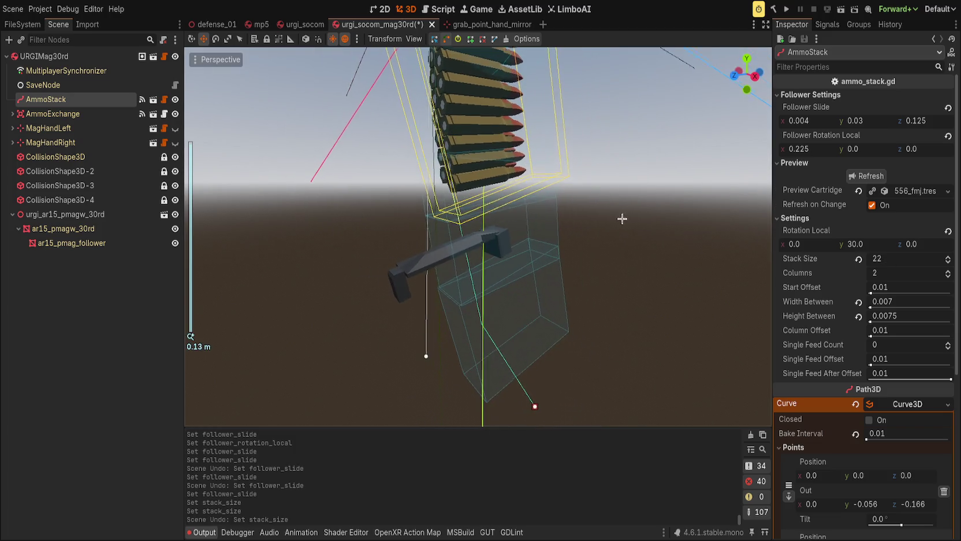
pyautogui.click(899, 260)
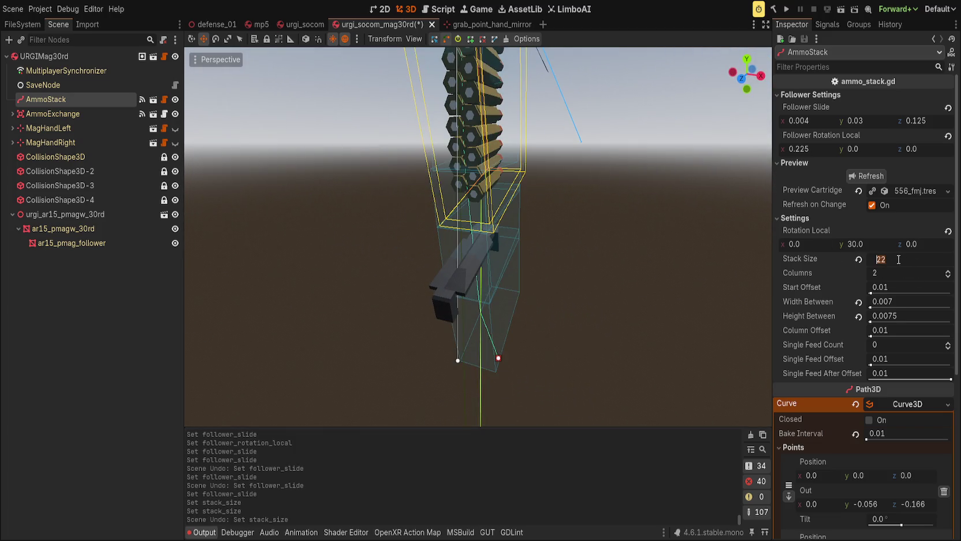
pyautogui.write('30')
pyautogui.press('Return')
# Deselect and view the full 30-round stack from a level angle, then save the scene
pyautogui.click(600, 206)
pyautogui.moveTo(601, 206)
pyautogui.mouseDown()
pyautogui.moveTo(369, 197)
pyautogui.moveTo(481, 204)
pyautogui.mouseUp()
pyautogui.scroll(8, 481, 204)
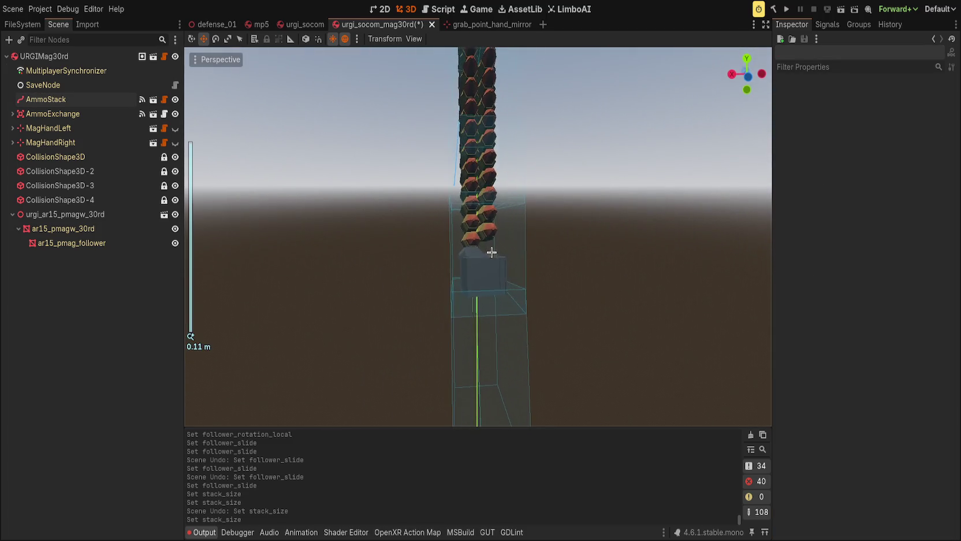
pyautogui.moveTo(470, 257)
pyautogui.mouseDown()
pyautogui.moveTo(628, 217)
pyautogui.moveTo(514, 247)
pyautogui.mouseUp()
pyautogui.click(499, 239)
pyautogui.click(123, 271)
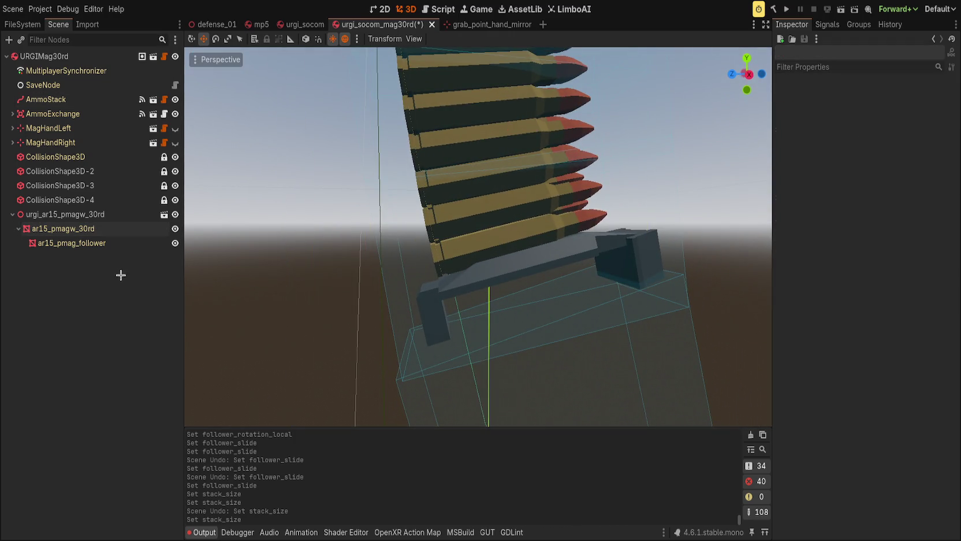
pyautogui.hotkey('ctrl', 's')
pyautogui.click(441, 10)
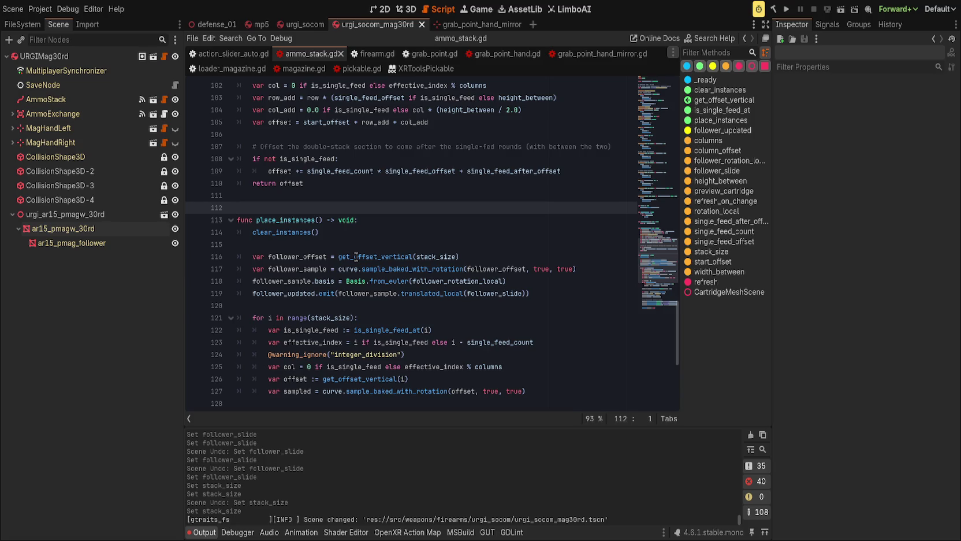
# Prefix line 118's follower_sample.basis assignment with # and save ammo_stack.gd
pyautogui.click(501, 269)
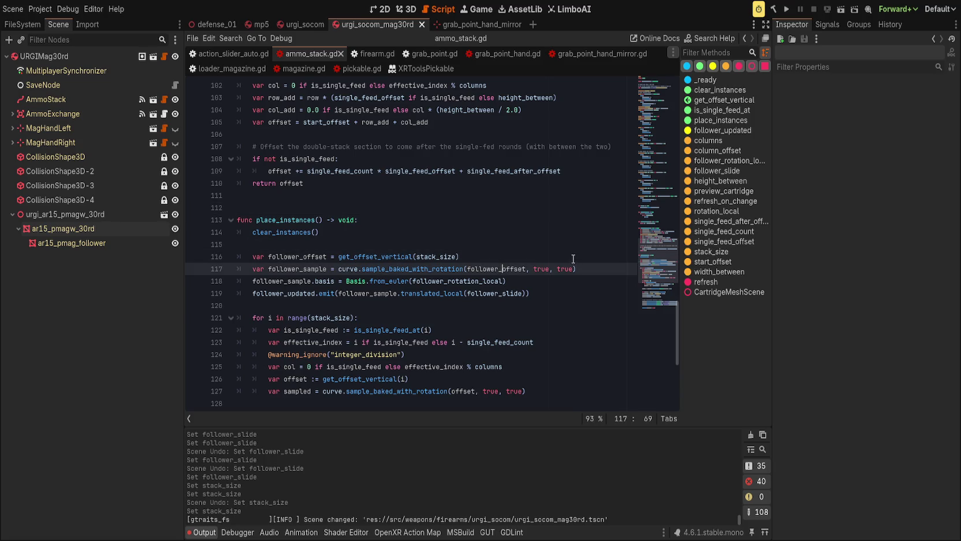
pyautogui.click(562, 280)
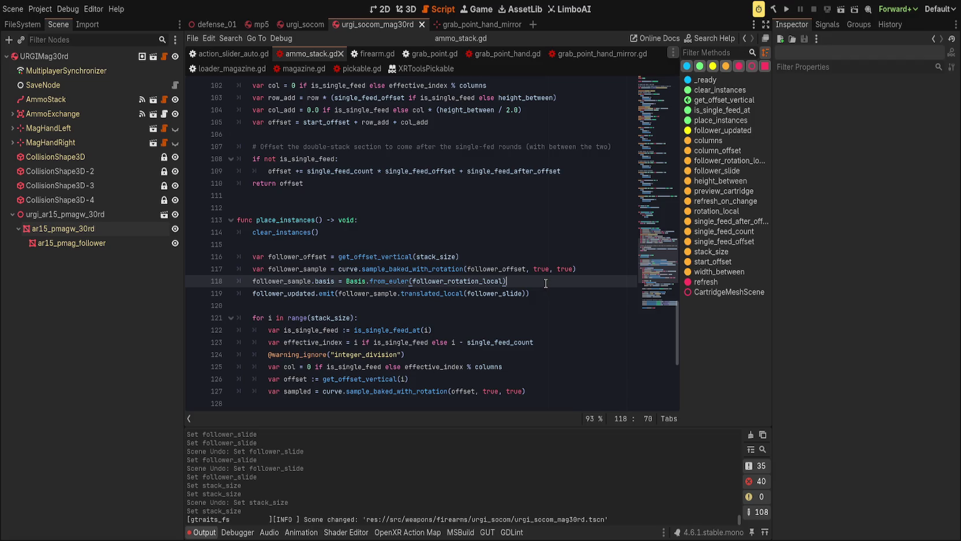
pyautogui.click(250, 280)
pyautogui.write('#')
pyautogui.hotkey('ctrl', 's')
pyautogui.click(406, 9)
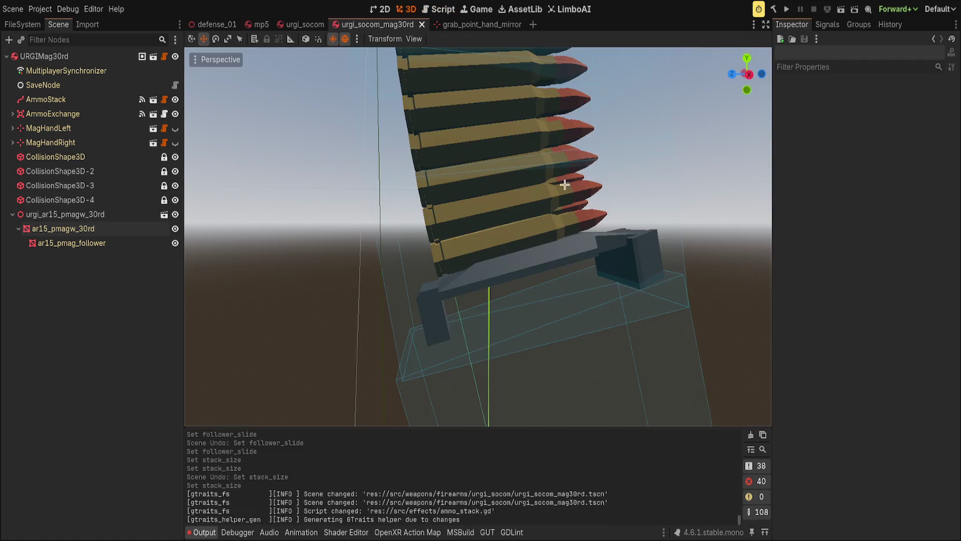
# Refresh AmmoStack, zero the follower rotation, and set the follower's x slide to 0
pyautogui.click(75, 100)
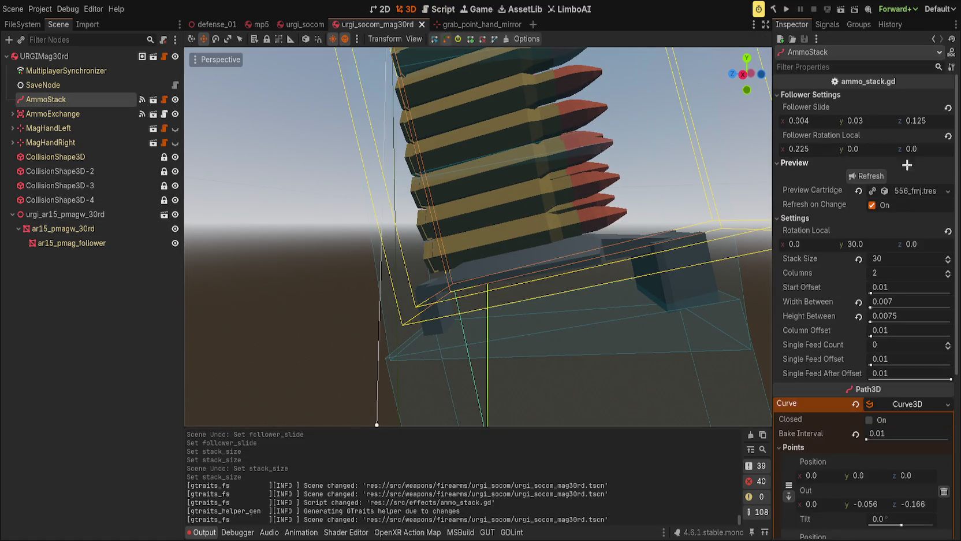
pyautogui.click(867, 175)
pyautogui.scroll(-3, 605, 292)
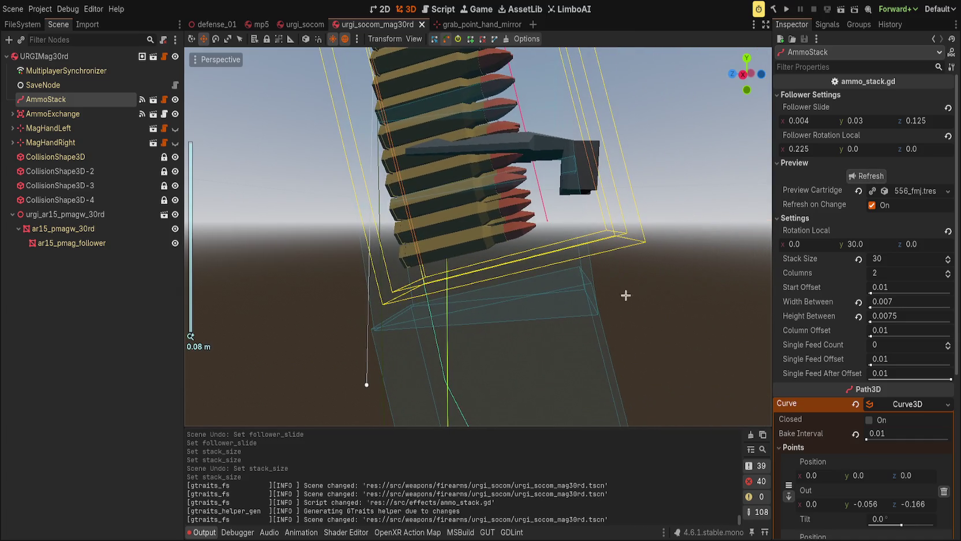
pyautogui.click(948, 136)
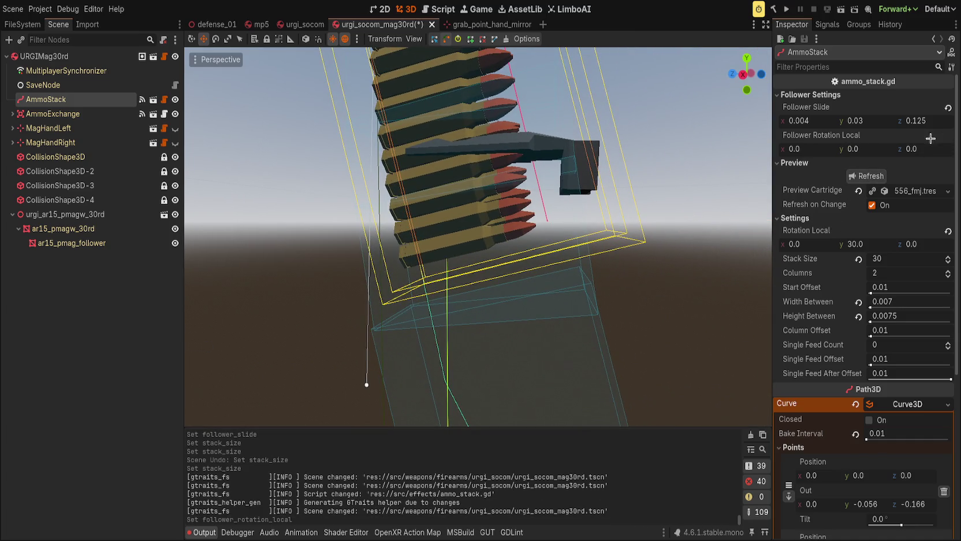
pyautogui.moveTo(808, 119); pyautogui.dragTo(794, 120)
pyautogui.click(822, 121)
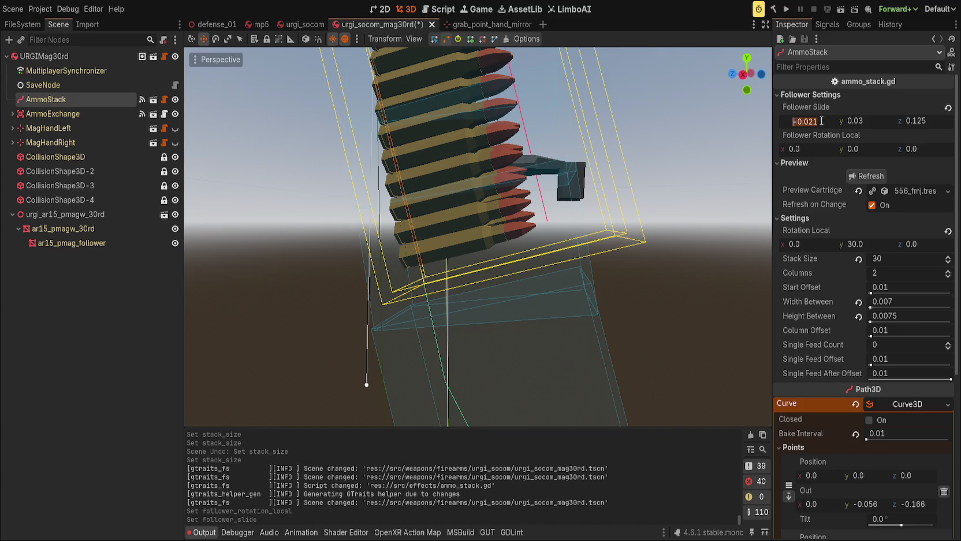
pyautogui.write('0')
pyautogui.press('Return')
pyautogui.moveTo(878, 117); pyautogui.dragTo(855, 117)
# Scrub Stack Size down to test small stacks, then enter 30 again
pyautogui.scroll(-5, 588, 249)
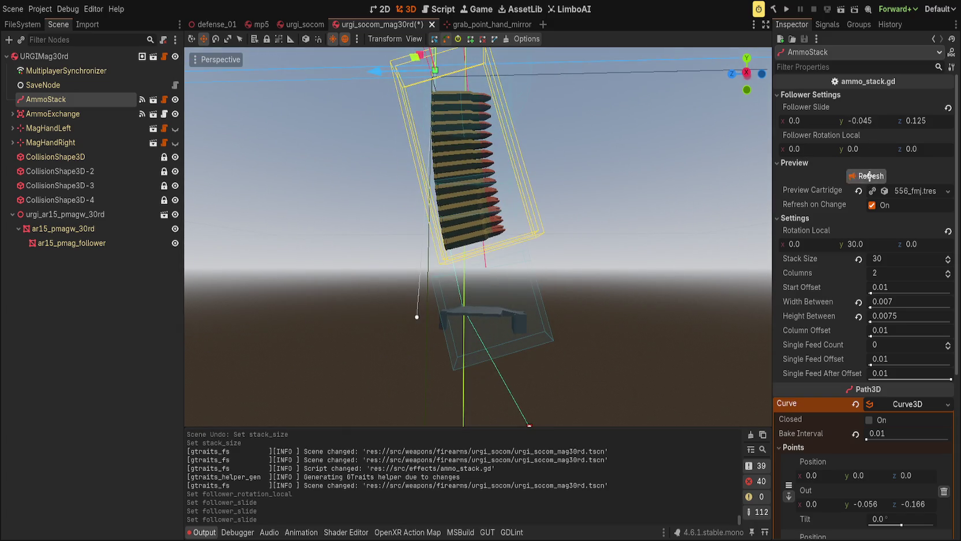
pyautogui.moveTo(946, 259); pyautogui.dragTo(947, 260)
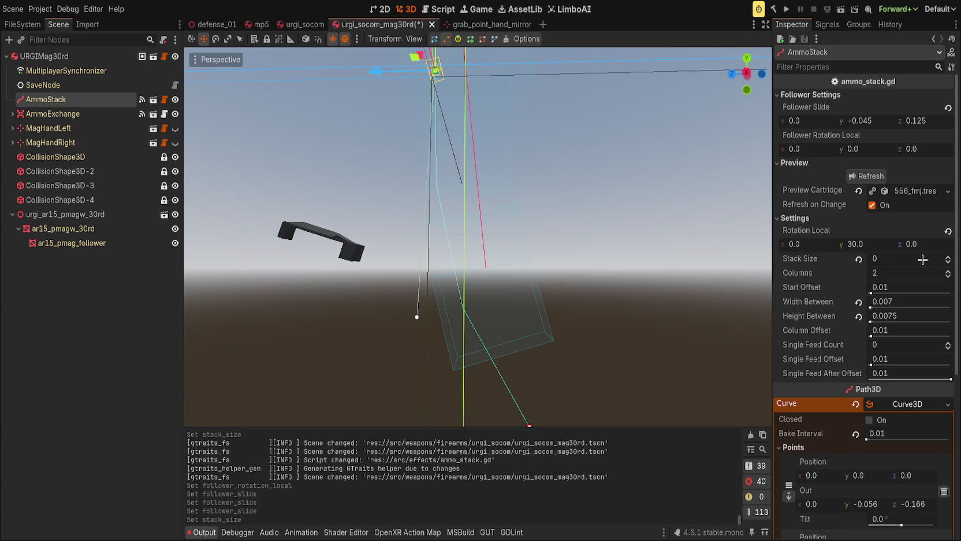
pyautogui.moveTo(884, 261); pyautogui.dragTo(858, 260)
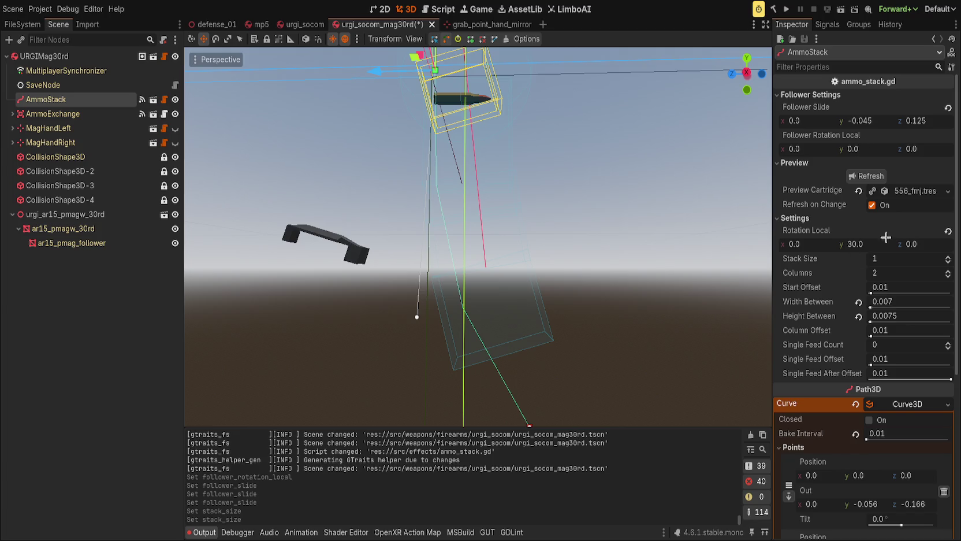
pyautogui.click(894, 258)
pyautogui.write('0')
pyautogui.press('Return')
pyautogui.write('-0.12')
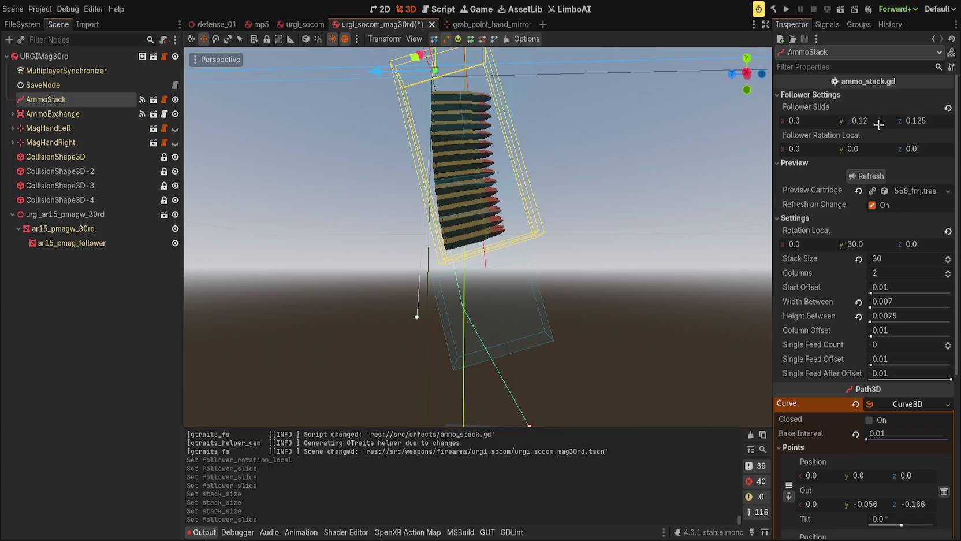
# Zero the Follower Slide and confirm Stack Size at 30 with the selection cleared
pyautogui.click(947, 108)
pyautogui.moveTo(723, 220); pyautogui.dragTo(680, 294)
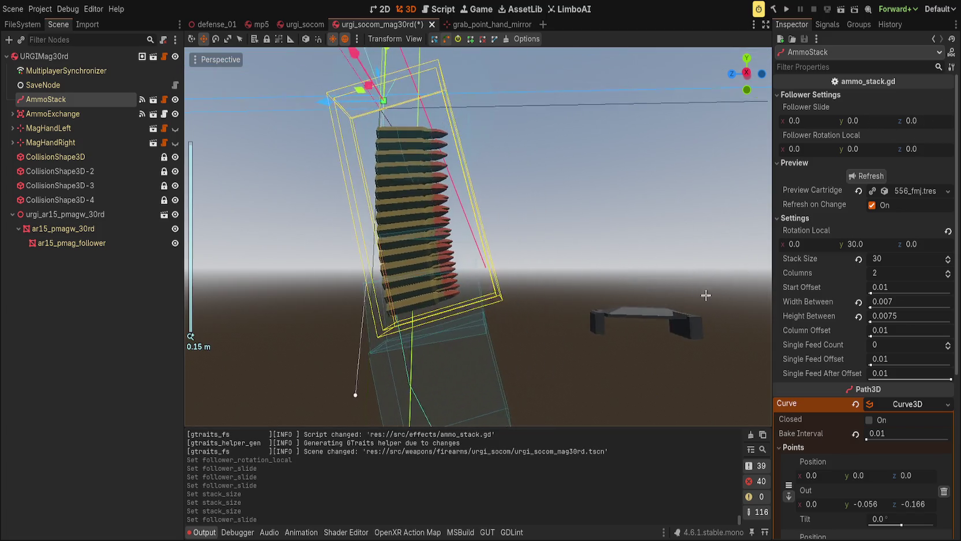
pyautogui.scroll(-10, 895, 259)
pyautogui.scroll(-15, 895, 258)
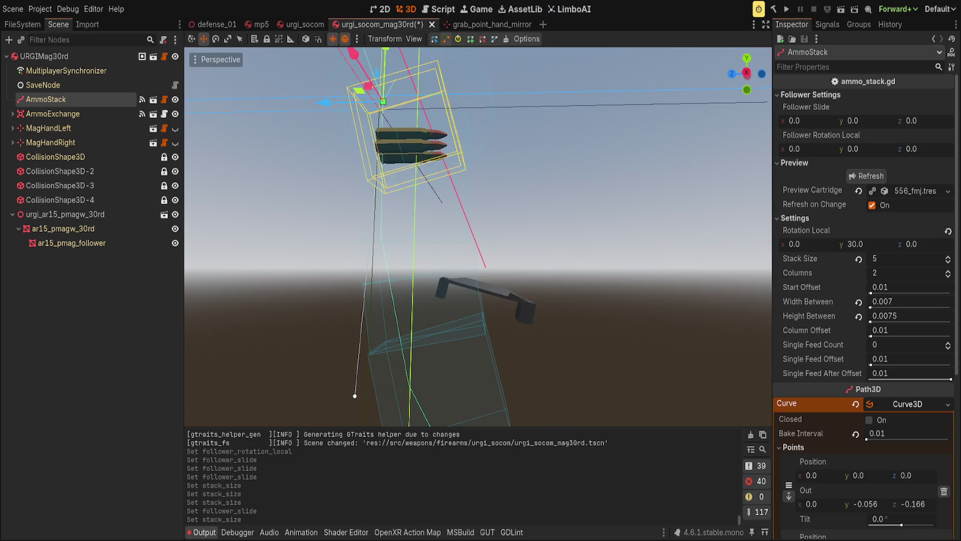
pyautogui.scroll(20, 896, 258)
pyautogui.scroll(-20, 895, 258)
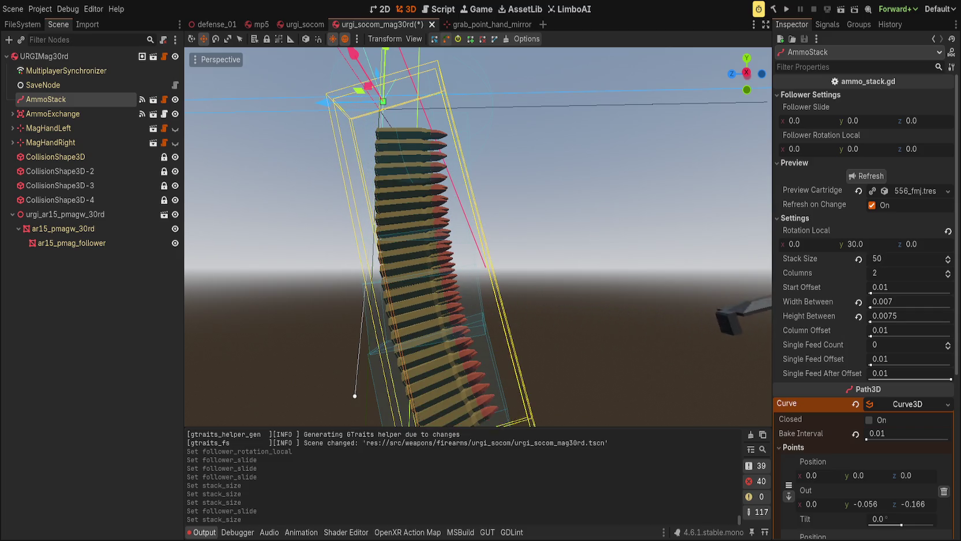
pyautogui.scroll(5, 896, 258)
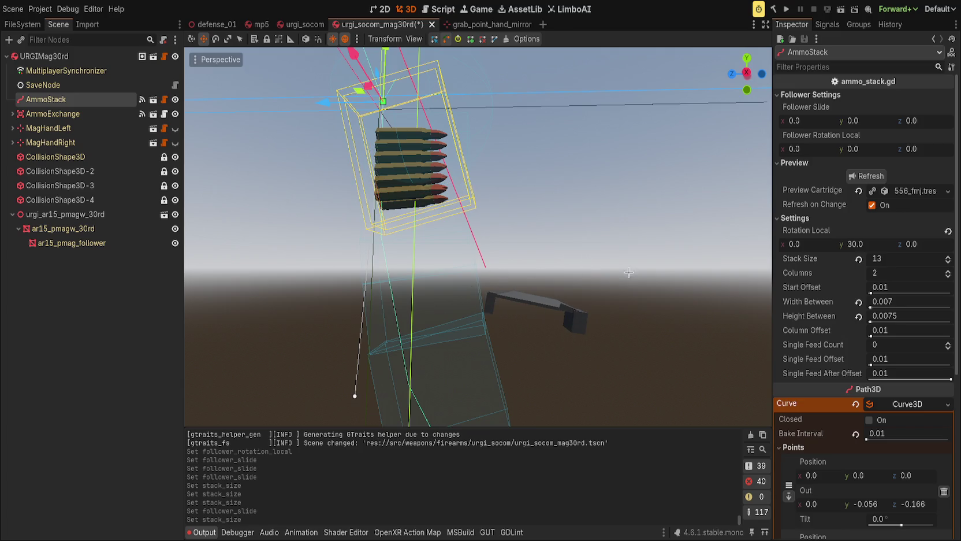
pyautogui.click(911, 261)
pyautogui.write('30')
pyautogui.press('Return')
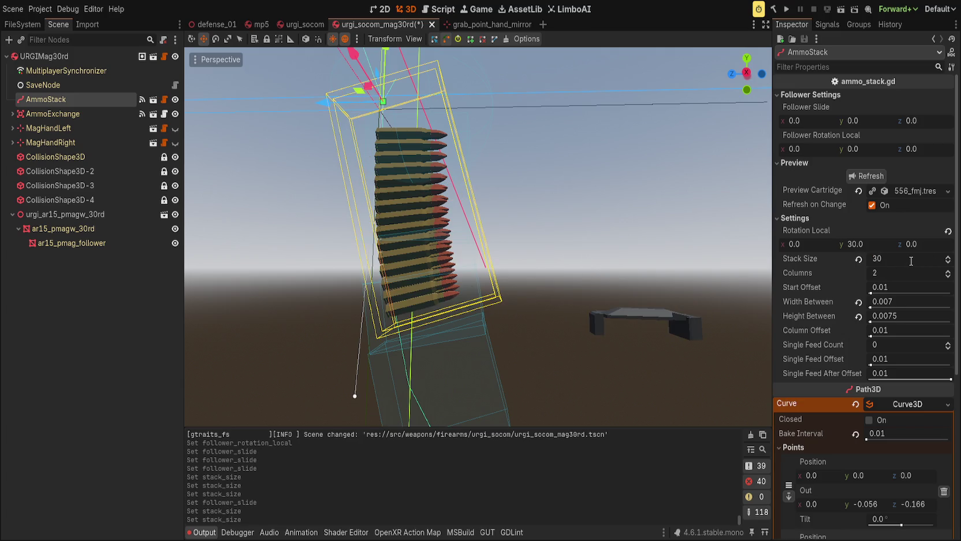
pyautogui.click(546, 218)
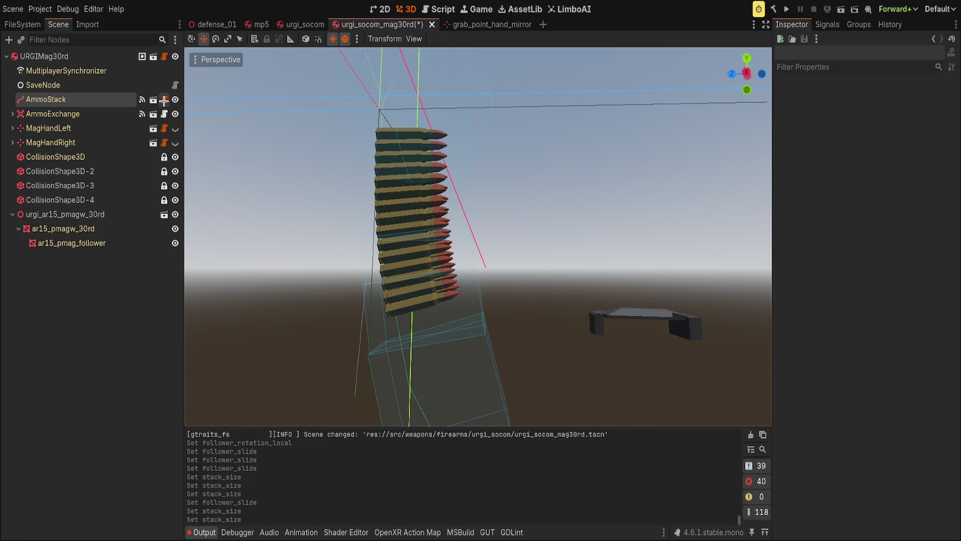
pyautogui.click(164, 101)
# Review the follower code on line 119 and the sideways variable on line 134
pyautogui.click(586, 287)
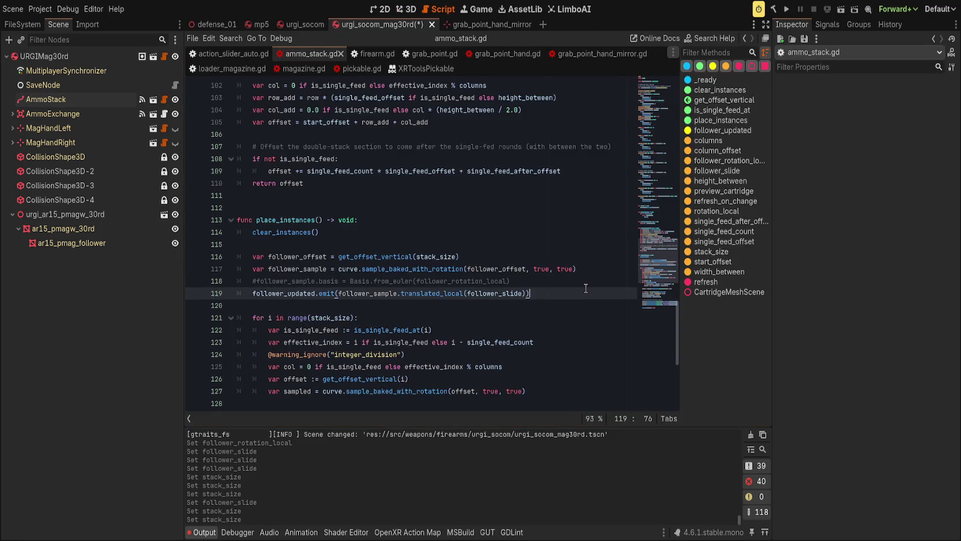
pyautogui.moveTo(443, 296); pyautogui.dragTo(463, 295)
pyautogui.click(588, 293)
pyautogui.scroll(-3, 470, 265)
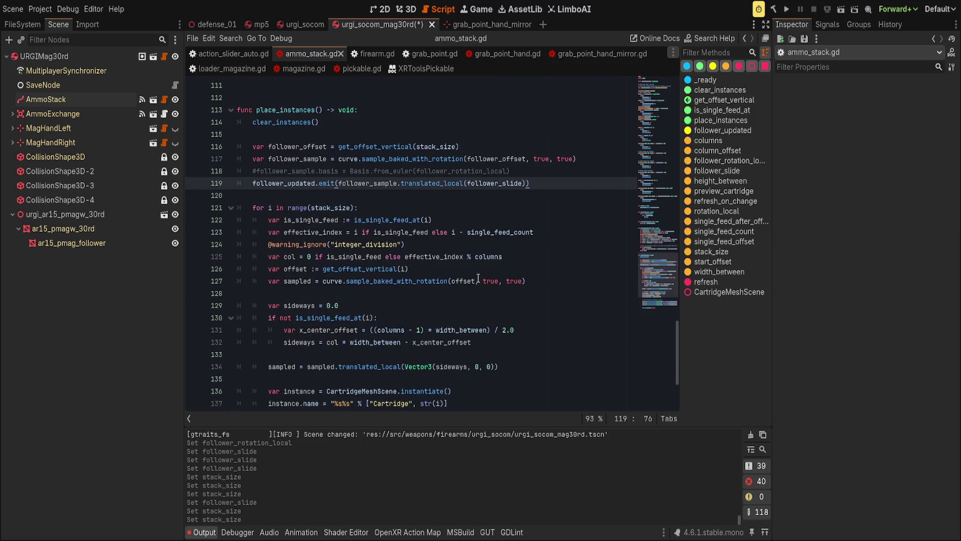
pyautogui.scroll(-3, 471, 278)
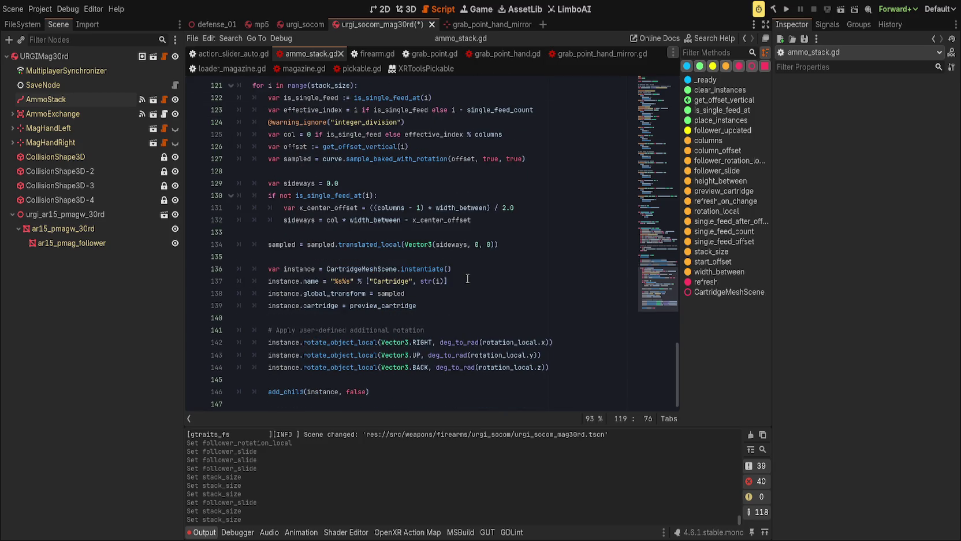
pyautogui.doubleClick(458, 245)
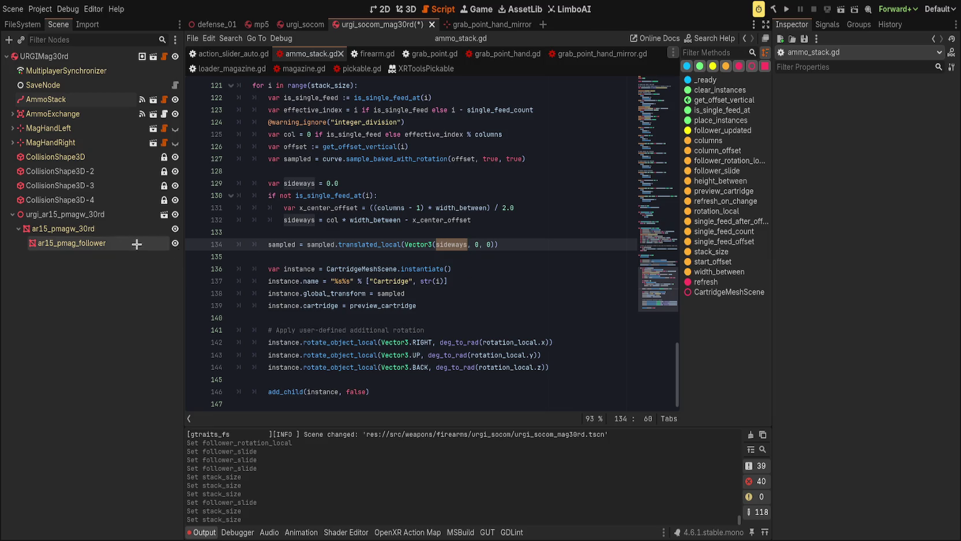
pyautogui.click(47, 100)
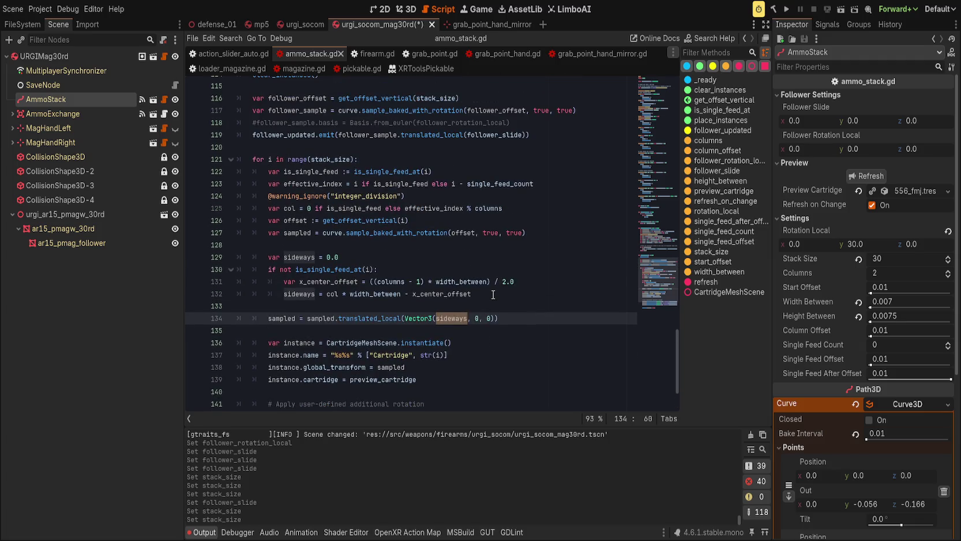
# Examine follower_offset, stack_size and line 127's offset argument, then save the magazine scene
pyautogui.scroll(3, 493, 295)
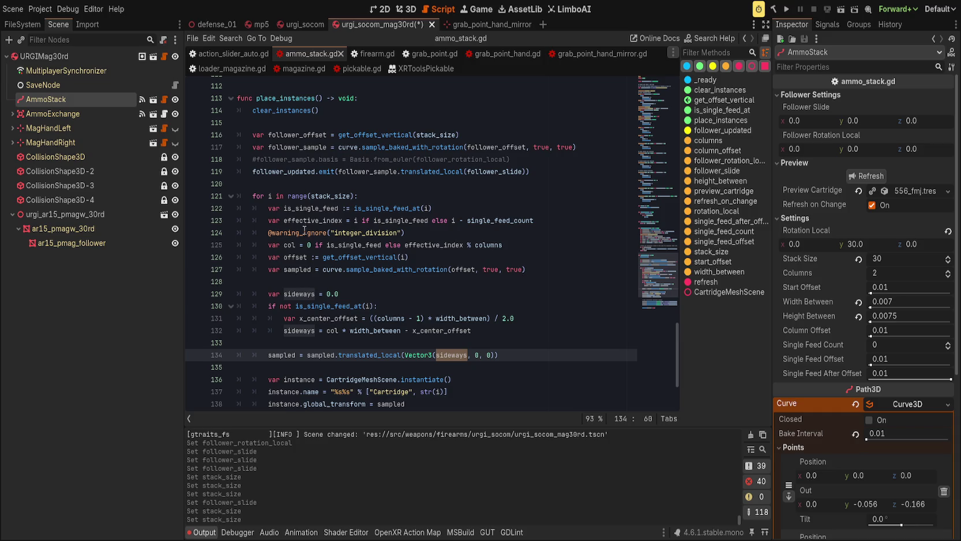
pyautogui.scroll(2, 368, 254)
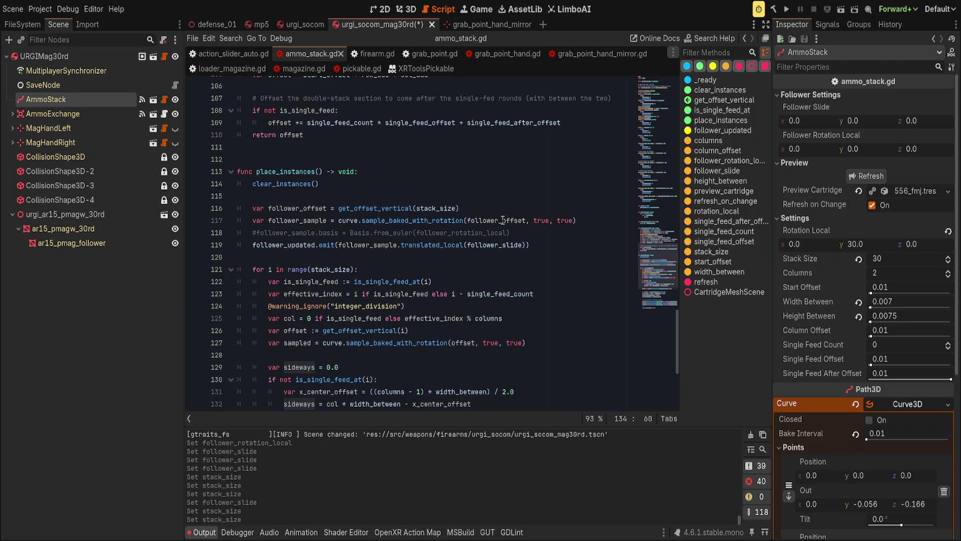
pyautogui.doubleClick(503, 220)
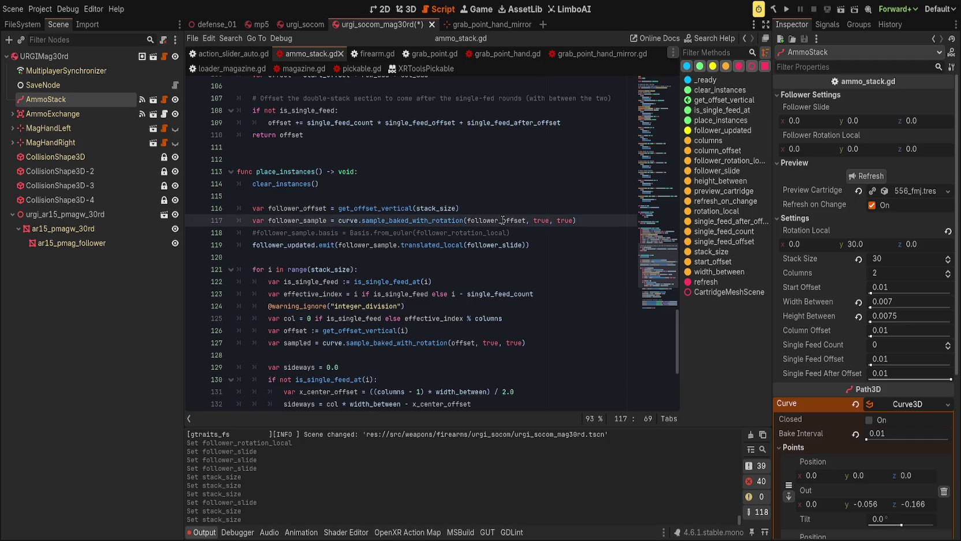
pyautogui.doubleClick(430, 207)
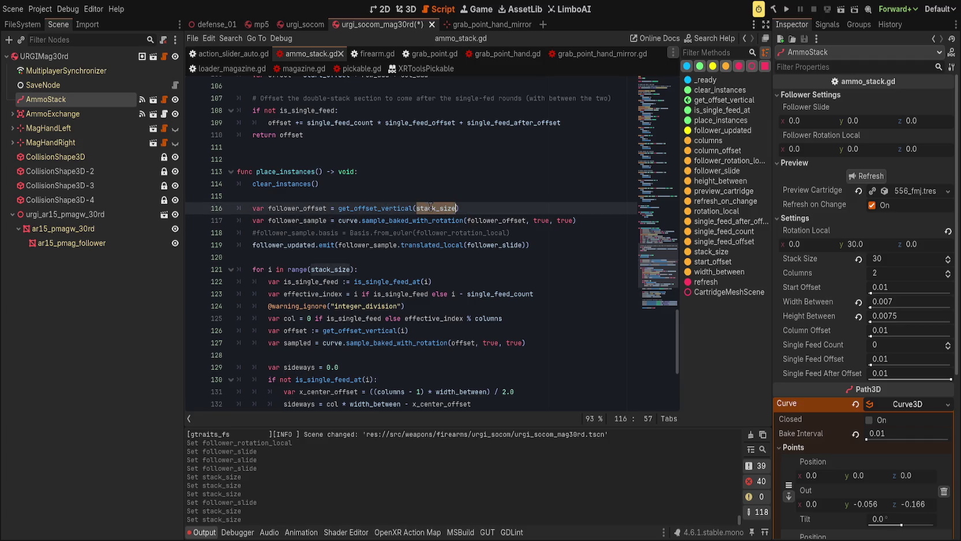
pyautogui.scroll(2, 444, 301)
pyautogui.scroll(-1, 444, 300)
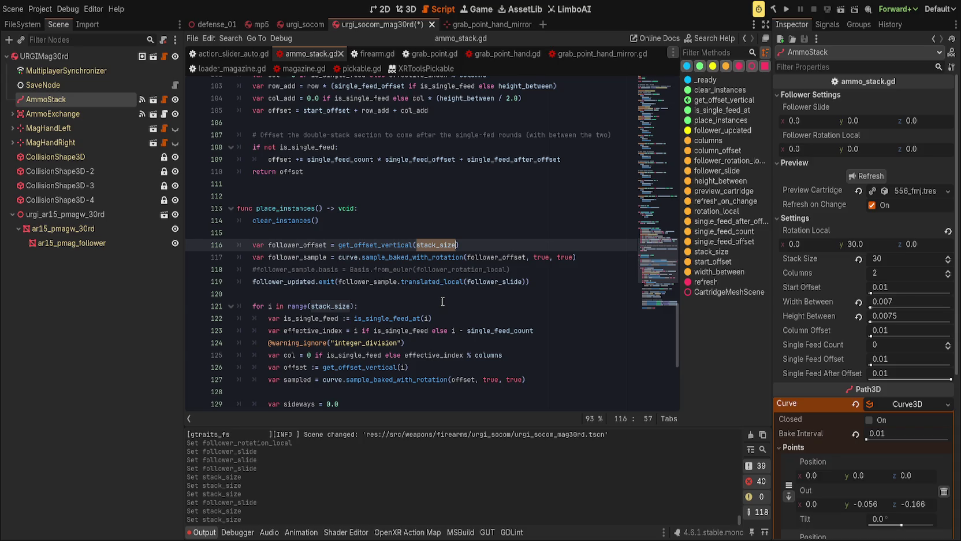
pyautogui.scroll(3, 442, 301)
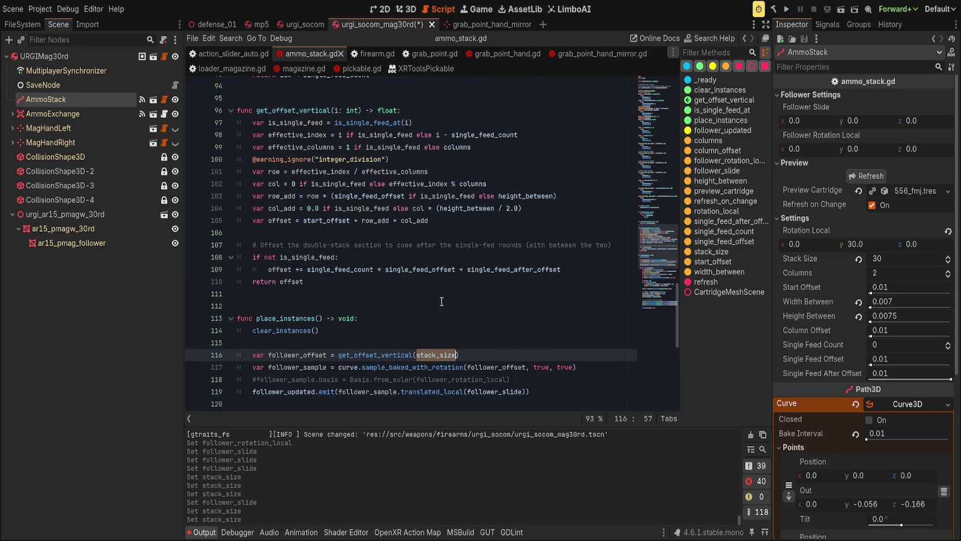
pyautogui.scroll(-5, 442, 301)
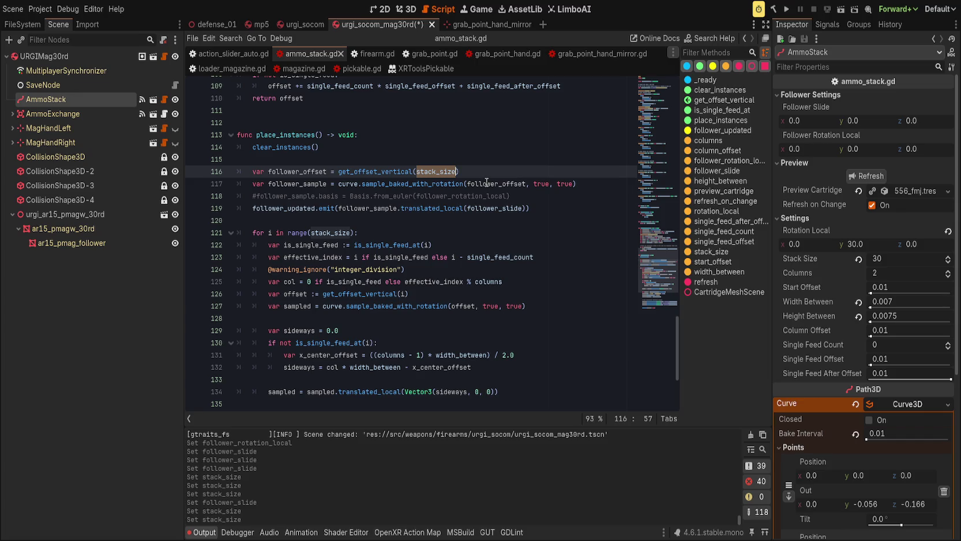
pyautogui.click(462, 306)
pyautogui.doubleClick(462, 306)
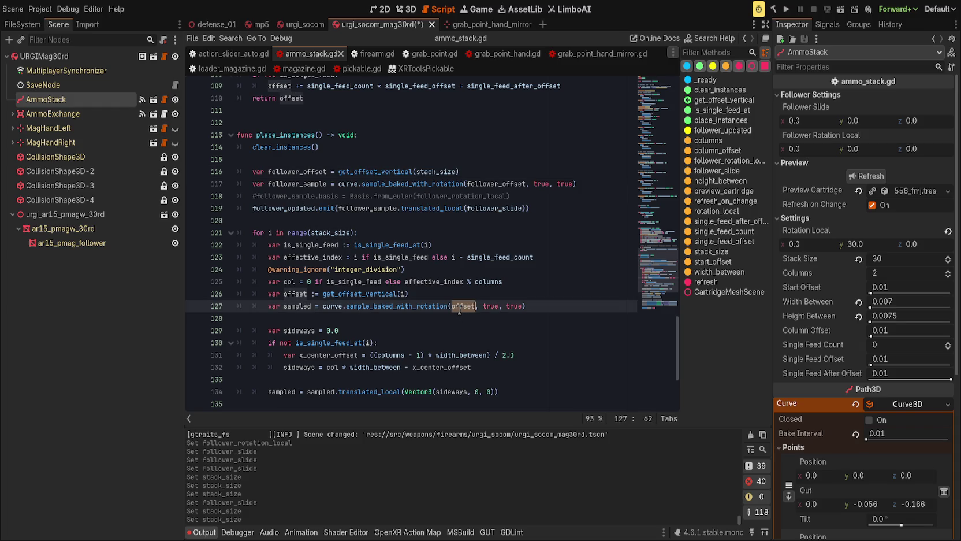
pyautogui.scroll(5, 462, 308)
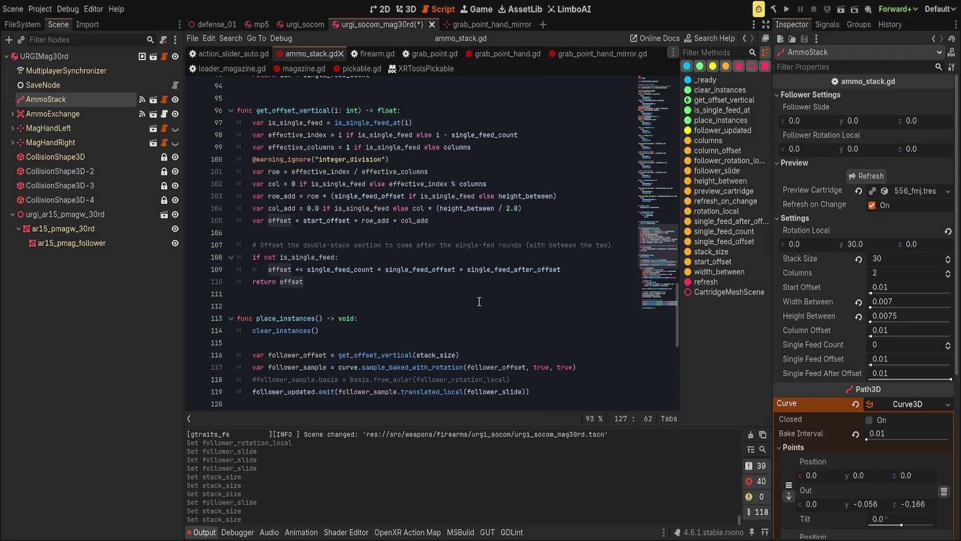
pyautogui.hotkey('ctrl', 's')
pyautogui.click(86, 242)
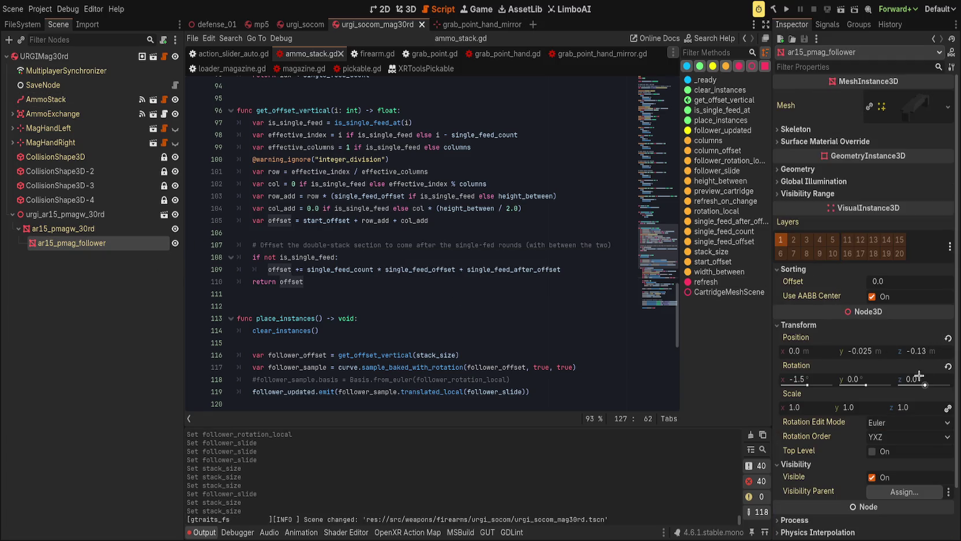
# Zero the follower's rotation and position, then save the magazine scene
pyautogui.click(949, 366)
pyautogui.click(948, 338)
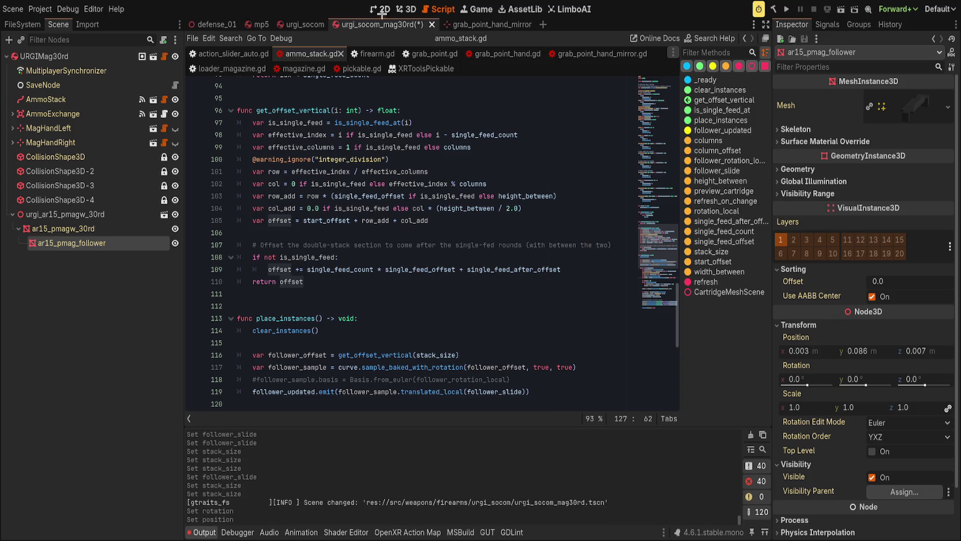
pyautogui.click(407, 10)
pyautogui.scroll(3, 608, 305)
pyautogui.scroll(-2, 608, 305)
pyautogui.hotkey('ctrl', 's')
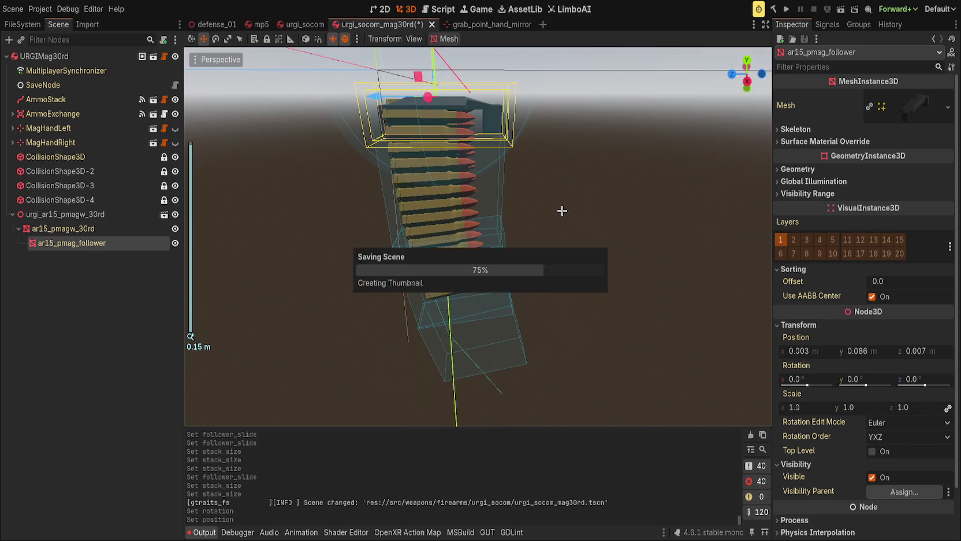
# Refresh the AmmoStack preview and move ar15_pmagw_30rd about 0.13 along Z
pyautogui.click(117, 103)
pyautogui.click(865, 176)
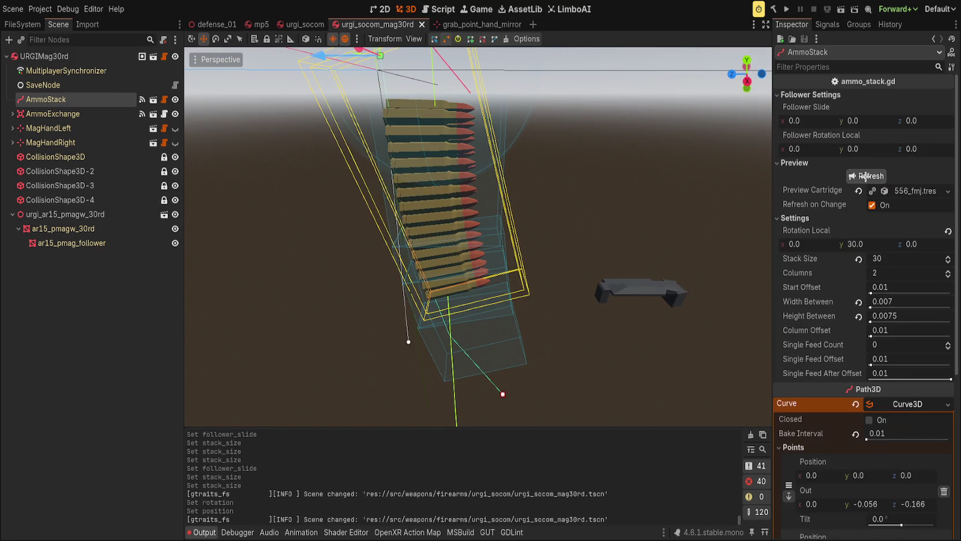
pyautogui.moveTo(596, 204)
pyautogui.mouseDown()
pyautogui.moveTo(576, 164)
pyautogui.moveTo(573, 124)
pyautogui.mouseUp()
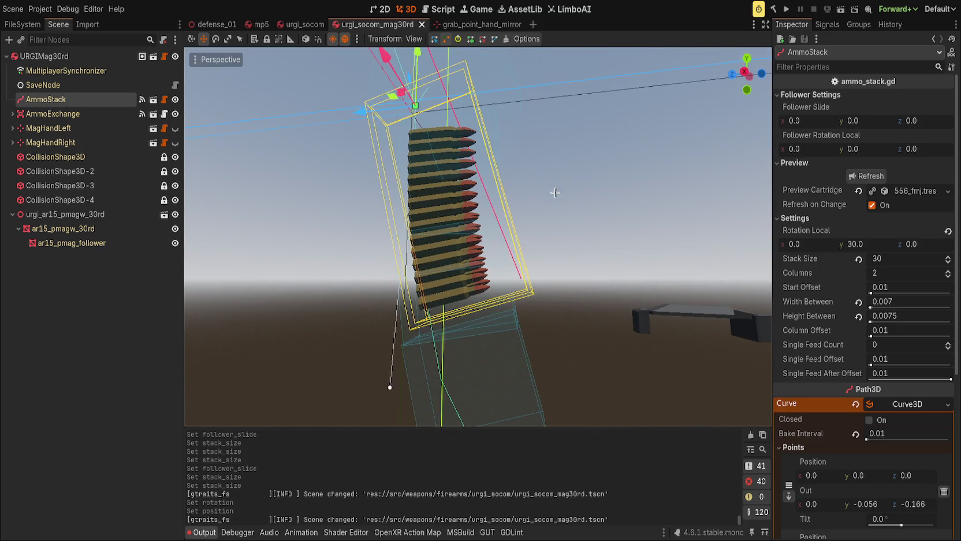
pyautogui.click(72, 243)
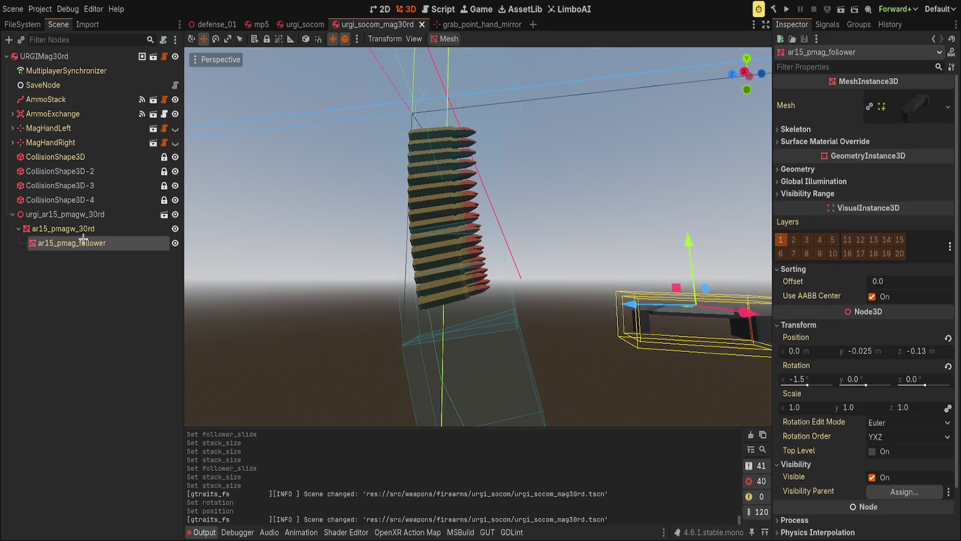
pyautogui.click(87, 229)
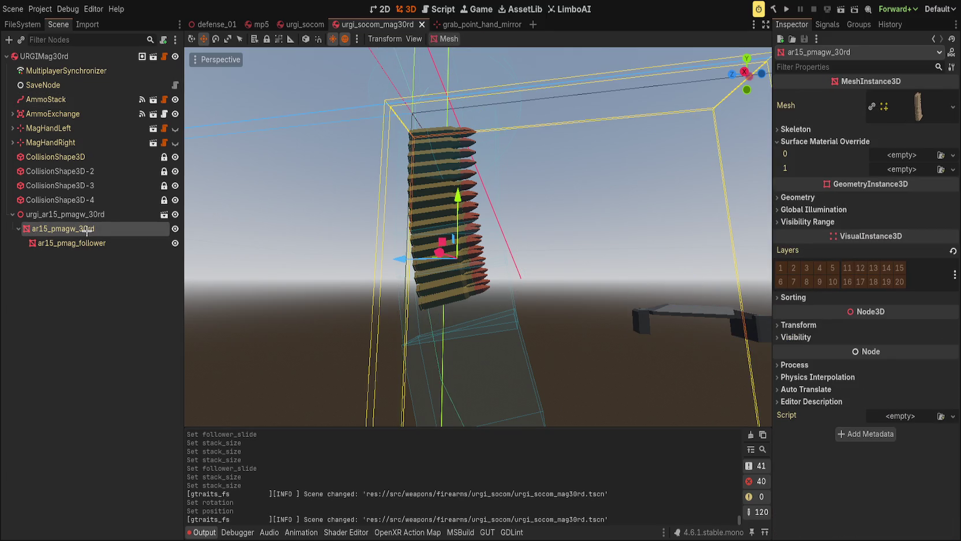
pyautogui.moveTo(402, 260); pyautogui.dragTo(234, 263)
# Lower AmmoStack's Stack Size step by step down to 1, then set it back to 30
pyautogui.click(47, 99)
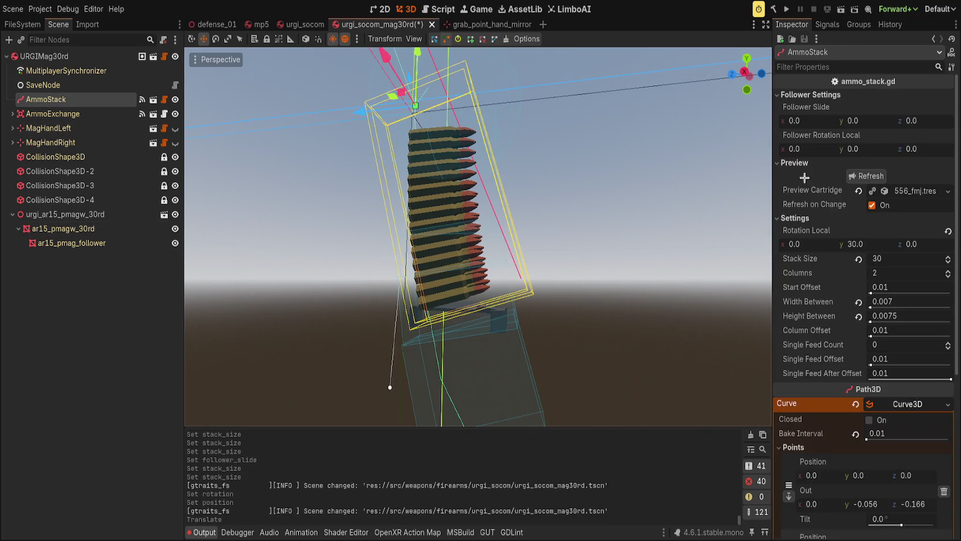
pyautogui.click(948, 262)
pyautogui.moveTo(949, 262); pyautogui.dragTo(948, 262)
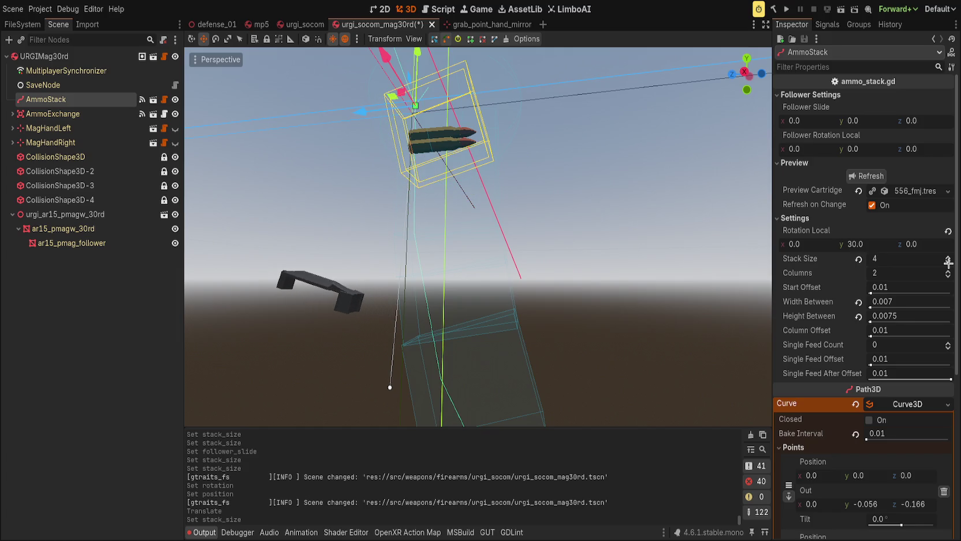
pyautogui.moveTo(887, 259); pyautogui.dragTo(866, 259)
pyautogui.click(886, 260)
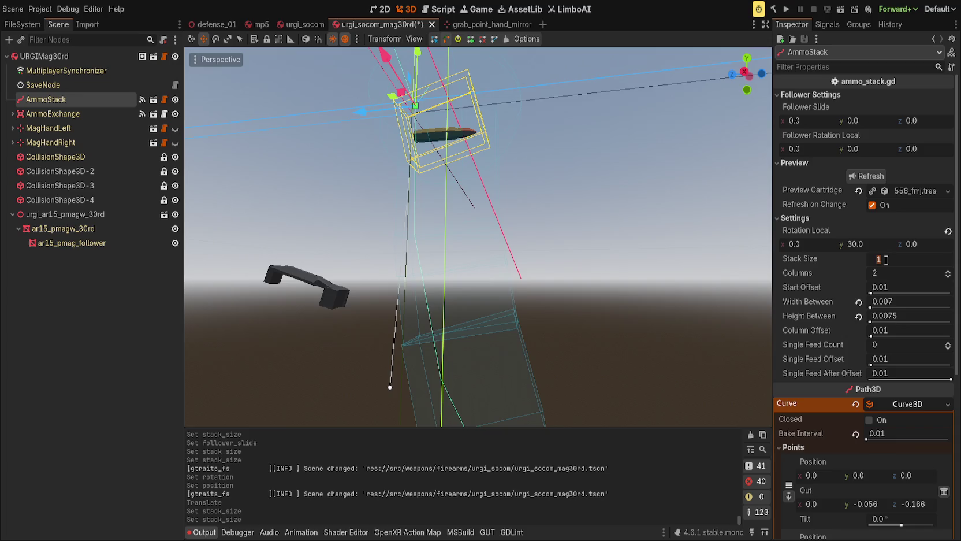
pyautogui.write('30')
pyautogui.press('Return')
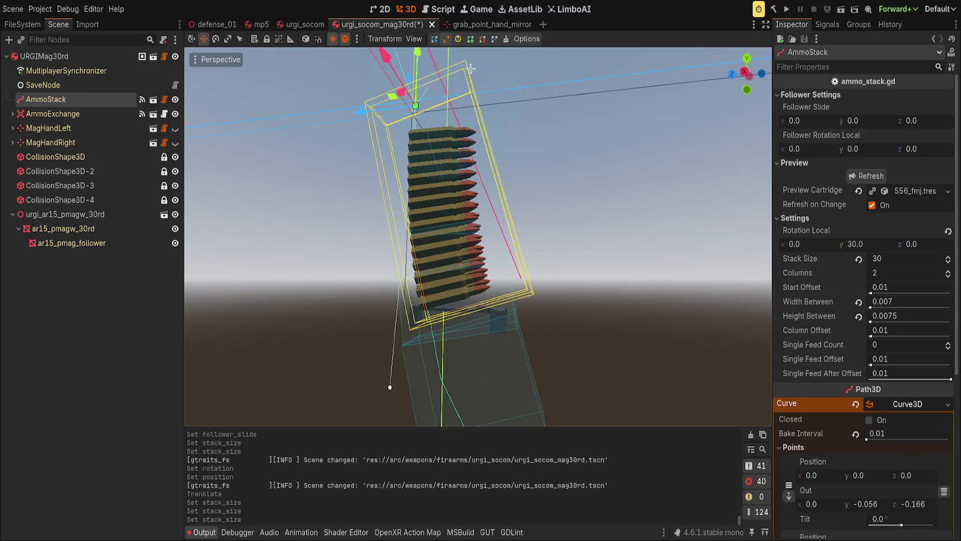
# Save, then scroll through place_instances in ammo_stack.gd past clear_instances to line 127
pyautogui.click(439, 10)
pyautogui.hotkey('ctrl', 's')
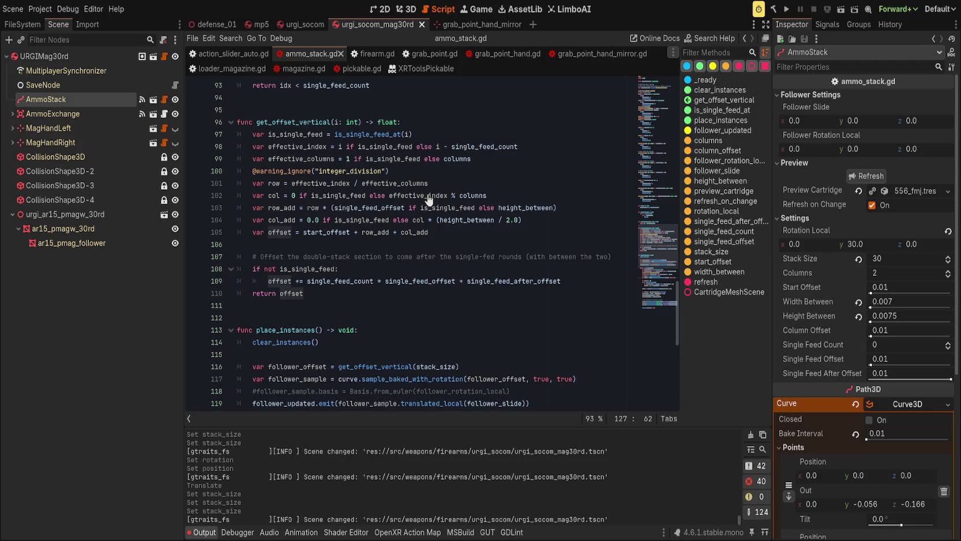
pyautogui.scroll(-3, 428, 200)
pyautogui.click(453, 234)
pyautogui.scroll(-3, 465, 251)
pyautogui.scroll(-3, 465, 251)
pyautogui.click(465, 252)
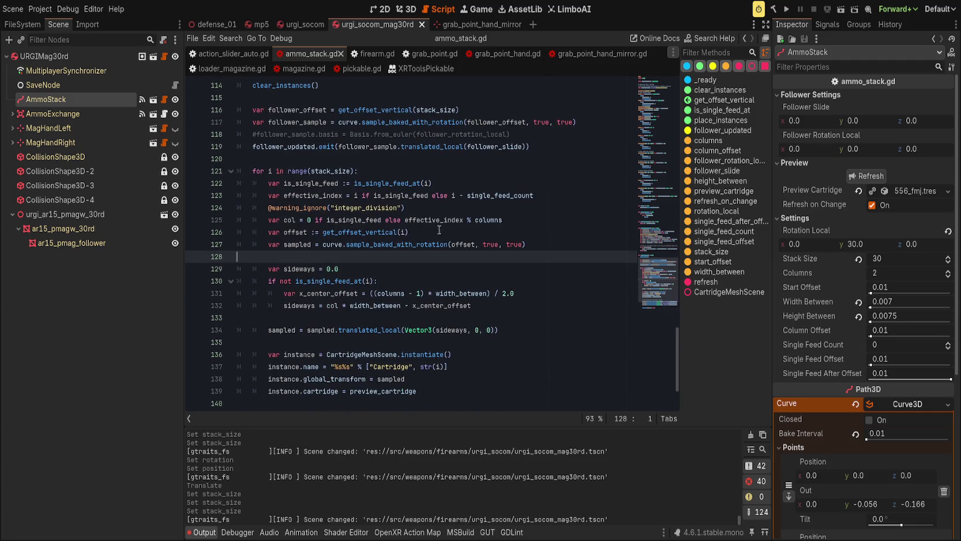
# Highlight sample_baked_with_rotation, the sampled variable and the offset argument around line 127, then return to 3D
pyautogui.doubleClick(408, 247)
pyautogui.doubleClick(296, 244)
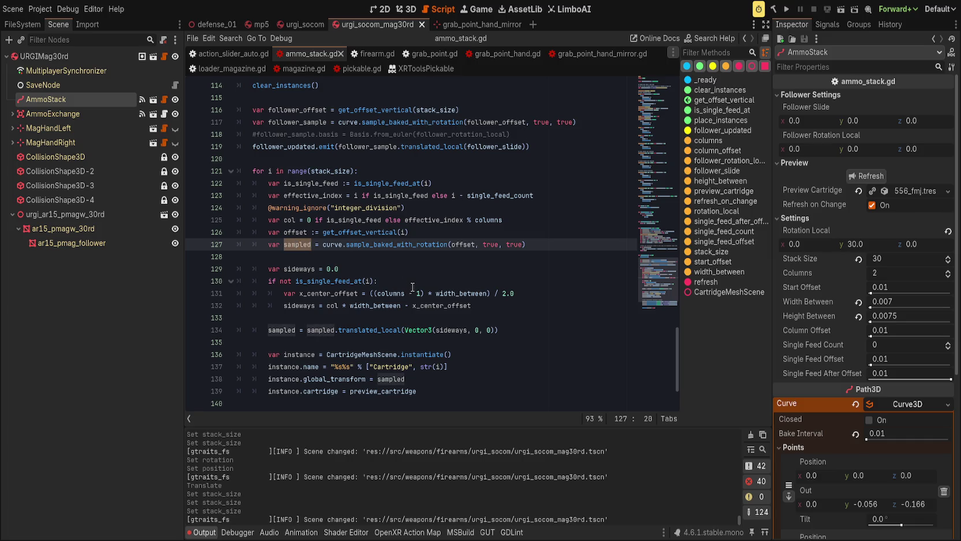
pyautogui.scroll(-3, 488, 295)
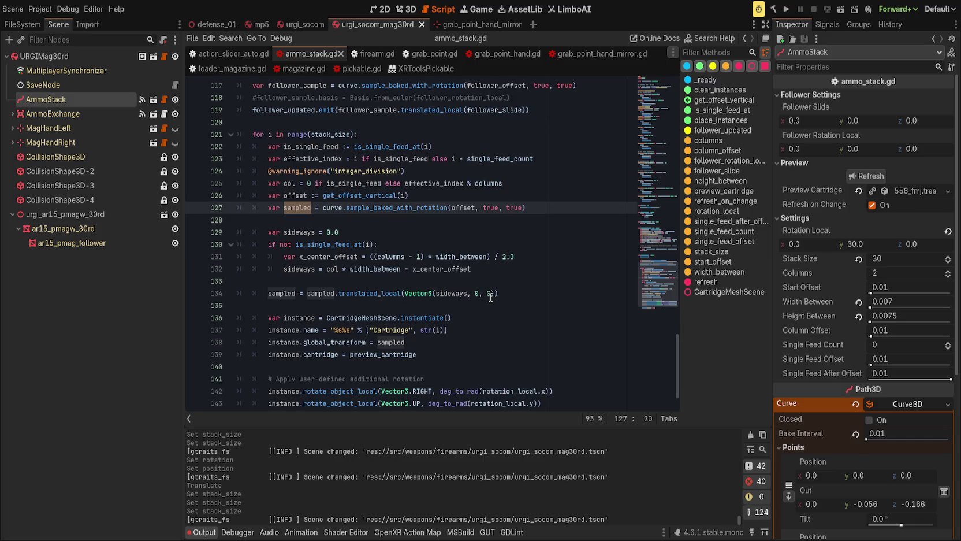
pyautogui.scroll(3, 490, 297)
pyautogui.doubleClick(456, 244)
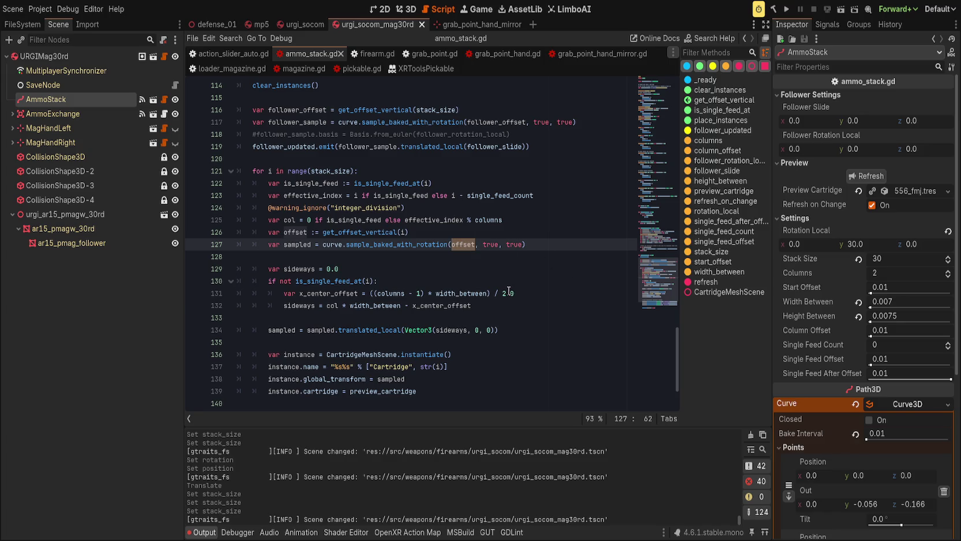
pyautogui.doubleClick(301, 247)
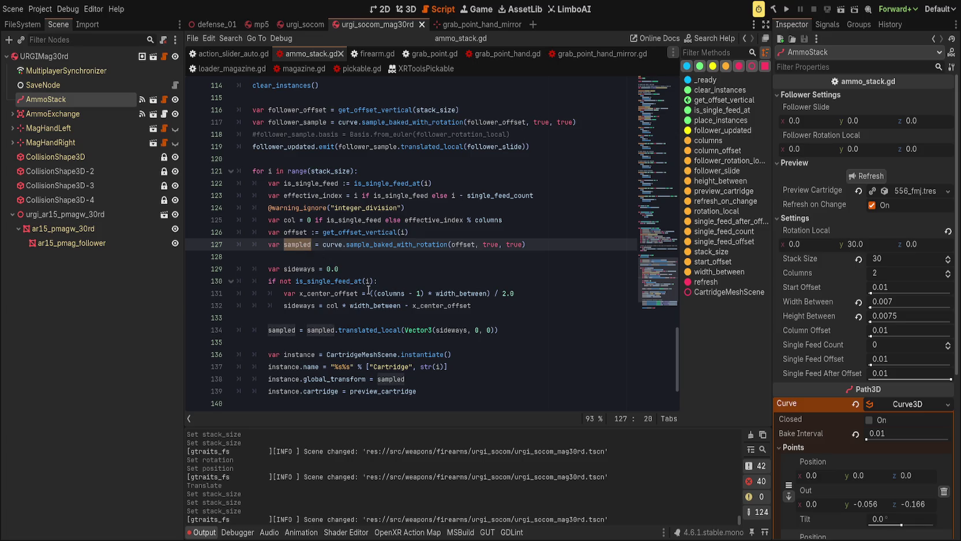
pyautogui.click(512, 330)
pyautogui.scroll(-1, 519, 334)
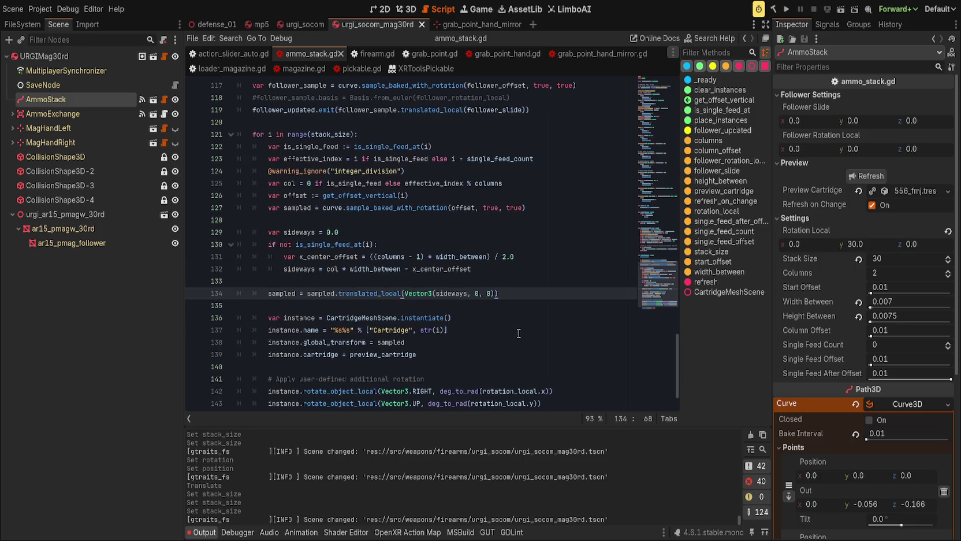
pyautogui.scroll(3, 512, 329)
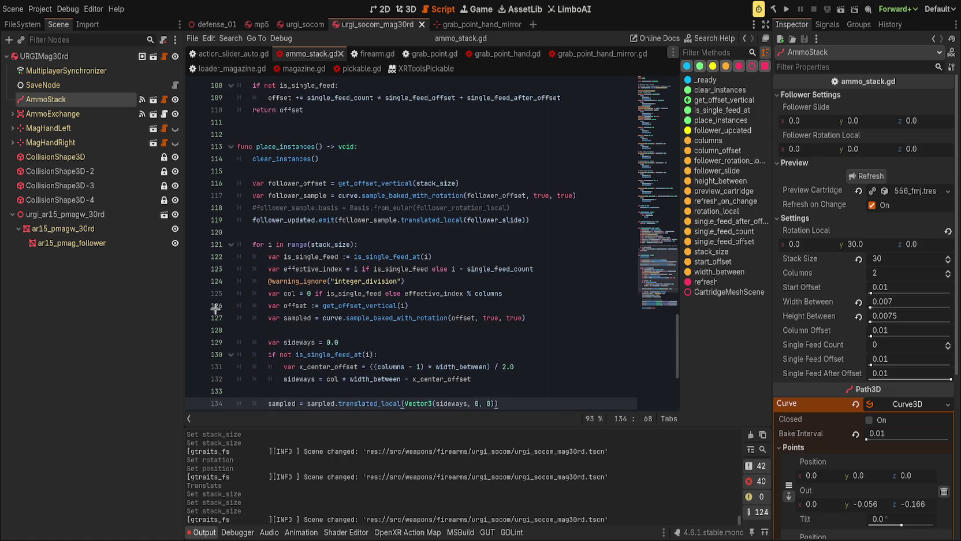
pyautogui.hotkey('ctrl', 'F2')
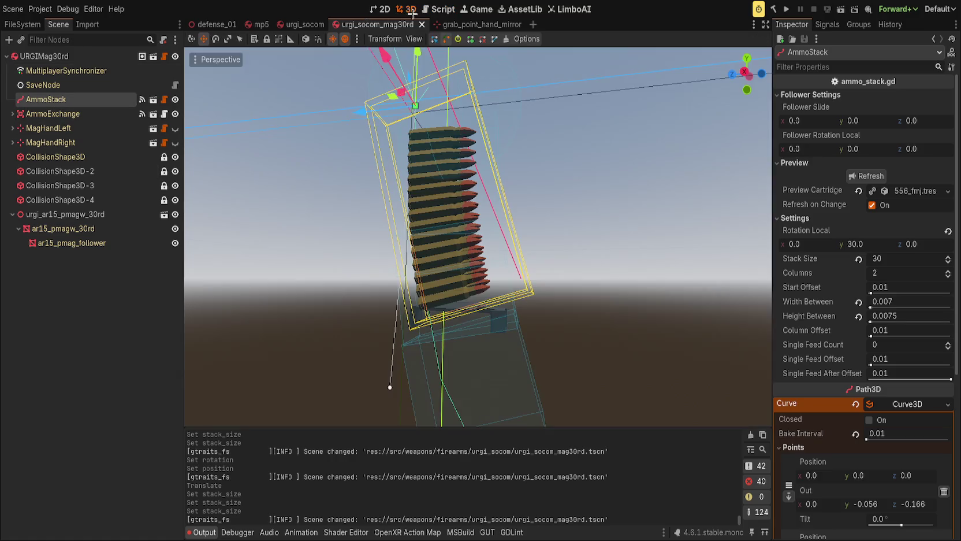
# Paste a copy of ar15_pmag_follower under AmmoStack and show AmmoStack's signals
pyautogui.click(72, 243)
pyautogui.hotkey('ctrl', 'c')
pyautogui.click(47, 100)
pyautogui.hotkey('ctrl', 'v')
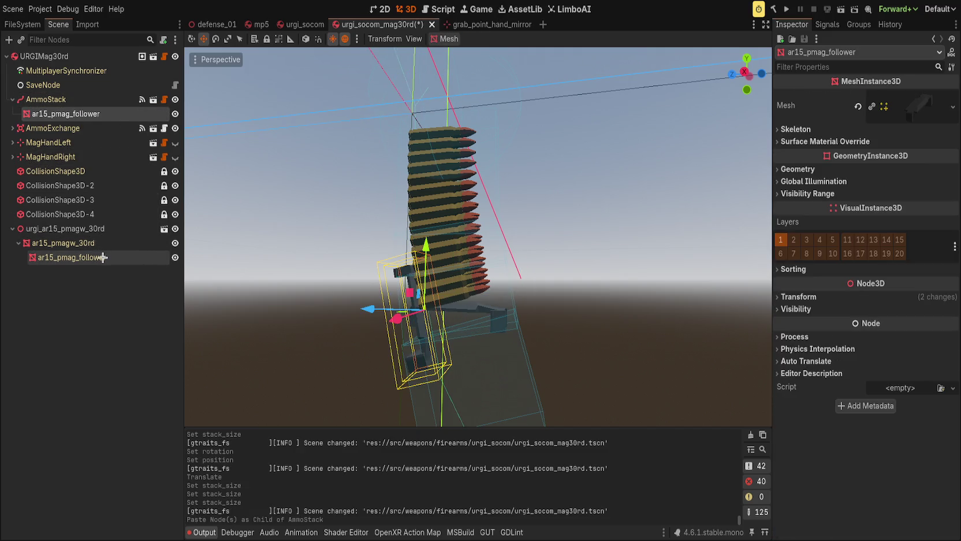
pyautogui.click(46, 100)
pyautogui.click(827, 24)
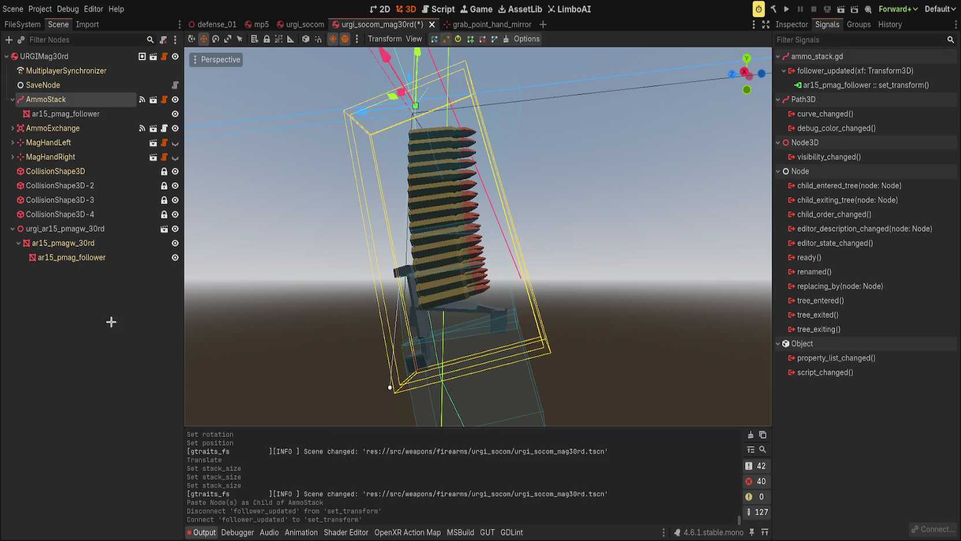
# Hide the original follower mesh and bring back AmmoStack's properties
pyautogui.click(158, 258)
pyautogui.click(100, 99)
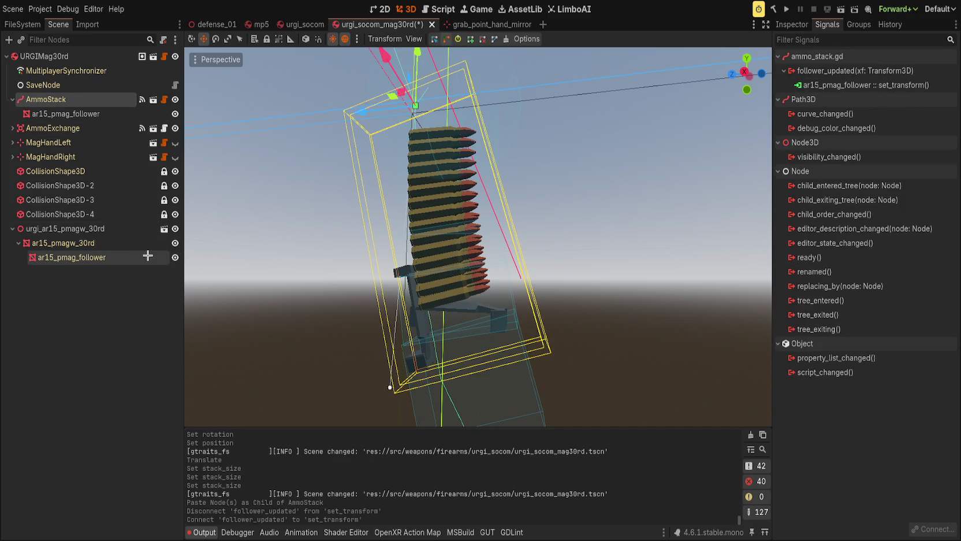
pyautogui.click(175, 257)
pyautogui.click(133, 304)
pyautogui.click(96, 102)
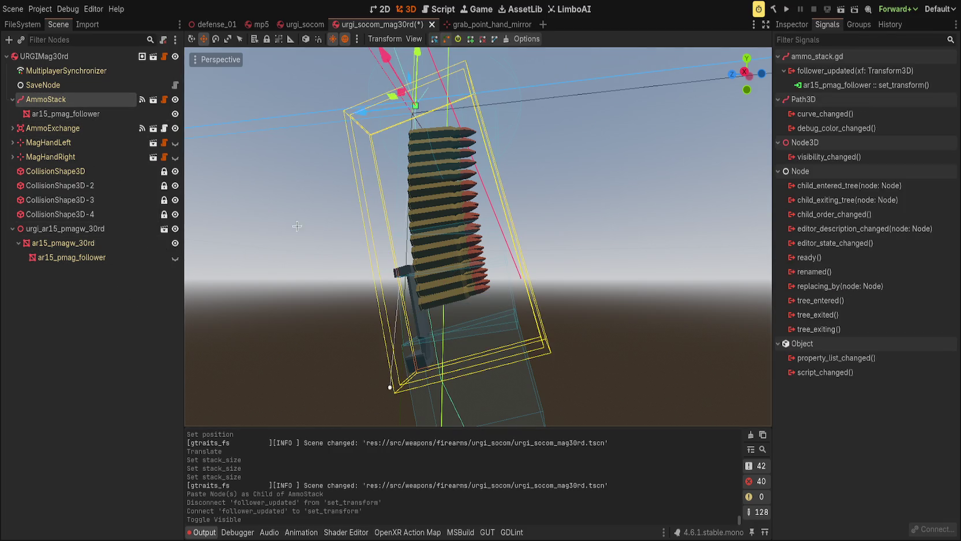
pyautogui.click(791, 24)
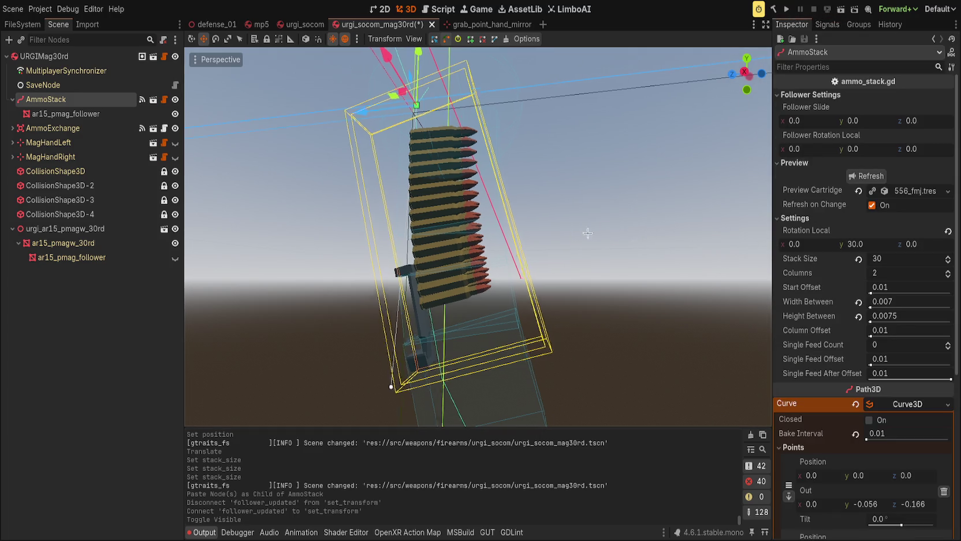
# Test follower rotation and a Stack Size of 32, restore 30, then open ammo_stack.gd
pyautogui.moveTo(583, 233); pyautogui.dragTo(631, 237)
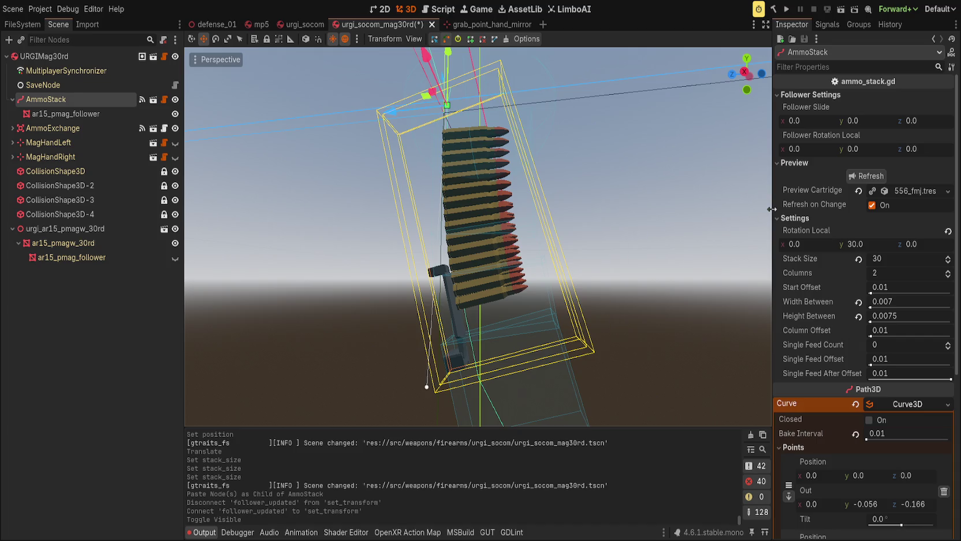
pyautogui.moveTo(823, 149); pyautogui.dragTo(832, 149)
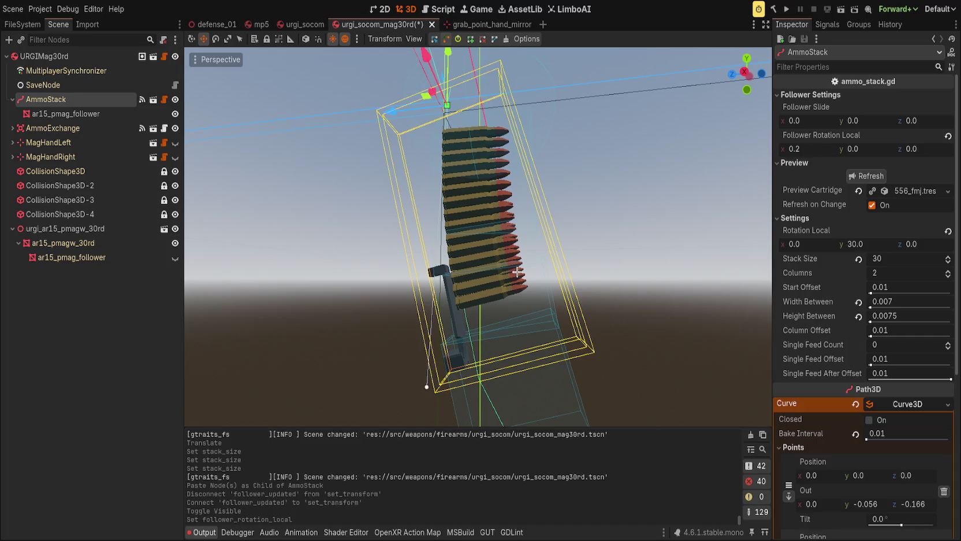
pyautogui.hotkey('ctrl', 'z')
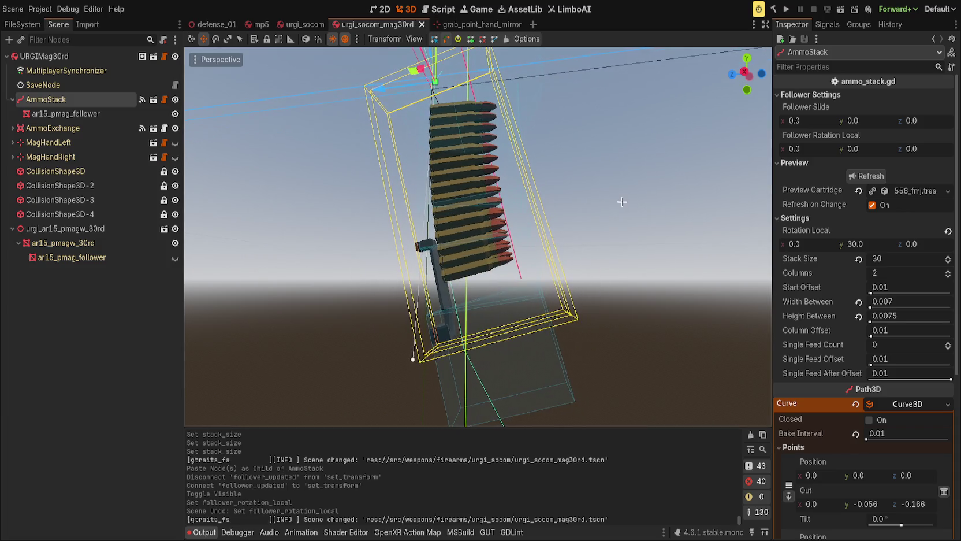
pyautogui.doubleClick(948, 257)
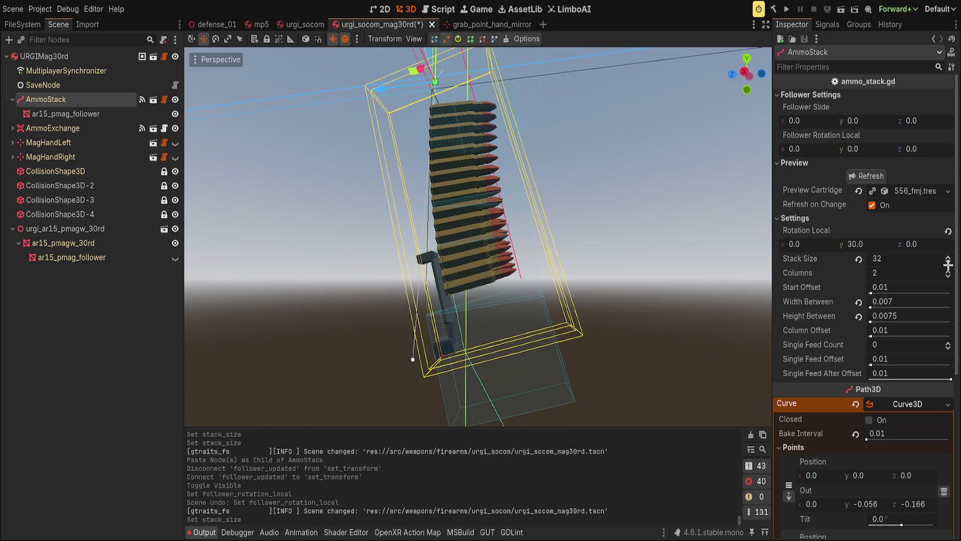
pyautogui.doubleClick(948, 262)
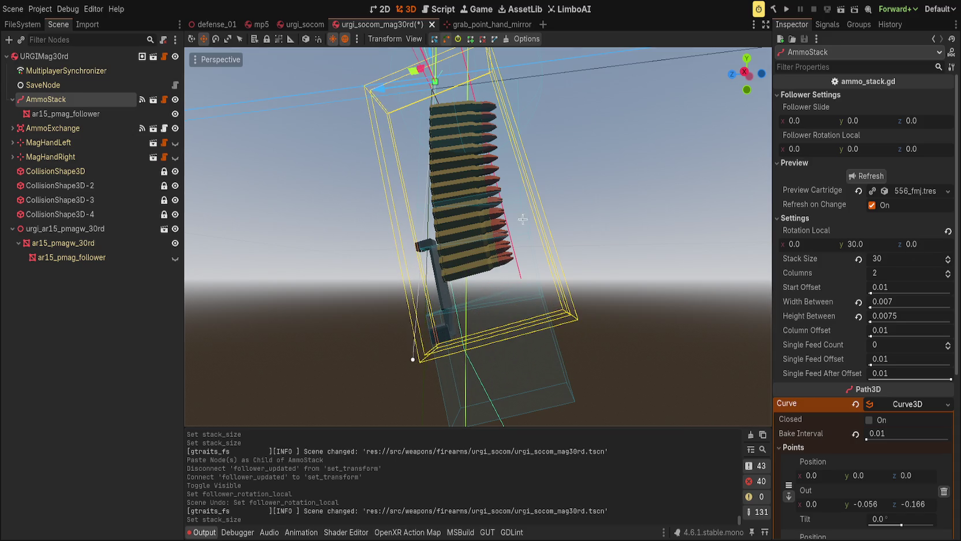
pyautogui.click(175, 99)
pyautogui.click(175, 100)
pyautogui.click(164, 99)
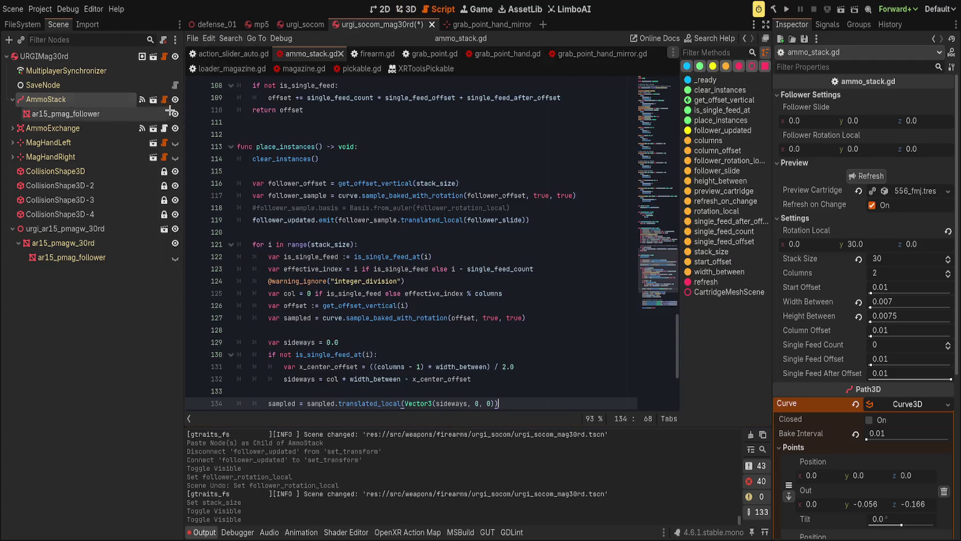
# Uncomment the follower basis line 118, save, and test follower rotation x in 3D
pyautogui.scroll(-5, 367, 270)
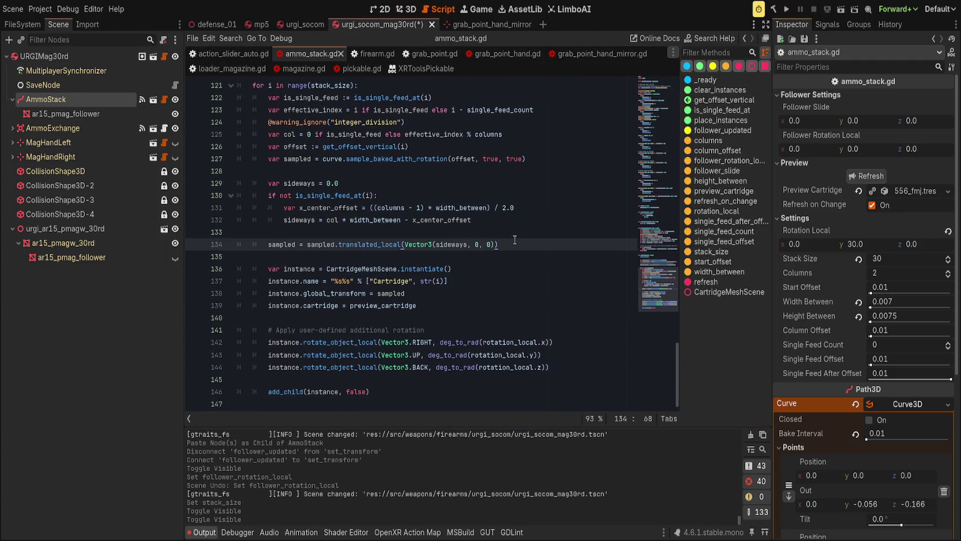
pyautogui.scroll(5, 515, 240)
pyautogui.click(575, 233)
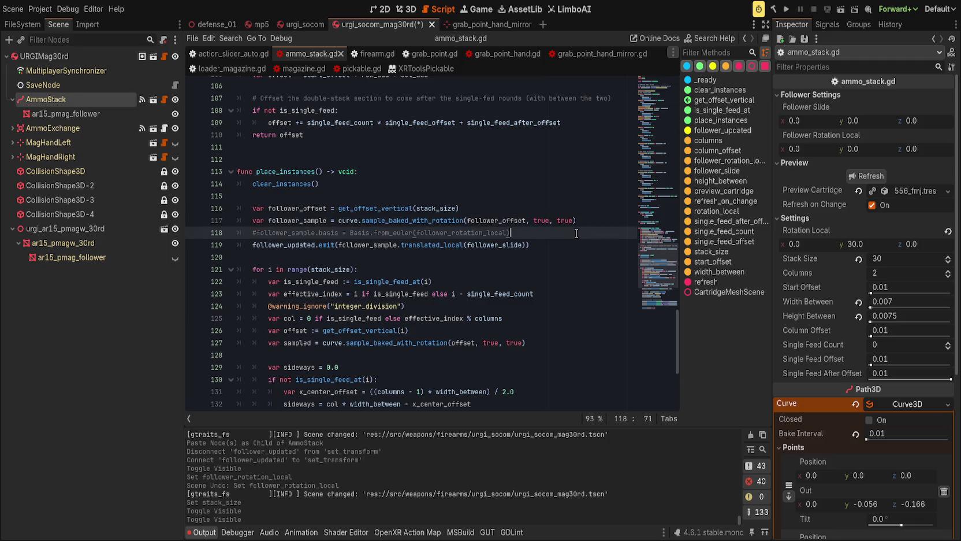
pyautogui.press('Home')
pyautogui.hotkey('ctrl', 'k')
pyautogui.hotkey('ctrl', 's')
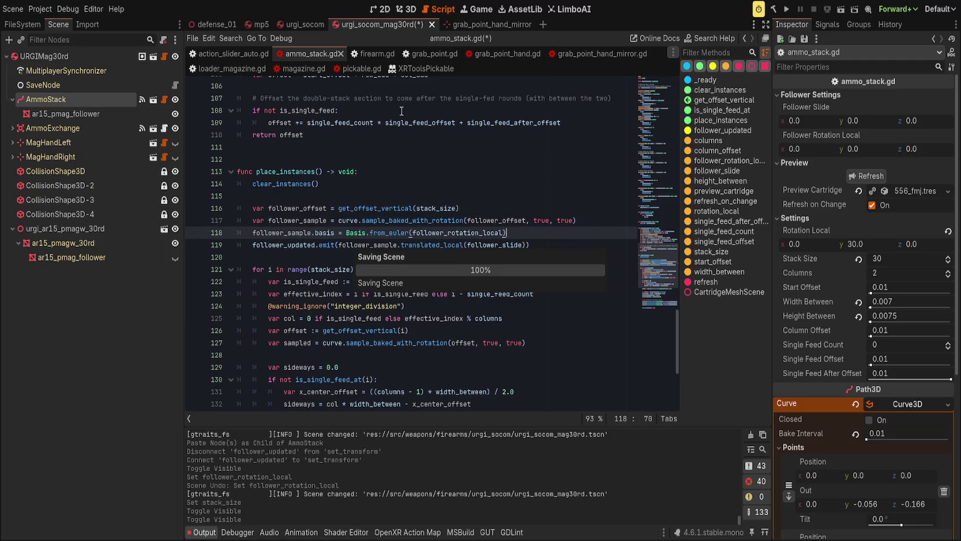
pyautogui.click(406, 9)
pyautogui.moveTo(829, 149)
pyautogui.mouseDown()
pyautogui.moveTo(820, 149)
pyautogui.moveTo(837, 149)
pyautogui.mouseUp()
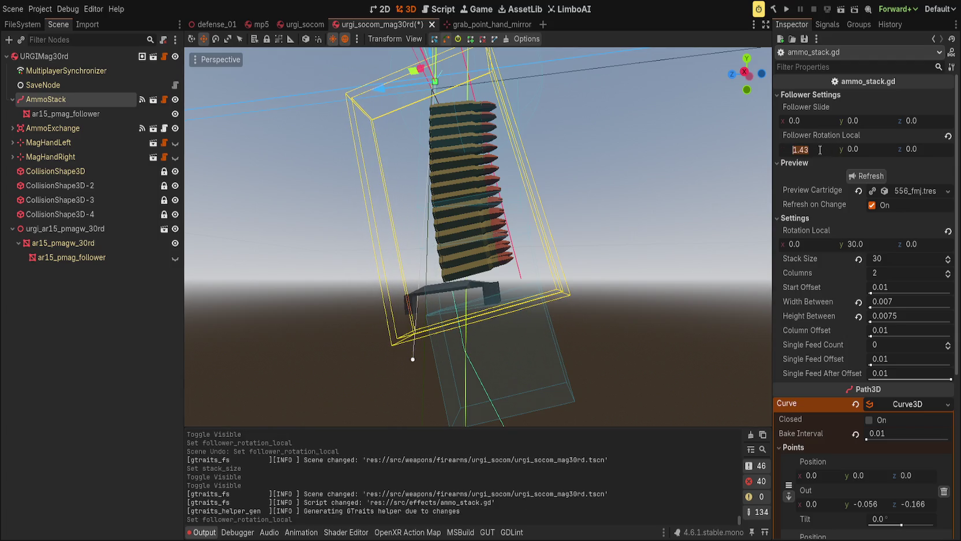
# Wrap line 118's from_euler argument in deg_to_rad() and save the script
pyautogui.click(439, 12)
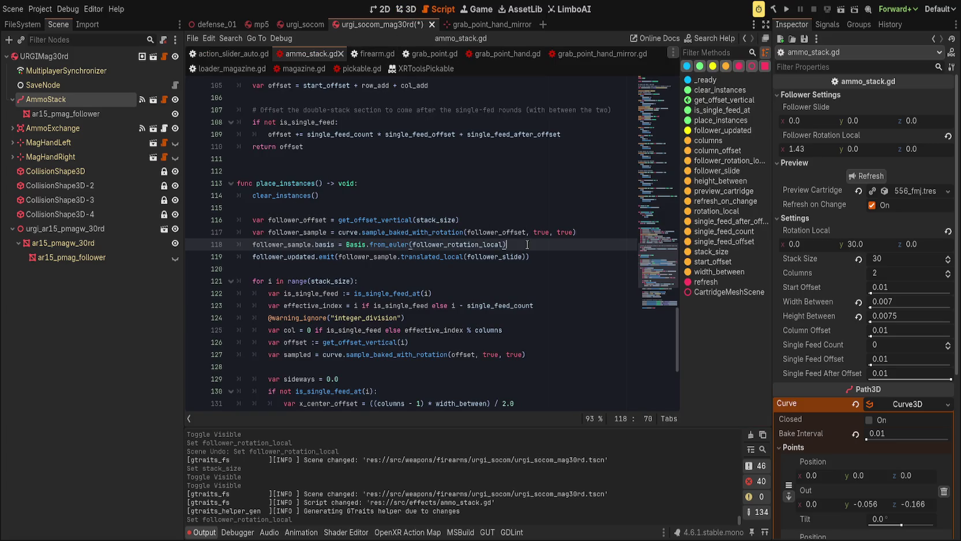
pyautogui.click(413, 244)
pyautogui.write('deg_tor')
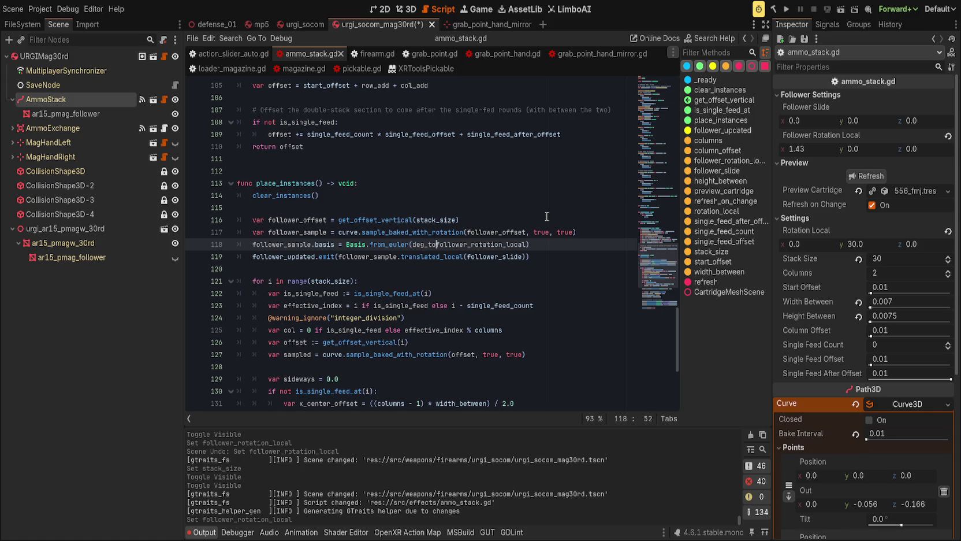
pyautogui.press('BackSpace')
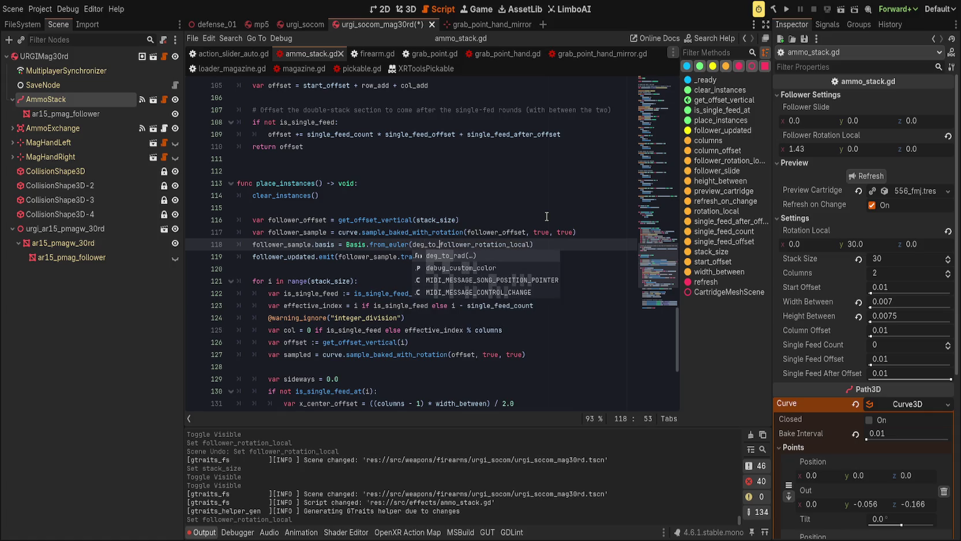
pyautogui.write('_rad(')
pyautogui.press('End')
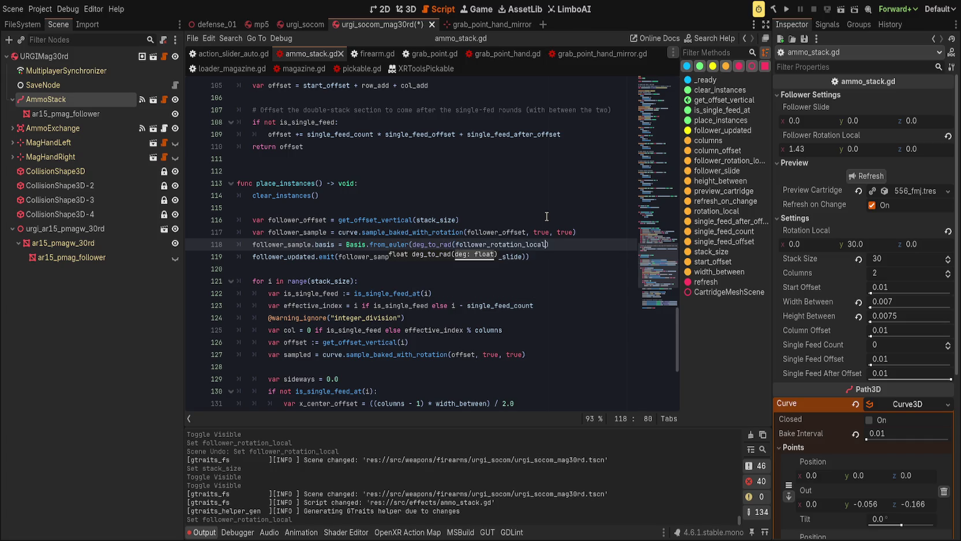
pyautogui.write(')')
pyautogui.hotkey('ctrl', 's')
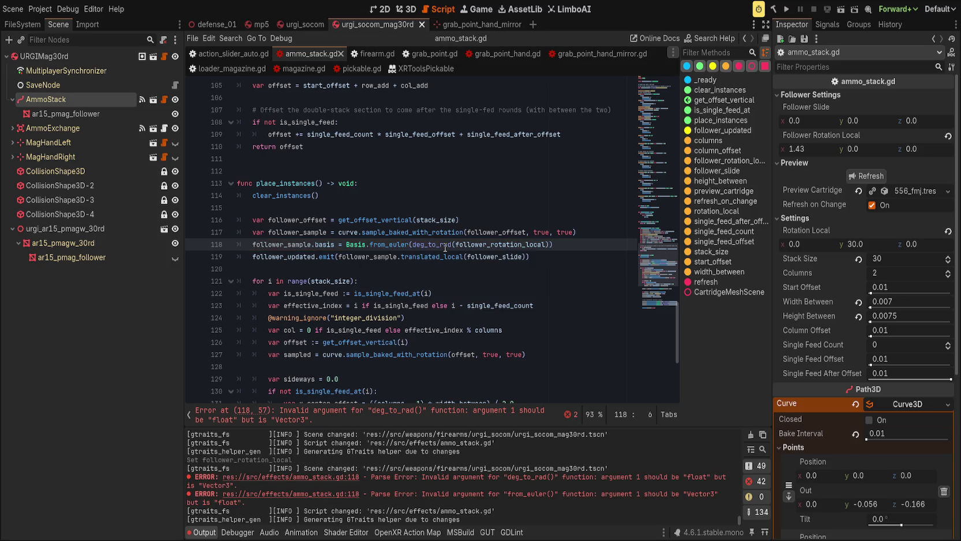
# Remove a trial Vector3. suffix and the deg_to_rad wrapper from line 118
pyautogui.click(574, 240)
pyautogui.write('Vector3.')
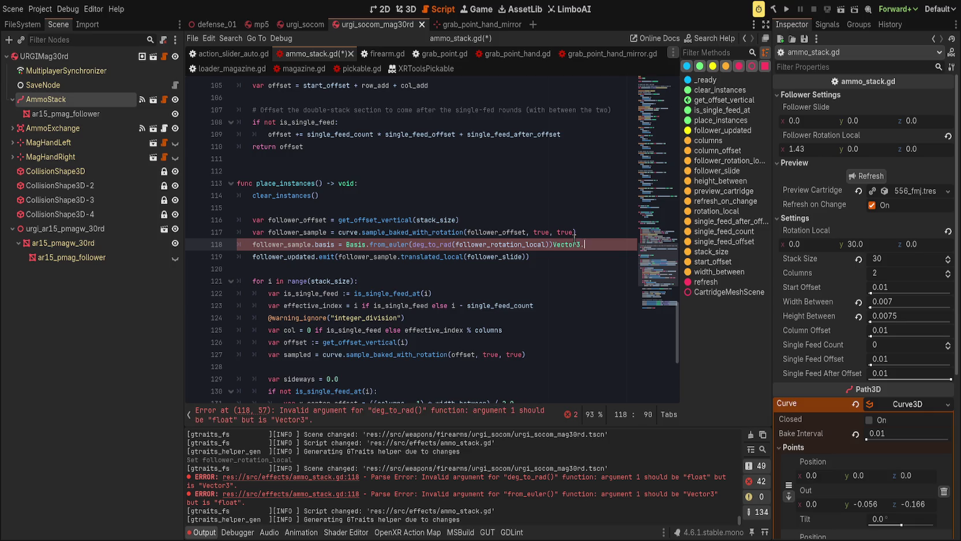
pyautogui.press('BackSpace')
pyautogui.press('BackSpace')
pyautogui.press('BackSpace')
pyautogui.press('BackSpace')
pyautogui.press('BackSpace')
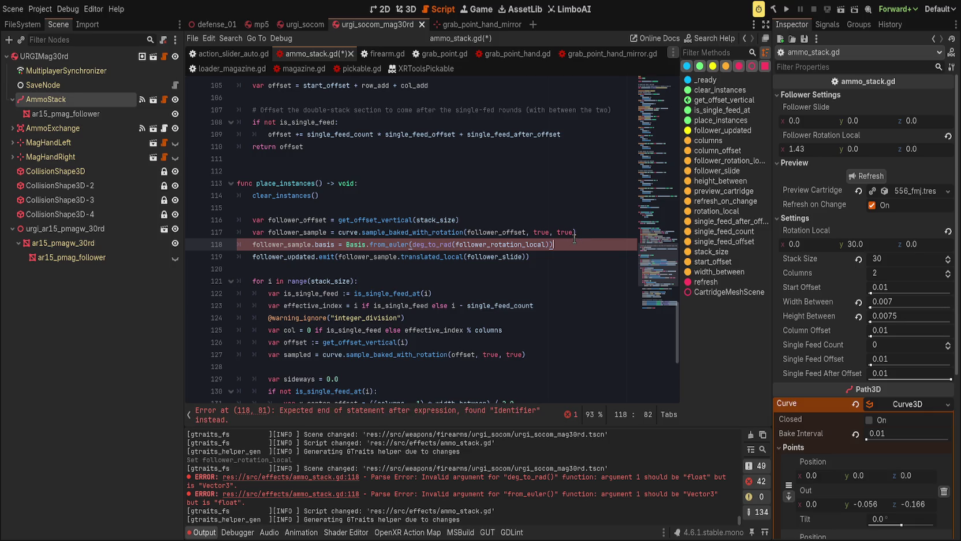
pyautogui.hotkey('ctrl', 's')
pyautogui.doubleClick(428, 244)
pyautogui.press('BackSpace')
pyautogui.press('Delete')
pyautogui.press('End')
pyautogui.press('Left')
pyautogui.press('BackSpace')
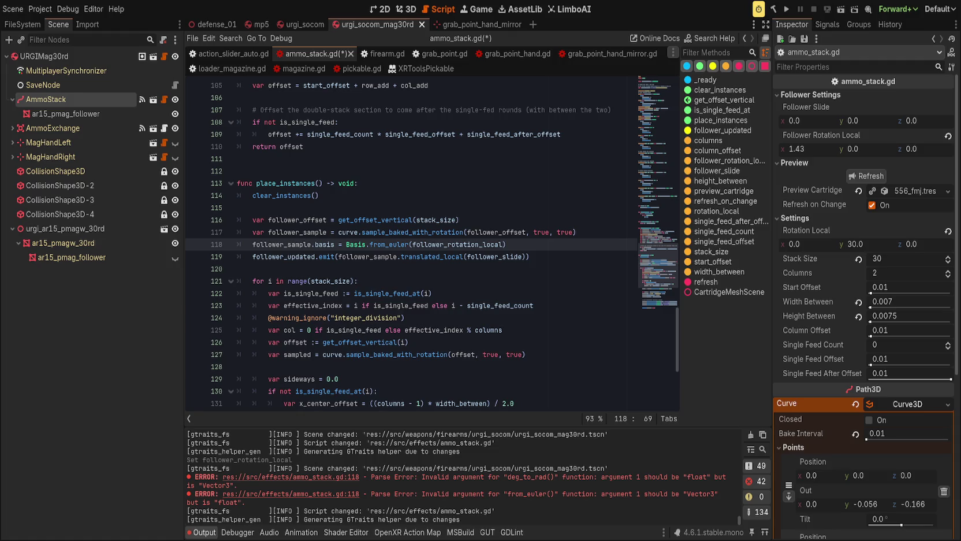
# Try and remove a Vector3. suffix after follower_rotation_local, then view the Vector3 class reference
pyautogui.click(556, 241)
pyautogui.write('Vector3.')
pyautogui.press('BackSpace')
pyautogui.press('BackSpace')
pyautogui.press('BackSpace')
pyautogui.hotkey('alt', 'F1')
pyautogui.scroll(-8, 439, 320)
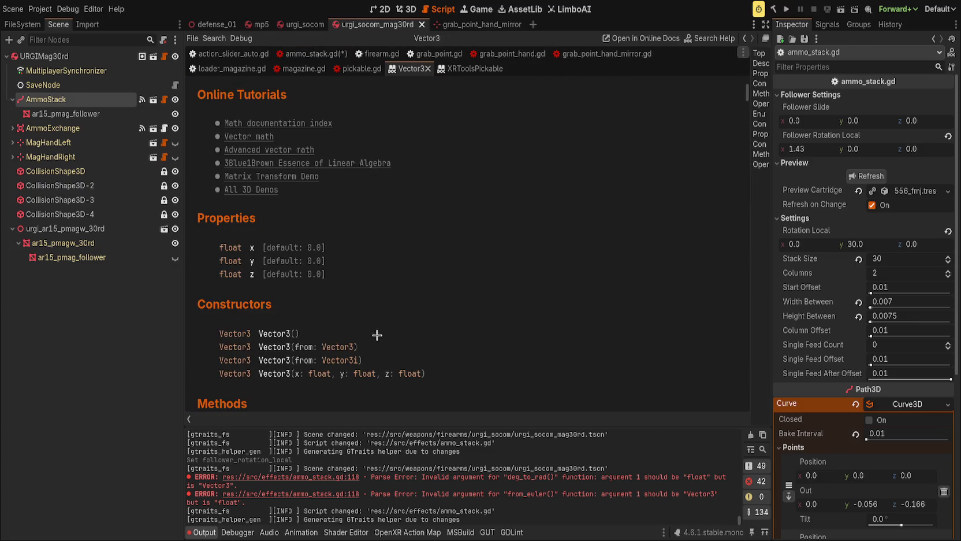
pyautogui.scroll(-2, 346, 314)
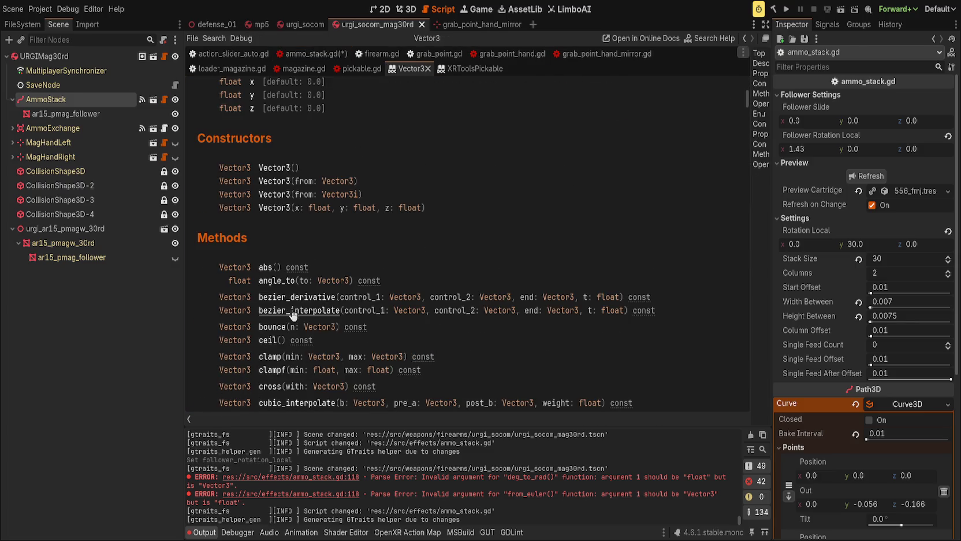
pyautogui.scroll(-2, 303, 309)
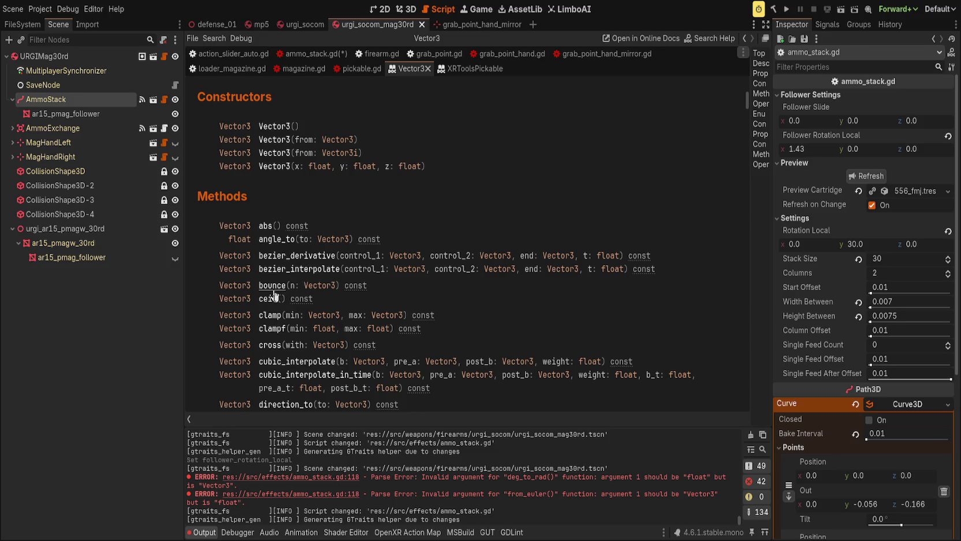
pyautogui.scroll(-1, 295, 315)
pyautogui.scroll(-4, 301, 330)
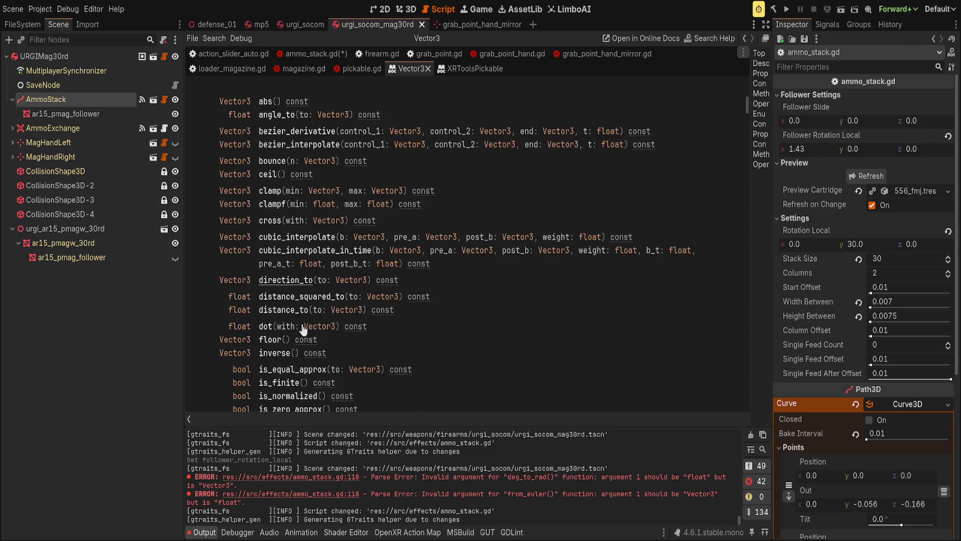
pyautogui.scroll(-4, 302, 328)
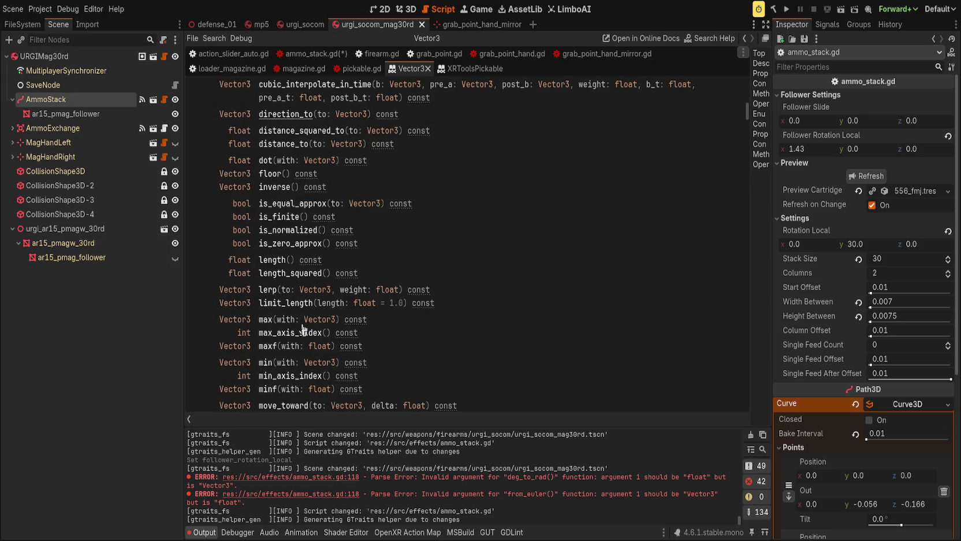
pyautogui.scroll(-5, 302, 324)
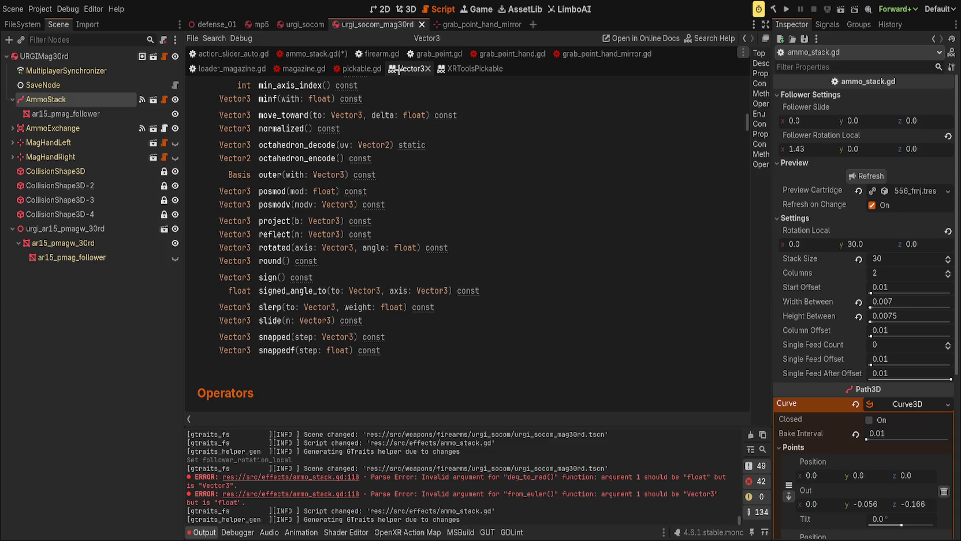
pyautogui.click(316, 56)
pyautogui.click(417, 141)
pyautogui.click(558, 262)
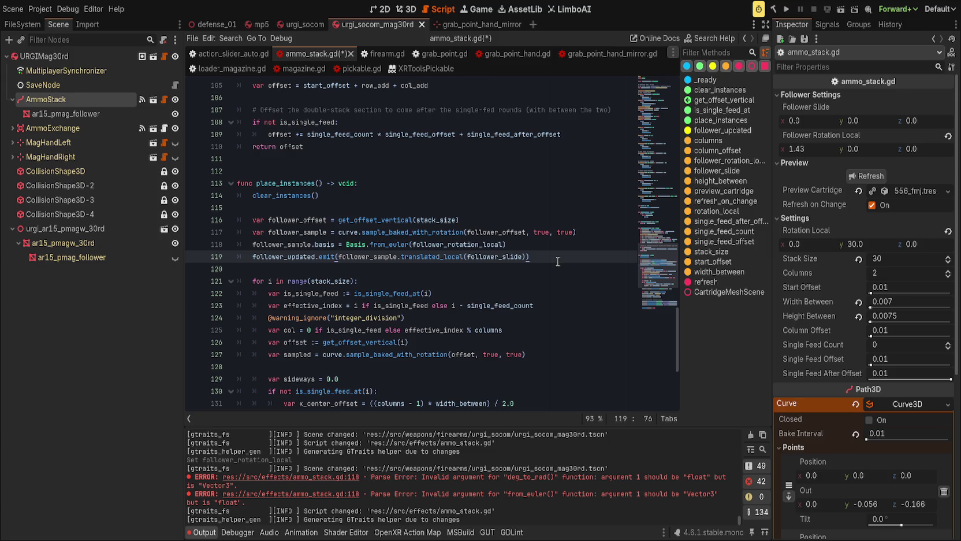
# Append *(180/PI) to follower_rotation_local on line 118, save, and test in 3D
pyautogui.click(540, 246)
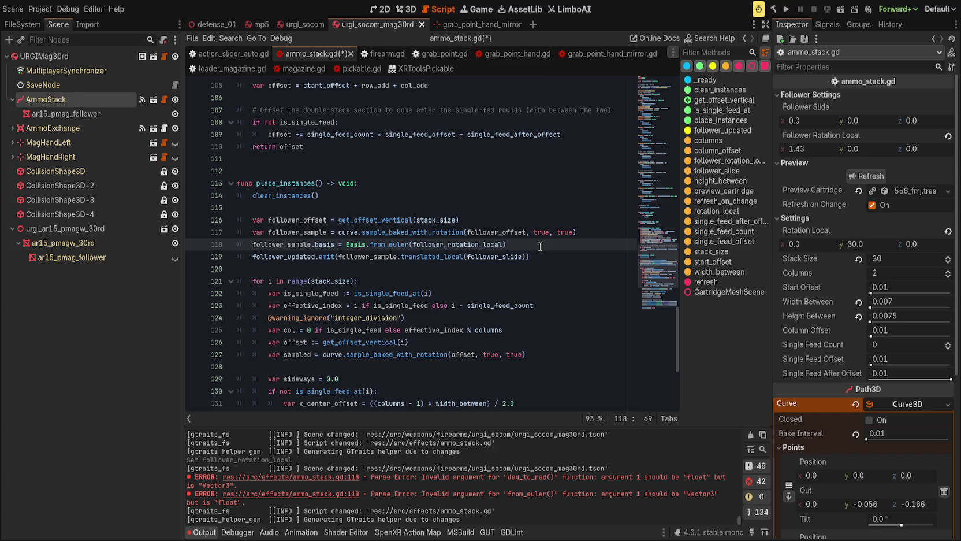
pyautogui.write('*')
pyautogui.write('(180/PI')
pyautogui.write('))')
pyautogui.hotkey('ctrl', 's')
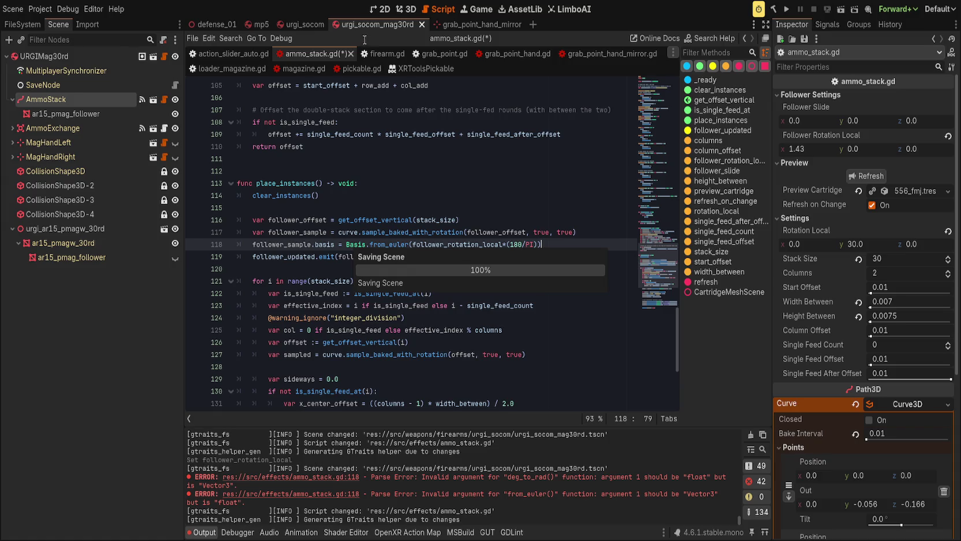
pyautogui.click(412, 8)
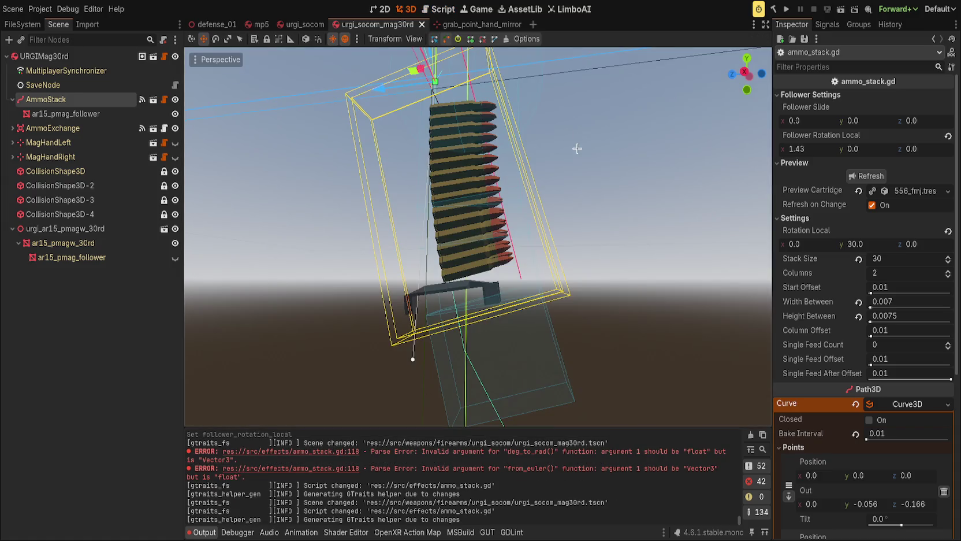
pyautogui.moveTo(811, 152)
pyautogui.mouseDown()
pyautogui.moveTo(797, 152)
pyautogui.moveTo(819, 151)
pyautogui.mouseUp()
# Swap line 118's operators so follower_rotation_local is divided by the 180/PI term, and save
pyautogui.click(442, 9)
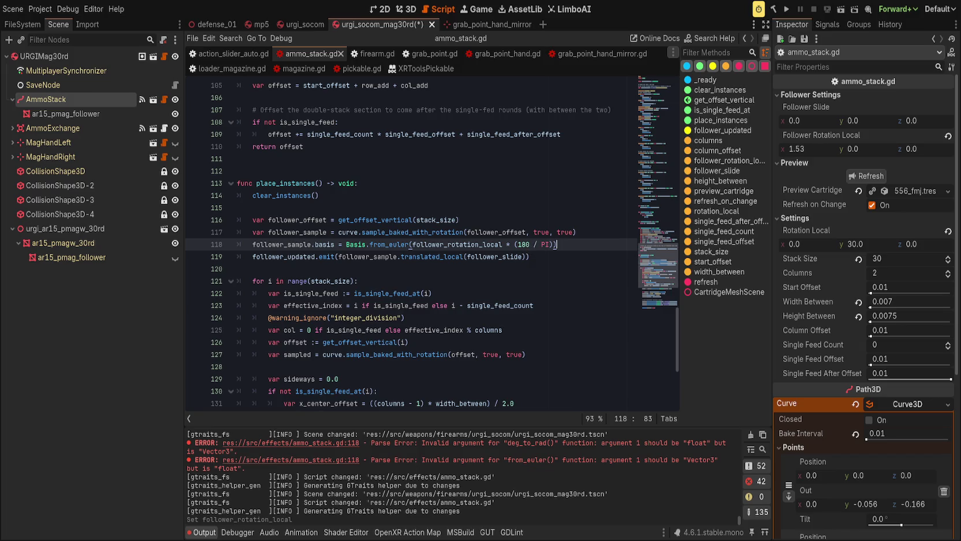
pyautogui.click(511, 244)
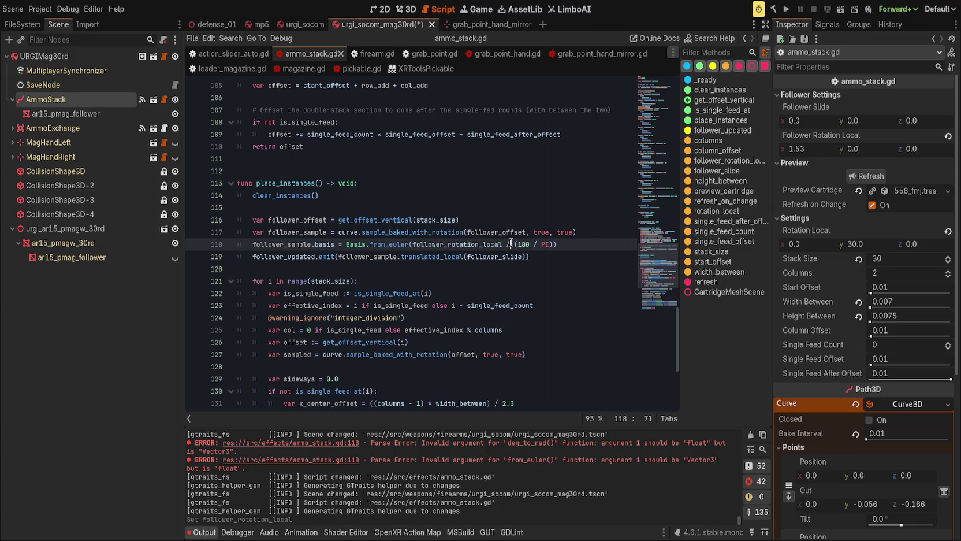
pyautogui.press('BackSpace')
pyautogui.write('*')
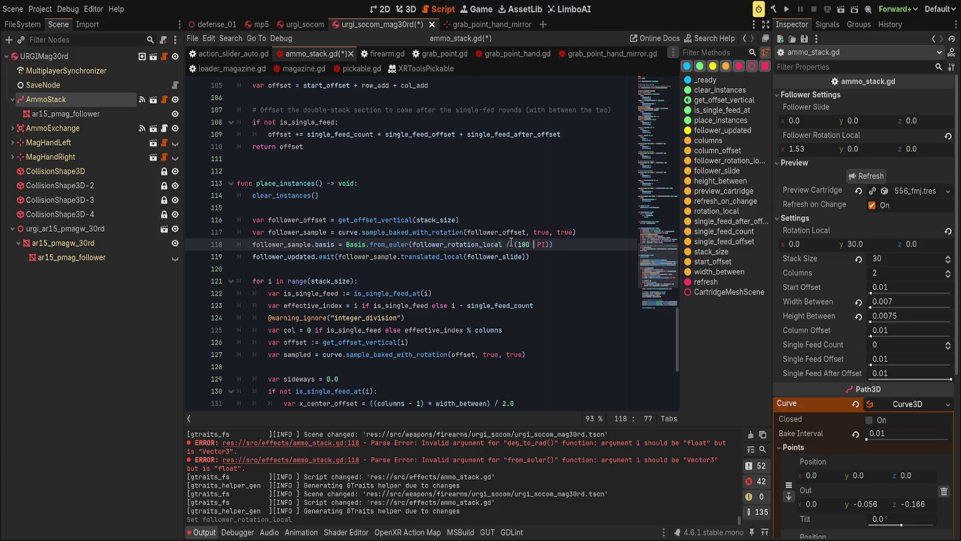
pyautogui.hotkey('ctrl', 's')
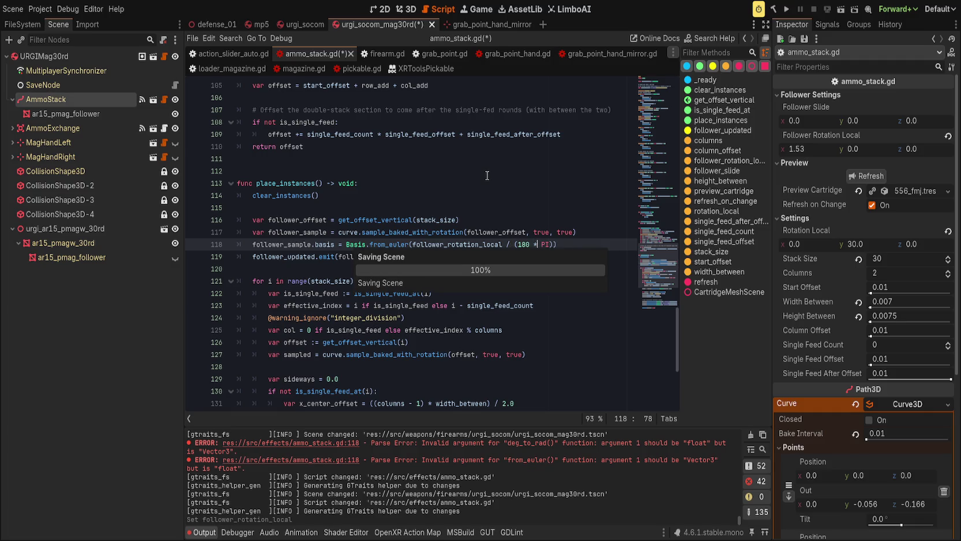
# Set Follower Rotation Local x to 0, then 90, then finally 180
pyautogui.click(406, 8)
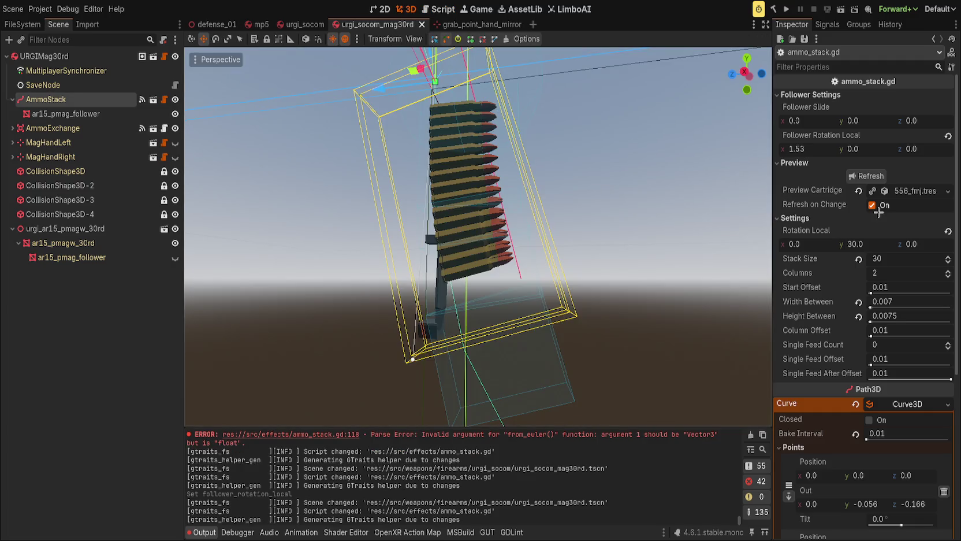
pyautogui.moveTo(815, 149); pyautogui.dragTo(817, 148)
pyautogui.write('0')
pyautogui.press('Return')
pyautogui.write('90')
pyautogui.press('Return')
pyautogui.click(817, 148)
pyautogui.write('180')
pyautogui.press('Return')
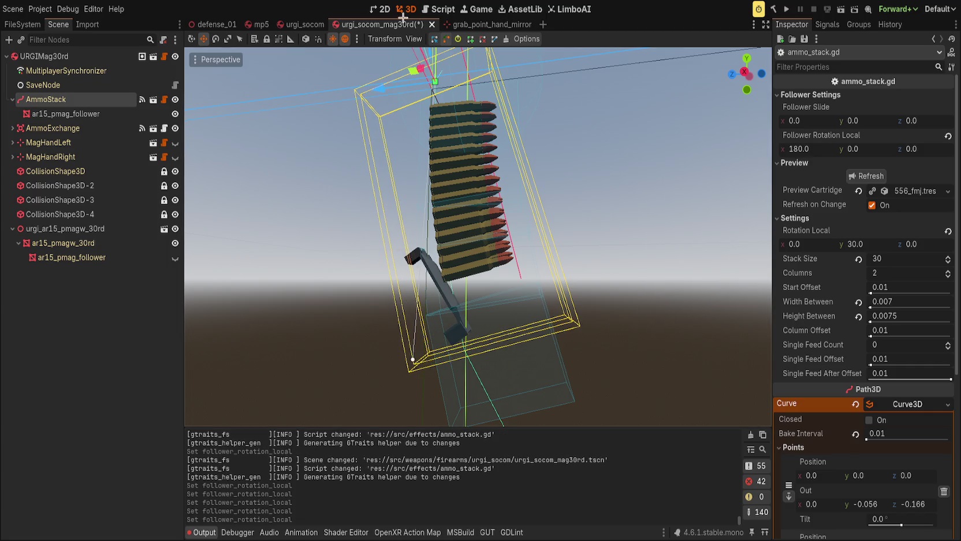
pyautogui.click(438, 8)
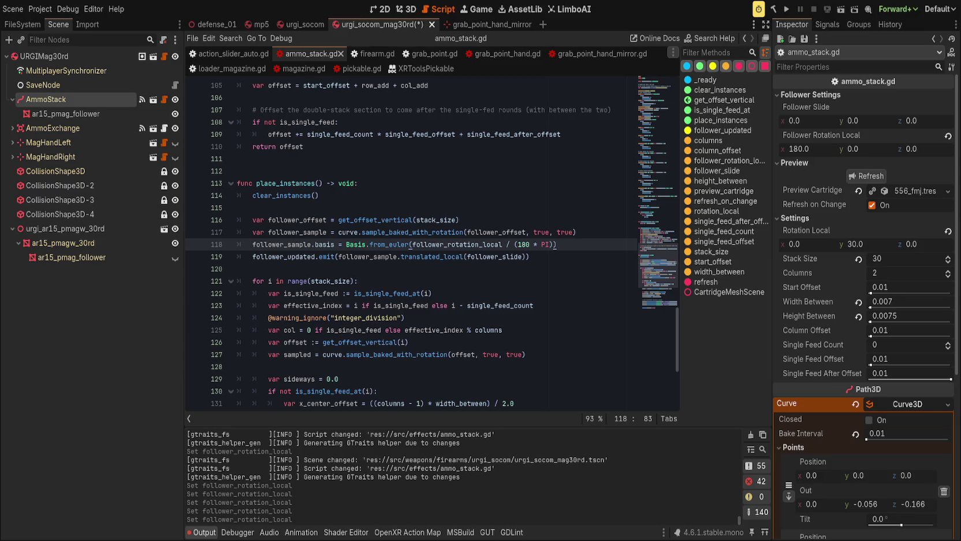
# Replace the operator before PI on line 118 and save the script
pyautogui.press('Left')
pyautogui.press('Left')
pyautogui.press('Left')
pyautogui.press('Delete')
pyautogui.write('.')
pyautogui.hotkey('ctrl', 's')
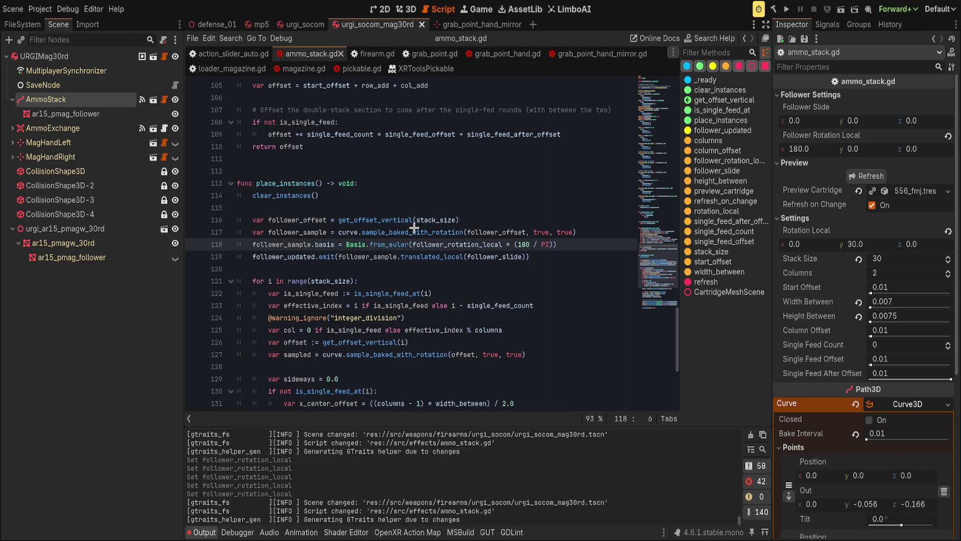
# In help.gd, add func v3_rad_to_deg(v: Vector3) -> Vector3 returning v * (180/PI)
pyautogui.keyDown('ctrl'); pyautogui.click(416, 257); pyautogui.keyUp('ctrl')
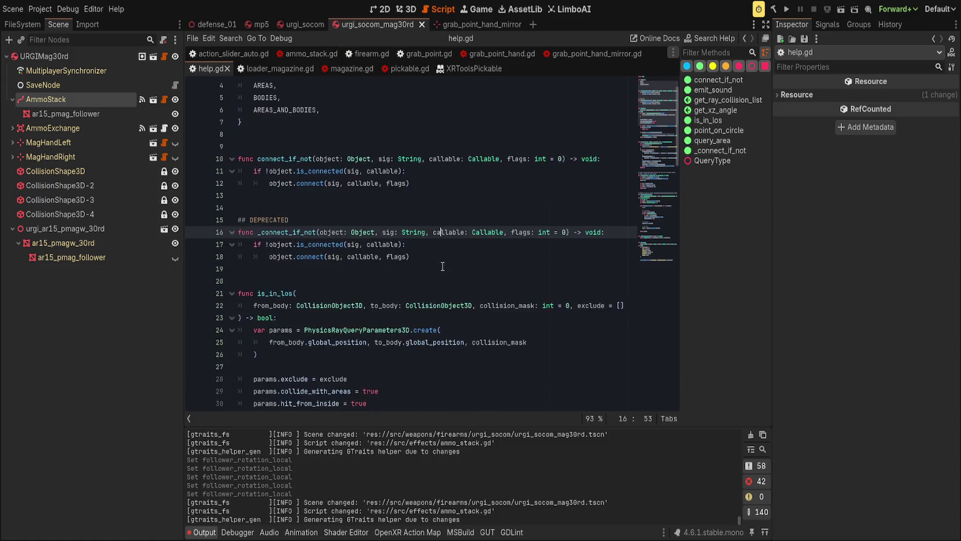
pyautogui.click(433, 166)
pyautogui.press('Return')
pyautogui.press('Return')
pyautogui.press('Up')
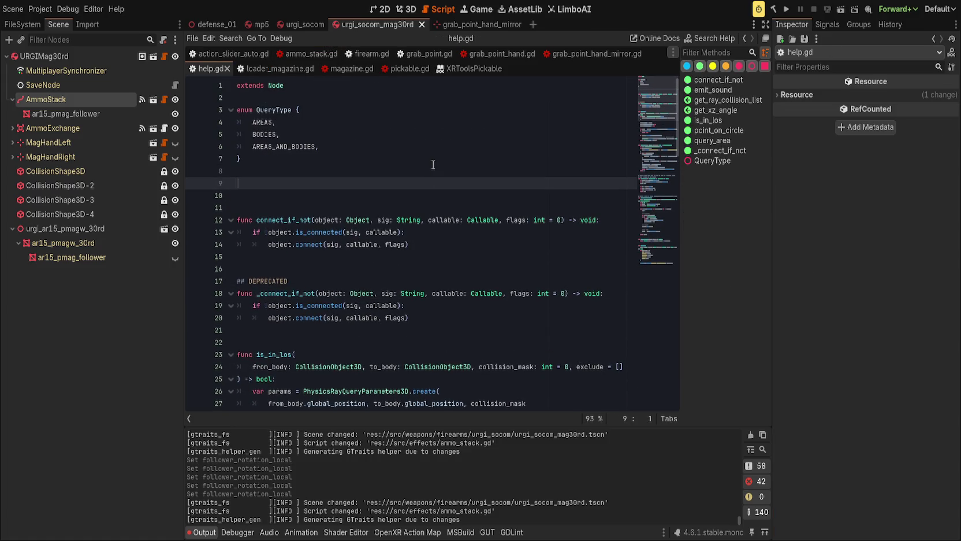
pyautogui.press('Return')
pyautogui.write('func v3_')
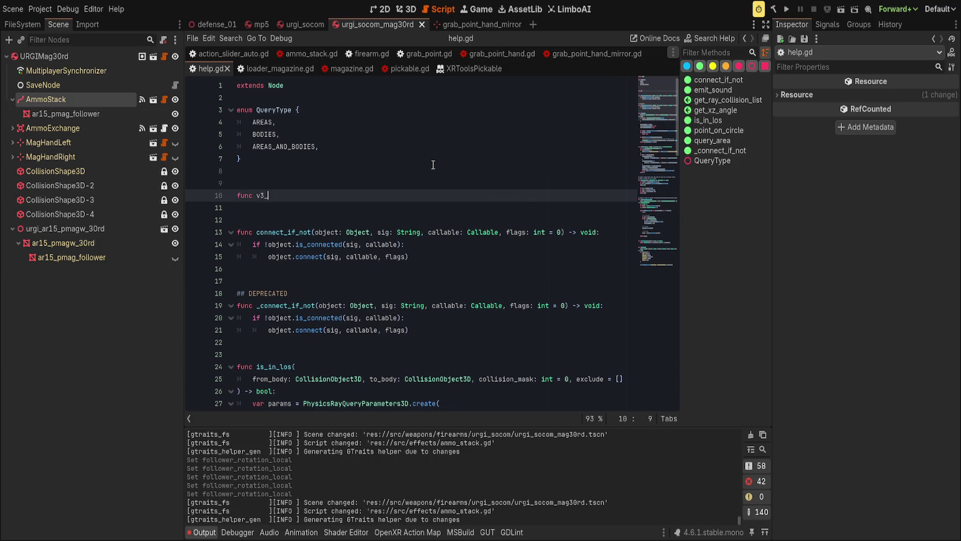
pyautogui.write('rad_to')
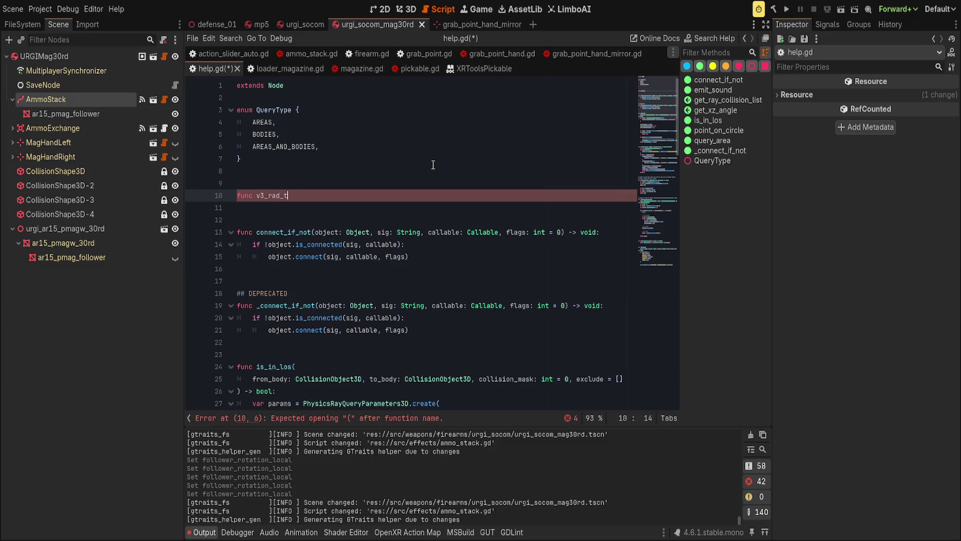
pyautogui.write('_deg(Vec')
pyautogui.write('tor3')
pyautogui.hotkey('ctrl', 'Left')
pyautogui.write('v:')
pyautogui.press('End')
pyautogui.write('> Vector')
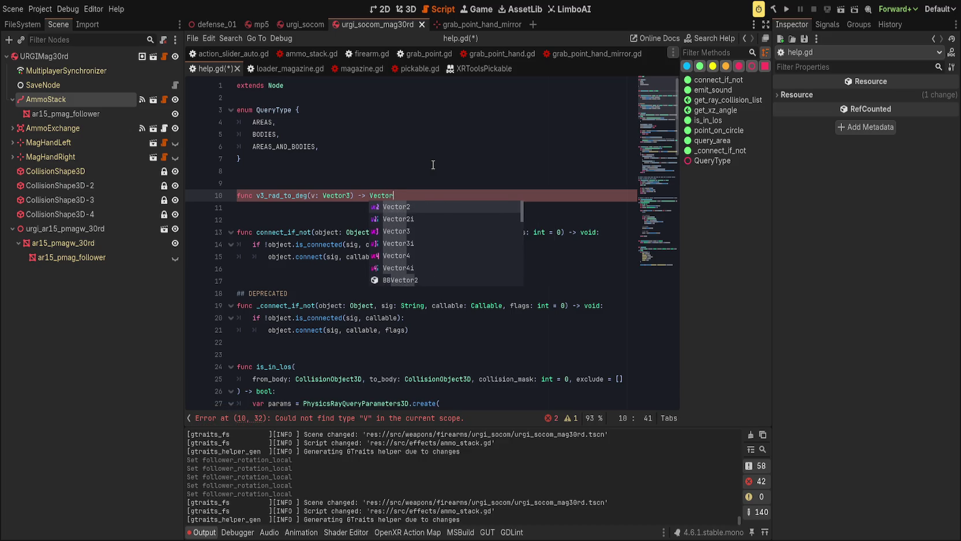
pyautogui.write('3')
pyautogui.write(':')
pyautogui.press('Return')
pyautogui.write('return')
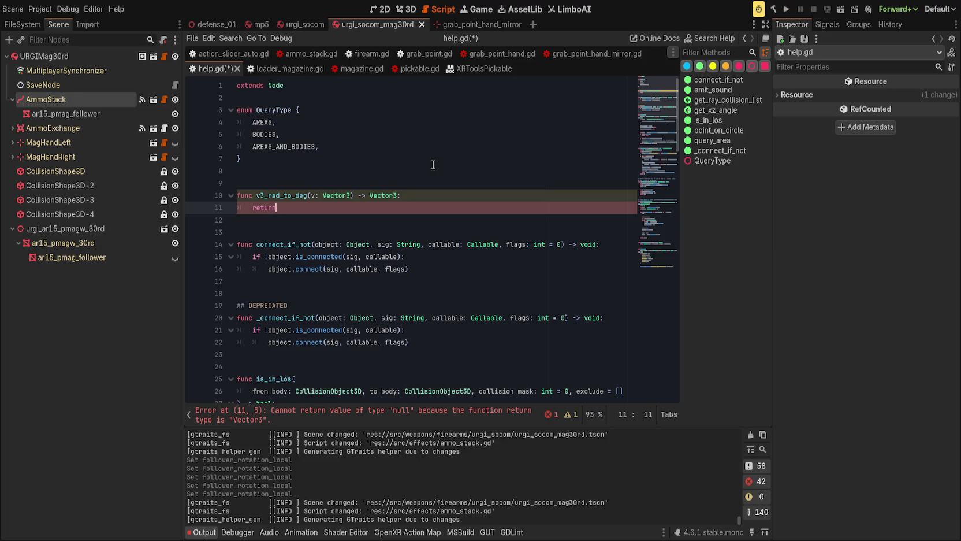
pyautogui.write(' v')
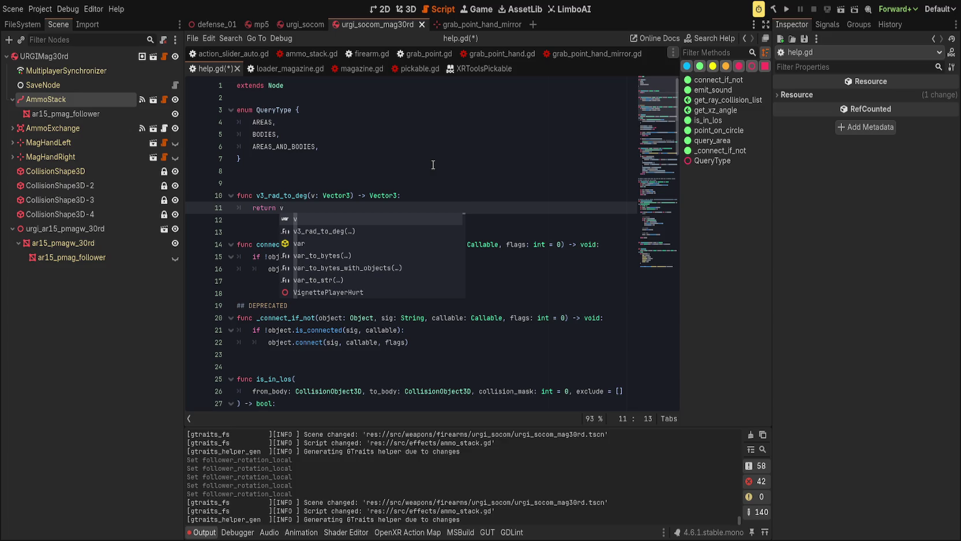
pyautogui.write(' * ')
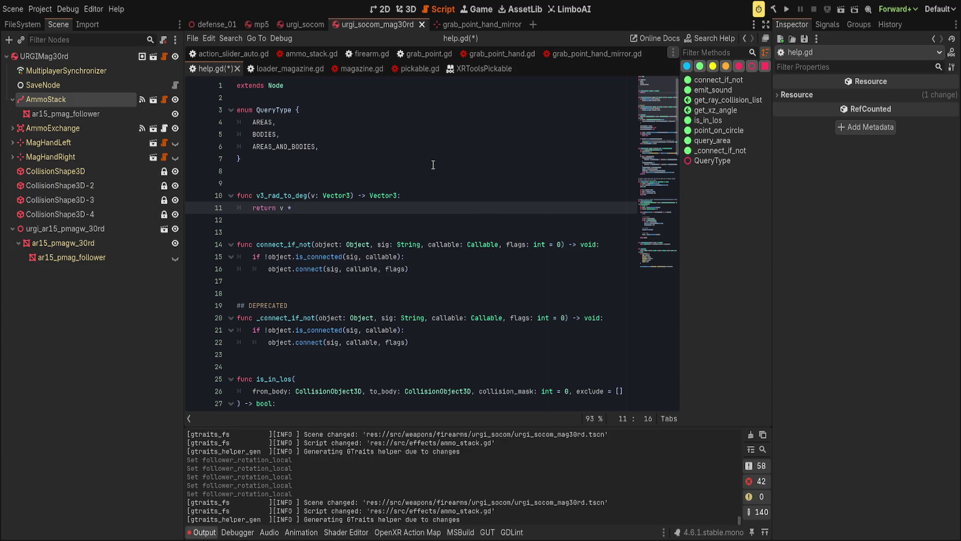
pyautogui.write('(180/PI')
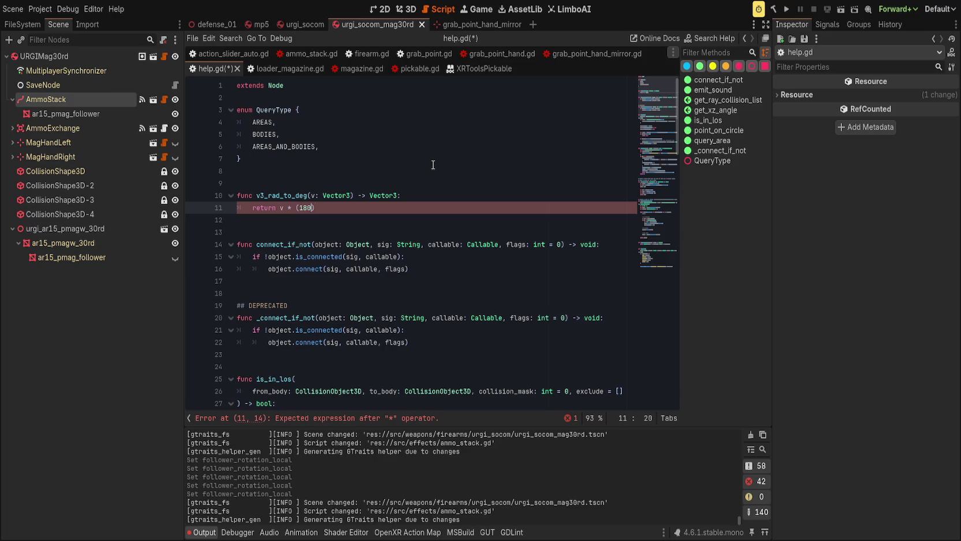
# Write the v3_deg_to_rad helper multiplying by (PI / ...) and save help.gd
pyautogui.press('Return')
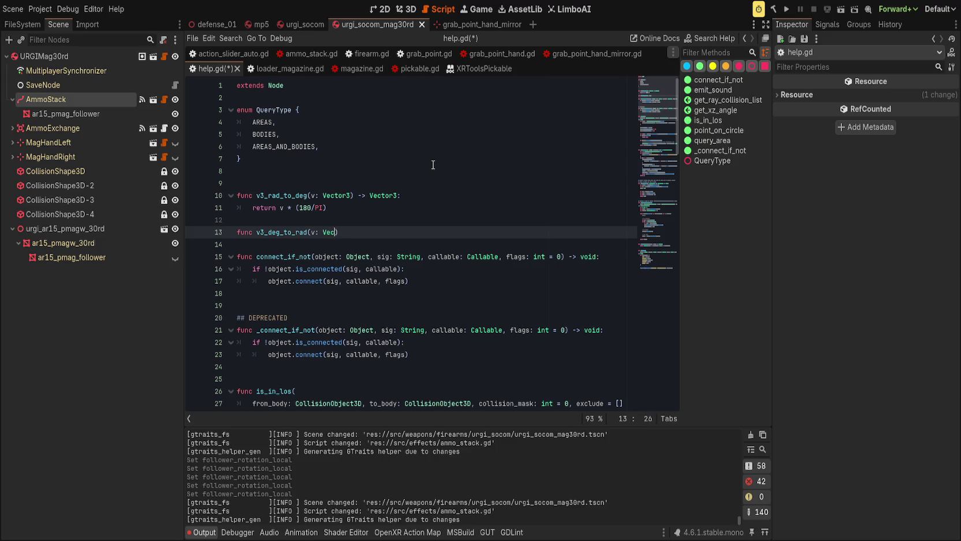
pyautogui.write(')')
pyautogui.write(':')
pyautogui.press('Return')
pyautogui.write('return v')
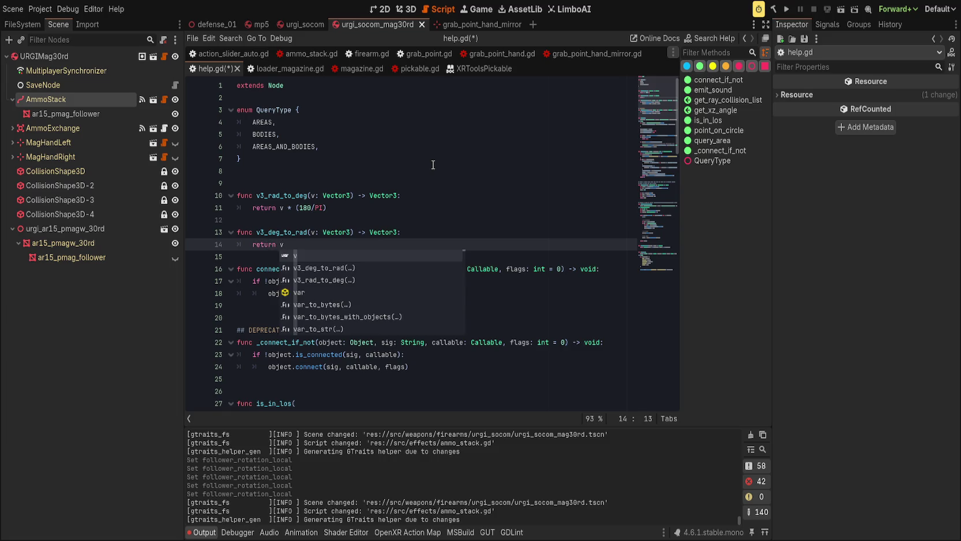
pyautogui.write('* (PI')
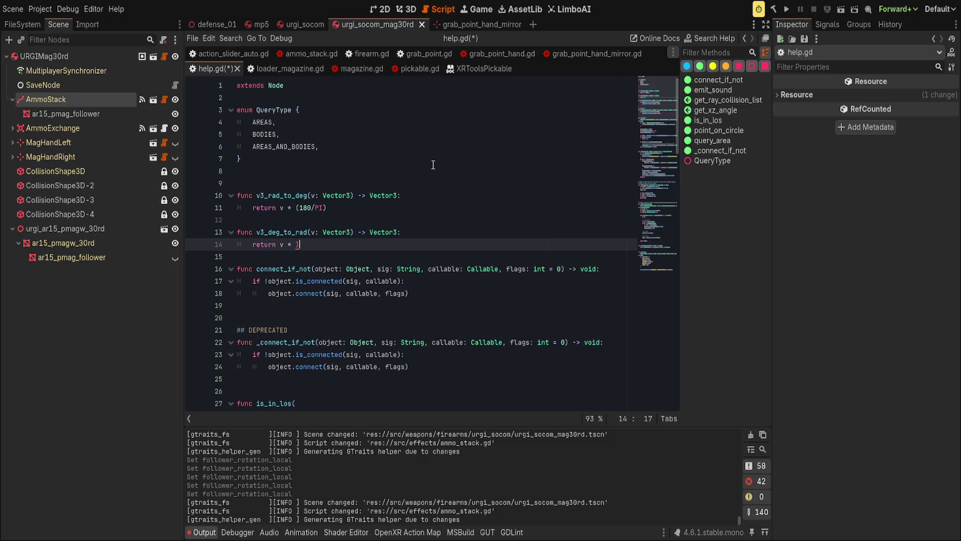
pyautogui.write(' /')
pyautogui.hotkey('ctrl', 's')
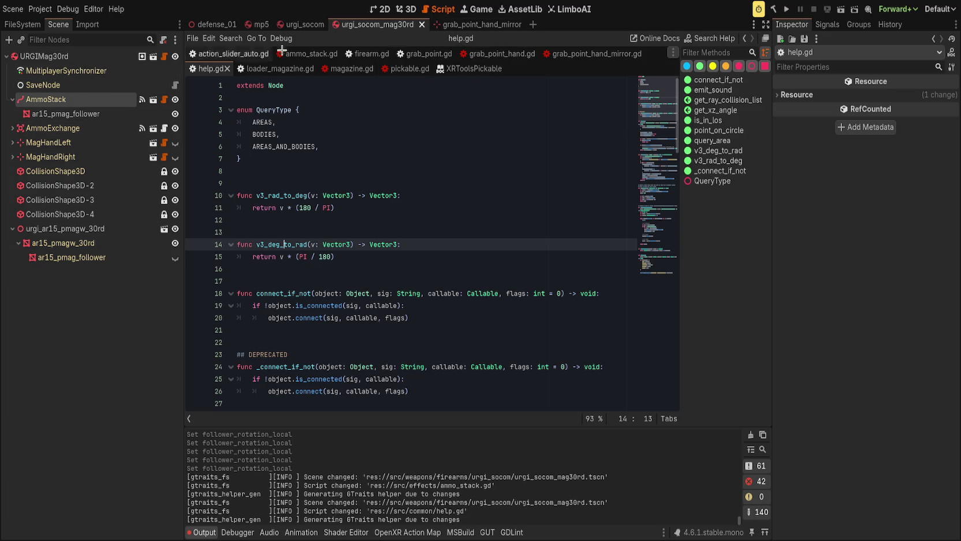
pyautogui.click(406, 9)
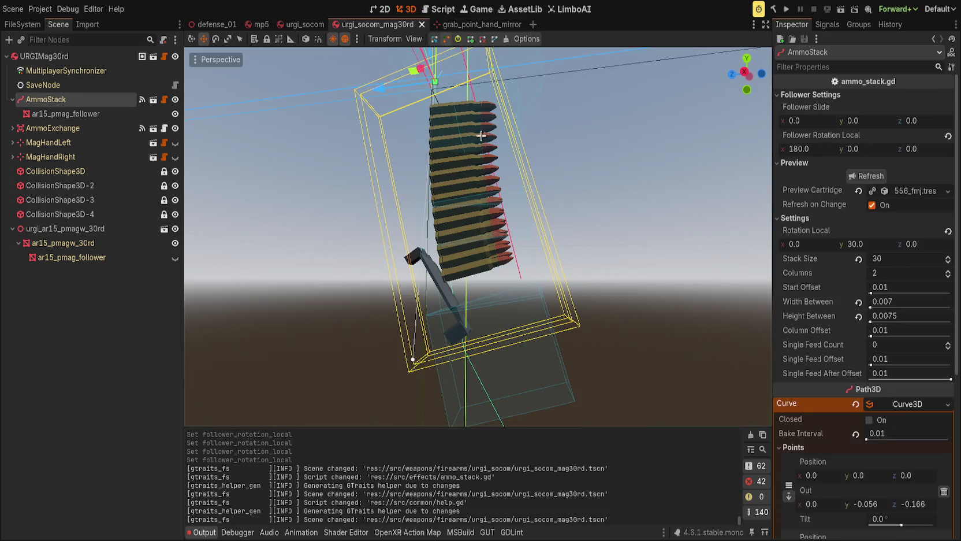
# Nudge Follower Rotation Local x slightly negative, then review help.gd's degree helpers and save it
pyautogui.click(948, 136)
pyautogui.moveTo(843, 146); pyautogui.dragTo(826, 146)
pyautogui.click(437, 9)
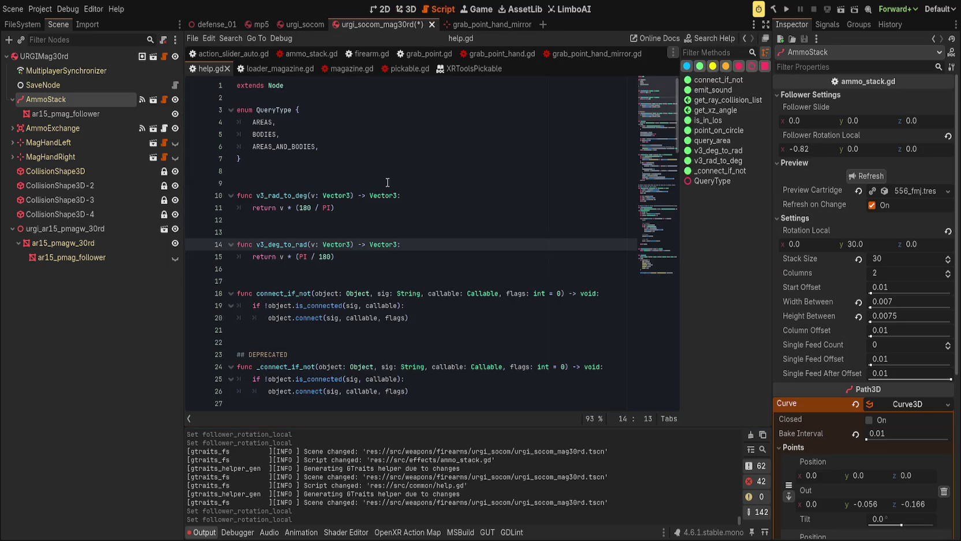
pyautogui.click(319, 209)
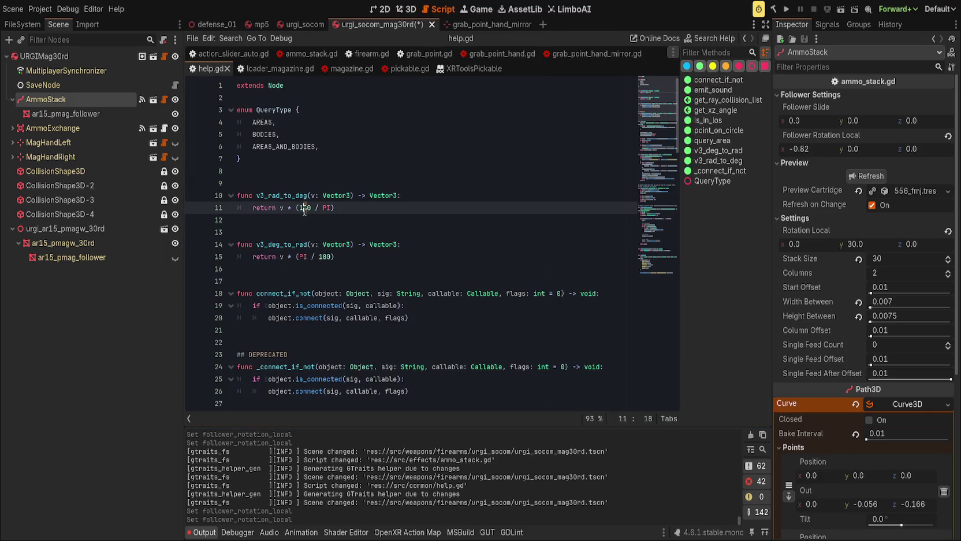
pyautogui.click(473, 157)
pyautogui.hotkey('ctrl', 's')
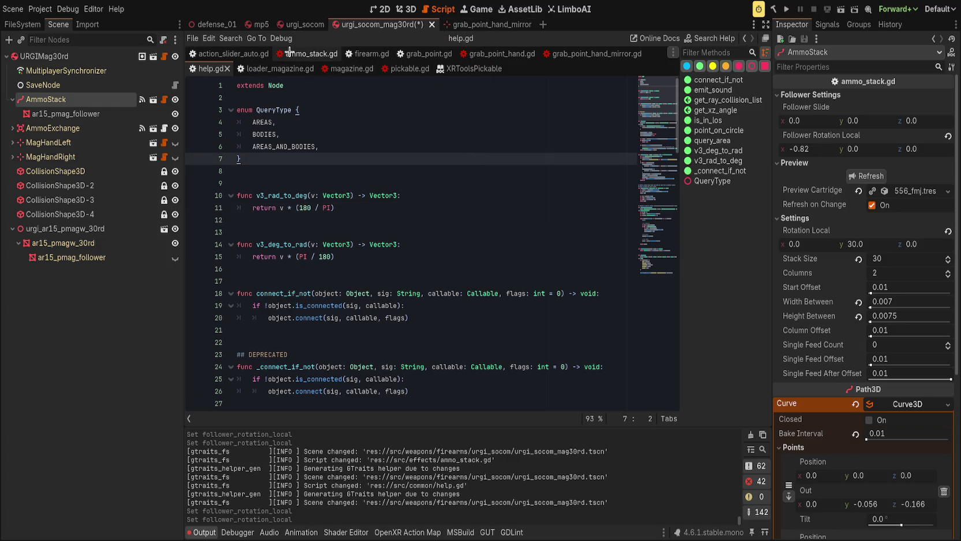
# Change line 118 of ammo_stack.gd from 180 / PI to PI / 180
pyautogui.click(311, 53)
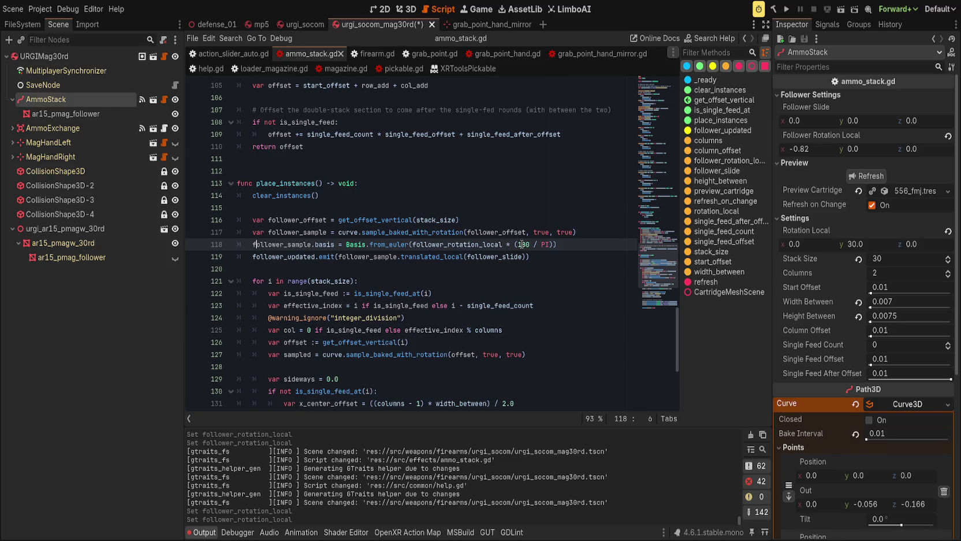
pyautogui.moveTo(520, 244); pyautogui.dragTo(545, 244)
pyautogui.write('PI /')
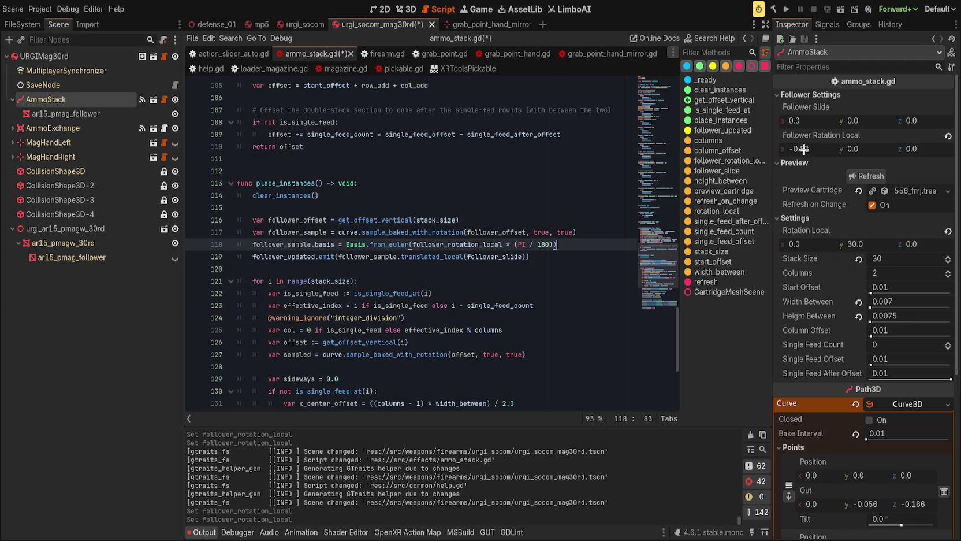
pyautogui.moveTo(518, 246); pyautogui.dragTo(544, 247)
pyautogui.hotkey('ctrl', 'c')
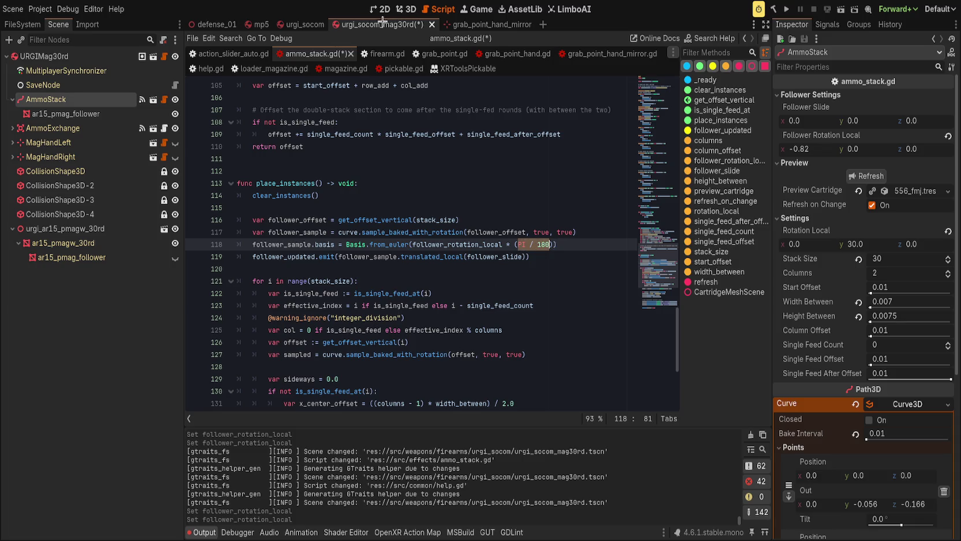
# Compare against help.gd's deg-to-rad helper and save the scripts
pyautogui.click(204, 69)
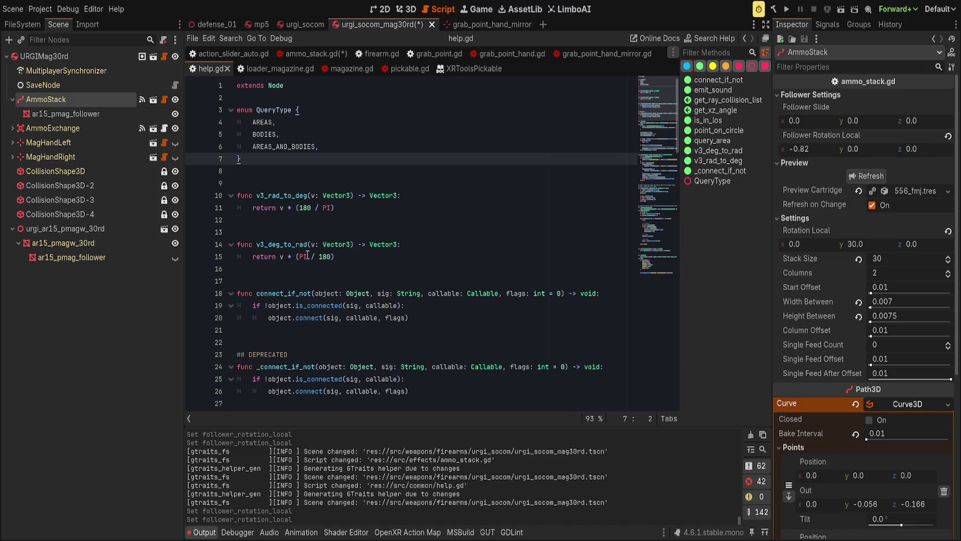
pyautogui.moveTo(301, 258); pyautogui.dragTo(334, 258)
pyautogui.hotkey('ctrl', 'v')
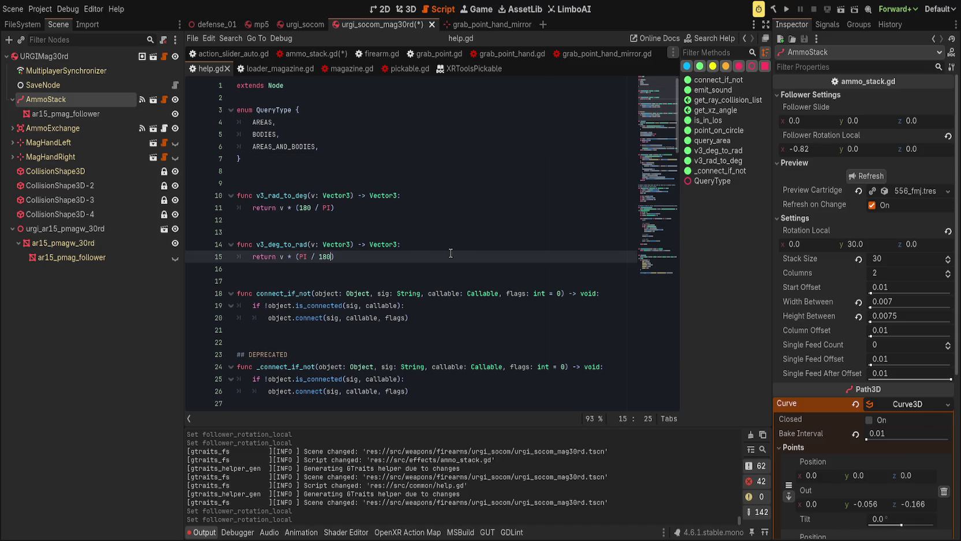
pyautogui.click(438, 233)
pyautogui.hotkey('ctrl', 's')
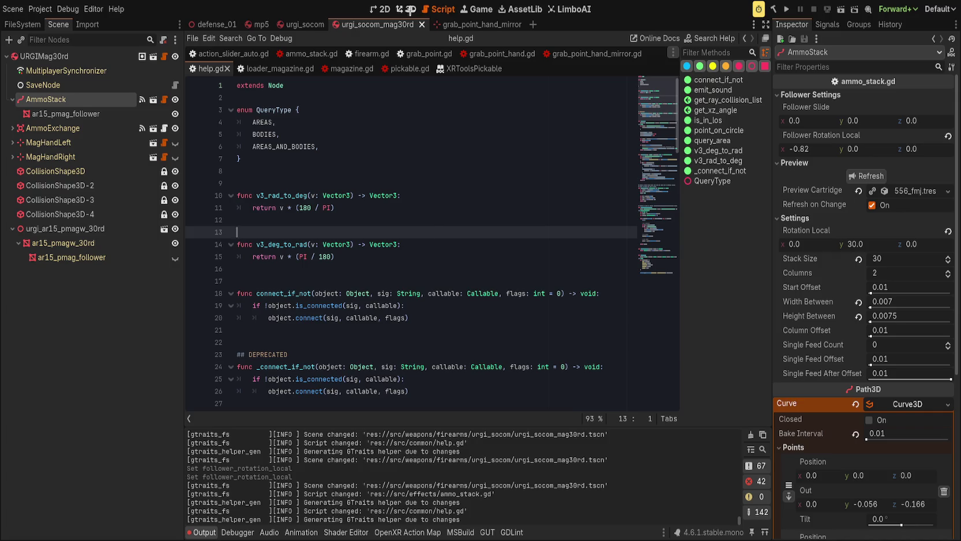
# Set the follower's Follower Rotation Local x to 90
pyautogui.click(409, 10)
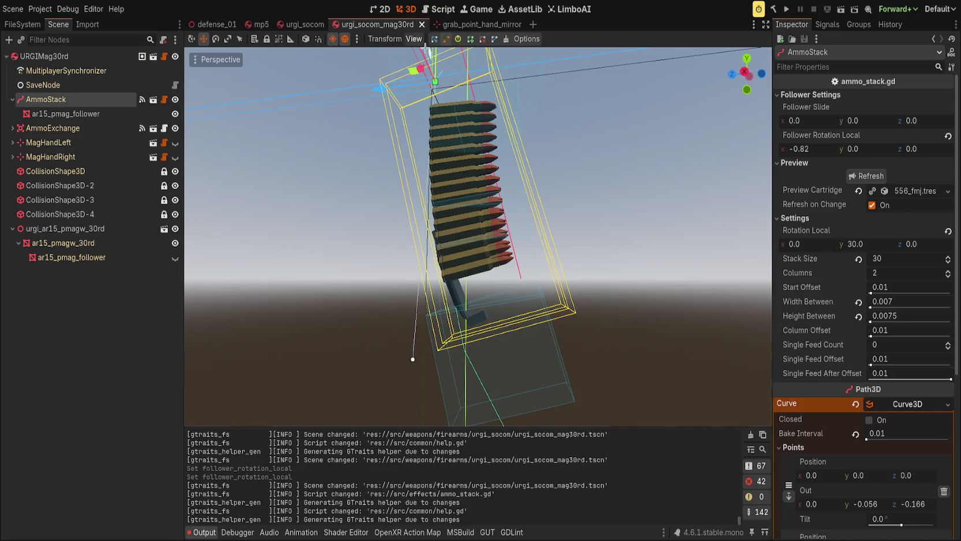
pyautogui.click(948, 136)
pyautogui.moveTo(803, 149); pyautogui.dragTo(847, 149)
pyautogui.click(808, 149)
pyautogui.write('90')
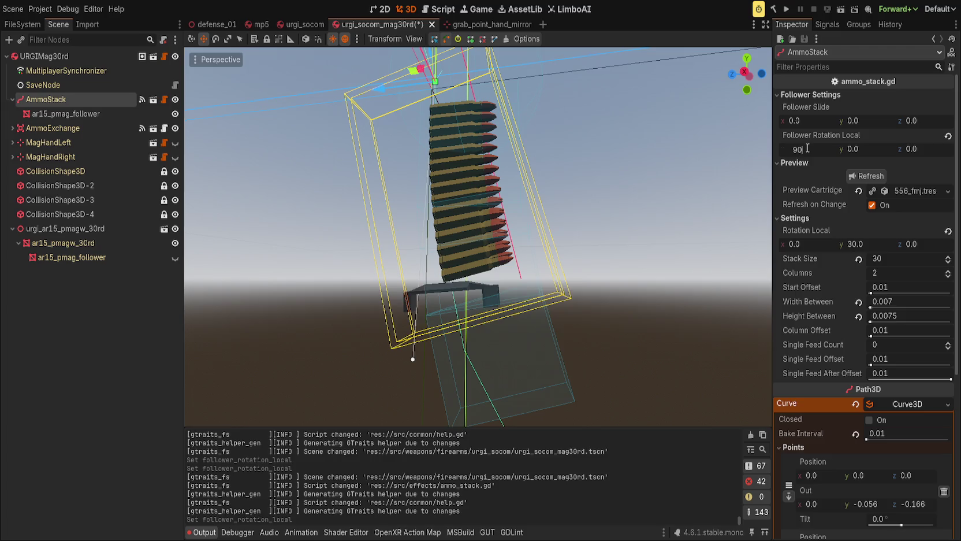
pyautogui.press('Return')
# Offset Follower Slide to about -0.02 on z and 0.004 on x, checking from the front view
pyautogui.scroll(5, 569, 236)
pyautogui.scroll(-3, 569, 235)
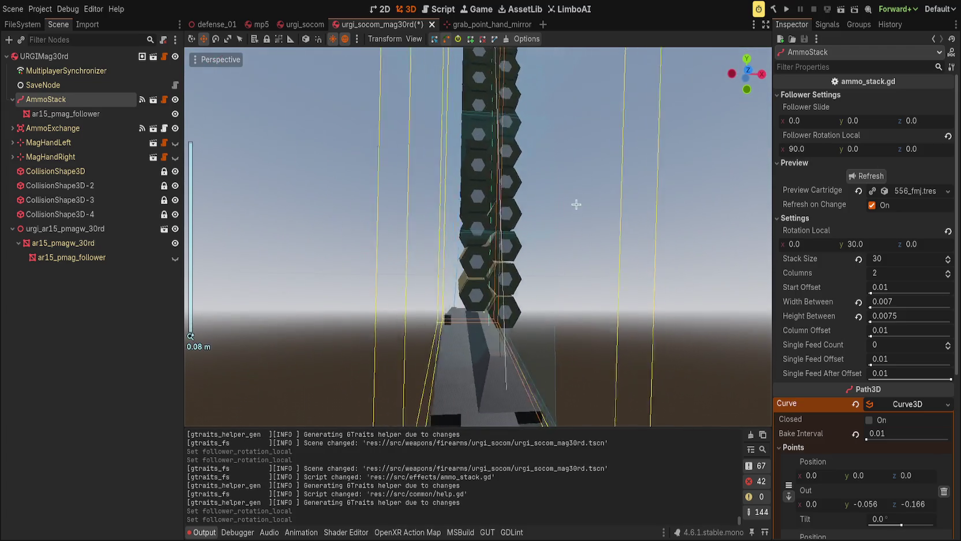
pyautogui.moveTo(539, 177); pyautogui.dragTo(497, 191)
pyautogui.scroll(3, 497, 190)
pyautogui.moveTo(861, 122); pyautogui.dragTo(868, 122)
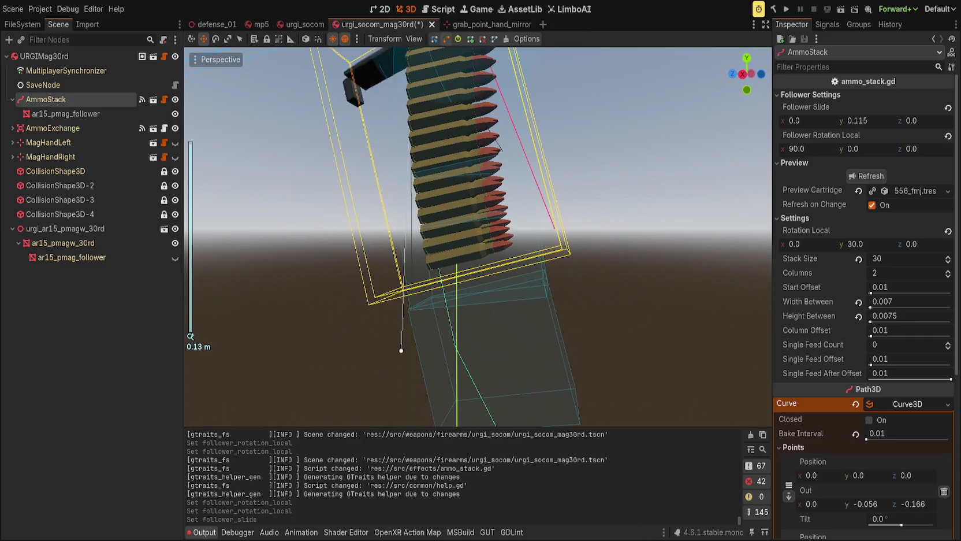
pyautogui.hotkey('ctrl', 'z')
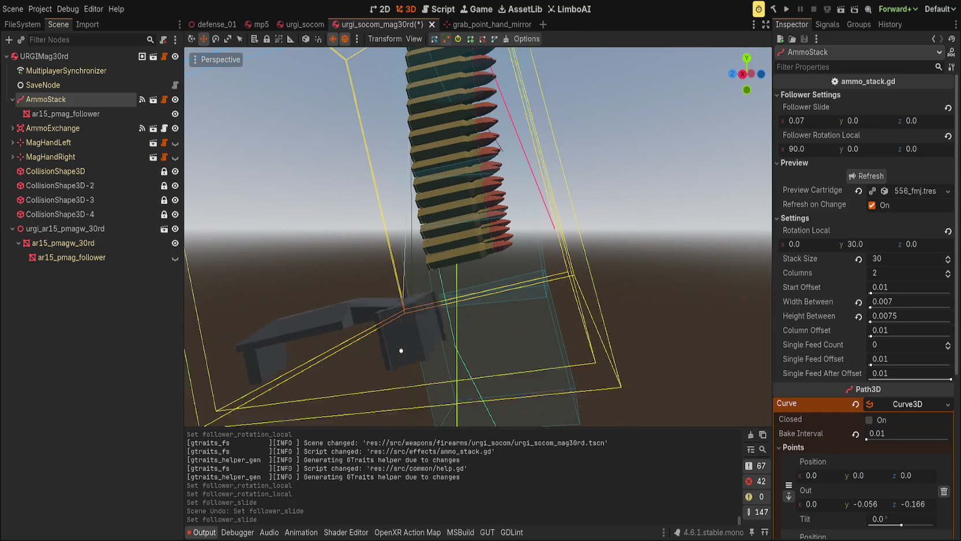
pyautogui.moveTo(911, 121)
pyautogui.mouseDown()
pyautogui.moveTo(921, 121)
pyautogui.moveTo(912, 120)
pyautogui.mouseUp()
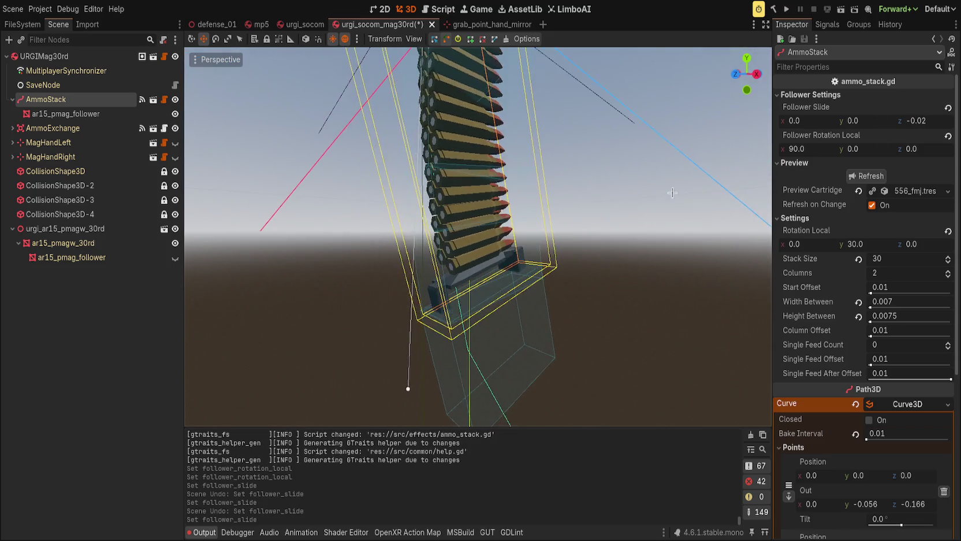
pyautogui.scroll(3, 639, 173)
pyautogui.scroll(1, 647, 173)
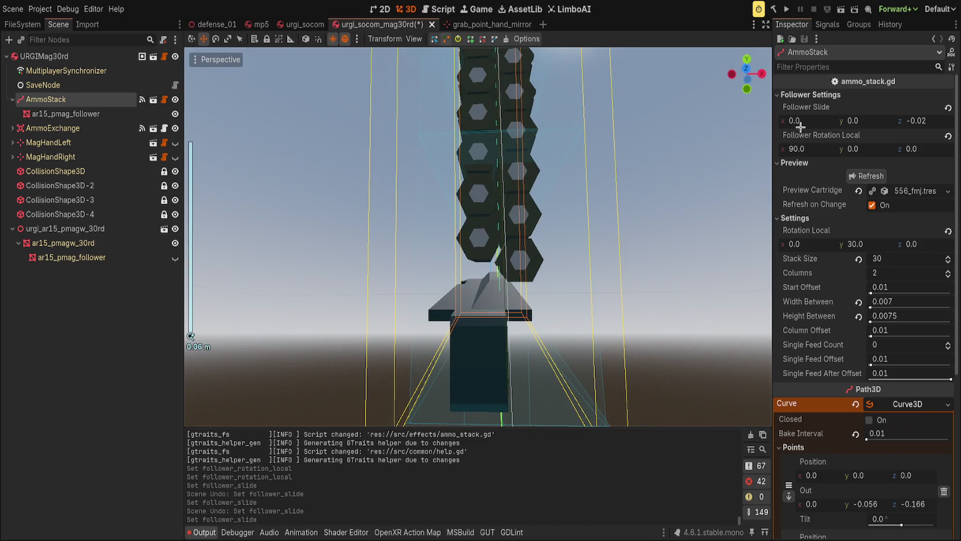
pyautogui.scroll(-5, 819, 334)
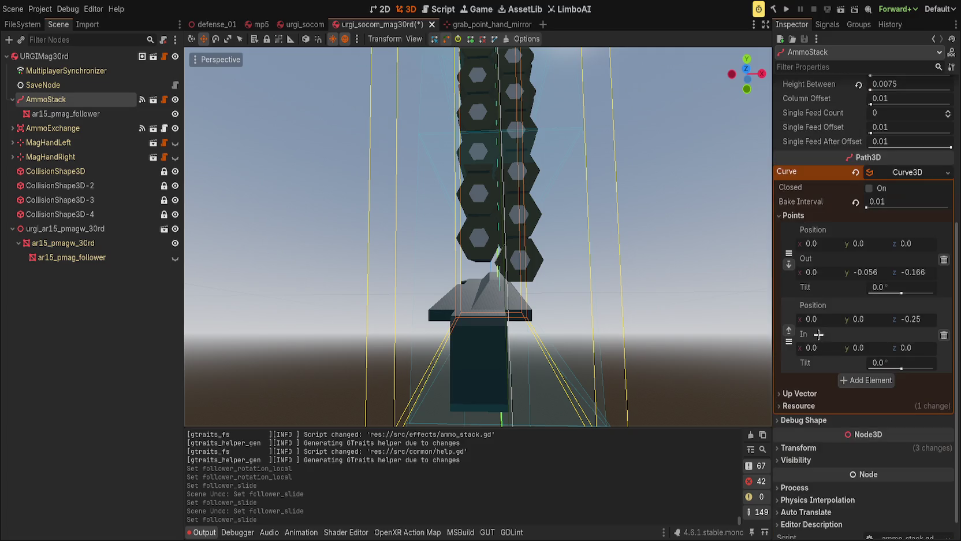
pyautogui.click(819, 449)
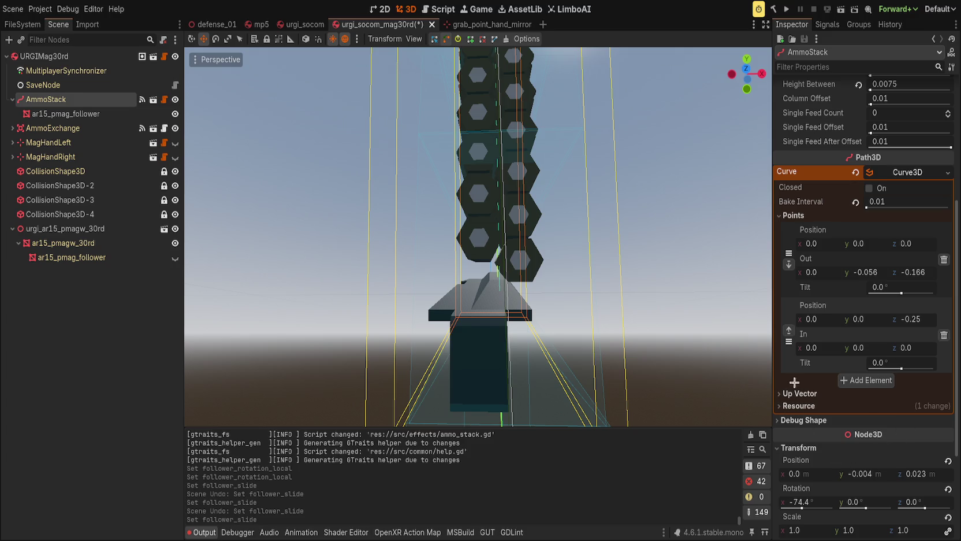
pyautogui.scroll(-2, 617, 298)
pyautogui.scroll(-2, 617, 298)
pyautogui.scroll(5, 794, 347)
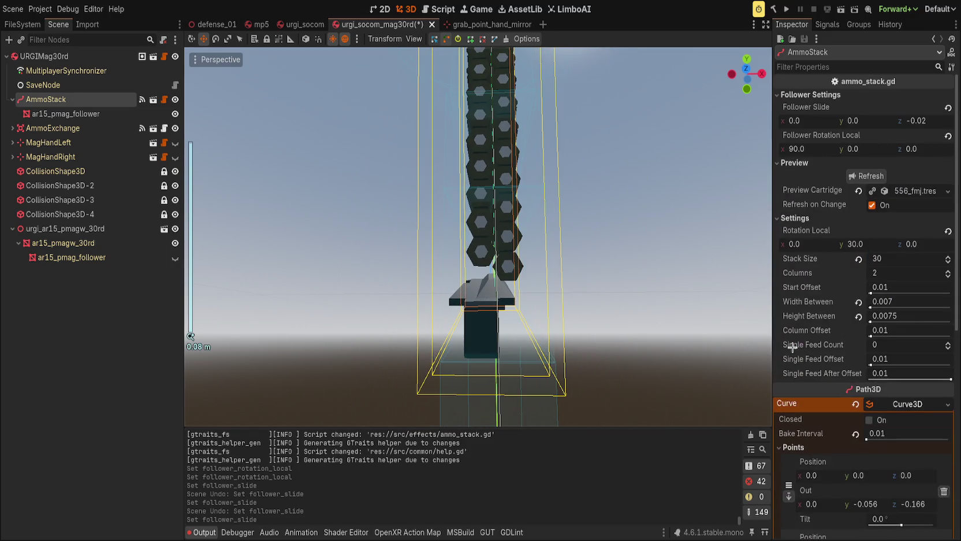
pyautogui.moveTo(781, 130)
pyautogui.mouseDown()
pyautogui.moveTo(808, 130)
pyautogui.moveTo(739, 130)
pyautogui.moveTo(783, 130)
pyautogui.mouseUp()
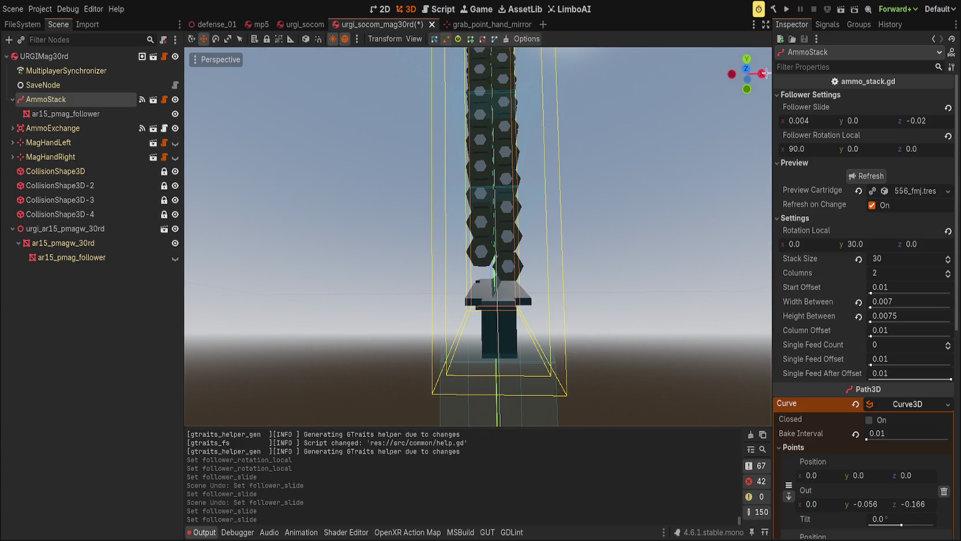
pyautogui.click(749, 69)
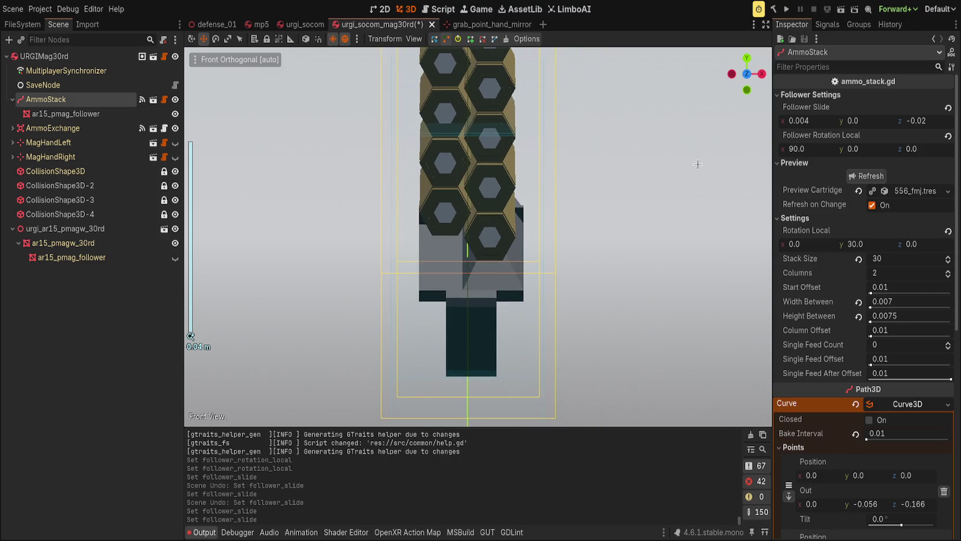
# Fine-tune Follower Slide x through 0.002 and 0.0035 to 0.003, and save the magazine scene
pyautogui.moveTo(802, 127)
pyautogui.mouseDown()
pyautogui.moveTo(774, 127)
pyautogui.moveTo(820, 120)
pyautogui.moveTo(803, 121)
pyautogui.mouseUp()
pyautogui.click(821, 123)
pyautogui.press('Return')
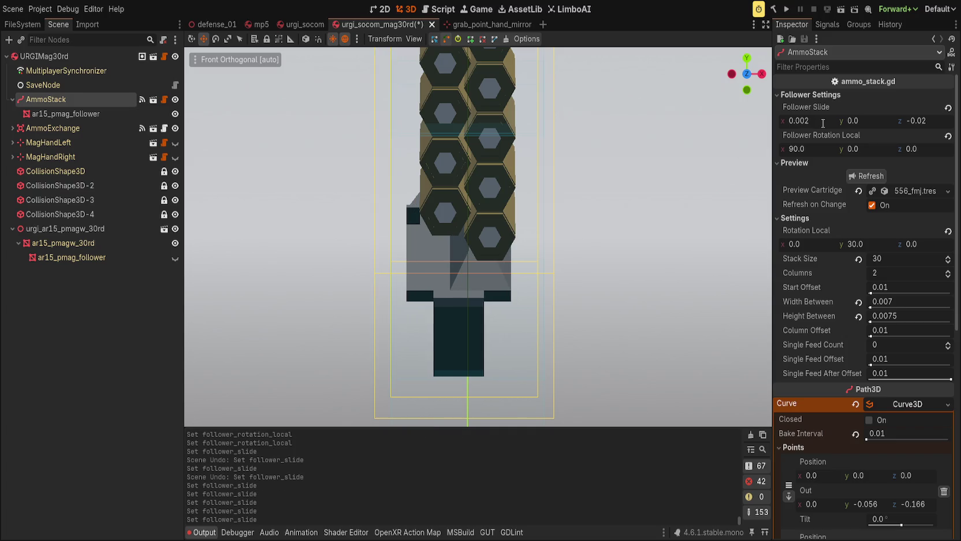
pyautogui.click(819, 121)
pyautogui.write('0.001')
pyautogui.press('Return')
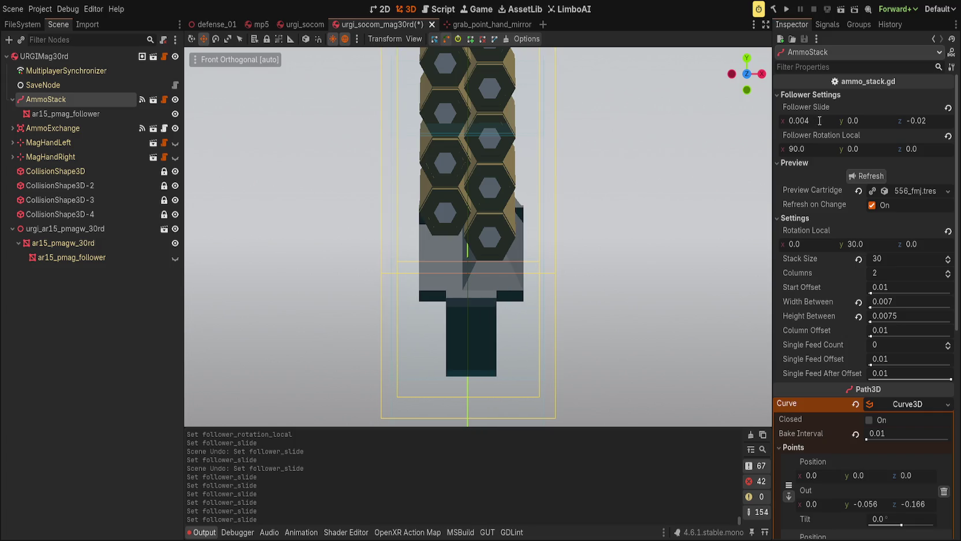
pyautogui.moveTo(816, 120)
pyautogui.mouseDown()
pyautogui.moveTo(797, 121)
pyautogui.moveTo(815, 121)
pyautogui.mouseUp()
pyautogui.hotkey('ctrl', 's')
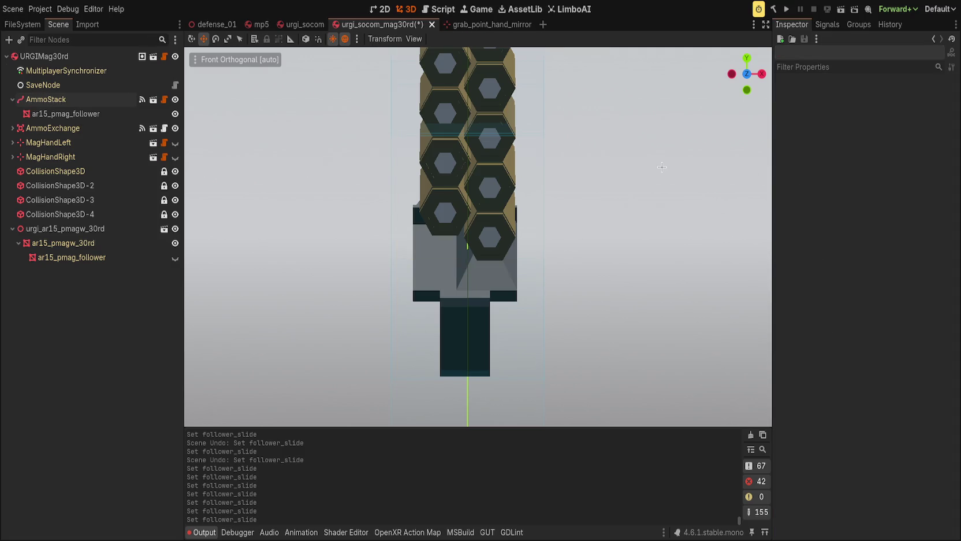
pyautogui.moveTo(665, 160); pyautogui.dragTo(501, 120)
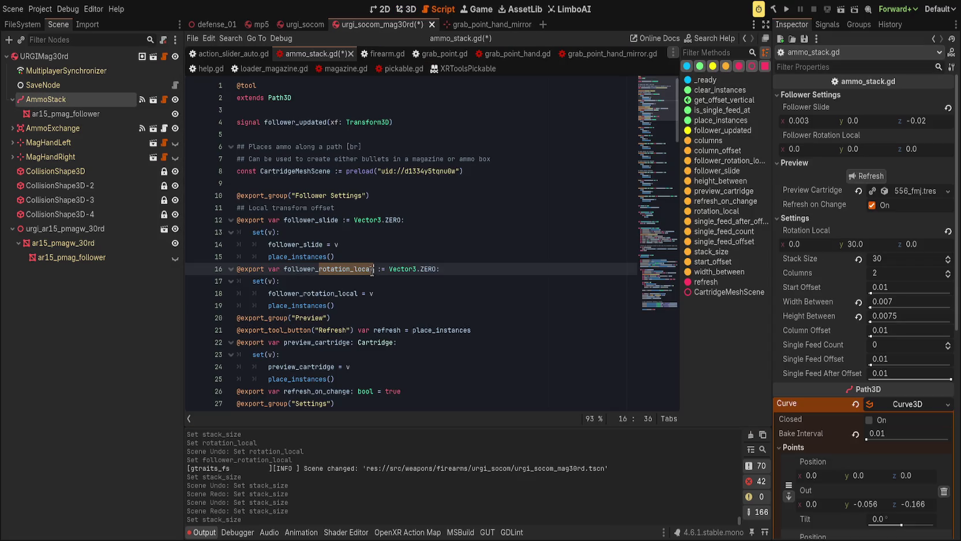
# Rename the export to follower_rotation_x with a default value of 0
pyautogui.write('x')
pyautogui.press('BackSpace')
pyautogui.write('rotation_x')
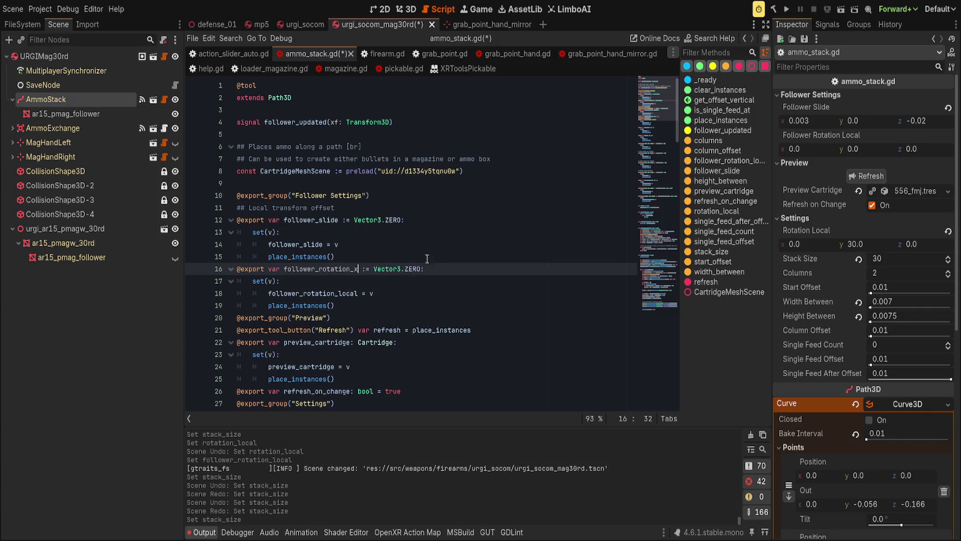
pyautogui.hotkey('ctrl', 'Right')
pyautogui.hotkey('ctrl', 'shift', 'Right')
pyautogui.hotkey('ctrl', 'shift', 'Right')
pyautogui.hotkey('ctrl', 'shift', 'Right')
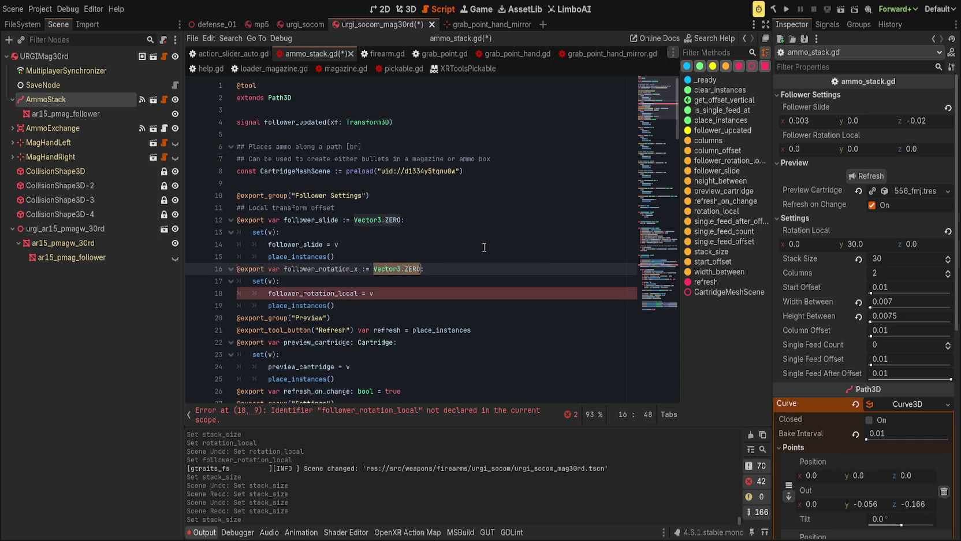
pyautogui.write('0')
# Replace the old property name on lines 18 and 119 with follower_rotation_x
pyautogui.click(465, 296)
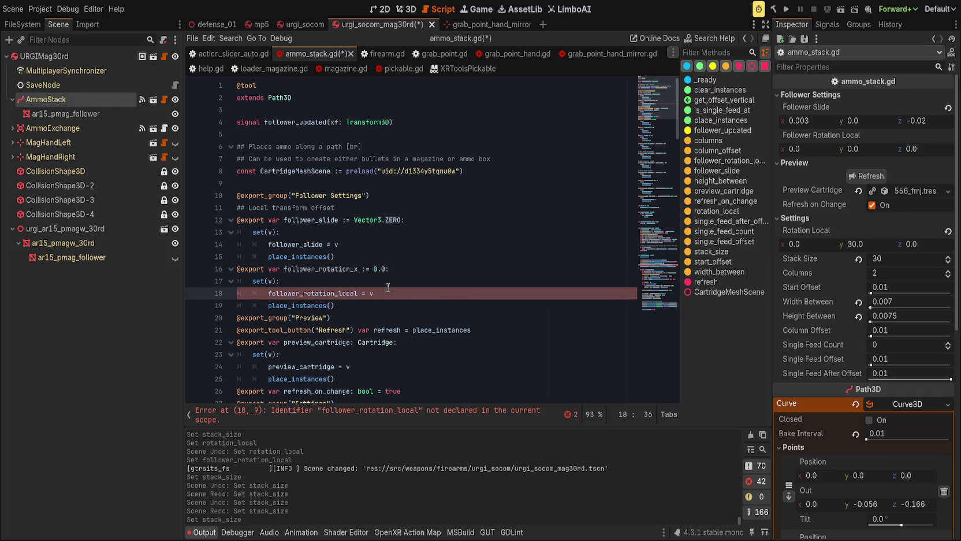
pyautogui.doubleClick(324, 270)
pyautogui.hotkey('ctrl', 'c')
pyautogui.doubleClick(341, 296)
pyautogui.hotkey('ctrl', 'v')
pyautogui.click(401, 415)
pyautogui.doubleClick(448, 244)
pyautogui.hotkey('ctrl', 'v')
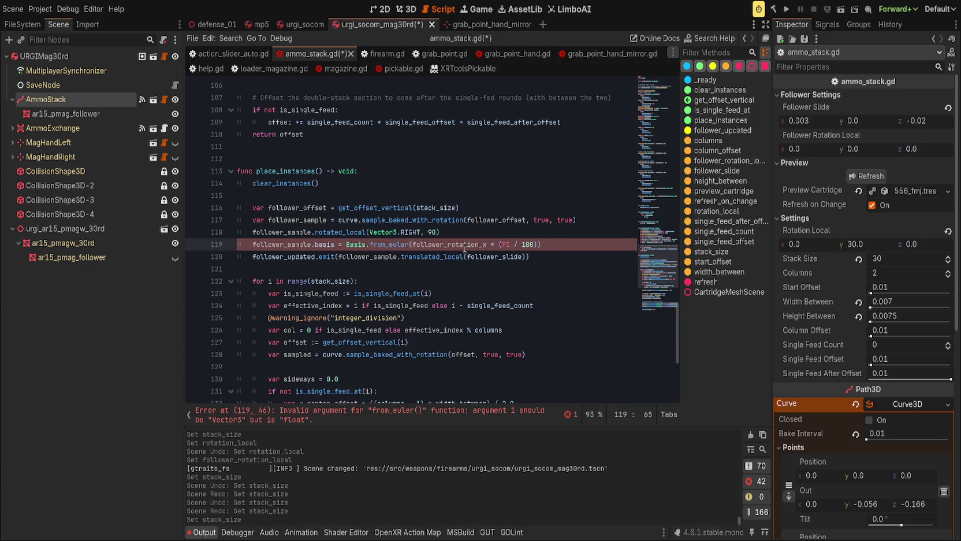
# Wrap follower_rotation_x on line 119 in deg_to_rad, dropping the manual PI conversion
pyautogui.doubleClick(425, 245)
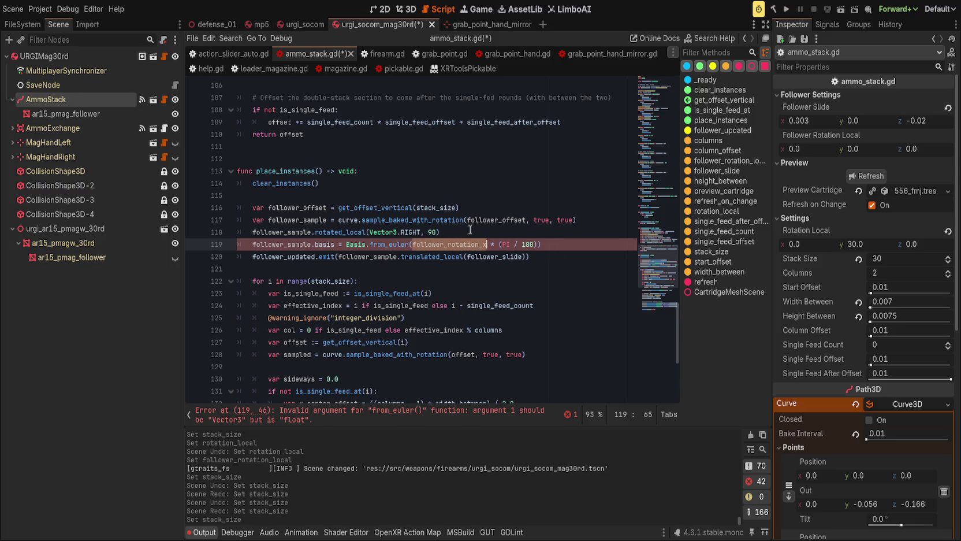
pyautogui.hotkey('ctrl', 'x')
pyautogui.write('deg_to')
pyautogui.press('Return')
pyautogui.hotkey('ctrl', 'v')
pyautogui.press('Right')
pyautogui.press('Delete')
pyautogui.press('Delete')
pyautogui.press('Delete')
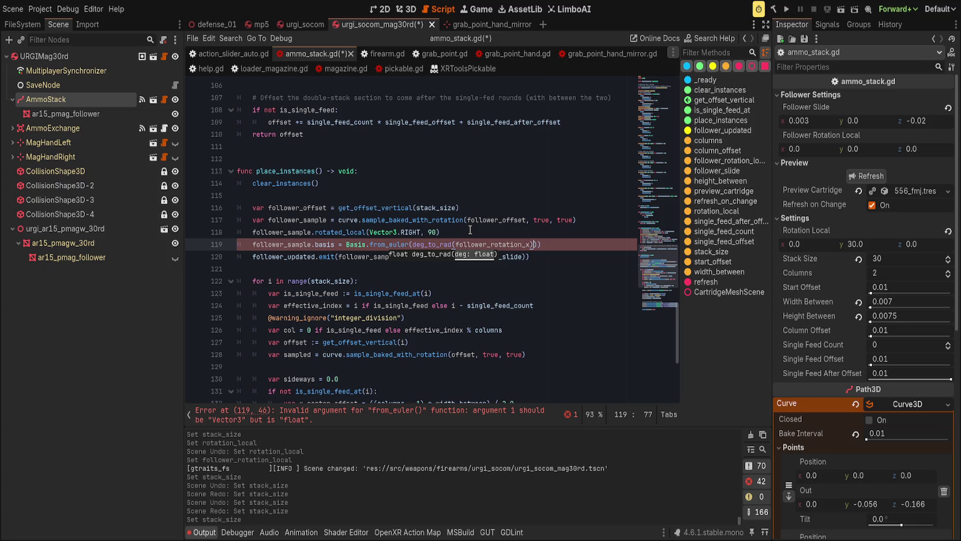
pyautogui.write(')')
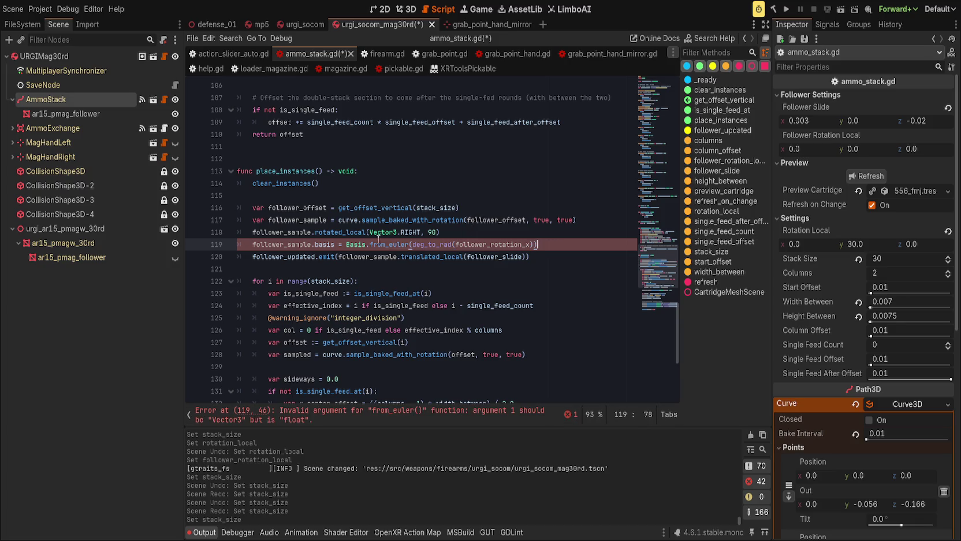
# Move deg_to_rad(follower_rotation_x) into line 118 in place of the 90 angle
pyautogui.doubleClick(447, 246)
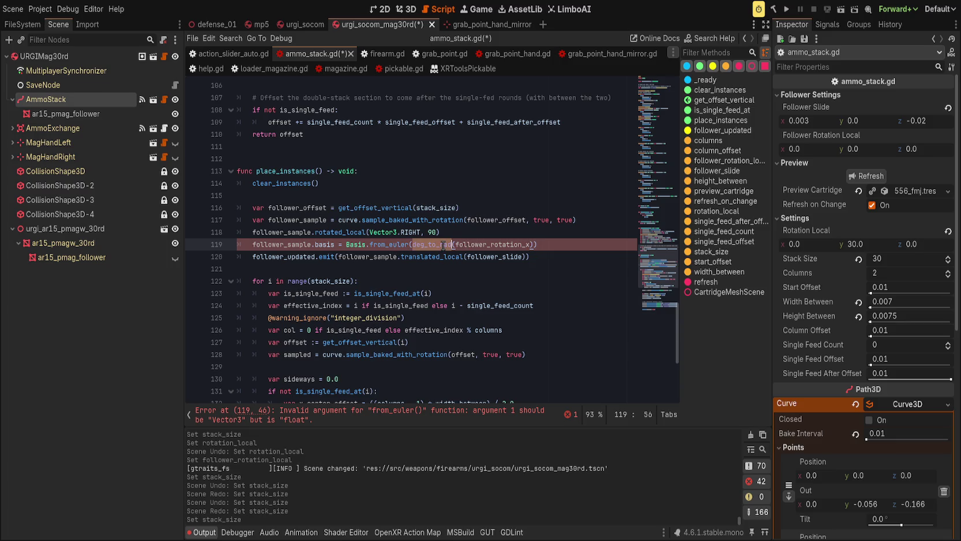
pyautogui.moveTo(447, 246); pyautogui.dragTo(526, 243)
pyautogui.hotkey('ctrl', 'x')
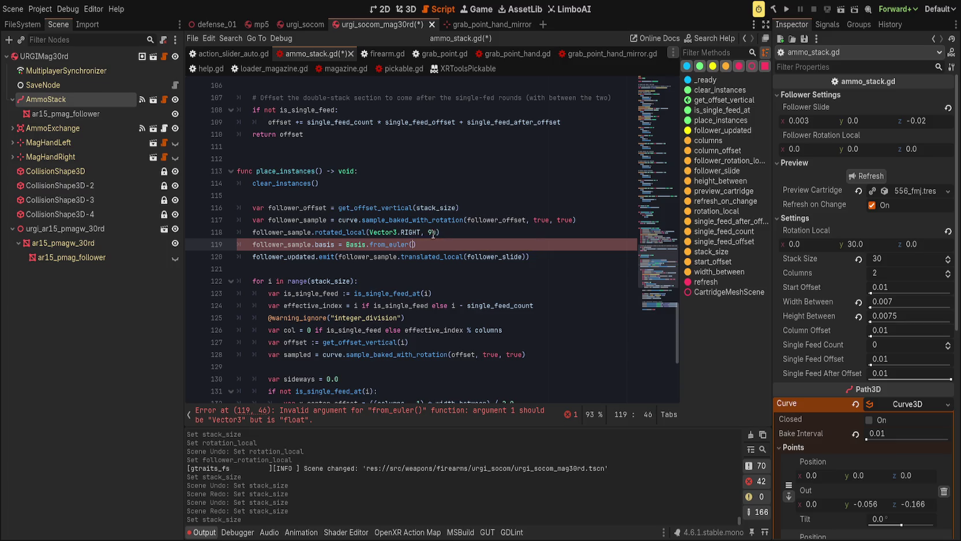
pyautogui.doubleClick(434, 232)
pyautogui.hotkey('ctrl', 'v')
# Keep Vector3.RIGHT as the rotation axis, delete the Basis.from_euler line, and save ammo_stack.gd
pyautogui.doubleClick(387, 232)
pyautogui.moveTo(387, 231); pyautogui.dragTo(421, 232)
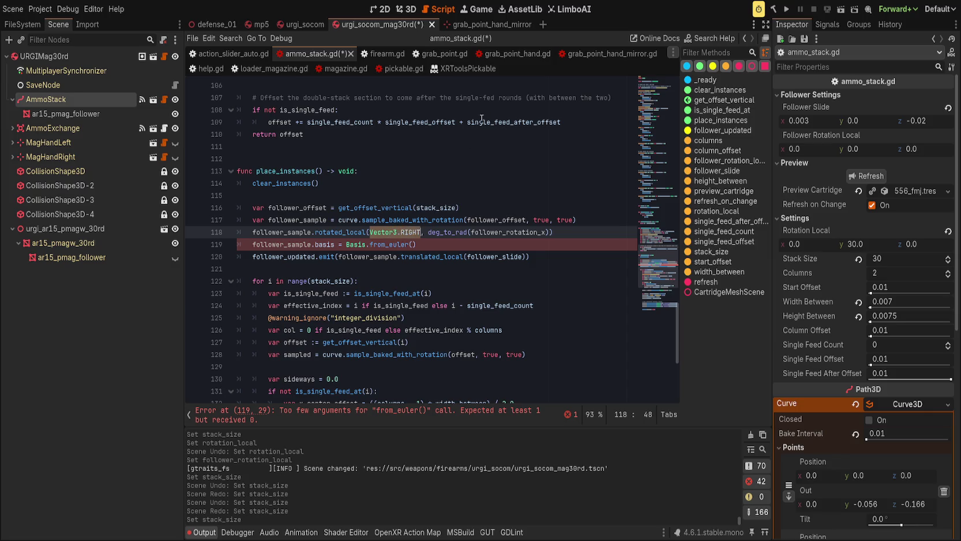
pyautogui.write('global_basis')
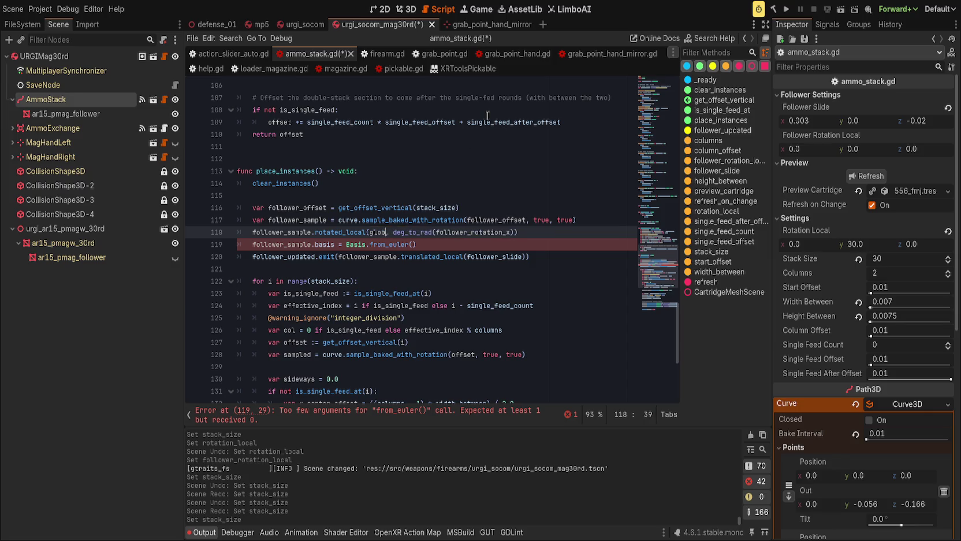
pyautogui.write('.x')
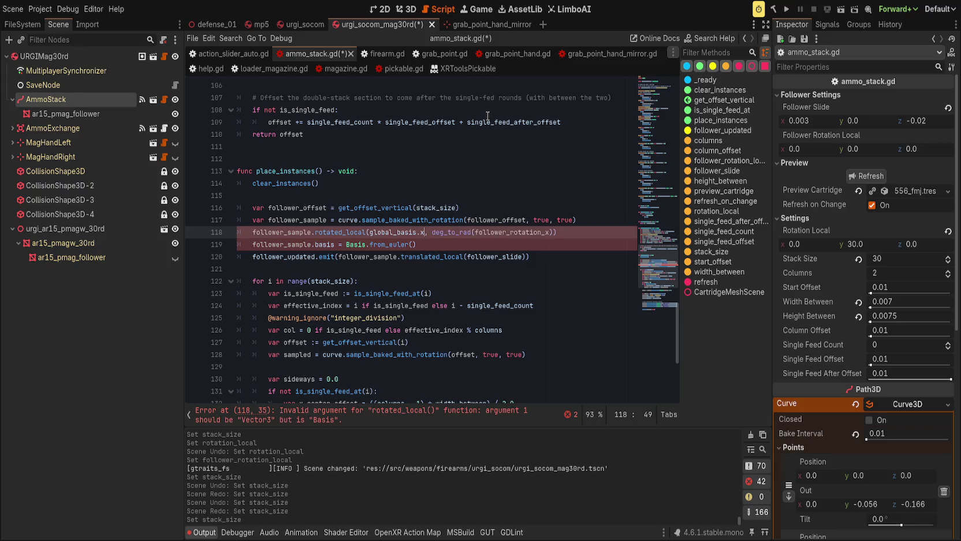
pyautogui.press('Escape')
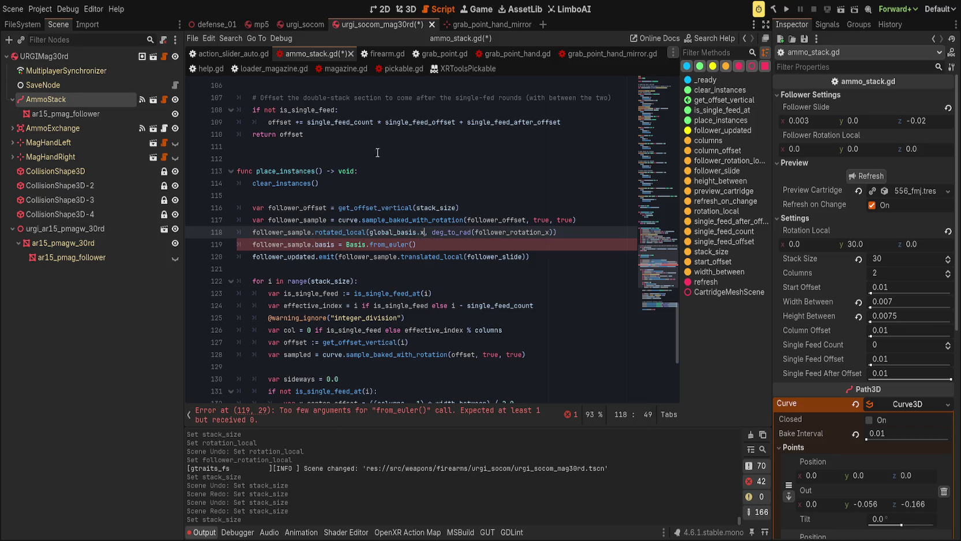
pyautogui.click(465, 244)
pyautogui.click(420, 232)
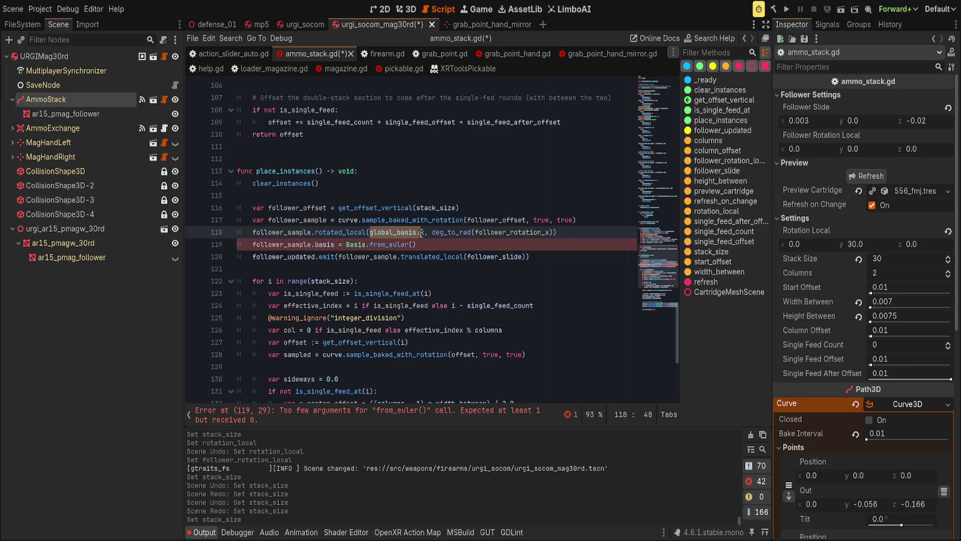
pyautogui.write('Vector3.RI')
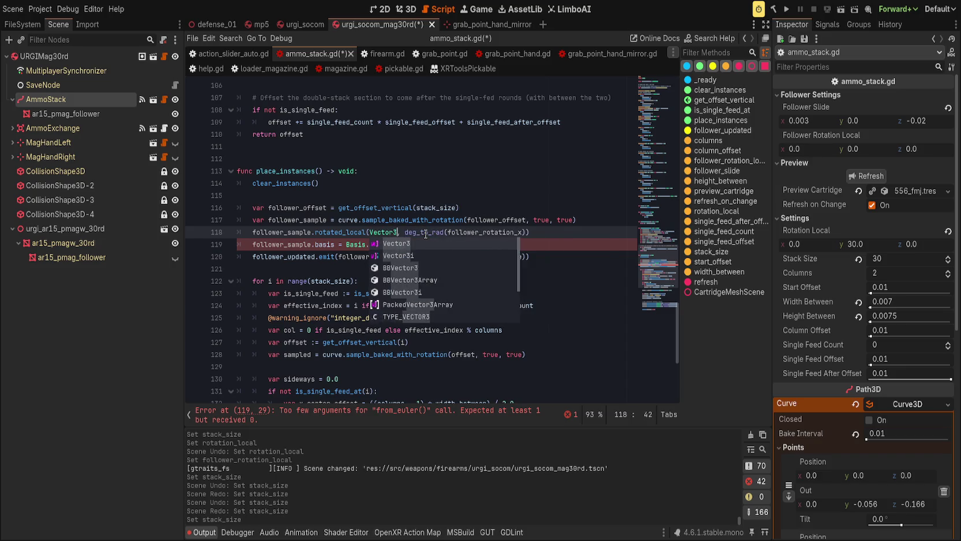
pyautogui.press('Return')
pyautogui.press('Down')
pyautogui.hotkey('ctrl', 'shift', 'k')
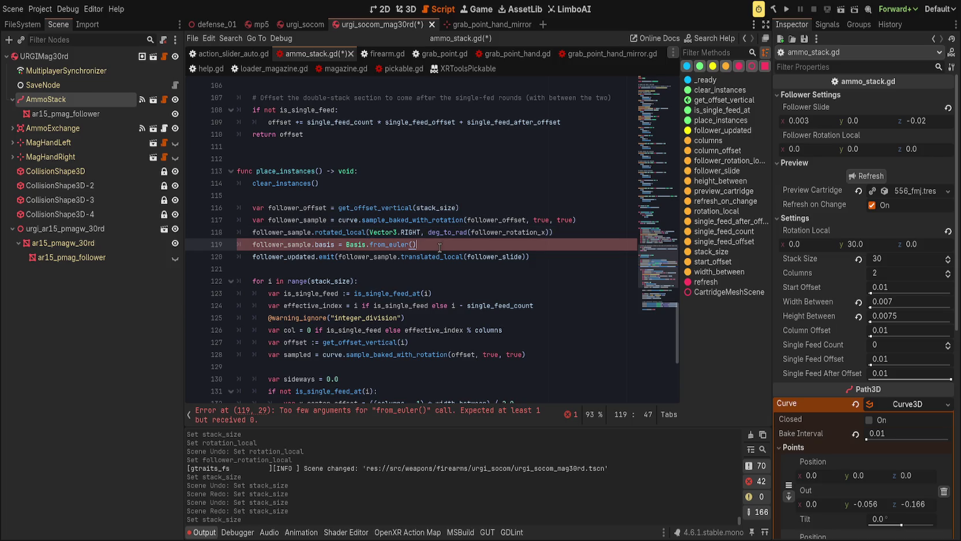
pyautogui.press('Home')
pyautogui.hotkey('ctrl', 's')
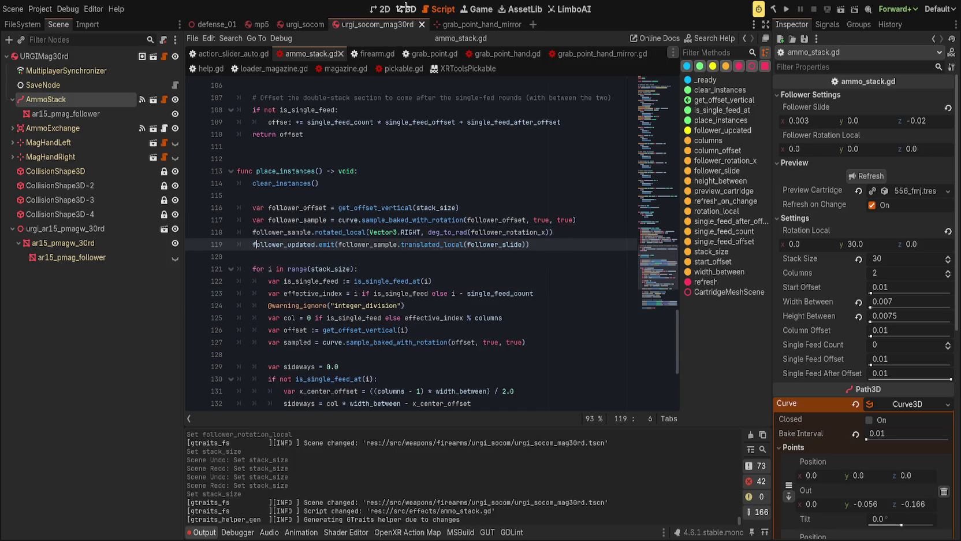
pyautogui.click(406, 9)
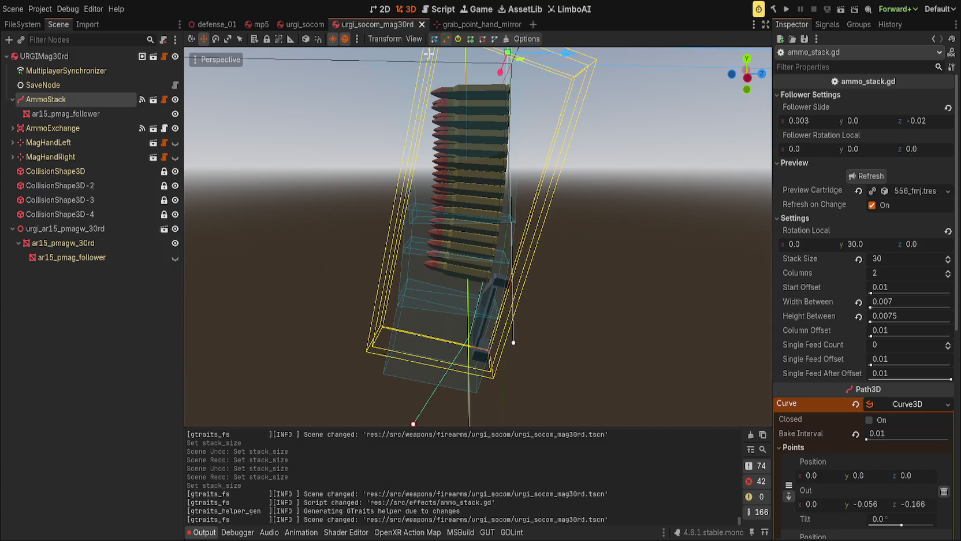
# Prefix line 118 with 'follower_sample = ' to store the rotated result, and save ammo_stack.gd
pyautogui.click(434, 7)
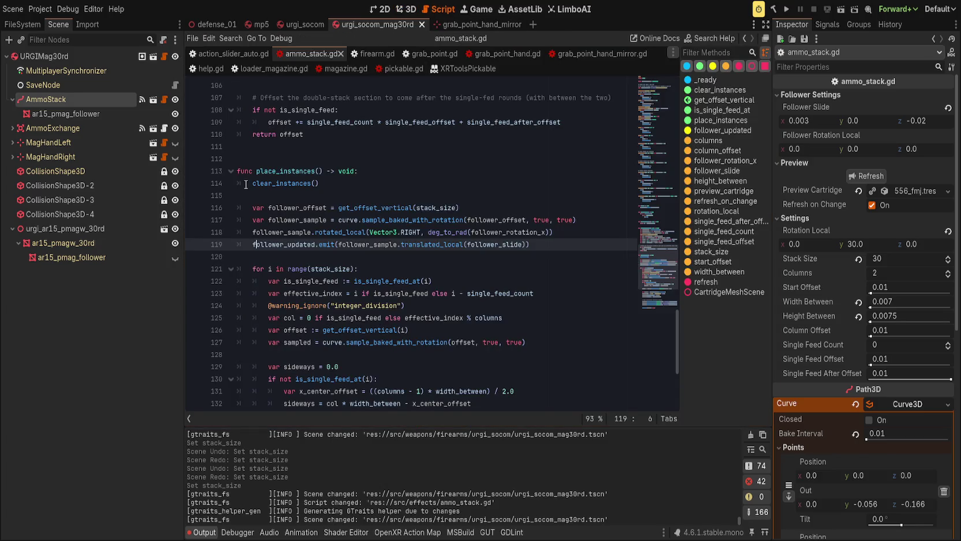
pyautogui.click(253, 231)
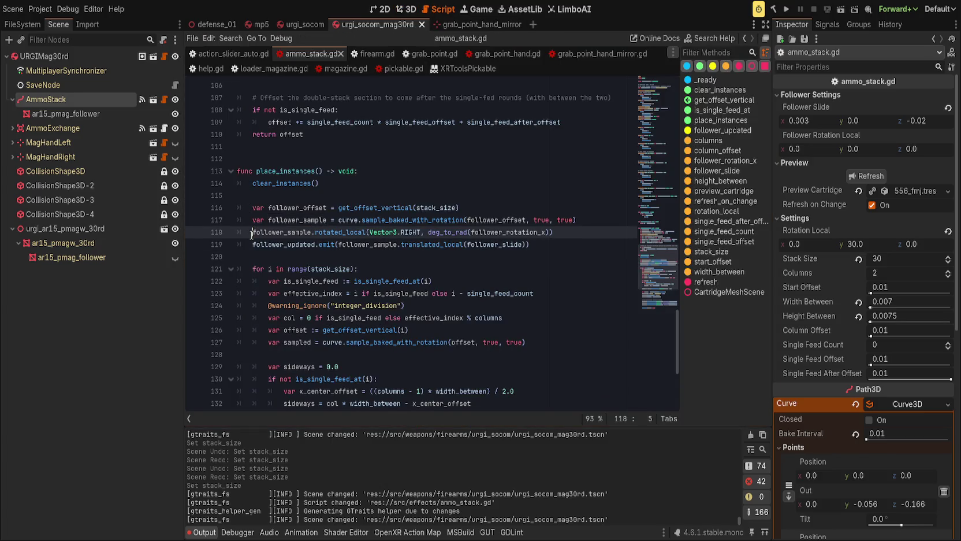
pyautogui.write('follower_sample =')
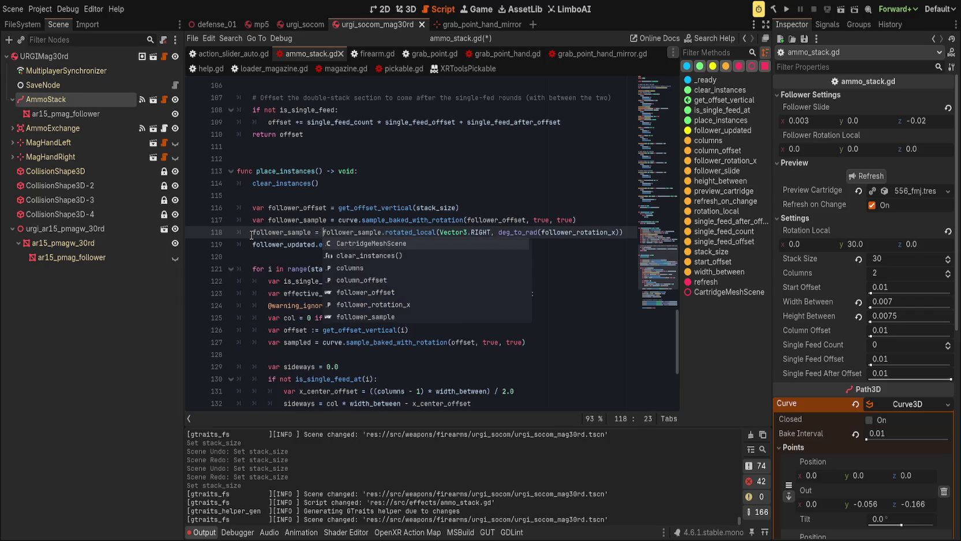
pyautogui.doubleClick(374, 246)
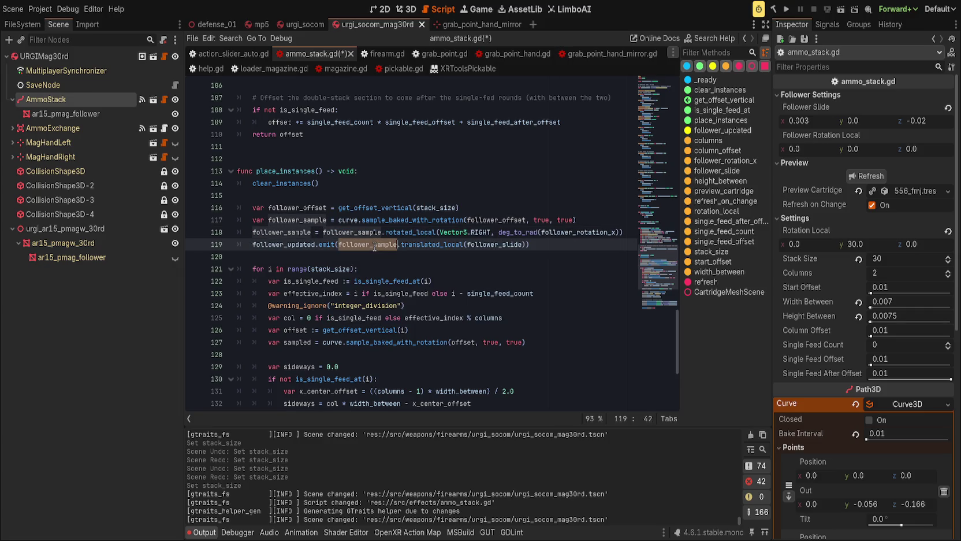
pyautogui.click(553, 246)
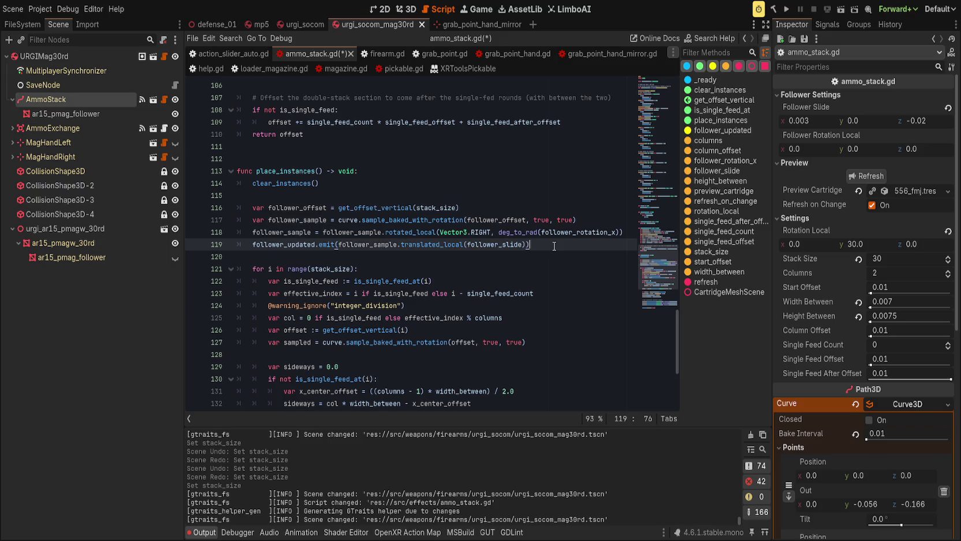
pyautogui.click(508, 191)
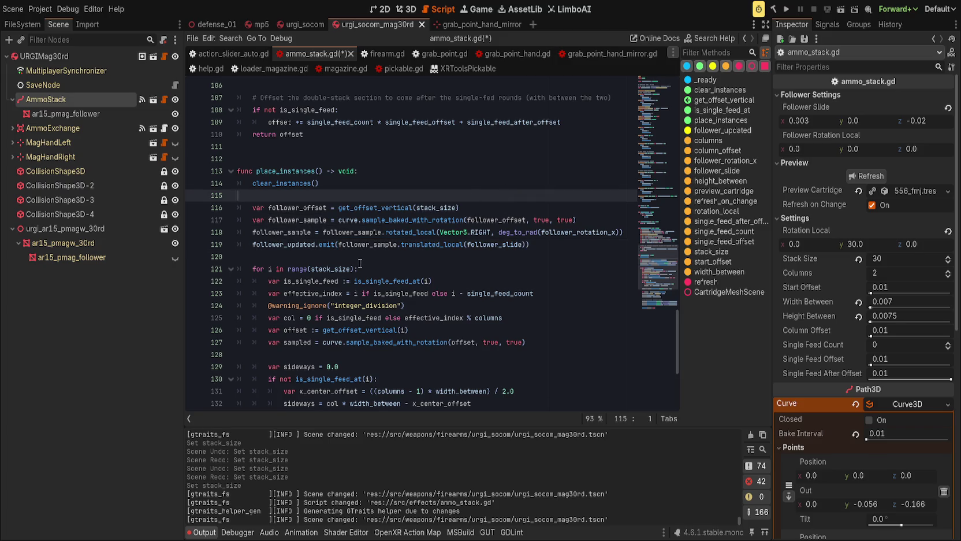
pyautogui.click(554, 246)
pyautogui.hotkey('ctrl', 's')
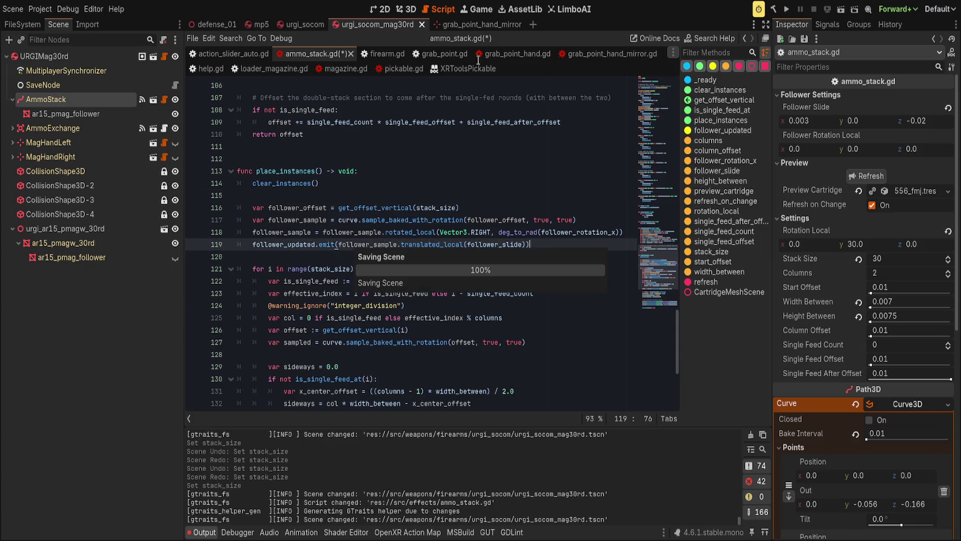
pyautogui.click(416, 7)
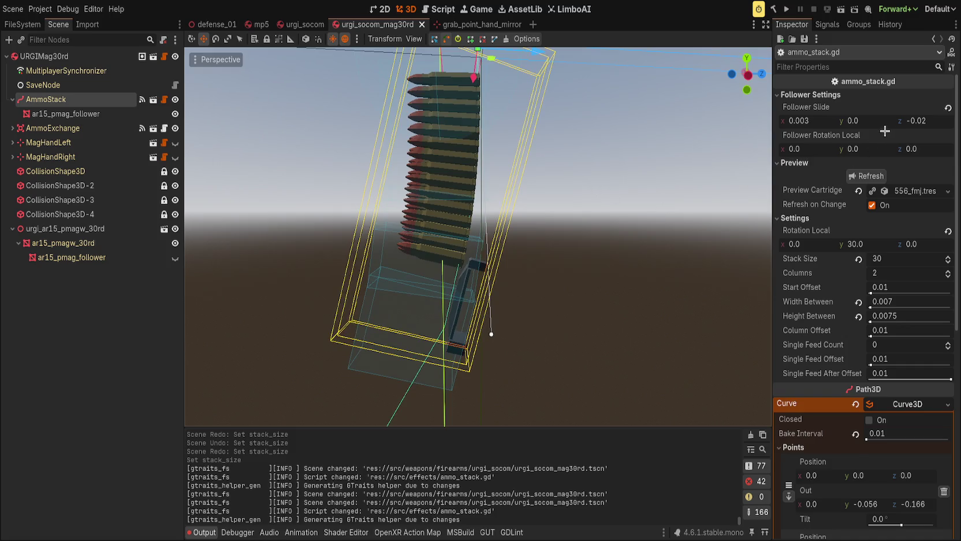
# Set the ammo stack's Follower Rotation X to 90 and save the scene
pyautogui.click(887, 258)
pyautogui.hotkey('ctrl', 'z')
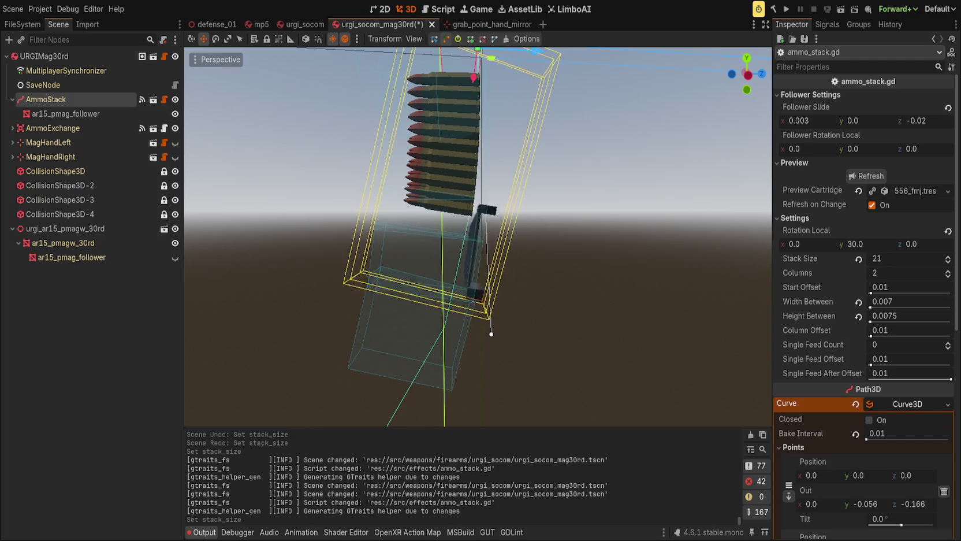
pyautogui.click(816, 151)
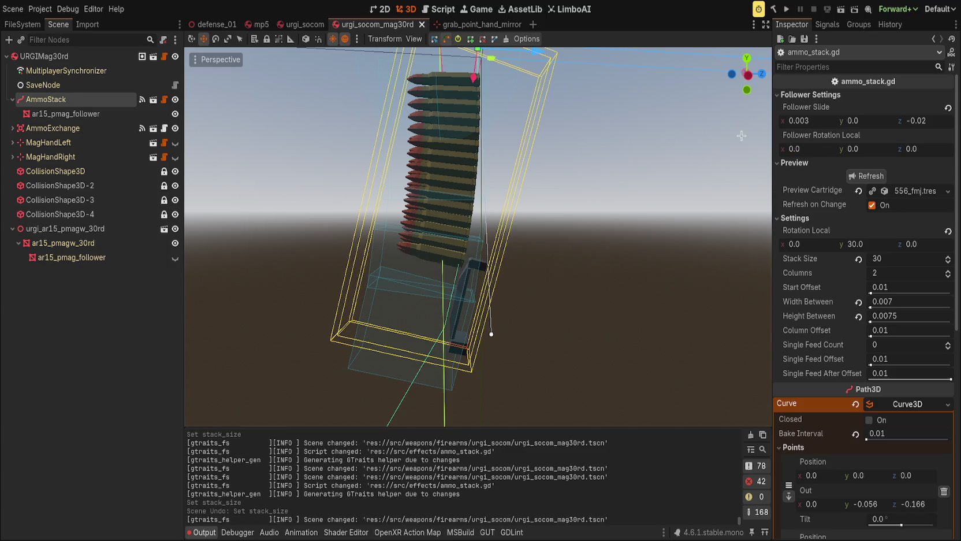
pyautogui.click(906, 139)
pyautogui.write('90')
pyautogui.press('Return')
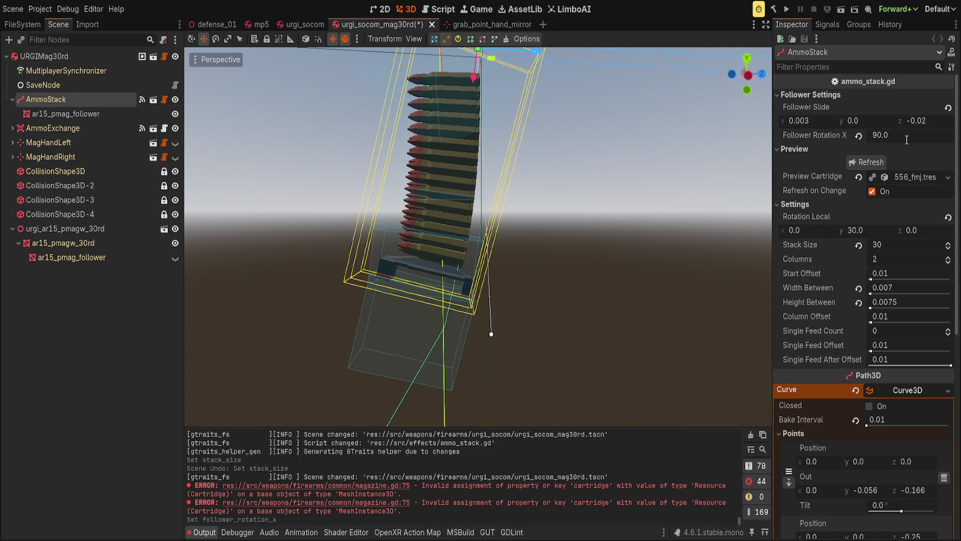
pyautogui.scroll(3, 556, 231)
pyautogui.click(618, 230)
pyautogui.scroll(-5, 619, 231)
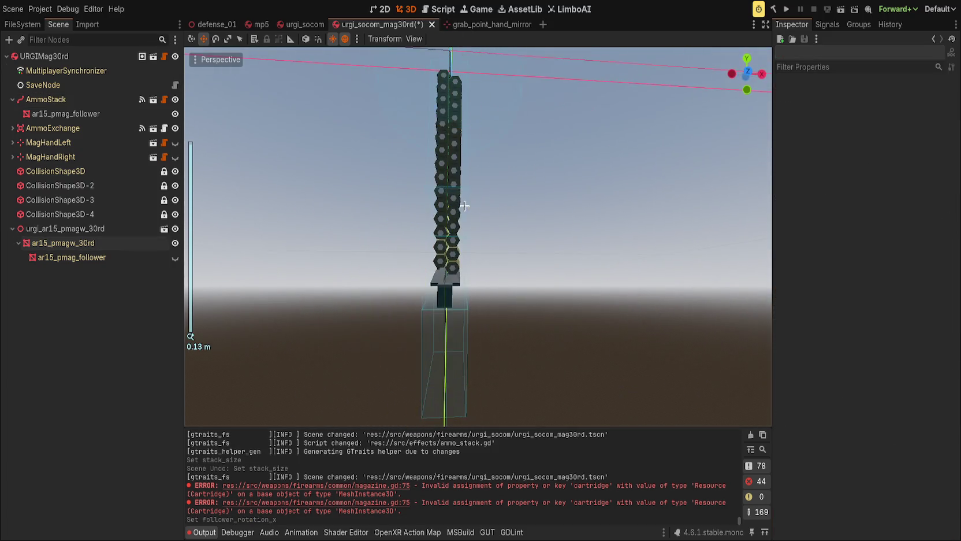
pyautogui.hotkey('ctrl', 's')
# Select the AmmoStack node, set its Stack Size to 0, and focus the view on it
pyautogui.scroll(5, 710, 216)
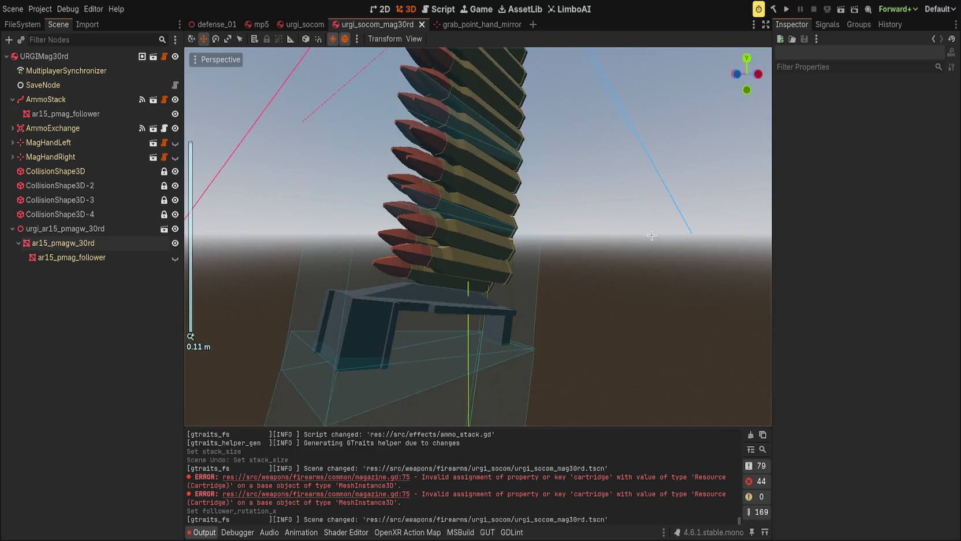
pyautogui.click(81, 57)
pyautogui.click(538, 233)
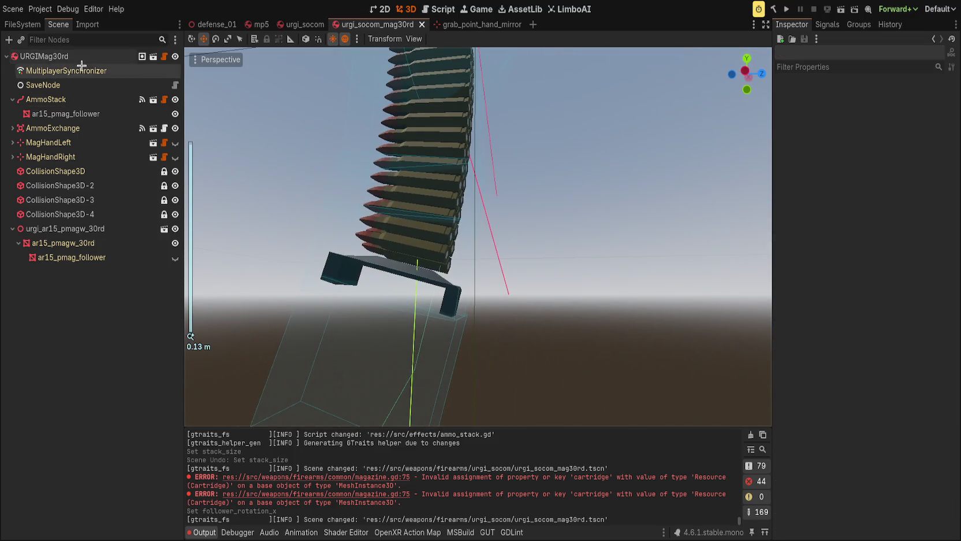
pyautogui.click(44, 56)
pyautogui.click(46, 100)
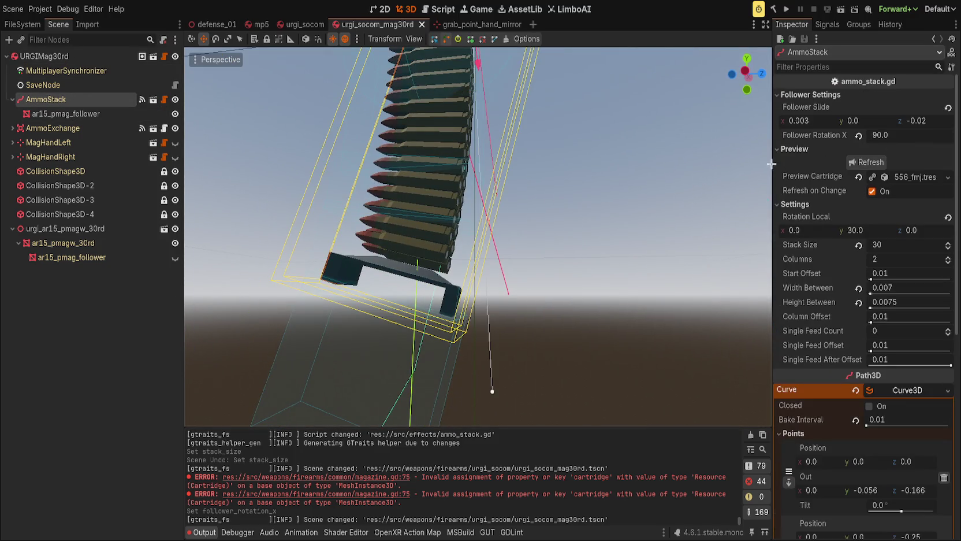
pyautogui.moveTo(890, 251); pyautogui.dragTo(855, 250)
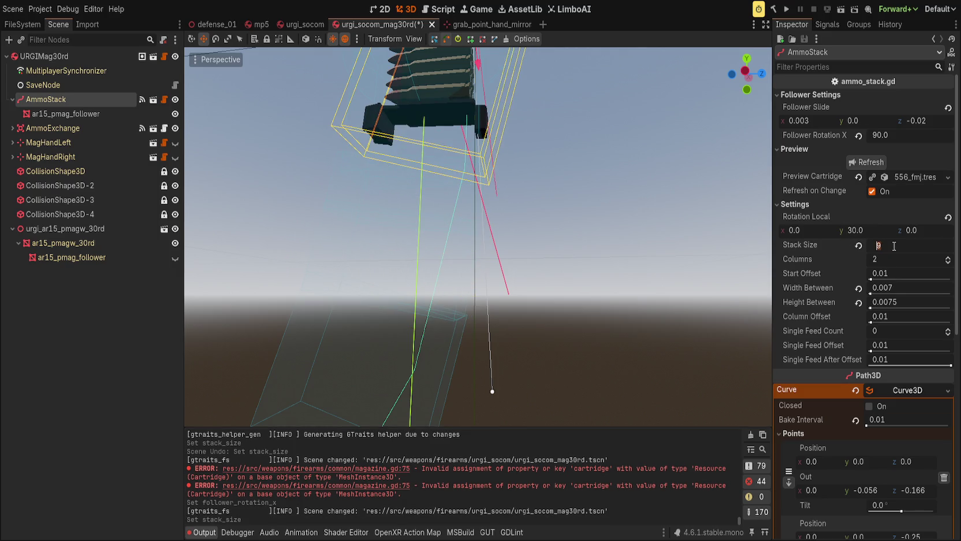
pyautogui.write('0')
pyautogui.press('Return')
pyautogui.press('f')
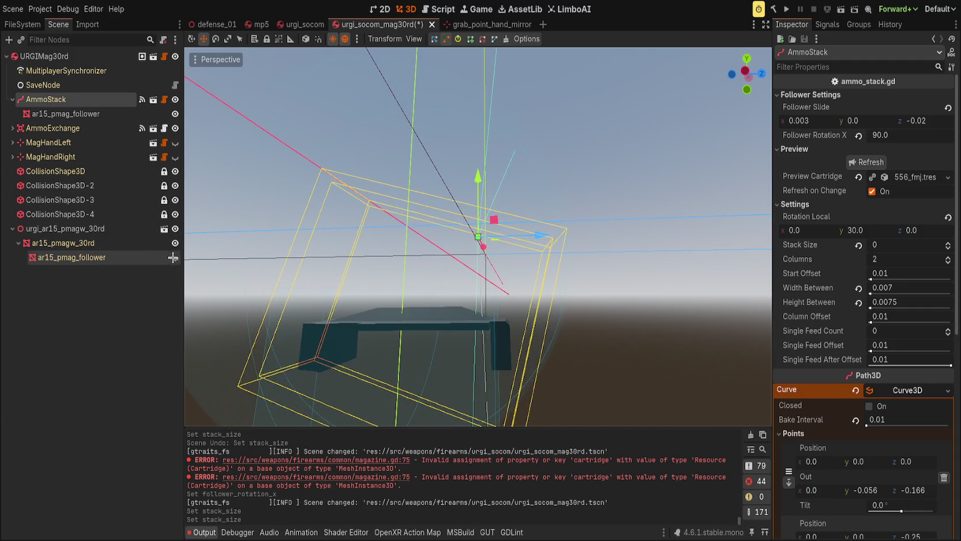
# Put the ar15_pmagw_30rd mesh on layer 1, set its Transform position, and save
pyautogui.click(374, 246)
pyautogui.click(780, 267)
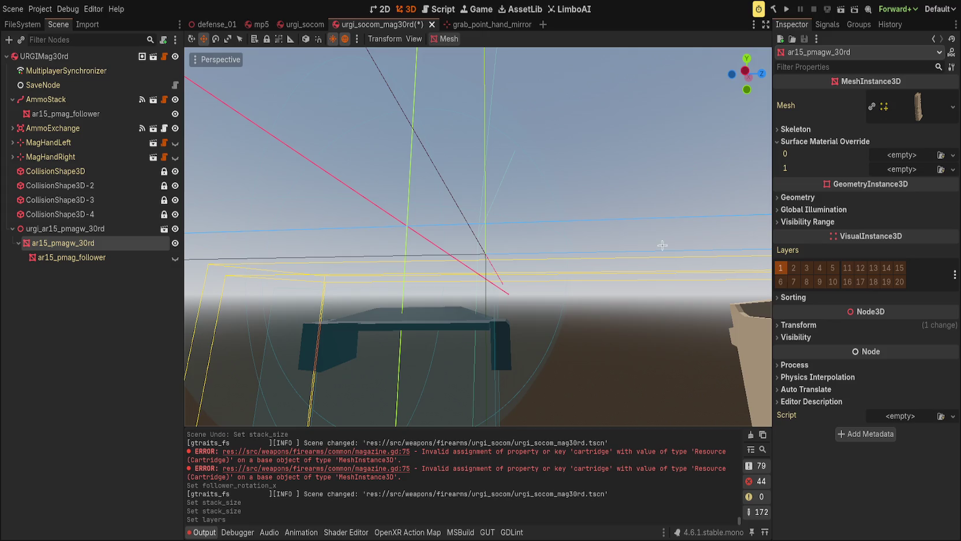
pyautogui.scroll(3, 641, 271)
pyautogui.click(837, 329)
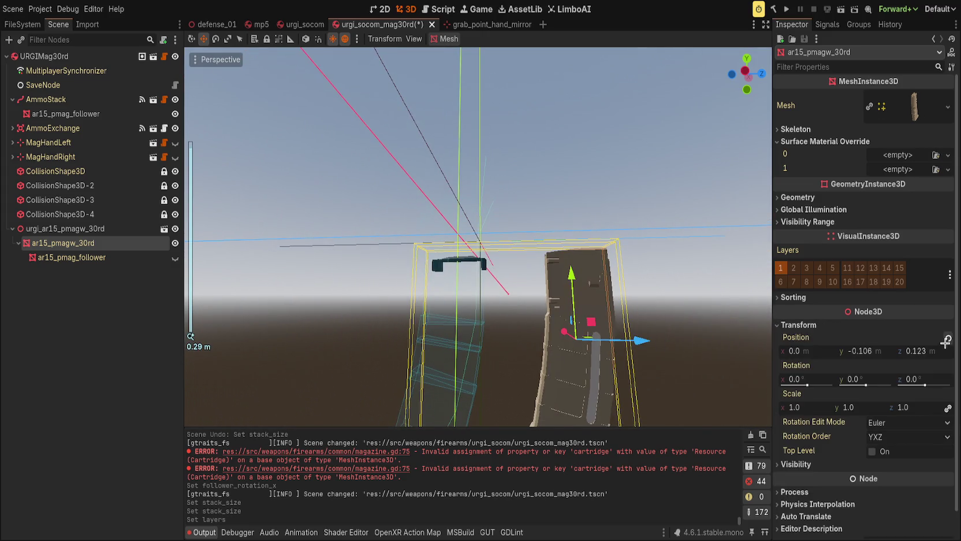
pyautogui.click(944, 343)
pyautogui.scroll(5, 575, 324)
pyautogui.moveTo(613, 273)
pyautogui.mouseDown()
pyautogui.moveTo(405, 358)
pyautogui.moveTo(682, 354)
pyautogui.moveTo(586, 292)
pyautogui.moveTo(451, 289)
pyautogui.moveTo(323, 265)
pyautogui.mouseUp()
pyautogui.hotkey('ctrl', 's')
# Set the AmmoStack Follower Slide z to -0.025 and save the scene
pyautogui.scroll(2, 450, 288)
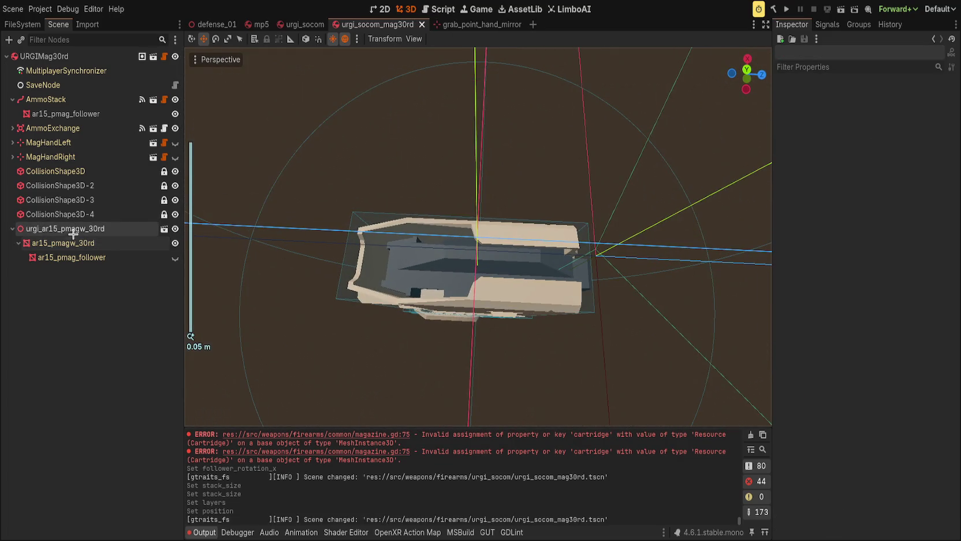
pyautogui.click(87, 102)
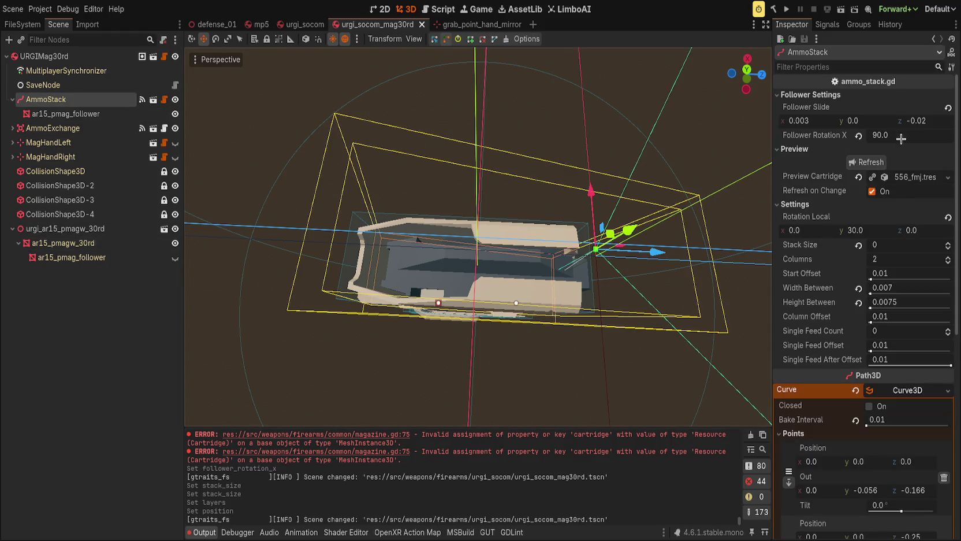
pyautogui.moveTo(931, 122); pyautogui.dragTo(921, 121)
pyautogui.moveTo(406, 304)
pyautogui.mouseDown()
pyautogui.moveTo(349, 281)
pyautogui.moveTo(339, 300)
pyautogui.moveTo(234, 252)
pyautogui.moveTo(751, 230)
pyautogui.moveTo(259, 226)
pyautogui.mouseUp()
pyautogui.scroll(-2, 401, 297)
pyautogui.scroll(-2, 259, 226)
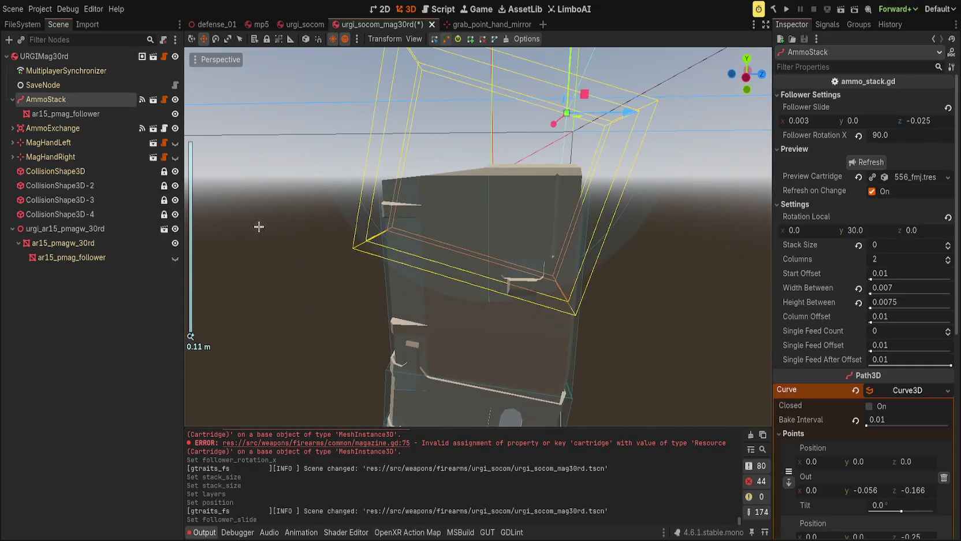
pyautogui.hotkey('ctrl', 's')
# Try negative Stack Size values (-2, -3, 0), then return to Stack Size 1
pyautogui.moveTo(890, 245)
pyautogui.mouseDown()
pyautogui.moveTo(869, 245)
pyautogui.moveTo(886, 245)
pyautogui.mouseUp()
pyautogui.moveTo(646, 231)
pyautogui.mouseDown()
pyautogui.moveTo(734, 238)
pyautogui.moveTo(712, 191)
pyautogui.mouseUp()
pyautogui.hotkey('ctrl', 'z')
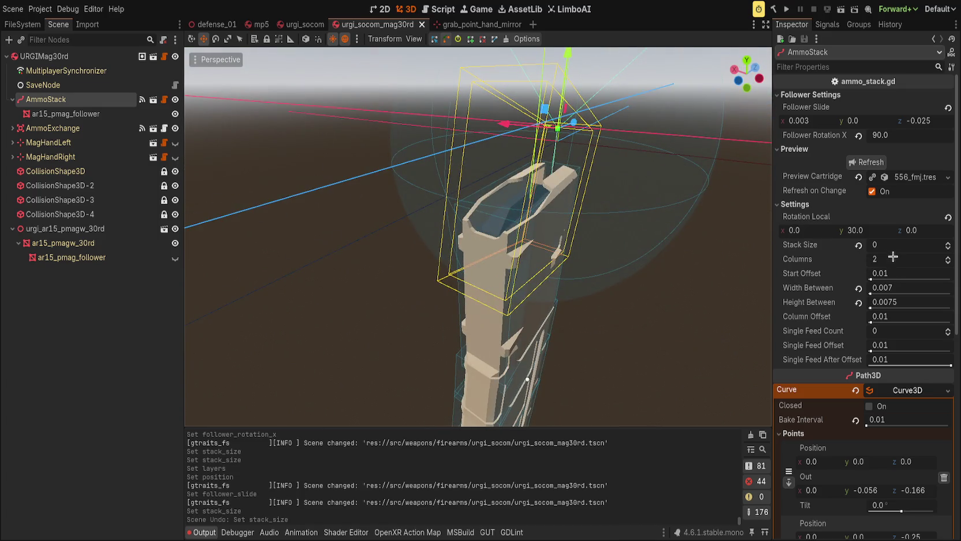
pyautogui.click(858, 246)
pyautogui.moveTo(632, 167); pyautogui.dragTo(641, 108)
pyautogui.moveTo(533, 68); pyautogui.dragTo(534, 66)
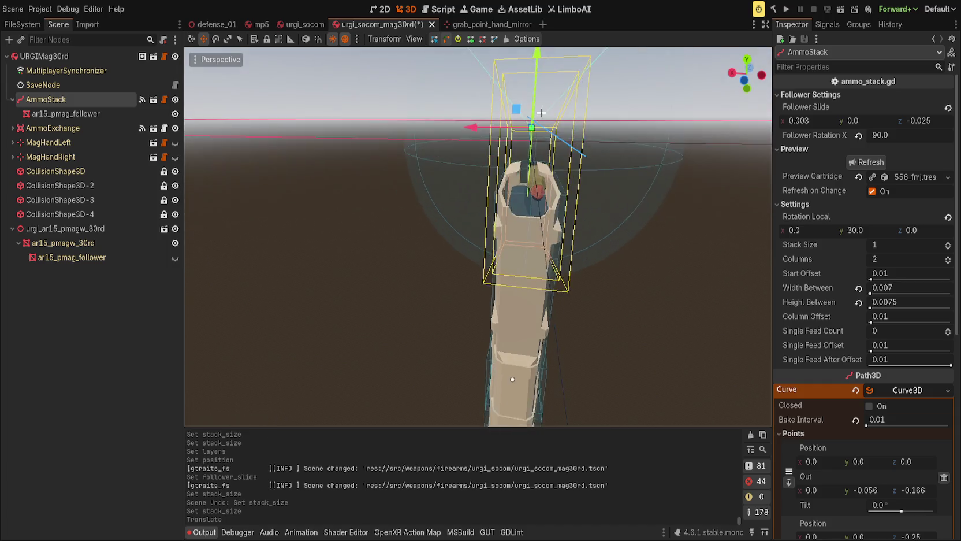
pyautogui.moveTo(893, 249); pyautogui.dragTo(873, 246)
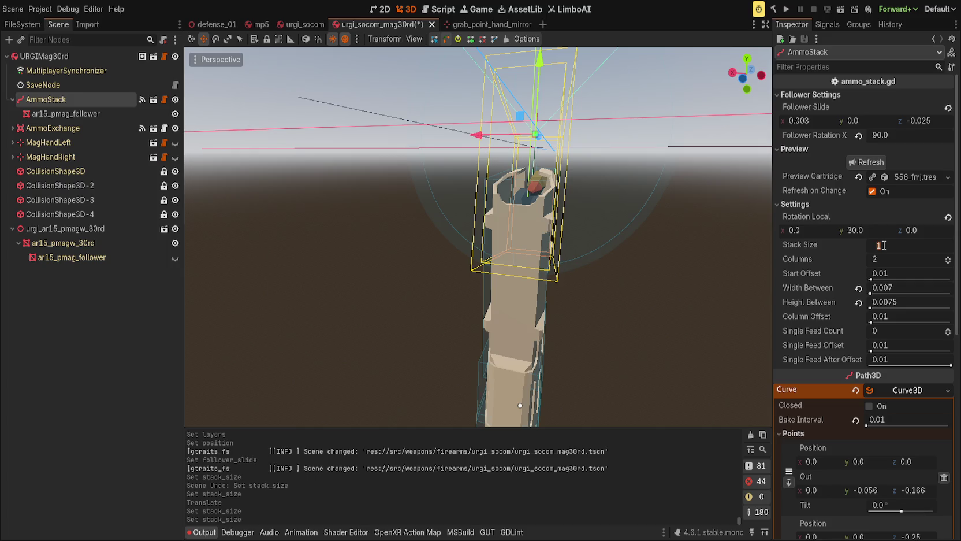
pyautogui.write('0')
pyautogui.press('Return')
pyautogui.moveTo(439, 231); pyautogui.dragTo(376, 198)
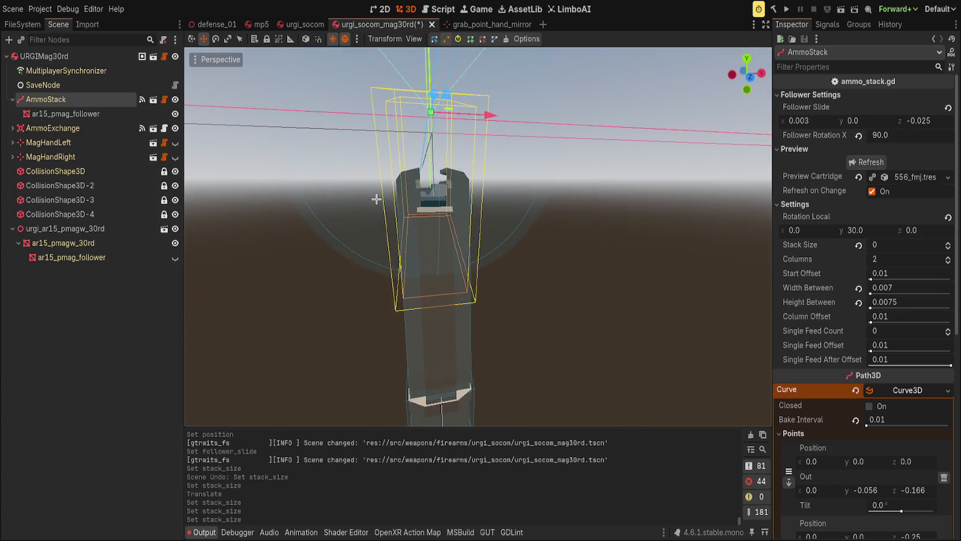
pyautogui.hotkey('ctrl', 'z')
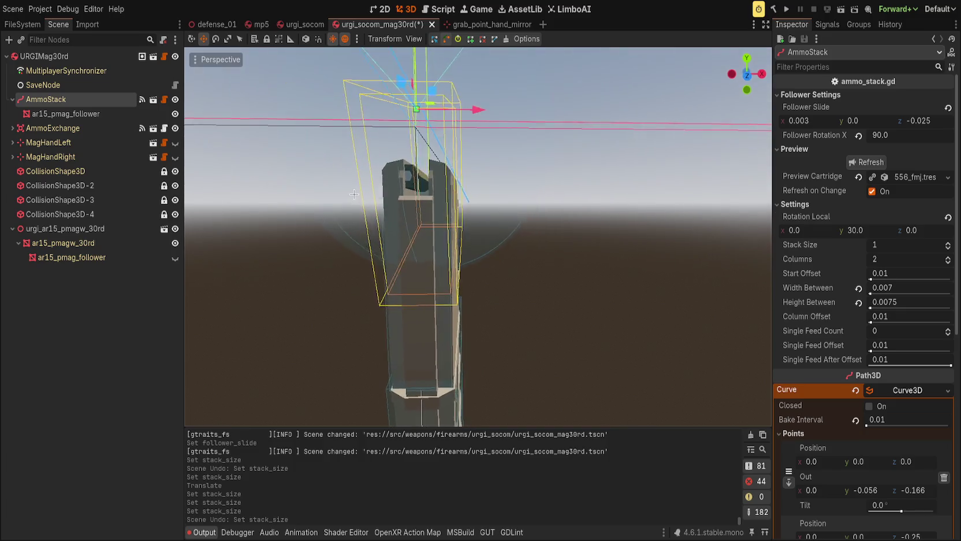
# Check Stack Size 2 then 1, and lift the Follower Slide y to 0.003
pyautogui.scroll(3, 402, 220)
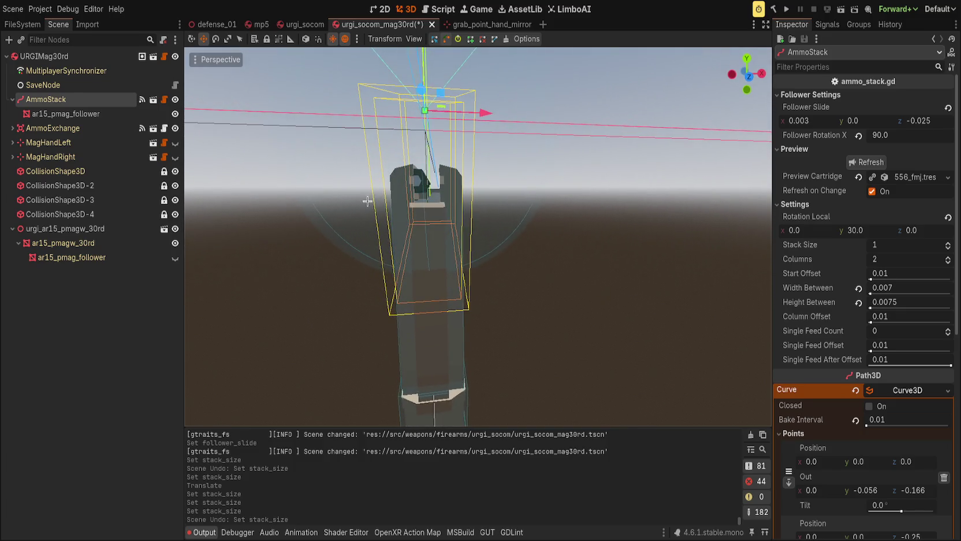
pyautogui.scroll(2, 402, 220)
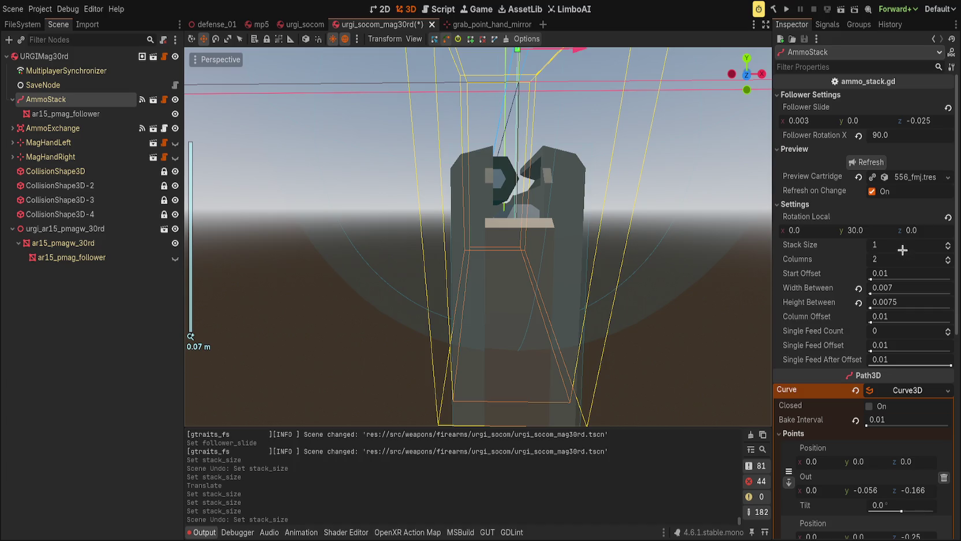
pyautogui.click(946, 245)
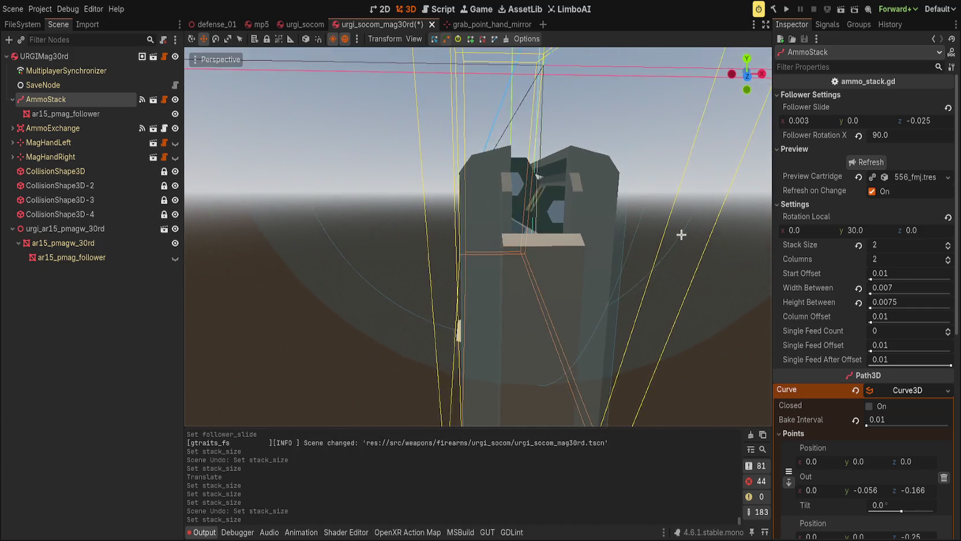
pyautogui.click(948, 248)
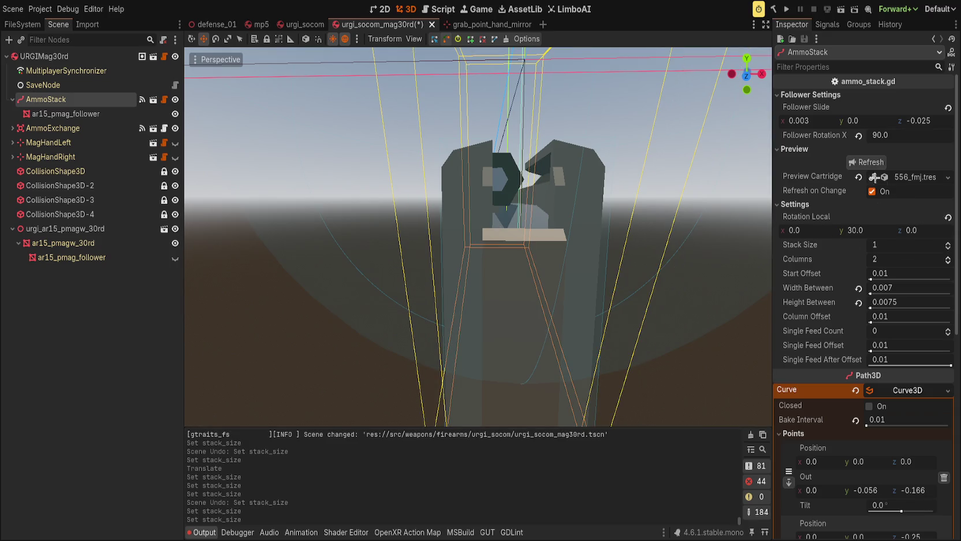
pyautogui.moveTo(925, 121); pyautogui.dragTo(912, 126)
pyautogui.hotkey('ctrl', 'z')
pyautogui.moveTo(855, 120)
pyautogui.mouseDown()
pyautogui.moveTo(867, 121)
pyautogui.moveTo(858, 121)
pyautogui.mouseUp()
# Toggle Stack Size between 0 and 1, keeping a single cartridge on the follower
pyautogui.moveTo(653, 178)
pyautogui.mouseDown()
pyautogui.moveTo(645, 190)
pyautogui.moveTo(941, 245)
pyautogui.mouseUp()
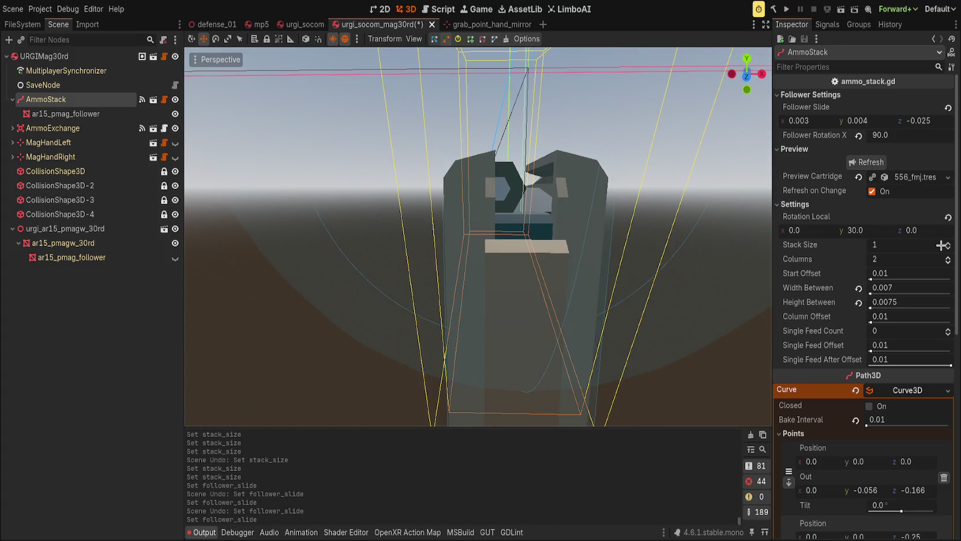
pyautogui.click(946, 247)
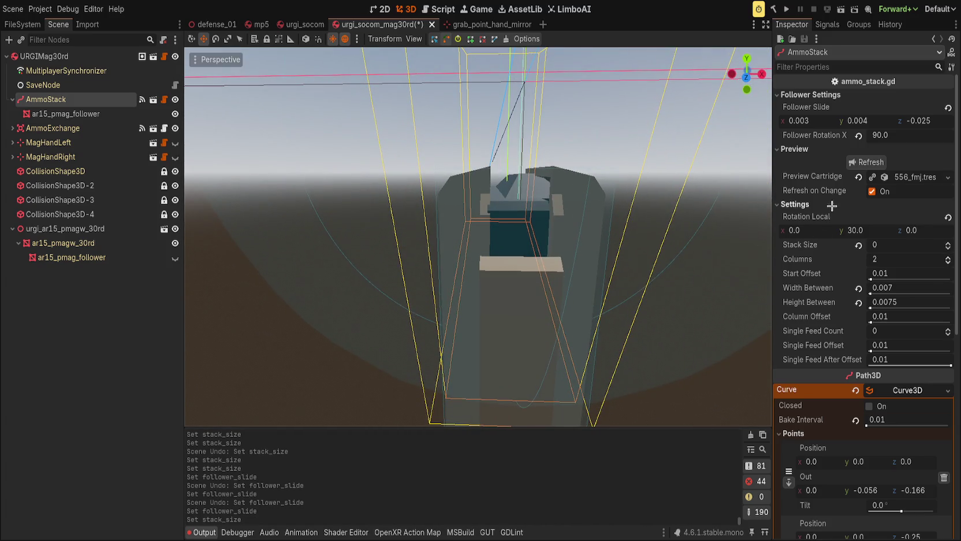
pyautogui.moveTo(812, 125)
pyautogui.mouseDown()
pyautogui.moveTo(868, 136)
pyautogui.moveTo(884, 123)
pyautogui.moveTo(858, 123)
pyautogui.mouseUp()
pyautogui.hotkey('ctrl', 'z')
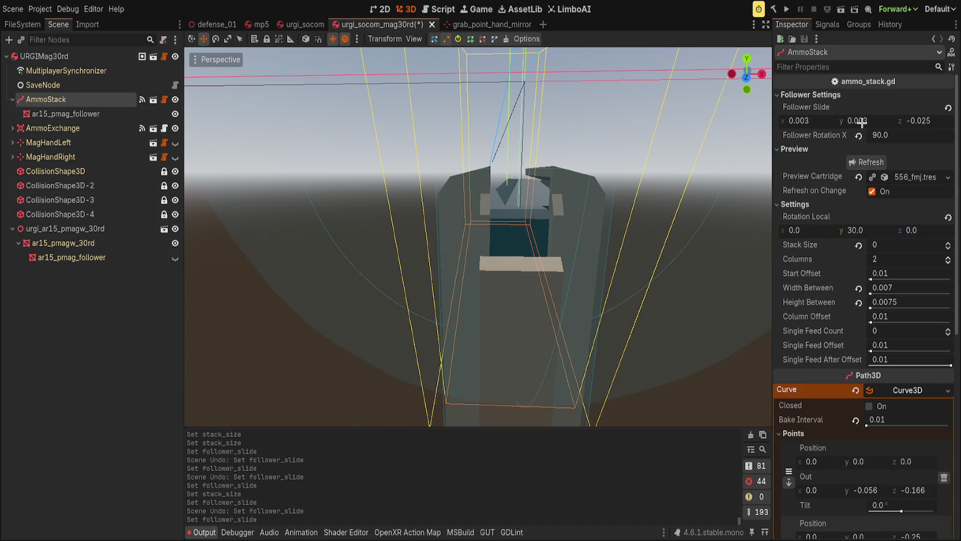
pyautogui.click(946, 244)
pyautogui.moveTo(714, 239)
pyautogui.mouseDown()
pyautogui.moveTo(646, 216)
pyautogui.moveTo(607, 251)
pyautogui.moveTo(222, 273)
pyautogui.moveTo(338, 265)
pyautogui.mouseUp()
pyautogui.scroll(3, 627, 234)
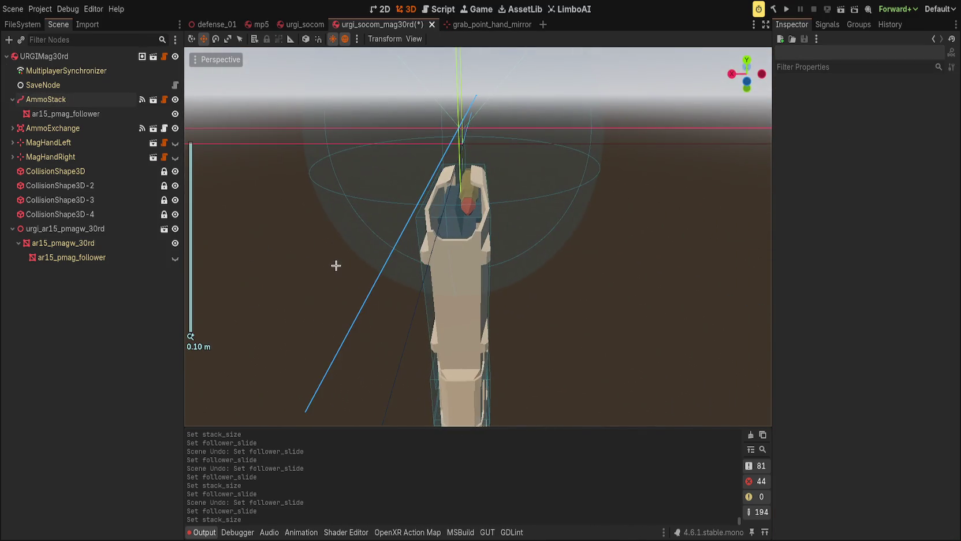
pyautogui.click(86, 99)
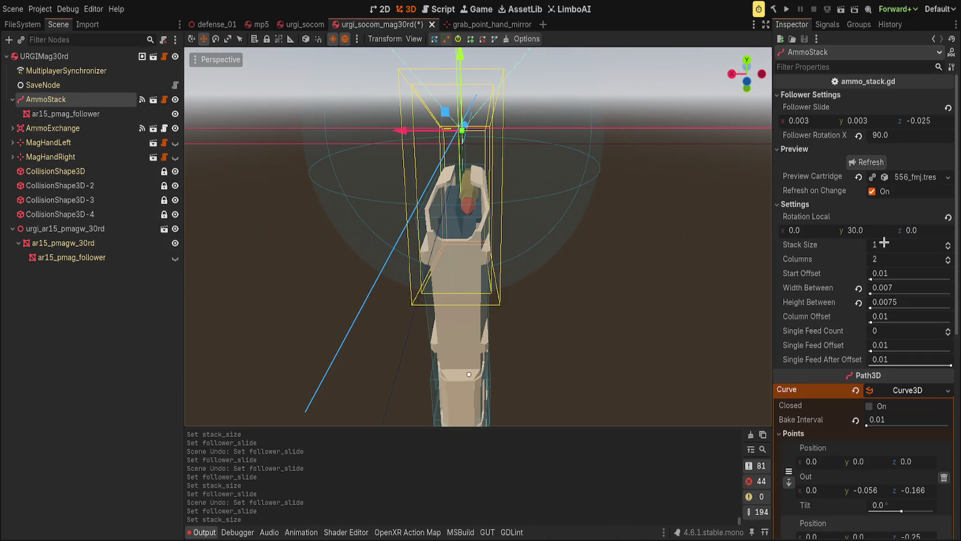
# Raise the AmmoStack Stack Size from 1 up to 30 rounds
pyautogui.click(947, 242)
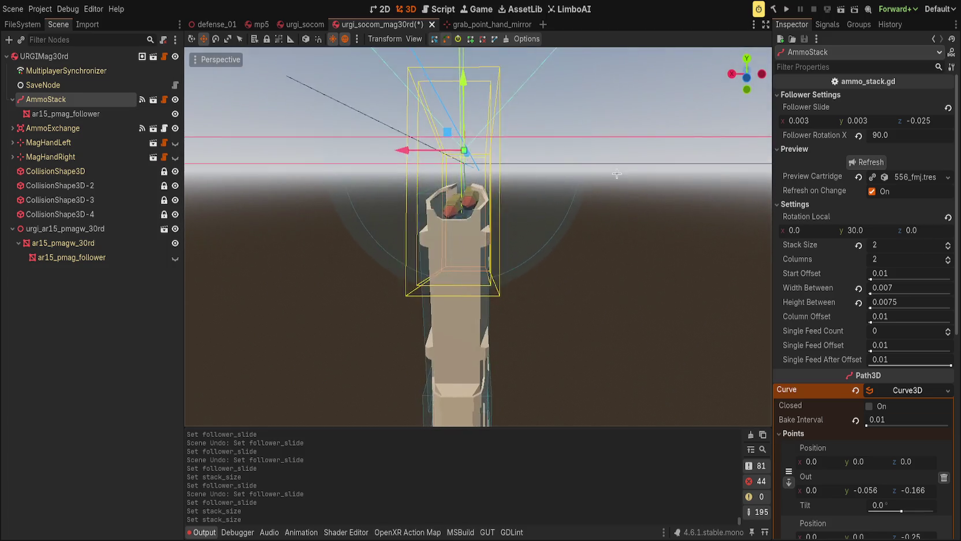
pyautogui.moveTo(950, 245); pyautogui.dragTo(950, 244)
pyautogui.moveTo(659, 237)
pyautogui.mouseDown()
pyautogui.moveTo(639, 238)
pyautogui.moveTo(586, 279)
pyautogui.moveTo(644, 234)
pyautogui.mouseUp()
pyautogui.scroll(-2, 586, 279)
pyautogui.moveTo(900, 249); pyautogui.dragTo(953, 249)
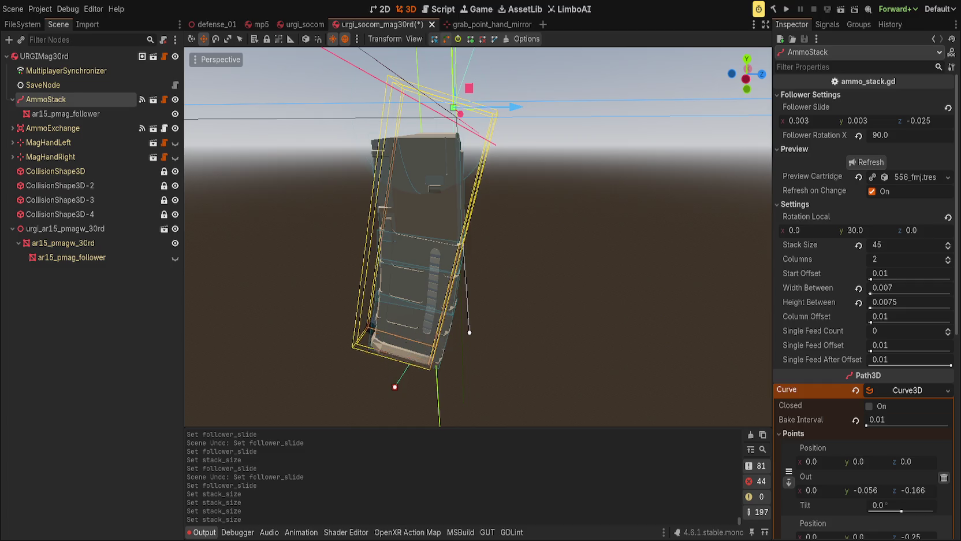
pyautogui.moveTo(907, 245)
pyautogui.mouseDown()
pyautogui.moveTo(936, 244)
pyautogui.moveTo(902, 245)
pyautogui.mouseUp()
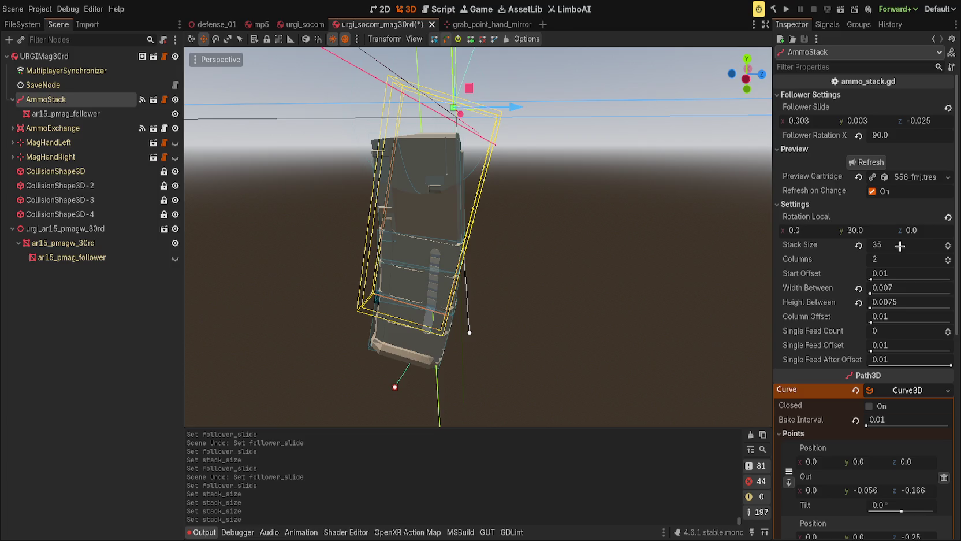
pyautogui.press('Return')
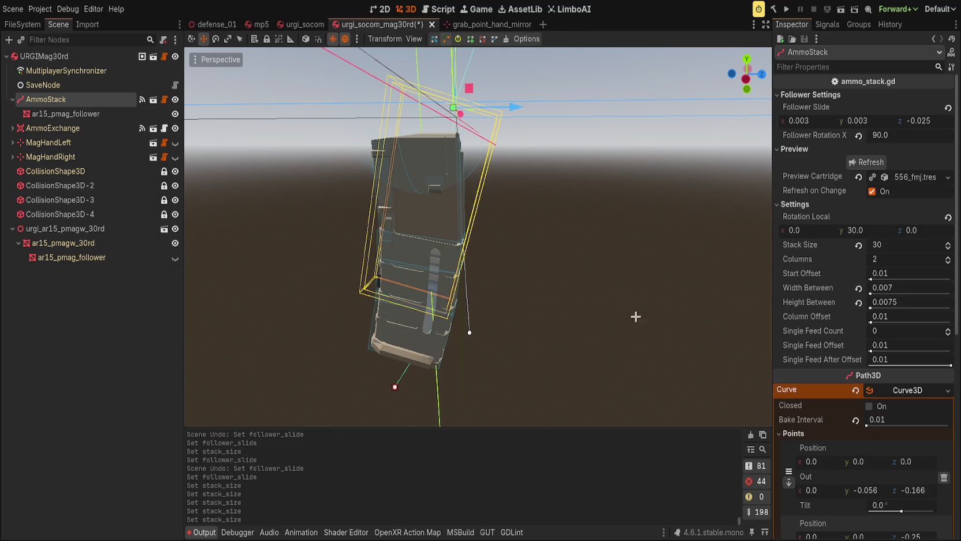
# Nudge the Path3D curve's end point in the viewport
pyautogui.scroll(10, 343, 141)
pyautogui.scroll(-6, 343, 141)
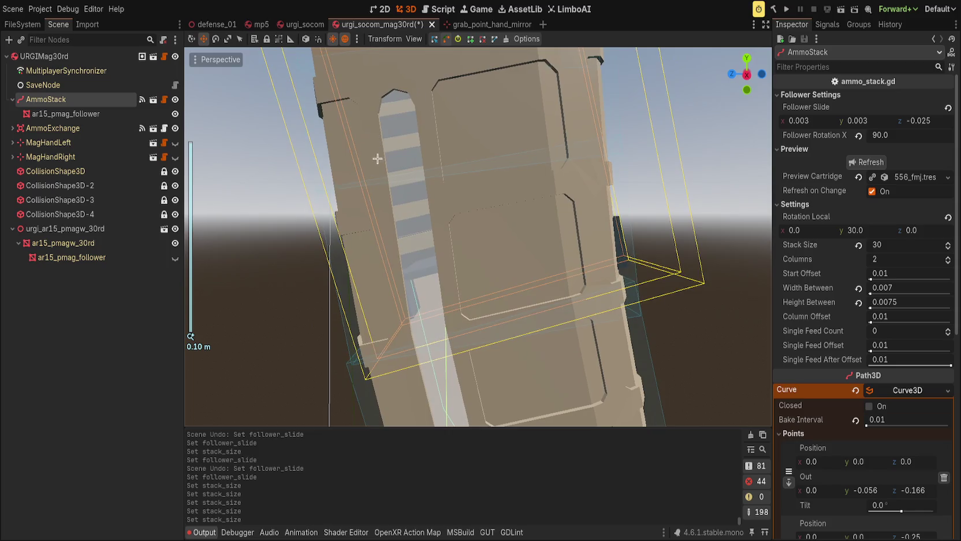
pyautogui.moveTo(524, 329); pyautogui.dragTo(488, 343)
pyautogui.scroll(-5, 520, 324)
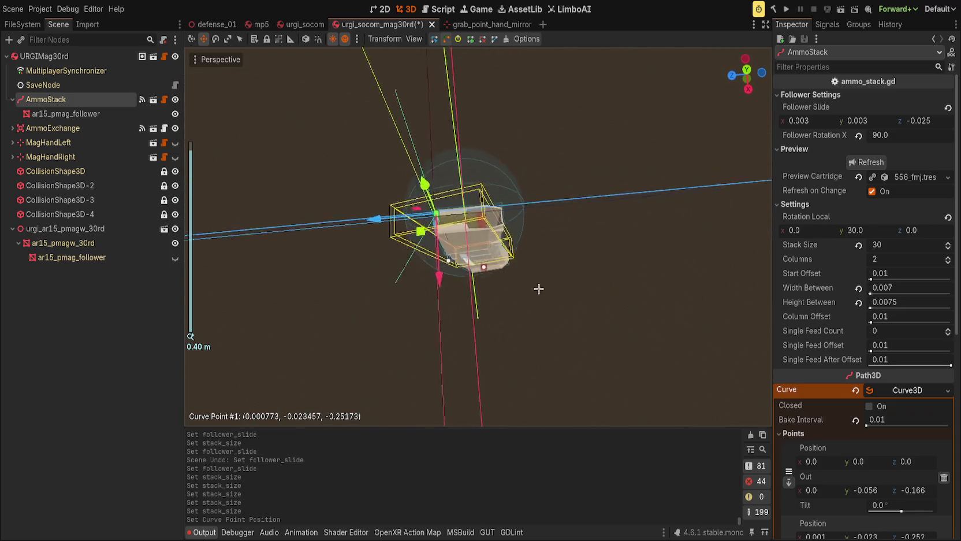
pyautogui.scroll(5, 545, 311)
pyautogui.hotkey('ctrl', 'z')
pyautogui.hotkey('ctrl', 'shift', 'z')
# Set the cartridge Height Between to 0.0095 so the rounds sit inside the magazine
pyautogui.moveTo(558, 301); pyautogui.dragTo(528, 120)
pyautogui.moveTo(550, 205)
pyautogui.mouseDown()
pyautogui.moveTo(489, 333)
pyautogui.moveTo(556, 315)
pyautogui.mouseUp()
pyautogui.scroll(3, 556, 315)
pyautogui.scroll(-1, 492, 218)
pyautogui.moveTo(475, 225)
pyautogui.mouseDown()
pyautogui.moveTo(493, 218)
pyautogui.moveTo(502, 196)
pyautogui.mouseUp()
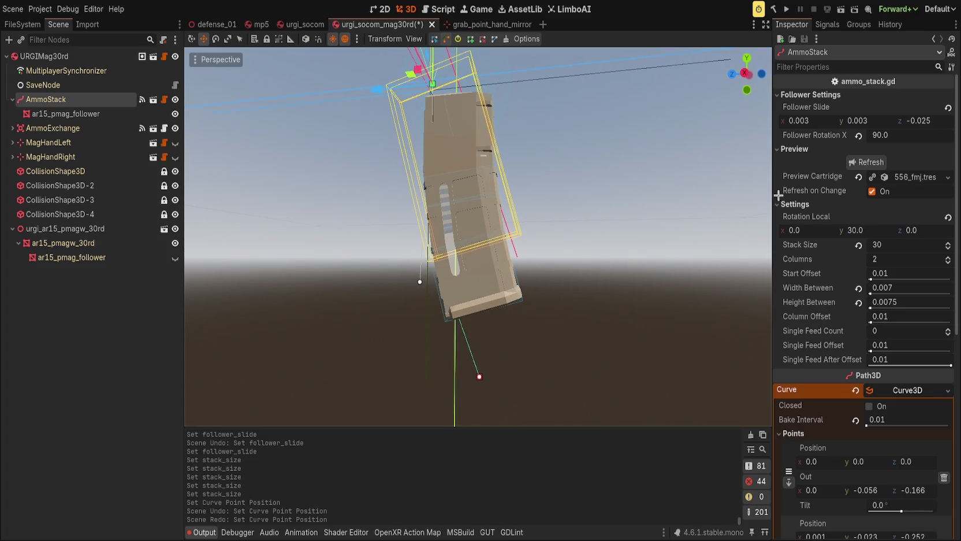
pyautogui.moveTo(748, 208)
pyautogui.mouseDown()
pyautogui.moveTo(671, 307)
pyautogui.moveTo(583, 326)
pyautogui.moveTo(602, 339)
pyautogui.moveTo(509, 343)
pyautogui.moveTo(484, 153)
pyautogui.moveTo(520, 173)
pyautogui.moveTo(749, 233)
pyautogui.mouseUp()
pyautogui.scroll(5, 672, 307)
pyautogui.scroll(-1, 484, 153)
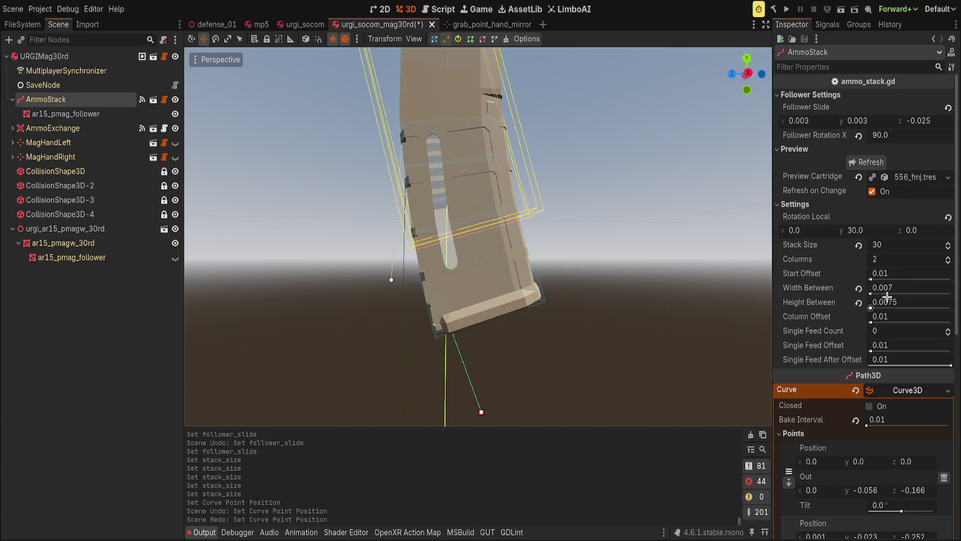
pyautogui.write('0.01')
pyautogui.press('Return')
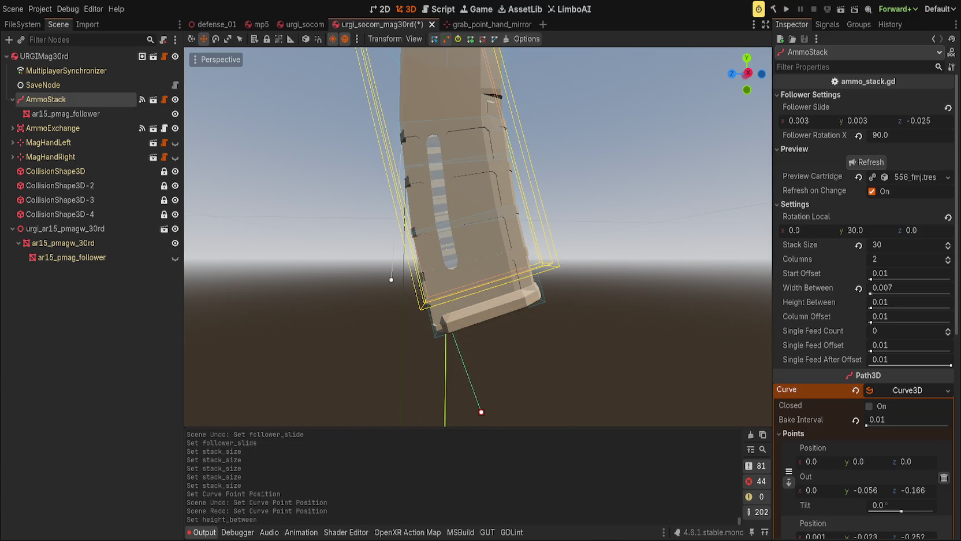
pyautogui.moveTo(910, 302); pyautogui.dragTo(910, 301)
pyautogui.click(654, 337)
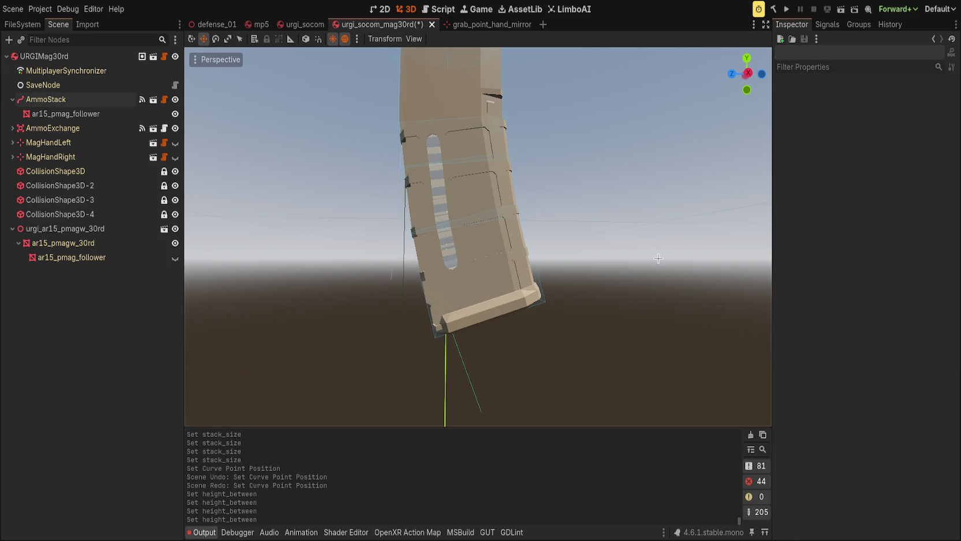
# Select AmmoStack and save the magazine scene
pyautogui.moveTo(654, 337)
pyautogui.mouseDown()
pyautogui.moveTo(651, 426)
pyautogui.moveTo(552, 408)
pyautogui.moveTo(491, 369)
pyautogui.moveTo(540, 363)
pyautogui.moveTo(528, 261)
pyautogui.moveTo(527, 300)
pyautogui.moveTo(476, 275)
pyautogui.mouseUp()
pyautogui.scroll(-2, 491, 369)
pyautogui.scroll(2, 531, 277)
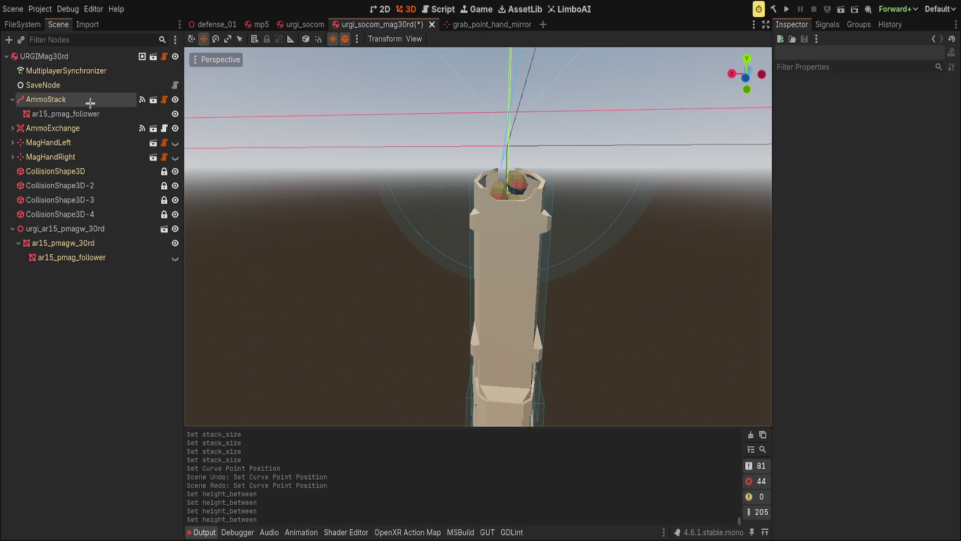
pyautogui.click(90, 103)
pyautogui.moveTo(263, 191)
pyautogui.mouseDown()
pyautogui.moveTo(279, 221)
pyautogui.moveTo(309, 195)
pyautogui.moveTo(586, 229)
pyautogui.moveTo(586, 312)
pyautogui.moveTo(504, 311)
pyautogui.moveTo(626, 282)
pyautogui.moveTo(500, 330)
pyautogui.moveTo(553, 189)
pyautogui.moveTo(430, 256)
pyautogui.mouseUp()
pyautogui.scroll(3, 586, 230)
pyautogui.hotkey('ctrl', 's')
# Push Stack Size below zero to -3, reset it to 0, and save
pyautogui.click(101, 101)
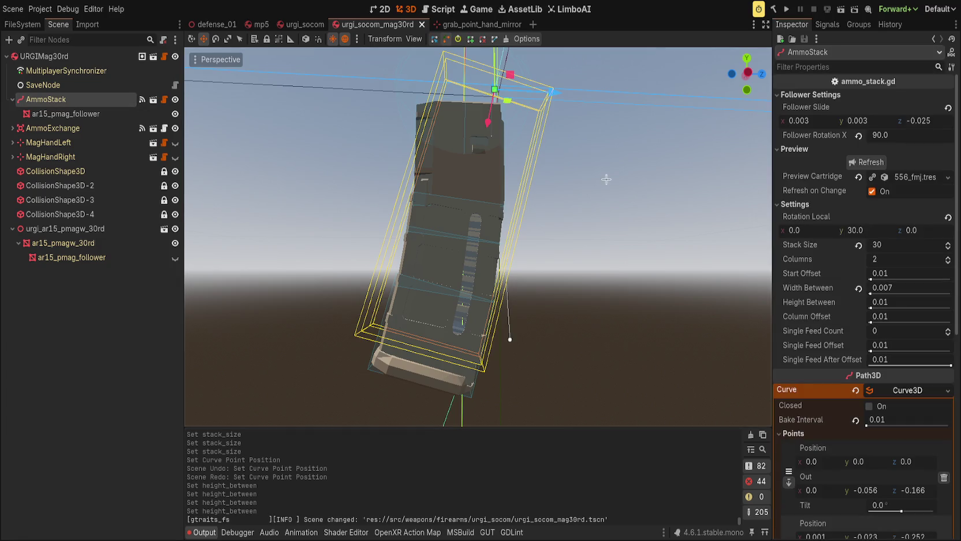
pyautogui.moveTo(901, 246)
pyautogui.mouseDown()
pyautogui.moveTo(806, 246)
pyautogui.moveTo(666, 266)
pyautogui.mouseUp()
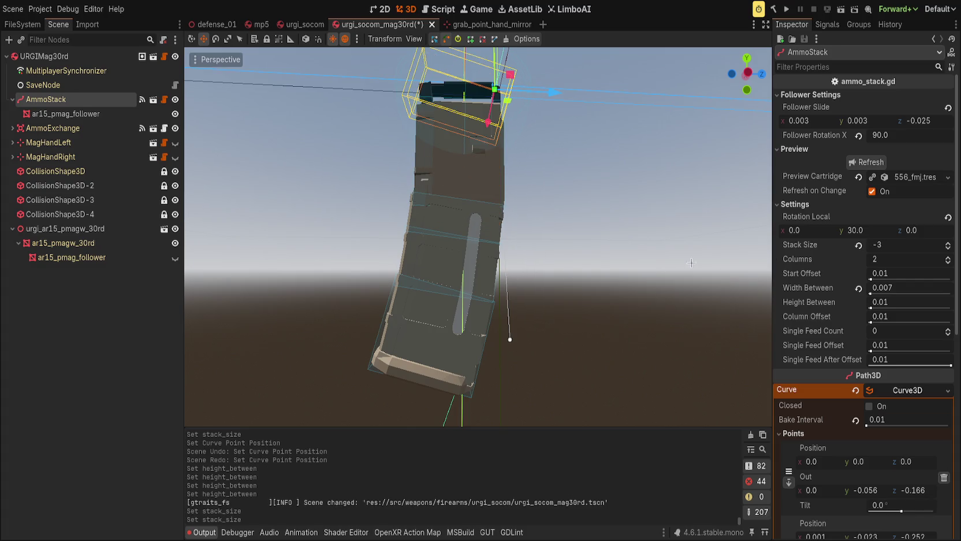
pyautogui.write('0')
pyautogui.press('Return')
pyautogui.moveTo(490, 125)
pyautogui.mouseDown()
pyautogui.moveTo(408, 251)
pyautogui.moveTo(447, 313)
pyautogui.moveTo(408, 189)
pyautogui.moveTo(409, 259)
pyautogui.moveTo(508, 243)
pyautogui.mouseUp()
pyautogui.hotkey('ctrl', 's')
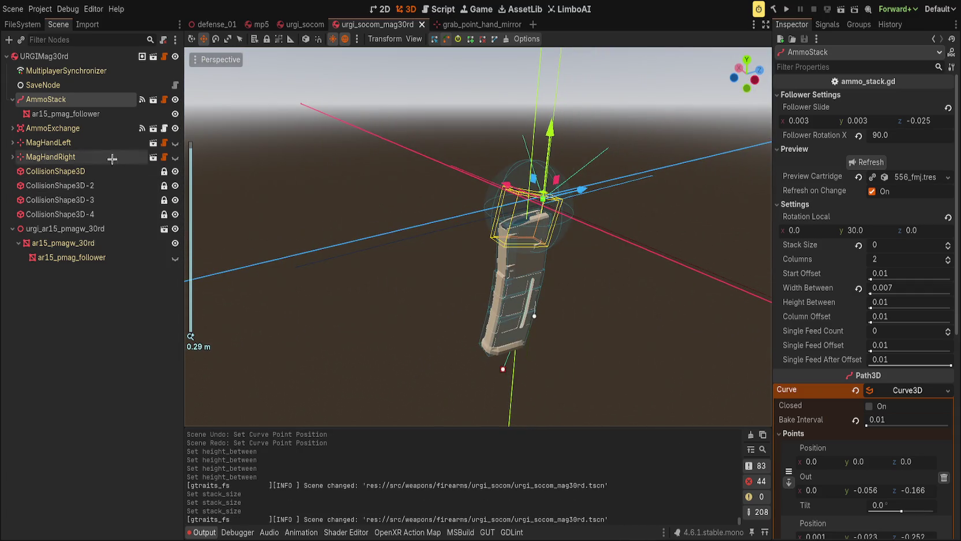
pyautogui.click(163, 99)
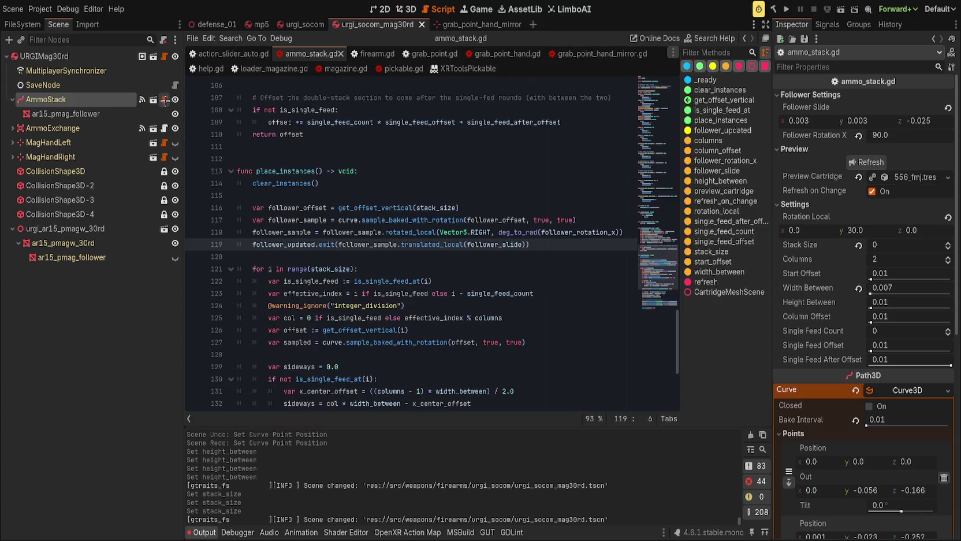
# Change line 35 of ammo_stack.gd to stack_size = maxi(0, v), save, and set Stack Size to 1
pyautogui.scroll(10, 422, 223)
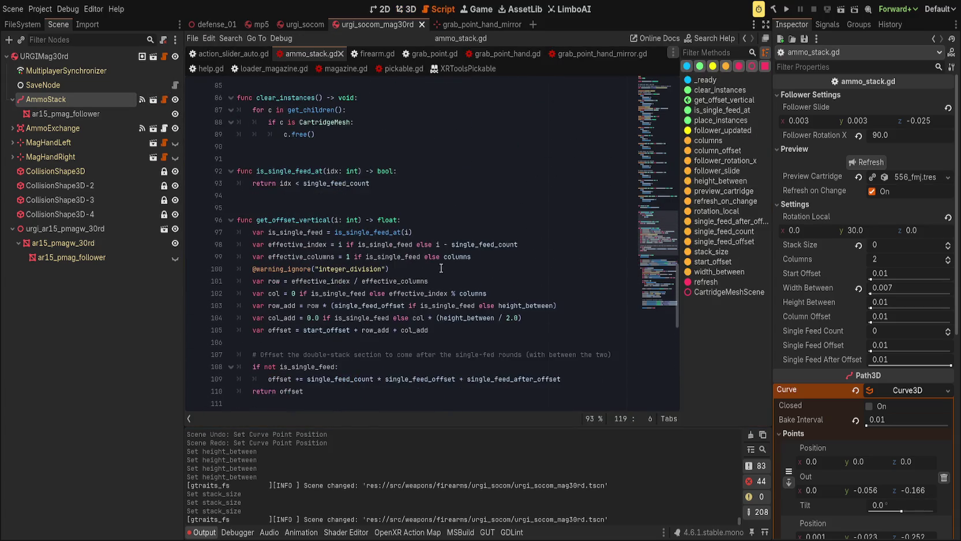
pyautogui.scroll(20, 375, 264)
pyautogui.scroll(-5, 360, 268)
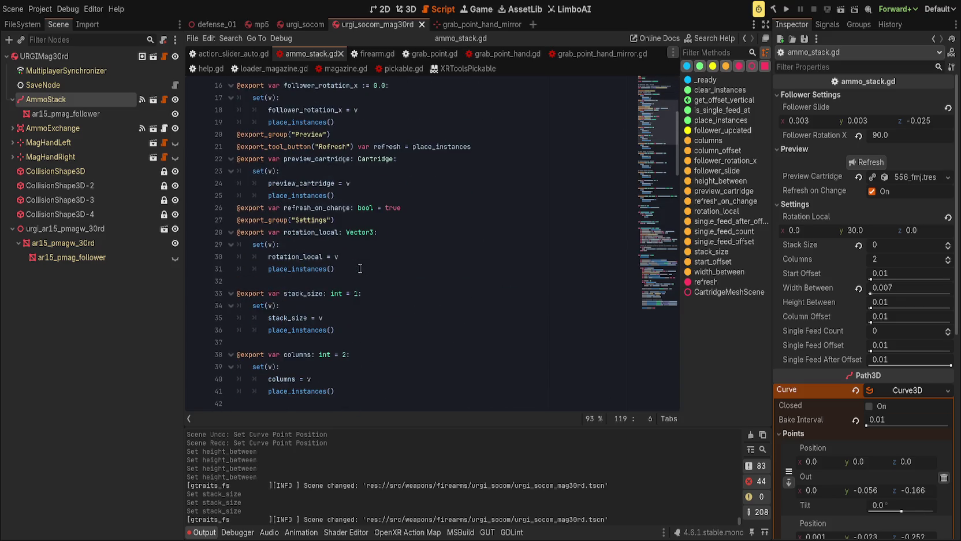
pyautogui.click(398, 293)
pyautogui.click(399, 317)
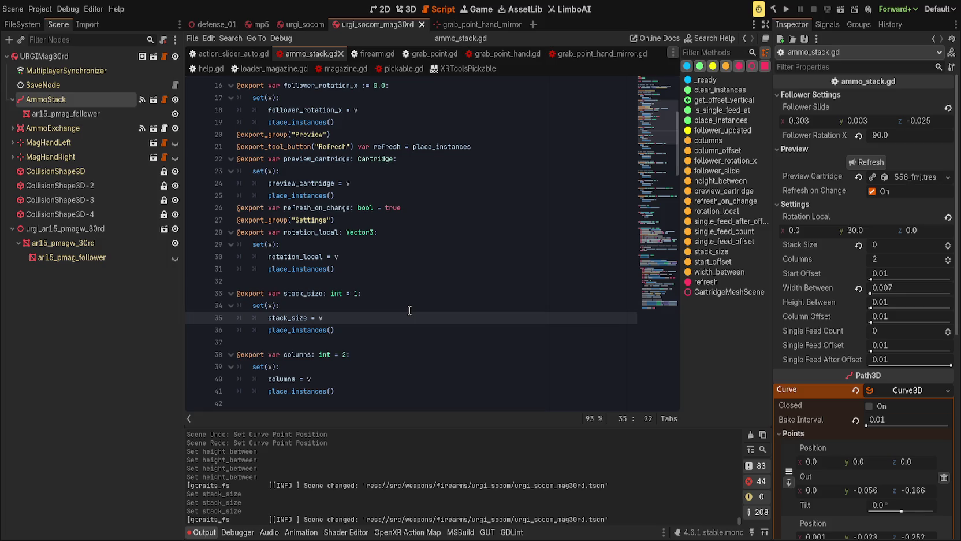
pyautogui.write('max(')
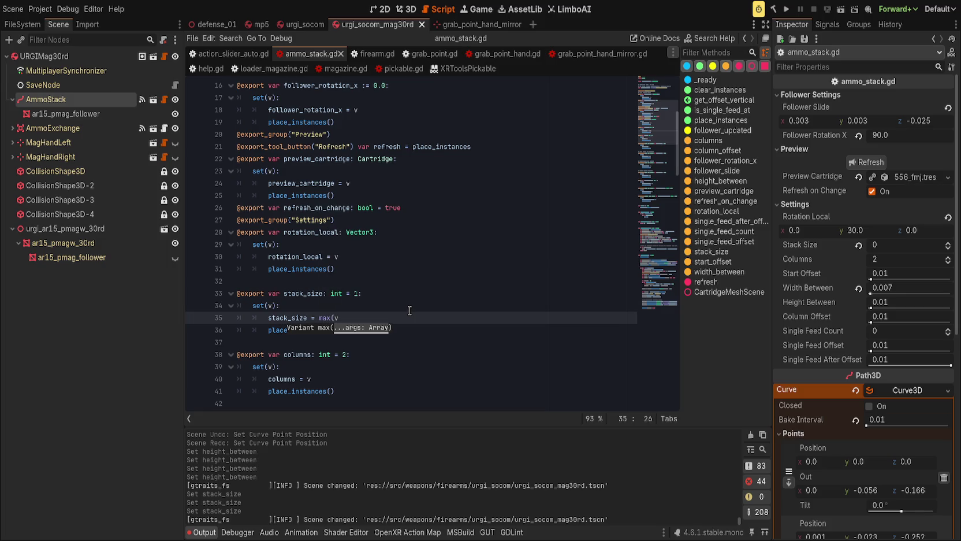
pyautogui.press('Right')
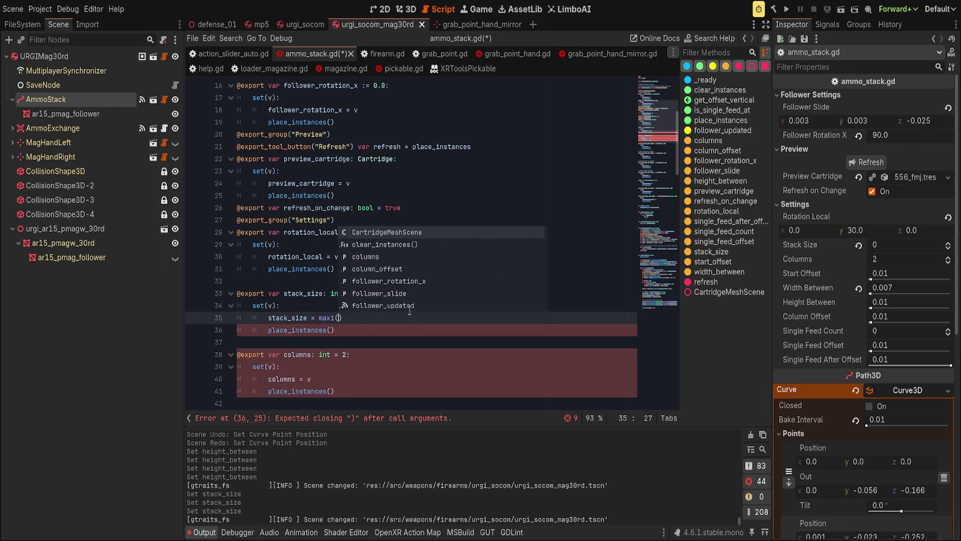
pyautogui.press('Return')
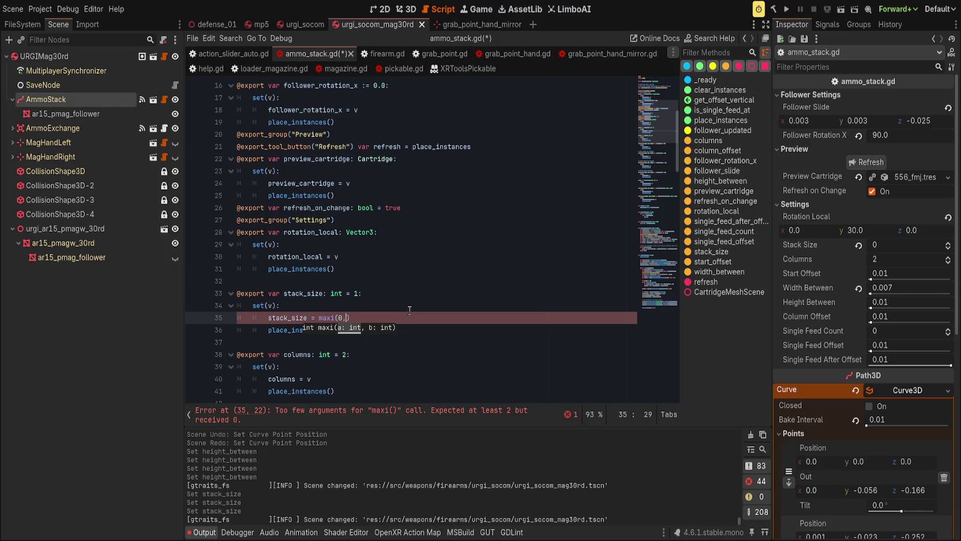
pyautogui.press('BackSpace')
pyautogui.write('v')
pyautogui.press('Right')
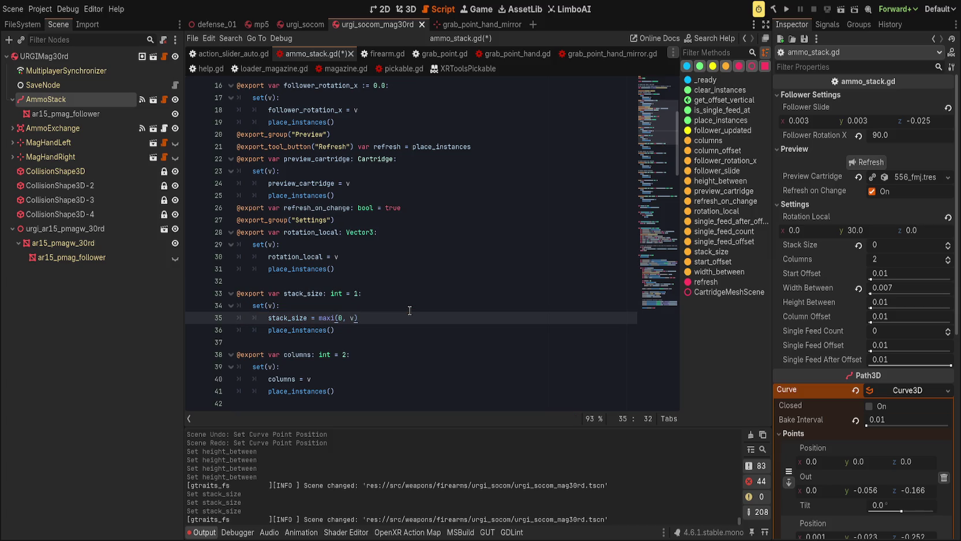
pyautogui.hotkey('ctrl', 's')
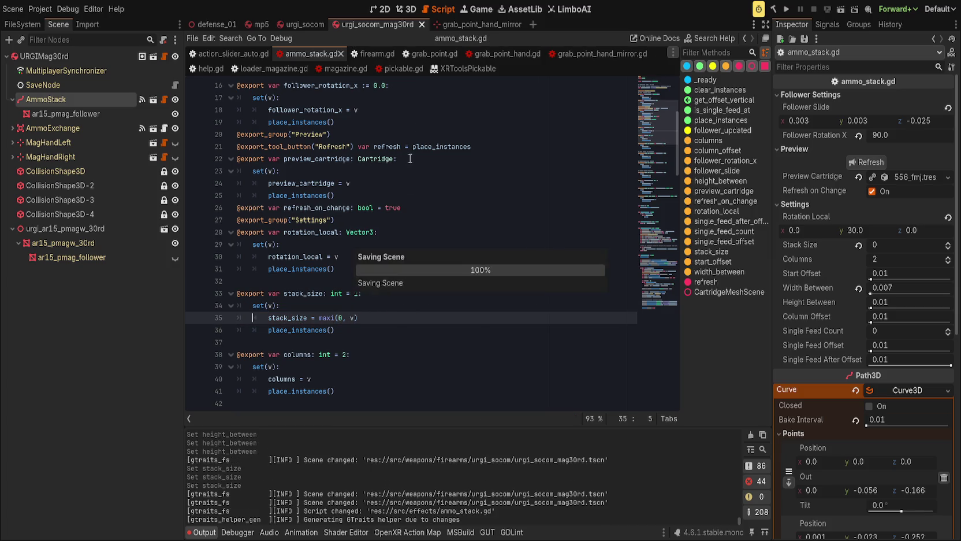
pyautogui.click(405, 9)
pyautogui.click(859, 245)
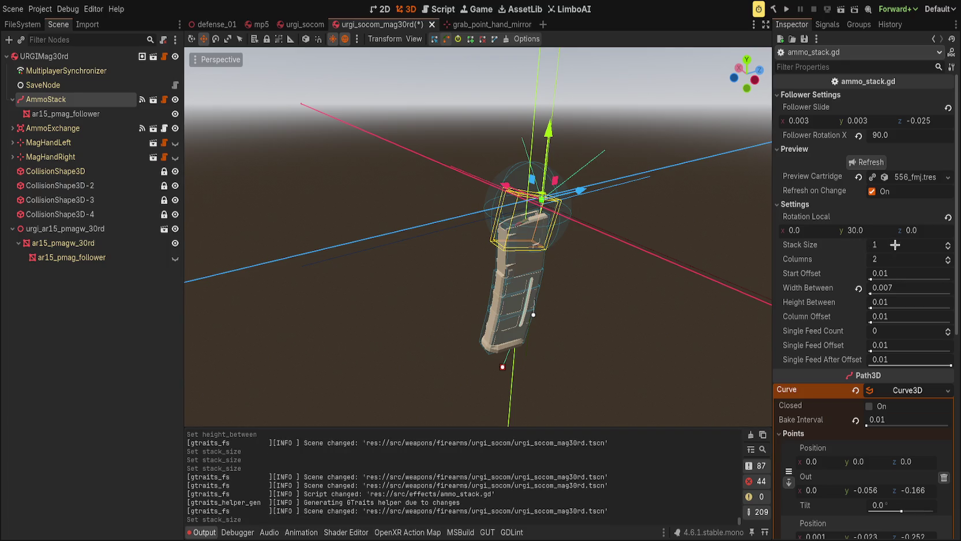
# Enter 30 as AmmoStack's Stack Size and save the urgi_socom_mag30rd scene
pyautogui.moveTo(901, 245); pyautogui.dragTo(936, 245)
pyautogui.press('BackSpace')
pyautogui.press('BackSpace')
pyautogui.press('BackSpace')
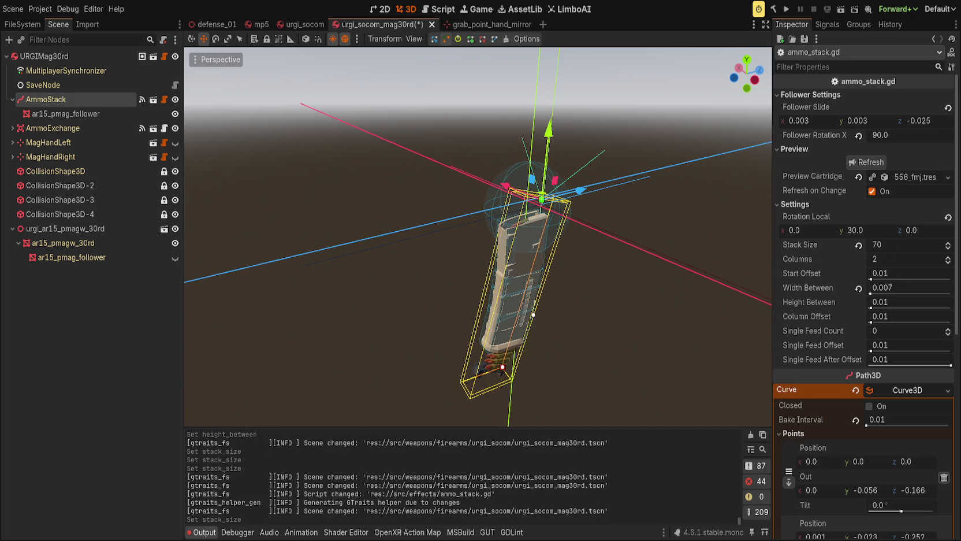
pyautogui.write('30')
pyautogui.moveTo(878, 244); pyautogui.dragTo(890, 245)
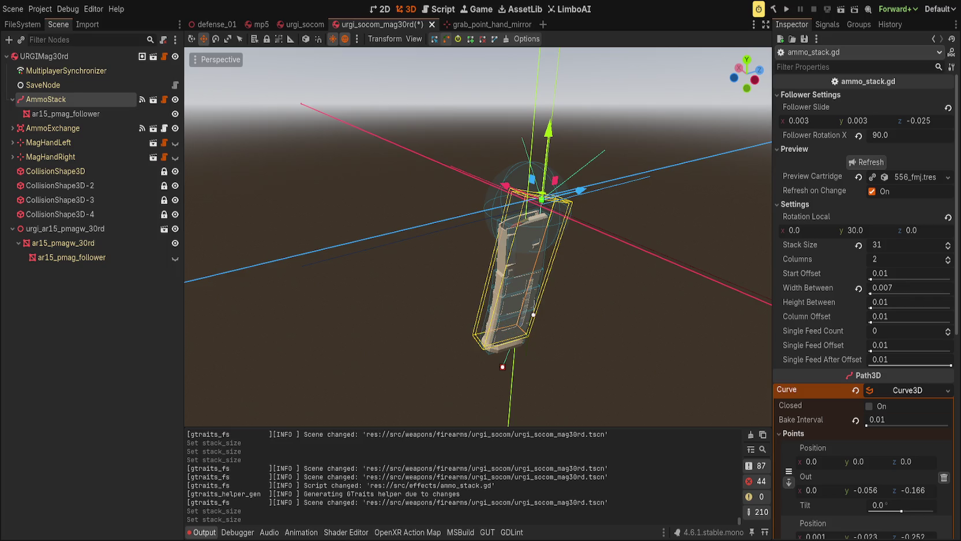
pyautogui.moveTo(890, 244); pyautogui.dragTo(886, 244)
pyautogui.scroll(5, 585, 209)
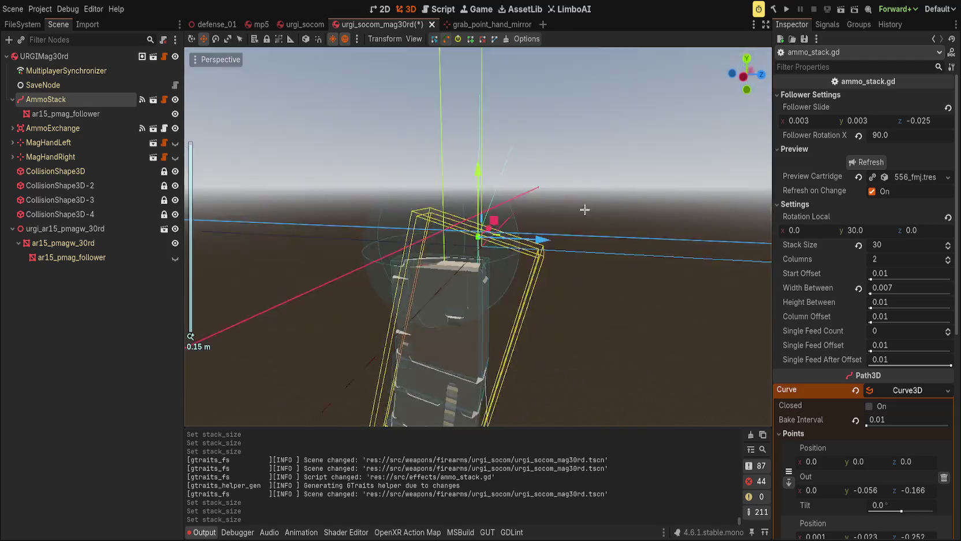
pyautogui.click(585, 210)
pyautogui.scroll(5, 648, 277)
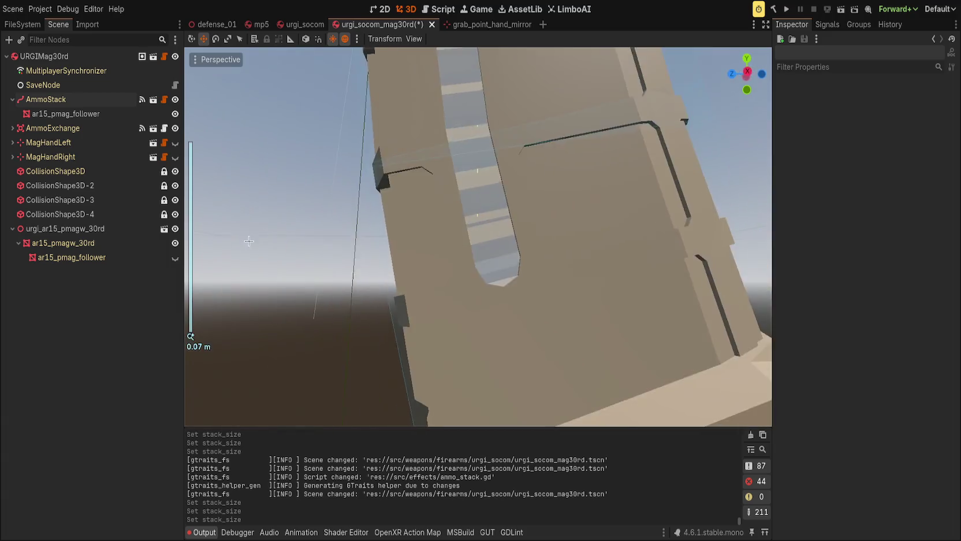
pyautogui.hotkey('ctrl', 's')
pyautogui.scroll(-8, 257, 286)
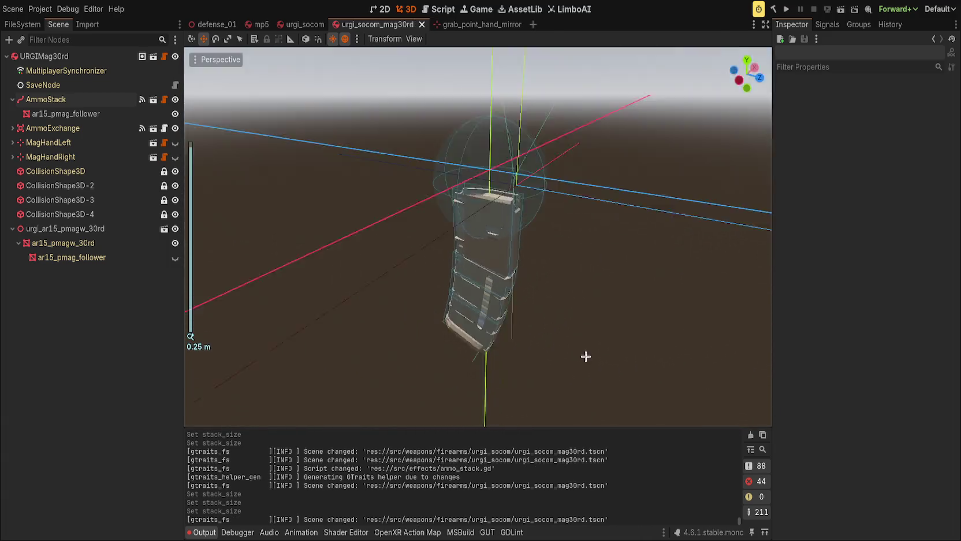
pyautogui.scroll(5, 650, 261)
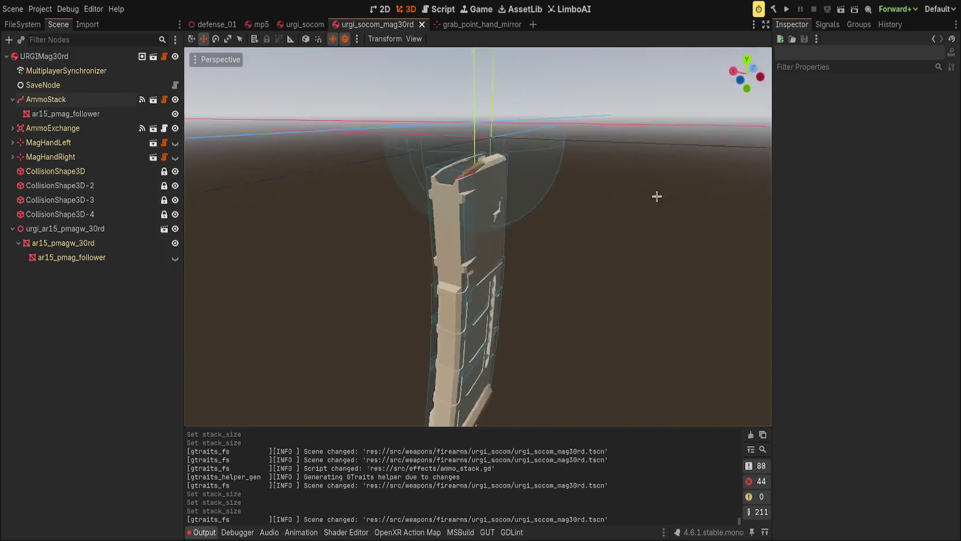
pyautogui.scroll(-4, 657, 196)
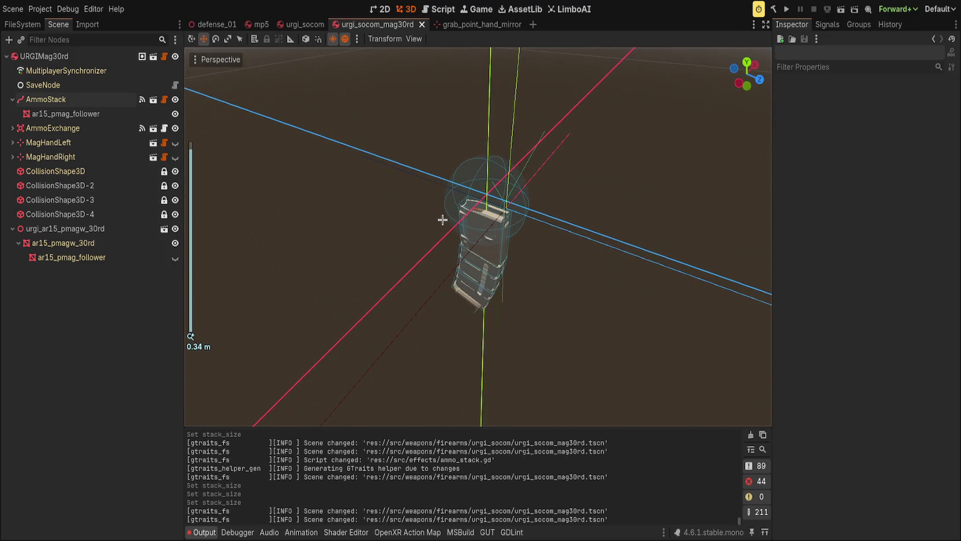
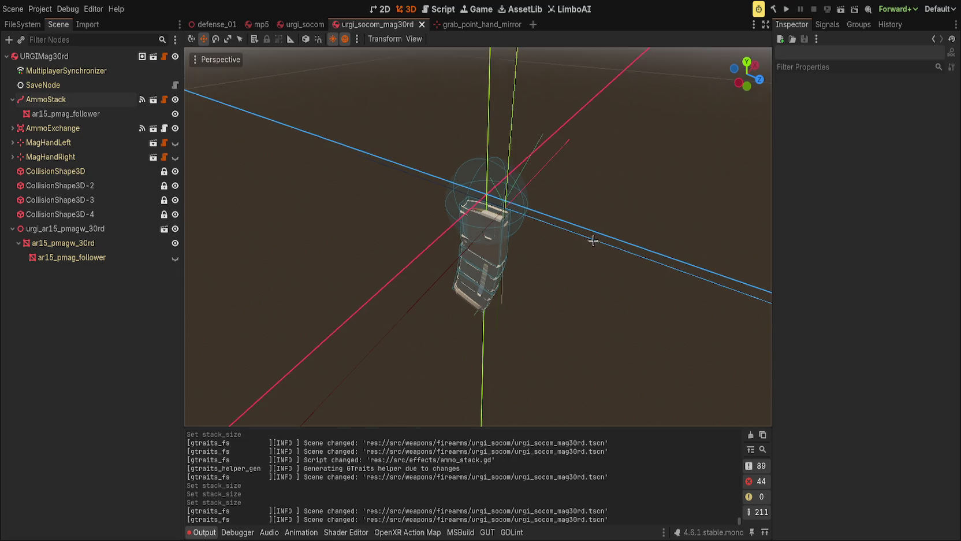
# Hide the ar15_pmagw_30rd magazine shell so the cartridges inside show
pyautogui.scroll(5, 647, 245)
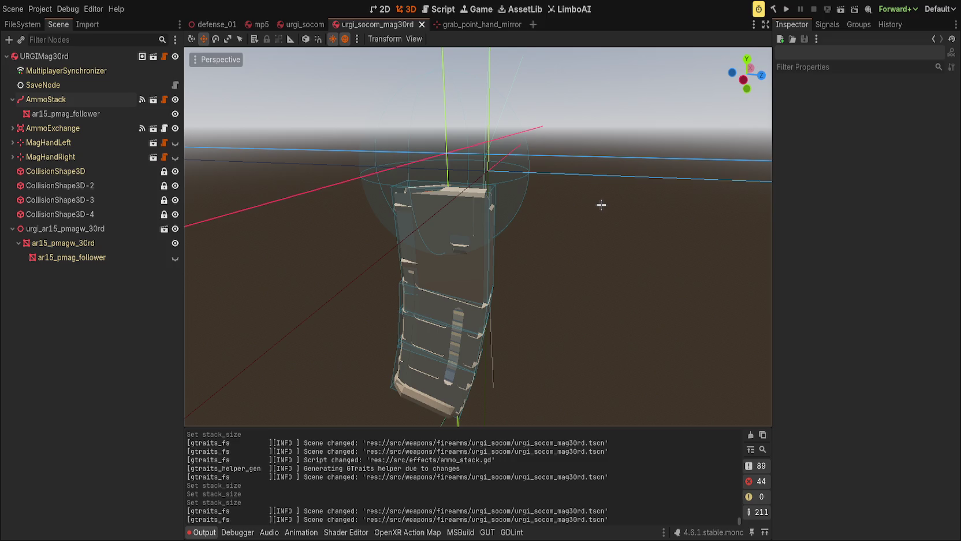
pyautogui.doubleClick(175, 243)
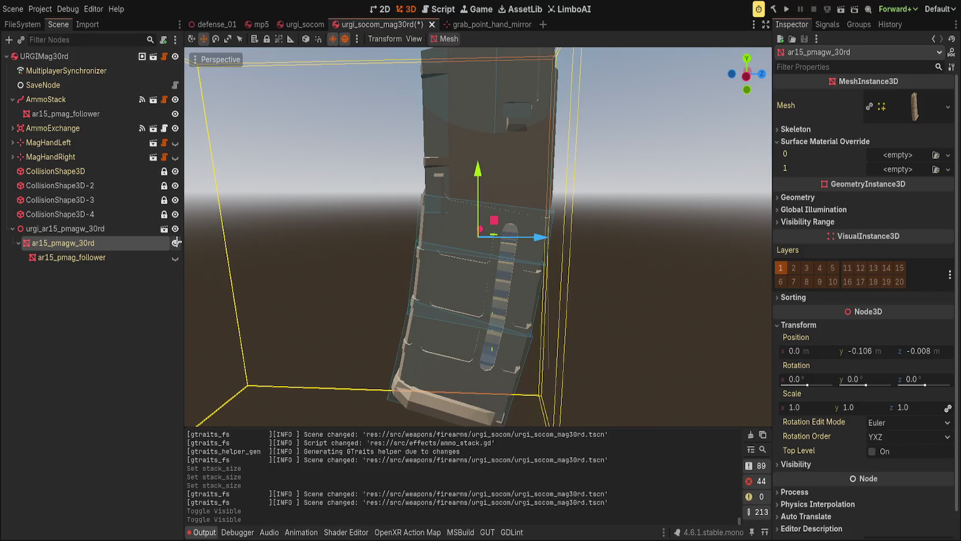
pyautogui.click(176, 242)
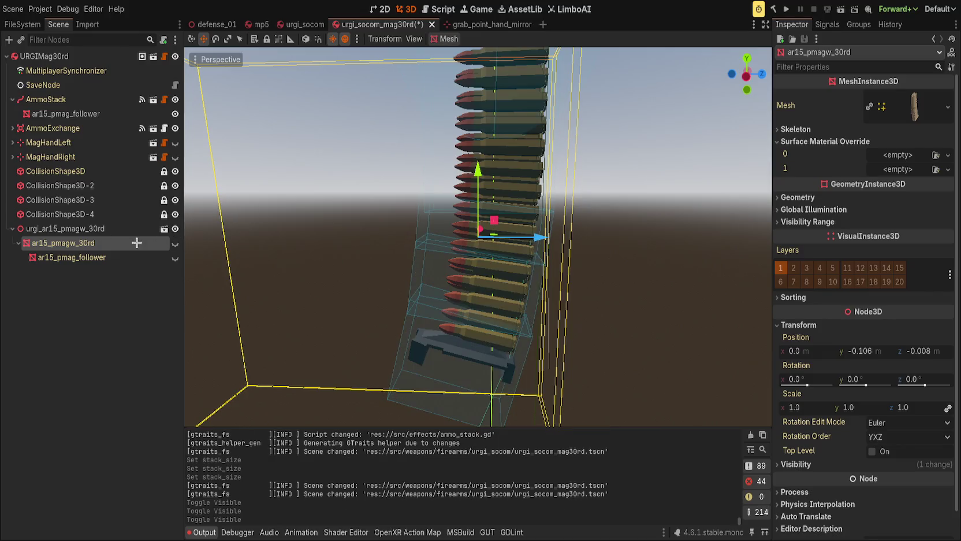
# Select AmmoStack and set its Stack Size to 22
pyautogui.click(75, 100)
pyautogui.click(895, 246)
pyautogui.write('22')
pyautogui.press('Return')
# Lower AmmoStack's Stack Size to a single cartridge and frame the view on it
pyautogui.press('Down')
pyautogui.press('Down')
pyautogui.press('Down')
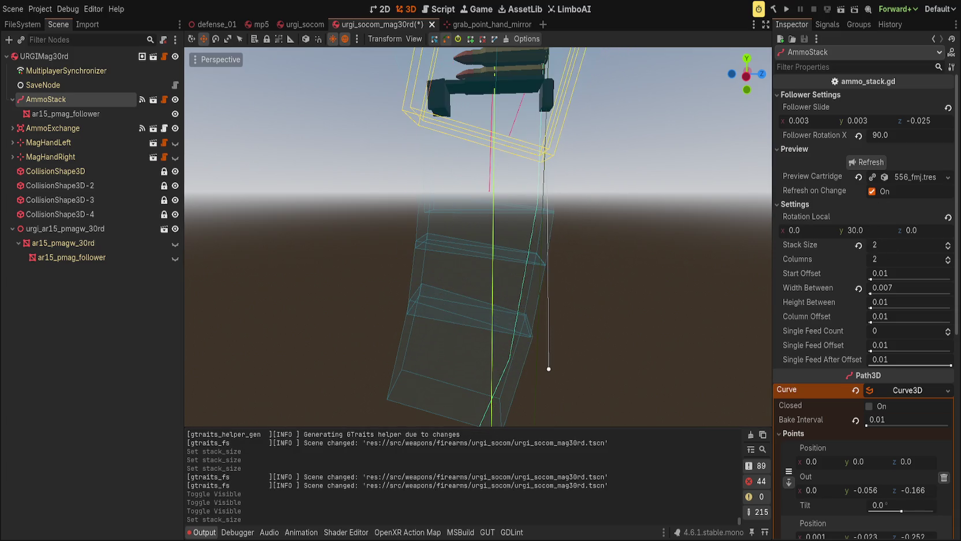
pyautogui.press('Down')
pyautogui.press('Down')
pyautogui.press('Down')
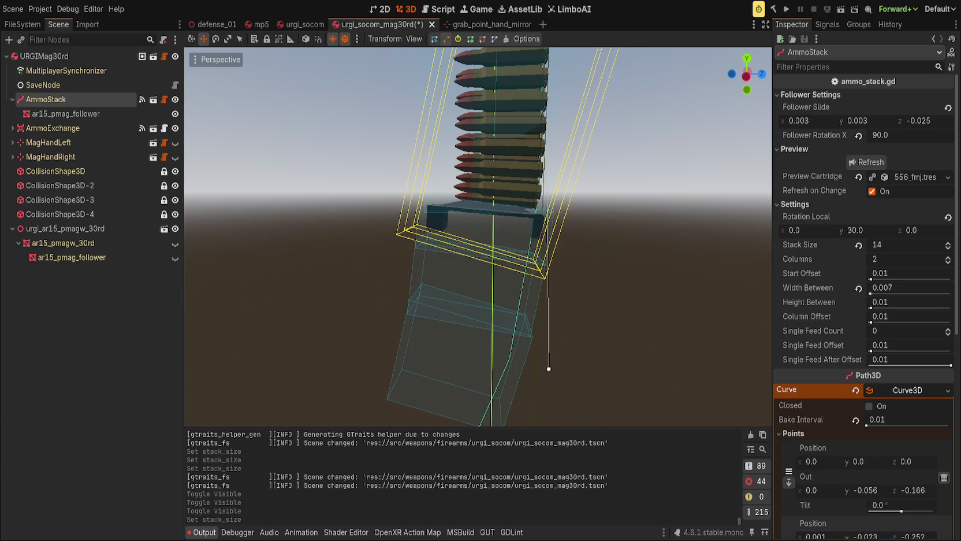
pyautogui.press('f')
pyautogui.moveTo(617, 205)
pyautogui.mouseDown()
pyautogui.moveTo(581, 268)
pyautogui.moveTo(364, 219)
pyautogui.mouseUp()
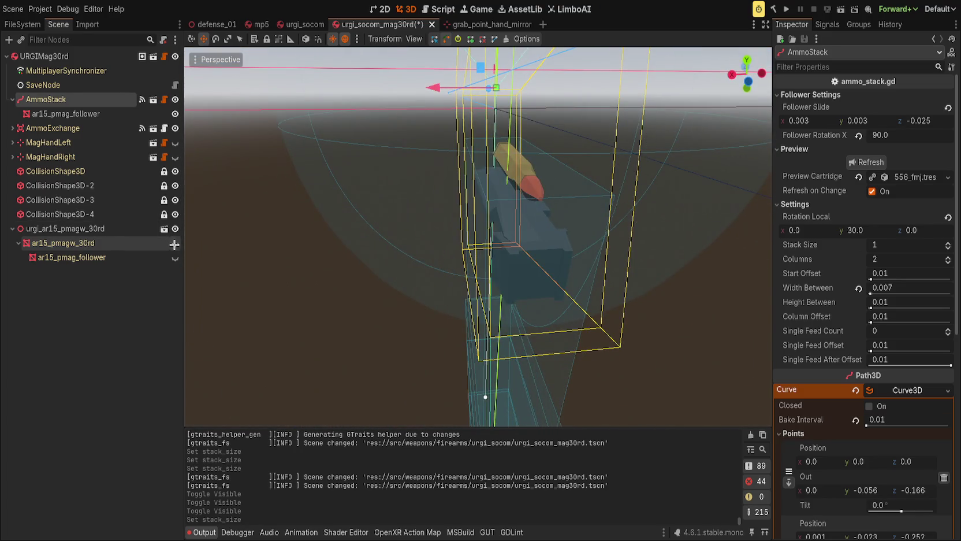
# Show the magazine shell again and scrub Stack Size between 0 and 29 while orbiting
pyautogui.click(175, 244)
pyautogui.moveTo(528, 225)
pyautogui.mouseDown()
pyautogui.moveTo(528, 284)
pyautogui.moveTo(892, 270)
pyautogui.mouseUp()
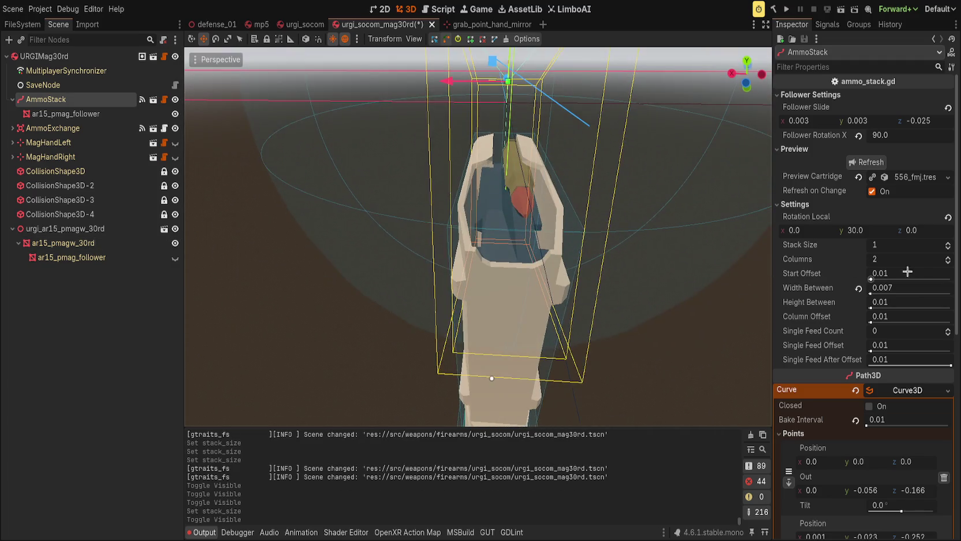
pyautogui.click(948, 248)
pyautogui.moveTo(754, 231)
pyautogui.mouseDown()
pyautogui.moveTo(506, 185)
pyautogui.moveTo(326, 185)
pyautogui.mouseUp()
pyautogui.moveTo(905, 246); pyautogui.dragTo(918, 246)
pyautogui.moveTo(572, 231)
pyautogui.mouseDown()
pyautogui.moveTo(580, 279)
pyautogui.moveTo(624, 296)
pyautogui.mouseUp()
pyautogui.moveTo(897, 248)
pyautogui.mouseDown()
pyautogui.moveTo(877, 248)
pyautogui.moveTo(919, 247)
pyautogui.mouseUp()
pyautogui.moveTo(346, 242)
pyautogui.mouseDown()
pyautogui.moveTo(214, 239)
pyautogui.moveTo(285, 236)
pyautogui.moveTo(369, 259)
pyautogui.moveTo(407, 193)
pyautogui.moveTo(407, 231)
pyautogui.mouseUp()
pyautogui.moveTo(905, 250); pyautogui.dragTo(947, 249)
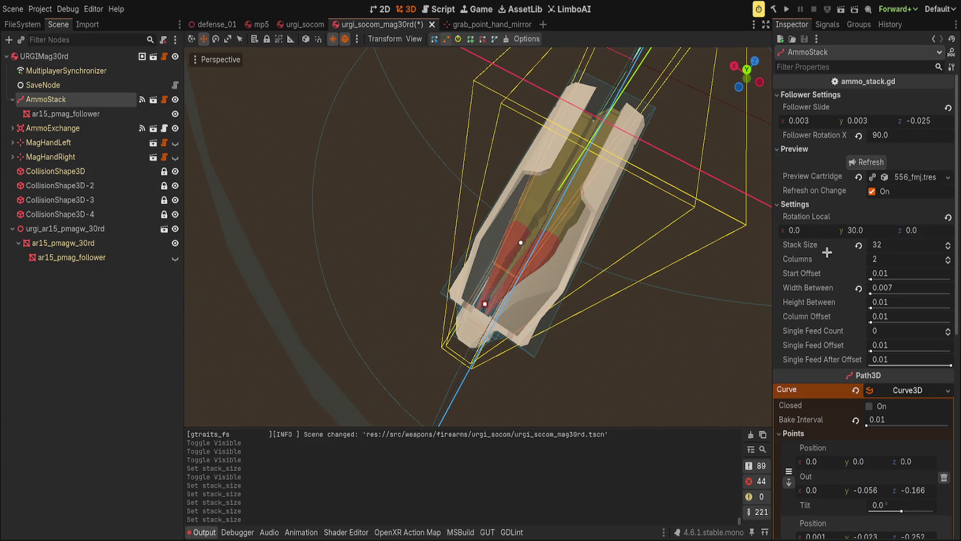
# Orbit close around the magazine and bring Stack Size from 32 back to 29
pyautogui.scroll(5, 439, 323)
pyautogui.moveTo(439, 324)
pyautogui.mouseDown()
pyautogui.moveTo(464, 342)
pyautogui.moveTo(472, 321)
pyautogui.moveTo(414, 275)
pyautogui.moveTo(545, 124)
pyautogui.moveTo(367, 339)
pyautogui.moveTo(399, 243)
pyautogui.moveTo(421, 64)
pyautogui.mouseUp()
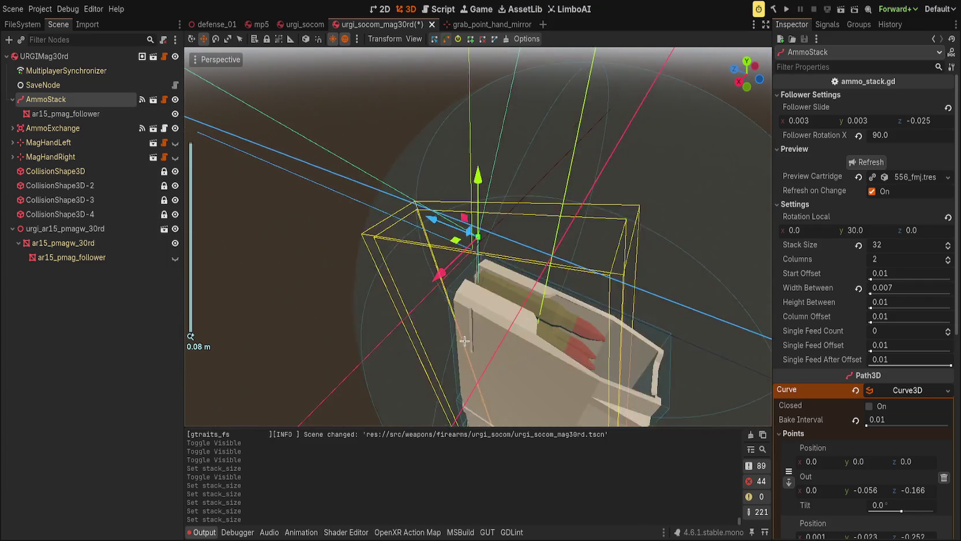
pyautogui.scroll(3, 367, 339)
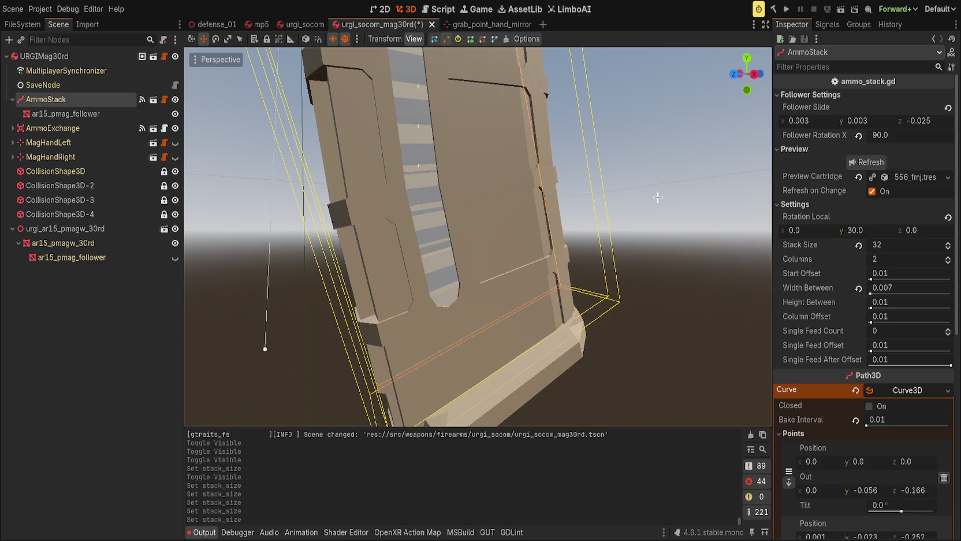
pyautogui.moveTo(555, 161); pyautogui.dragTo(665, 231)
pyautogui.moveTo(892, 239); pyautogui.dragTo(849, 239)
pyautogui.moveTo(401, 278)
pyautogui.mouseDown()
pyautogui.moveTo(329, 271)
pyautogui.moveTo(346, 365)
pyautogui.moveTo(772, 287)
pyautogui.mouseUp()
# Enter a Stack Size of 30, reselect AmmoStack, and orbit until the magazine lies horizontal
pyautogui.click(890, 245)
pyautogui.write('30')
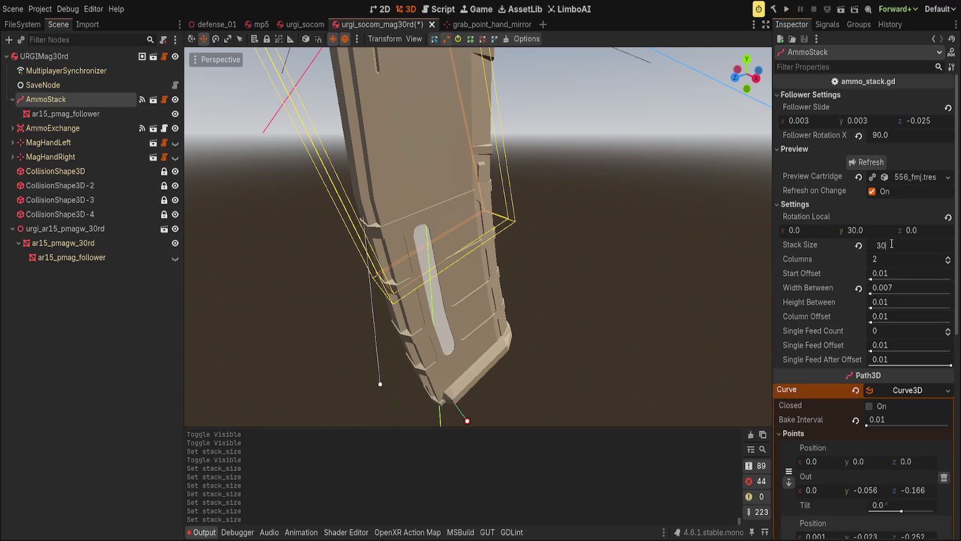
pyautogui.press('Return')
pyautogui.click(658, 248)
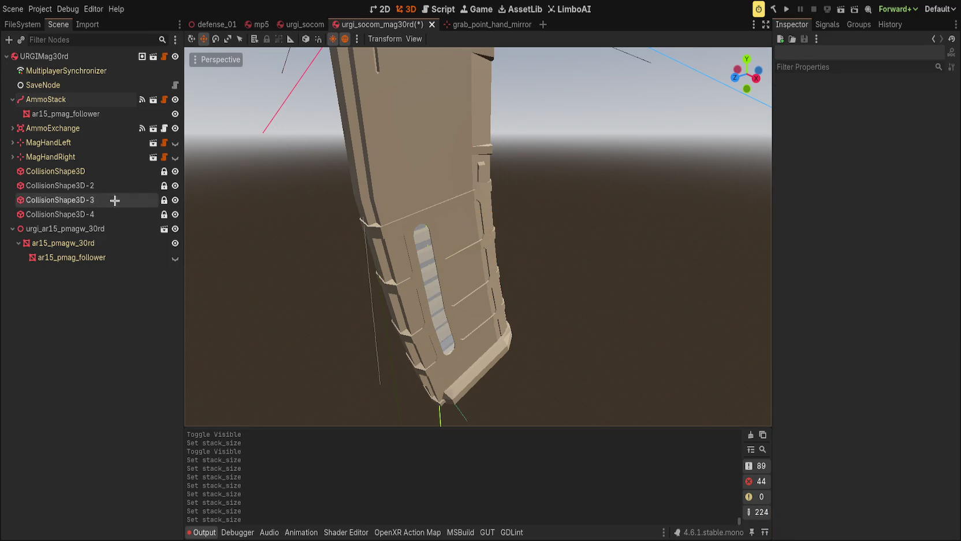
pyautogui.click(93, 100)
pyautogui.moveTo(455, 190)
pyautogui.mouseDown()
pyautogui.moveTo(687, 204)
pyautogui.moveTo(613, 232)
pyautogui.moveTo(581, 266)
pyautogui.moveTo(602, 278)
pyautogui.mouseUp()
pyautogui.scroll(-3, 687, 204)
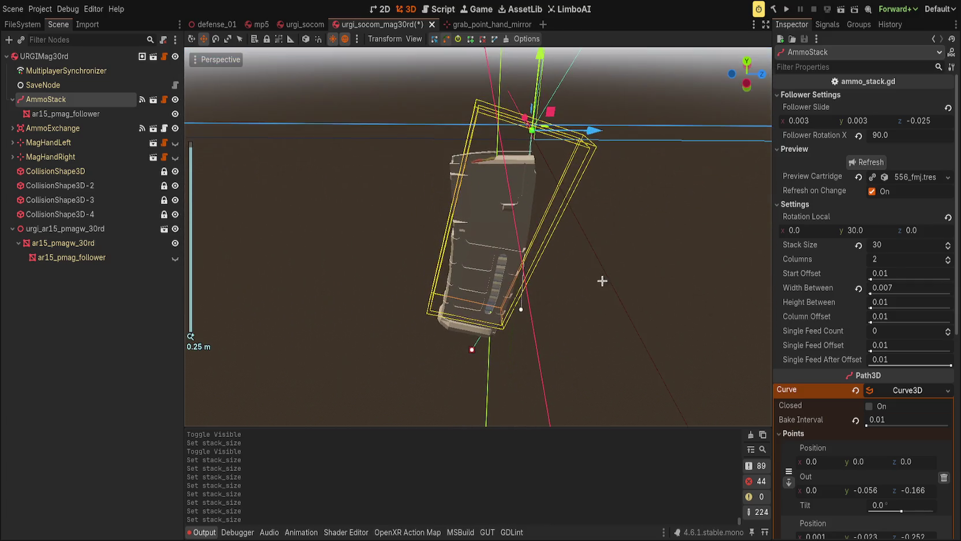
pyautogui.moveTo(401, 212); pyautogui.dragTo(391, 326)
pyautogui.scroll(3, 408, 301)
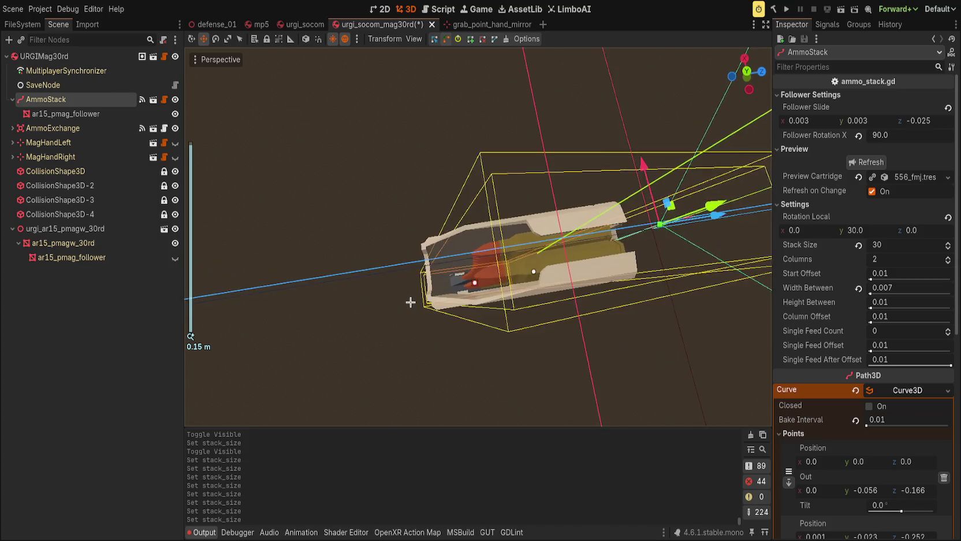
# Test Stack Size at 19 and 1, then set it back to 30 and save the scene
pyautogui.moveTo(925, 248); pyautogui.dragTo(871, 248)
pyautogui.click(901, 244)
pyautogui.write('1')
pyautogui.press('Return')
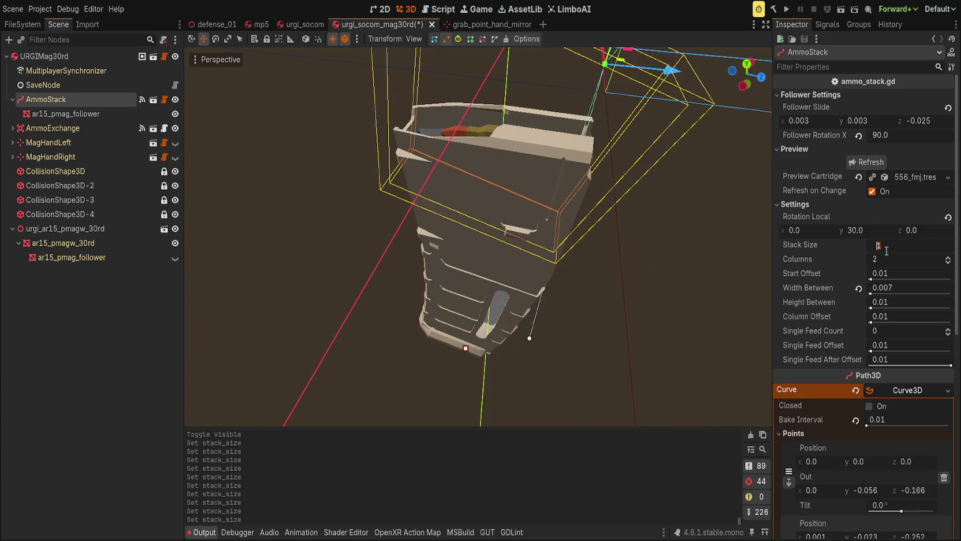
pyautogui.write('0')
pyautogui.press('Return')
pyautogui.hotkey('ctrl', 's')
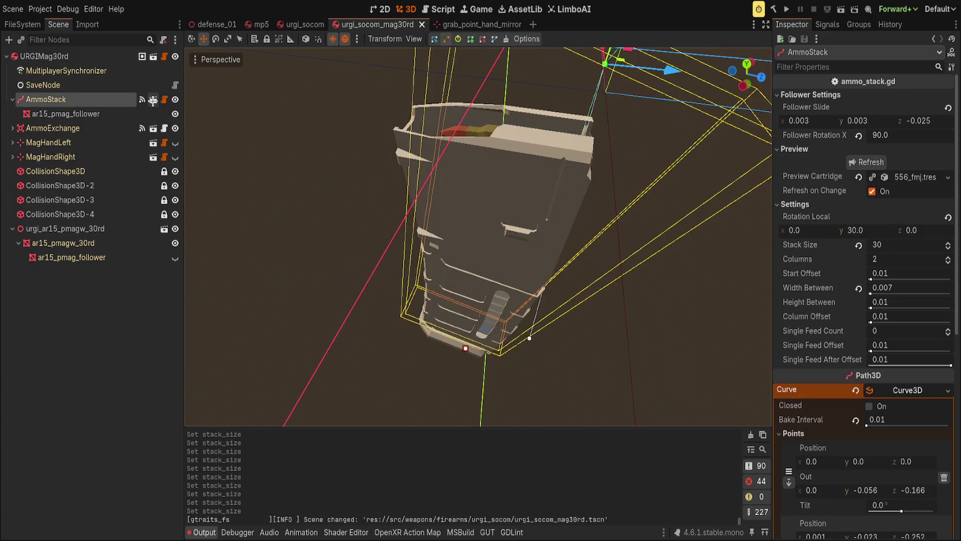
pyautogui.click(162, 99)
# Add an exported 'var stack_size_max: int = 1' below the stack_size setter
pyautogui.scroll(5, 454, 317)
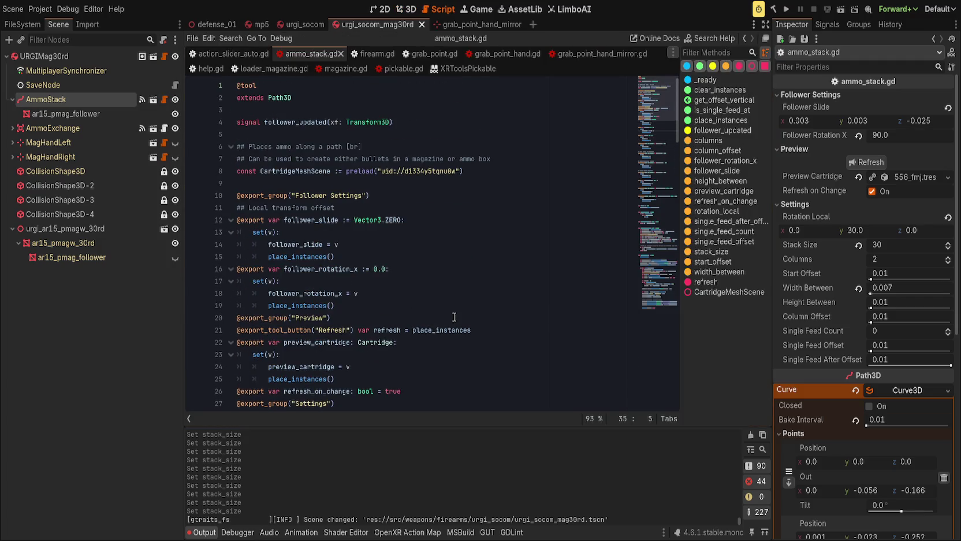
pyautogui.scroll(-5, 417, 327)
pyautogui.click(430, 340)
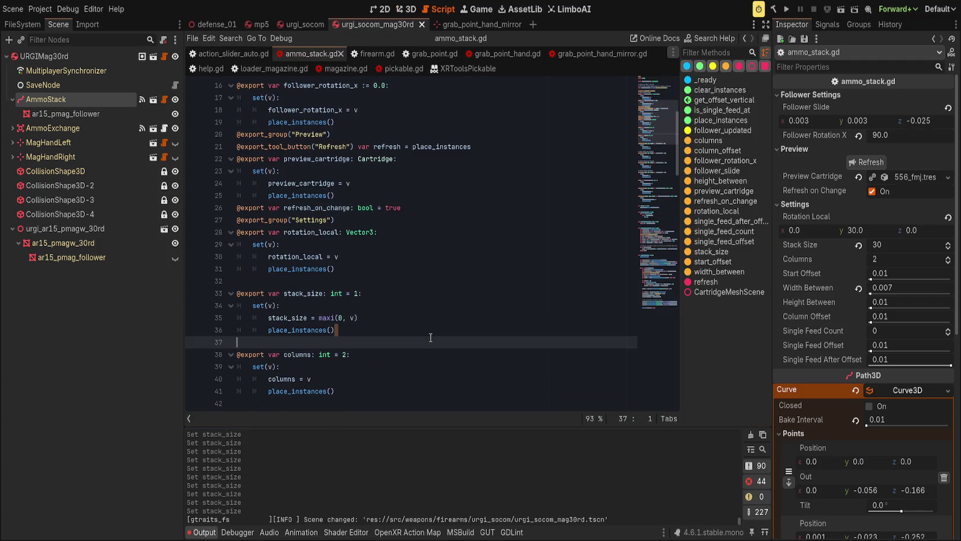
pyautogui.click(464, 328)
pyautogui.press('Return')
pyautogui.write('@export')
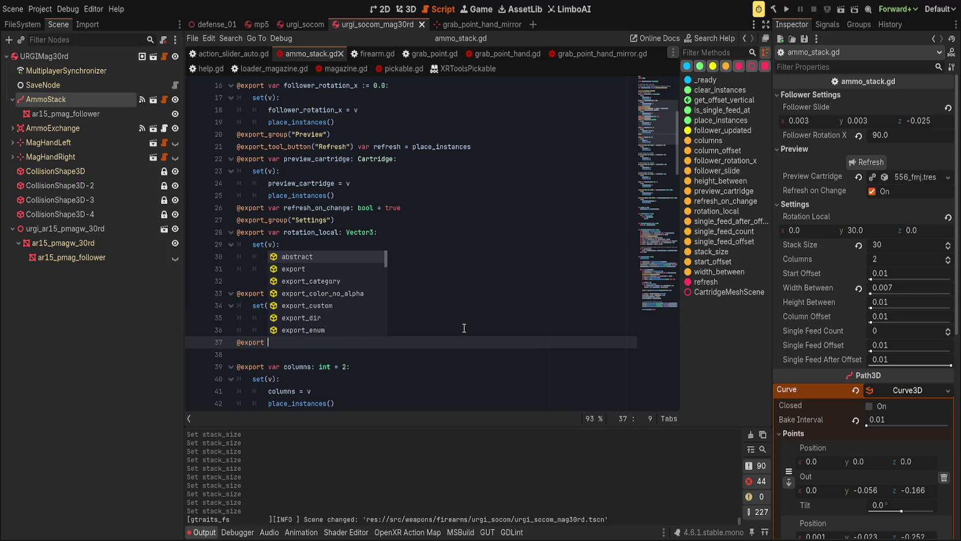
pyautogui.press('Return')
pyautogui.write('var sta')
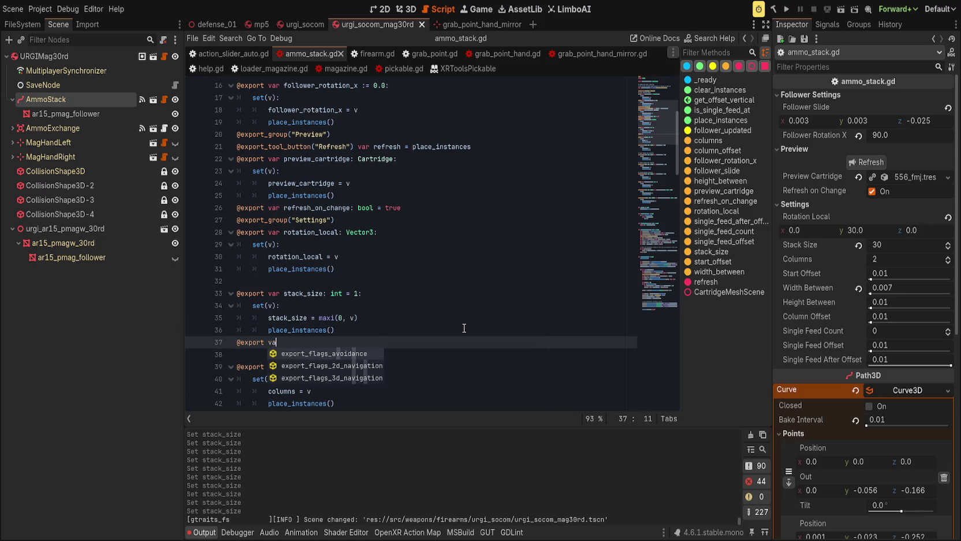
pyautogui.write('ck_size_max')
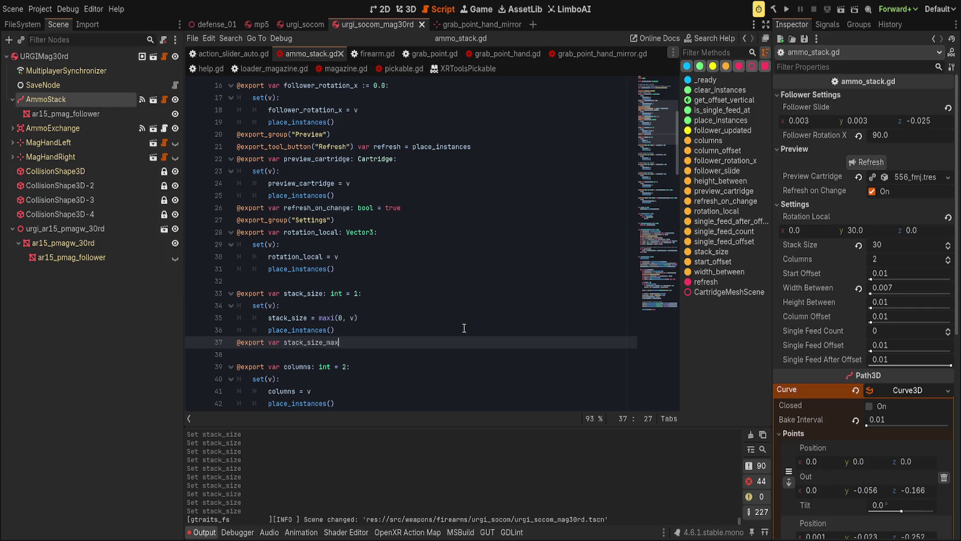
pyautogui.write(': int = 1')
pyautogui.write(':')
pyautogui.press('Return')
# Give stack_size_max a set(v) body that assigns stack_size_max = v
pyautogui.press('Return')
pyautogui.write('(v')
pyautogui.press('Return')
pyautogui.write('stack')
pyautogui.press('Return')
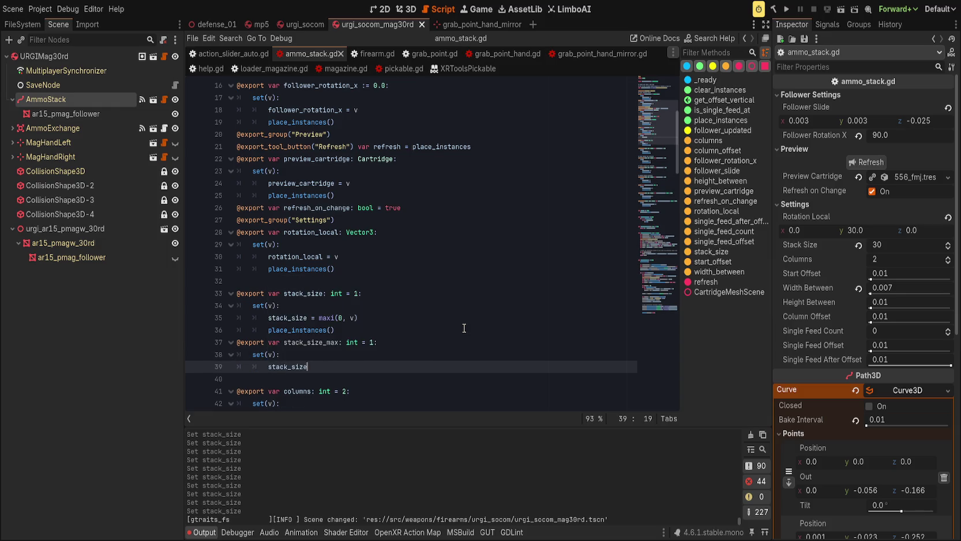
pyautogui.press('Return')
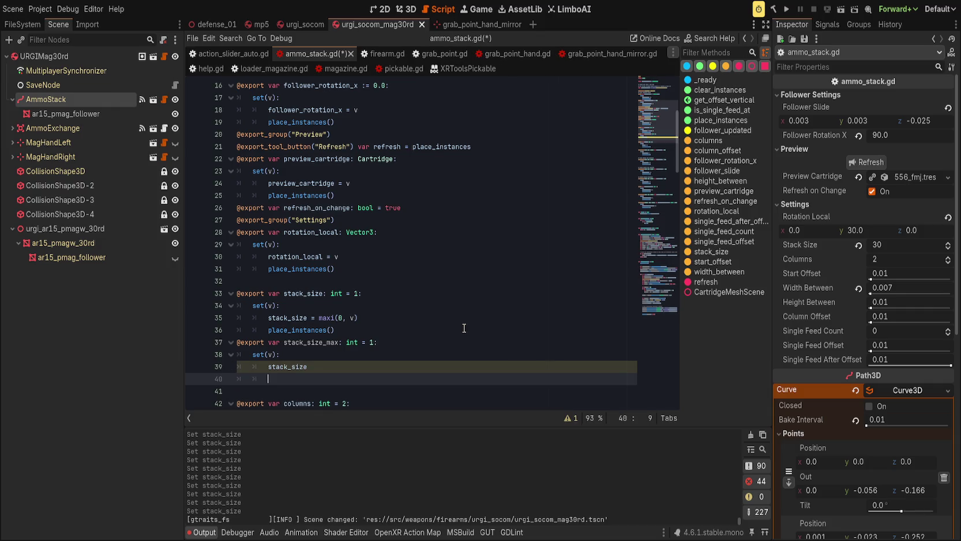
pyautogui.press('Up')
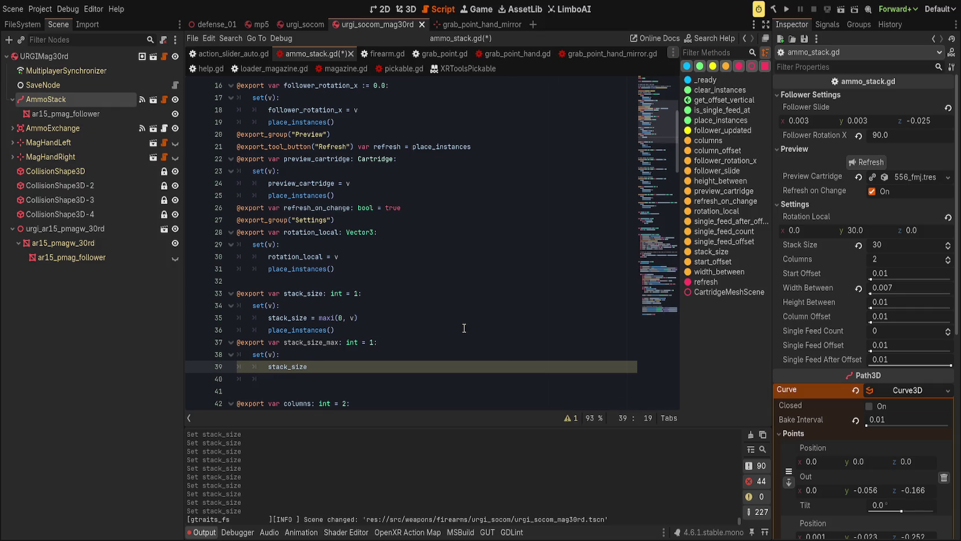
pyautogui.write('_max = v')
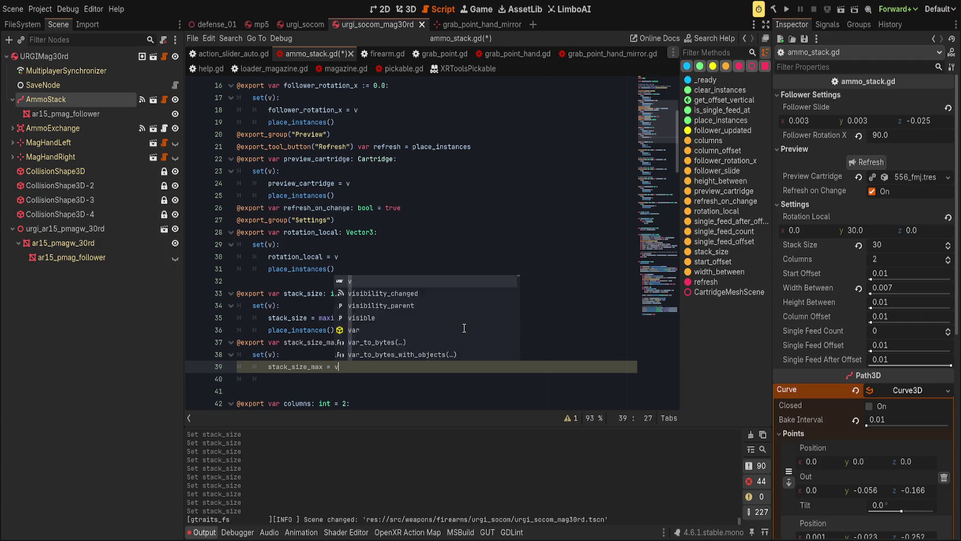
pyautogui.press('Return')
pyautogui.press('Return')
# Make the max setter limit stack_size with mini(stack_size, stack_size_max)
pyautogui.write('stack_size = ')
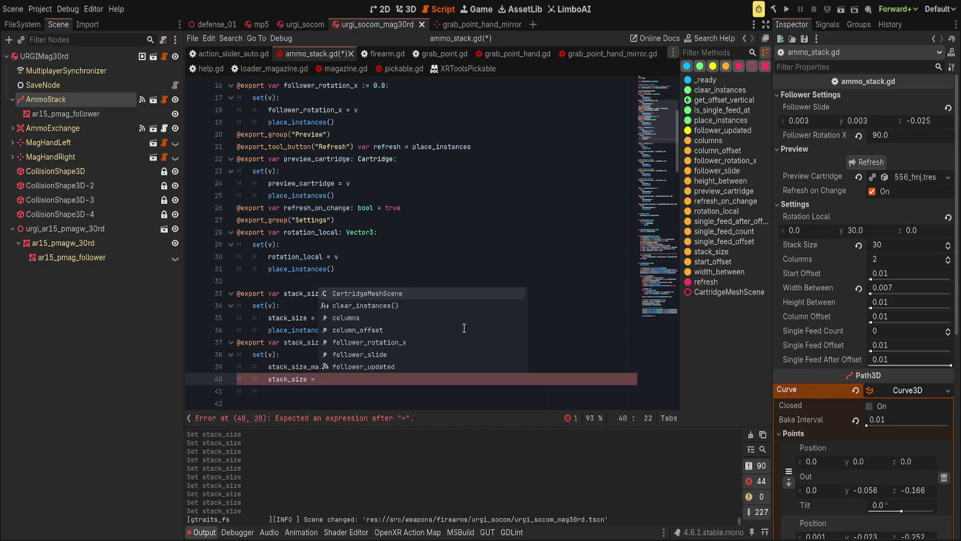
pyautogui.write('maxi(')
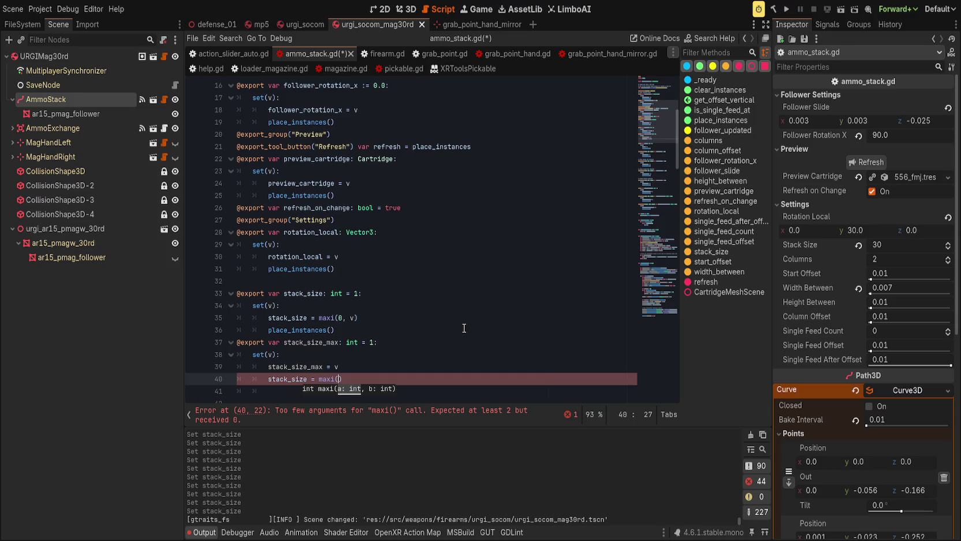
pyautogui.press('BackSpace')
pyautogui.press('BackSpace')
pyautogui.write('n')
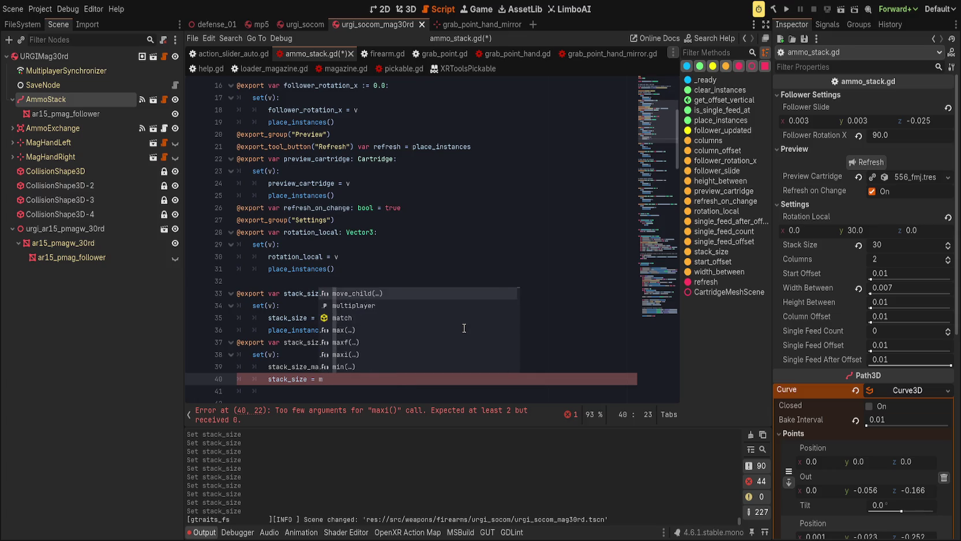
pyautogui.press('Return')
pyautogui.write('stac')
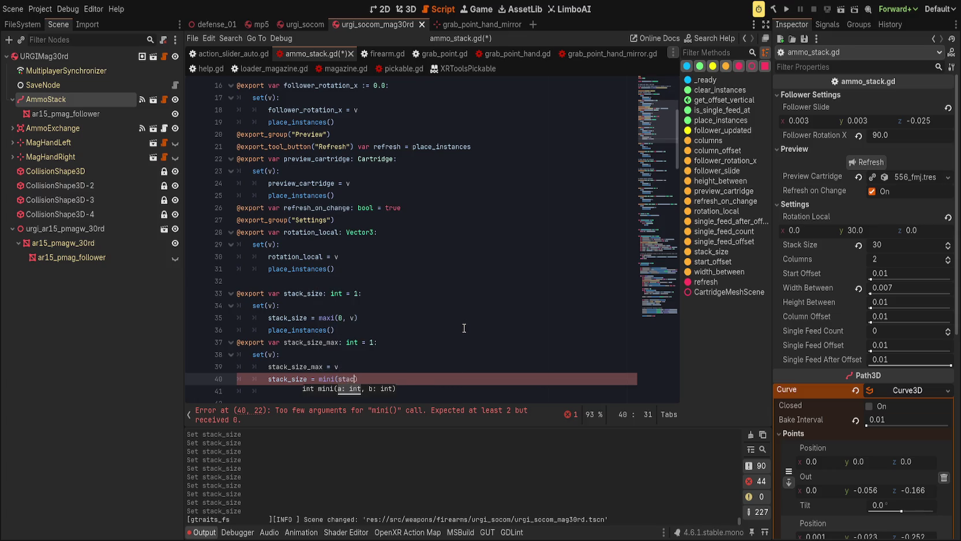
pyautogui.write('size, stack')
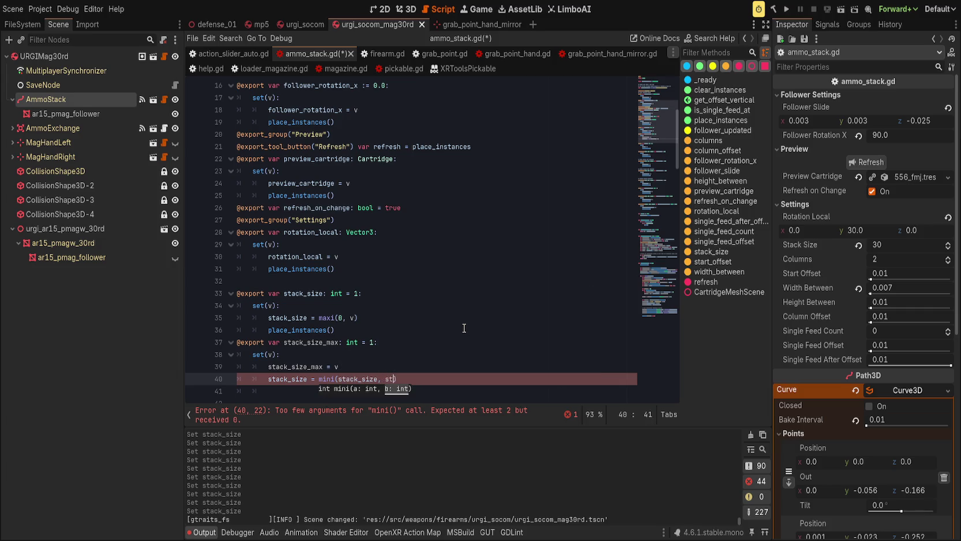
pyautogui.write('ze_max')
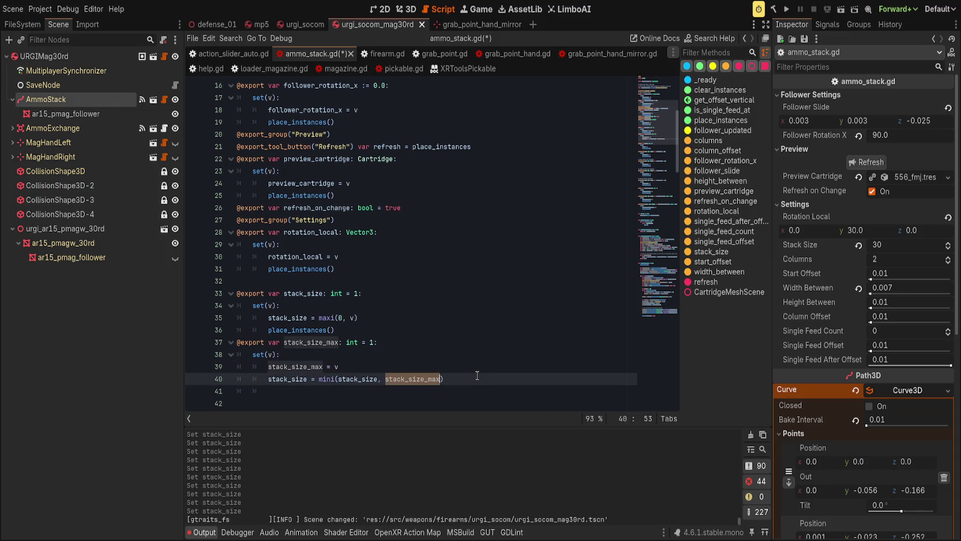
# Add a place_instances() call to the stack_size_max setter
pyautogui.click(477, 375)
pyautogui.press('Return')
pyautogui.write('place')
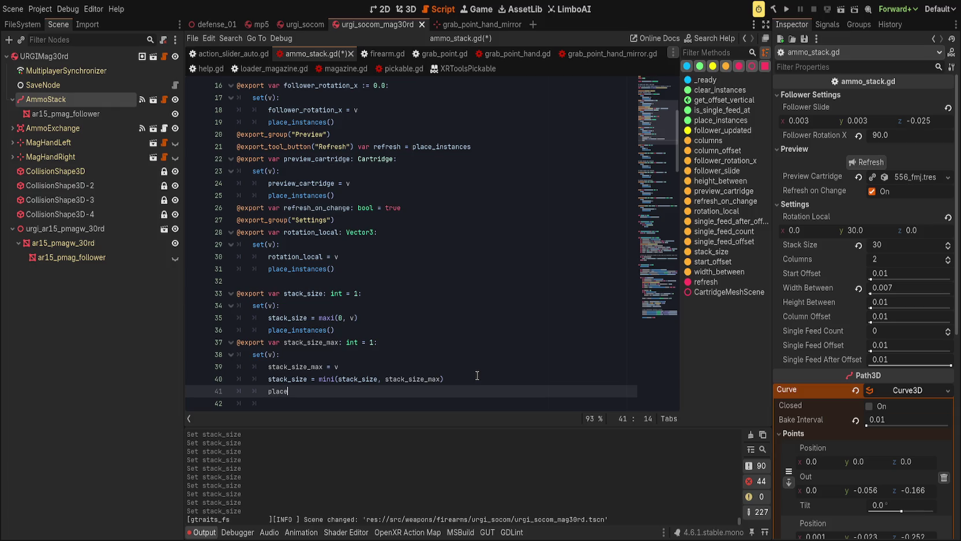
pyautogui.press('Return')
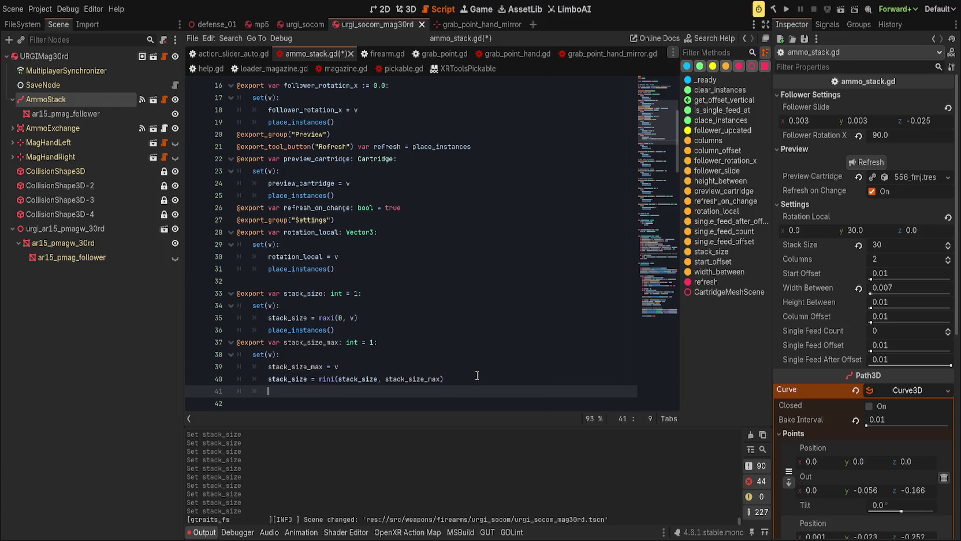
pyautogui.press('Down')
pyautogui.click(381, 378)
pyautogui.click(390, 366)
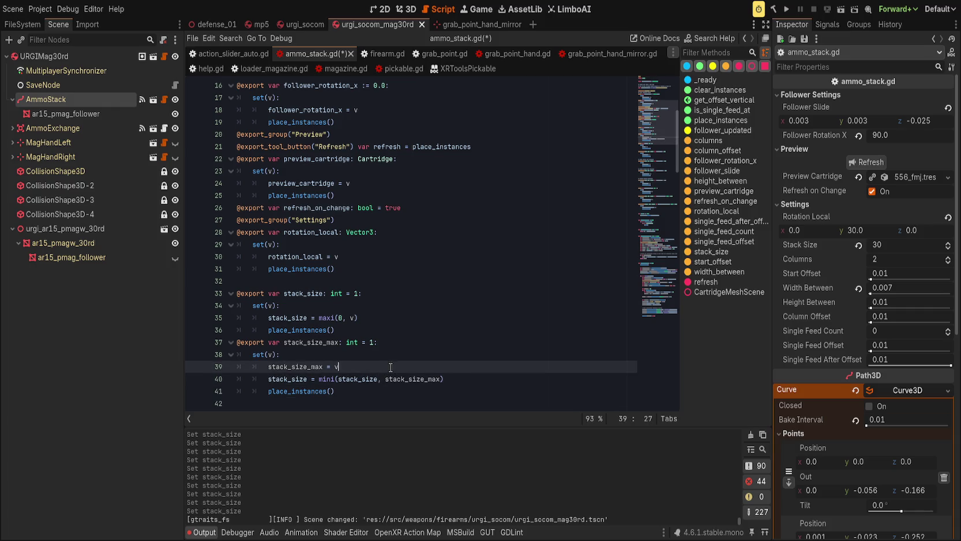
# Replace maxi(0, v) with clampi(v, 0, stack_size_max) in the stack_size setter and save
pyautogui.click(349, 317)
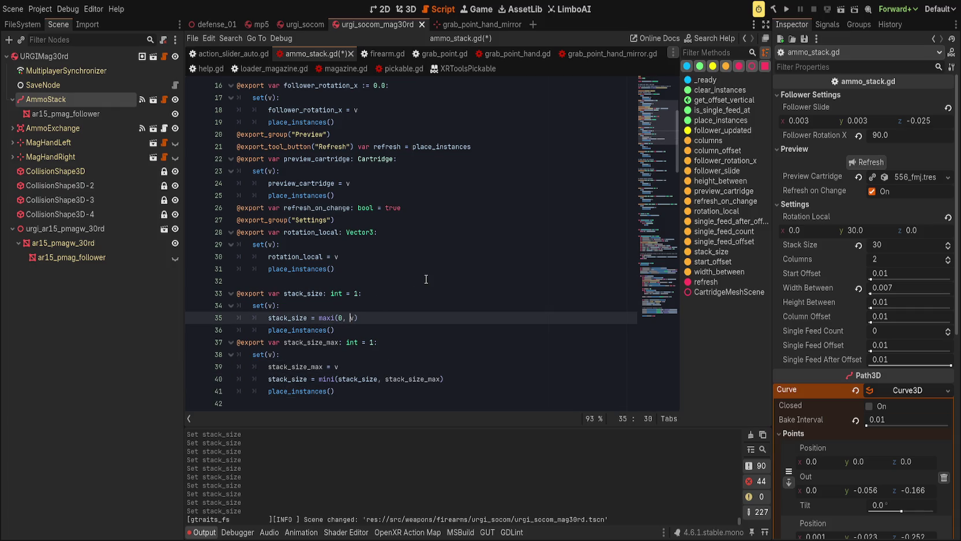
pyautogui.press('BackSpace')
pyautogui.press('BackSpace')
pyautogui.press('BackSpace')
pyautogui.write('clampi')
pyautogui.press('Right')
pyautogui.press('Right')
pyautogui.press('BackSpace')
pyautogui.write('v, 0, ')
pyautogui.write('stack_size')
pyautogui.write('_max')
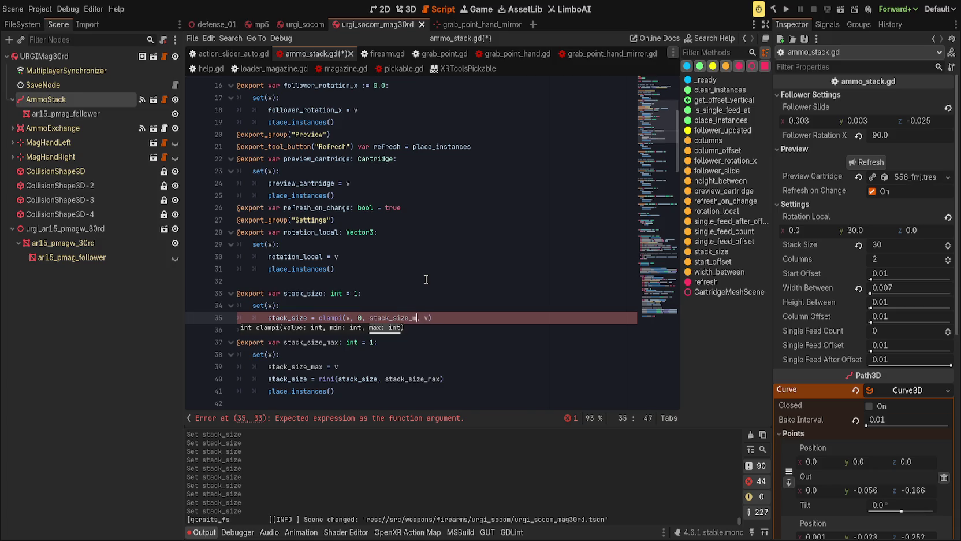
pyautogui.press('Delete')
pyautogui.press('Delete')
pyautogui.press('Delete')
pyautogui.hotkey('ctrl', 's')
# Insert a blank line after the stack_size setter and save ammo_stack.gd
pyautogui.click(430, 327)
pyautogui.press('Return')
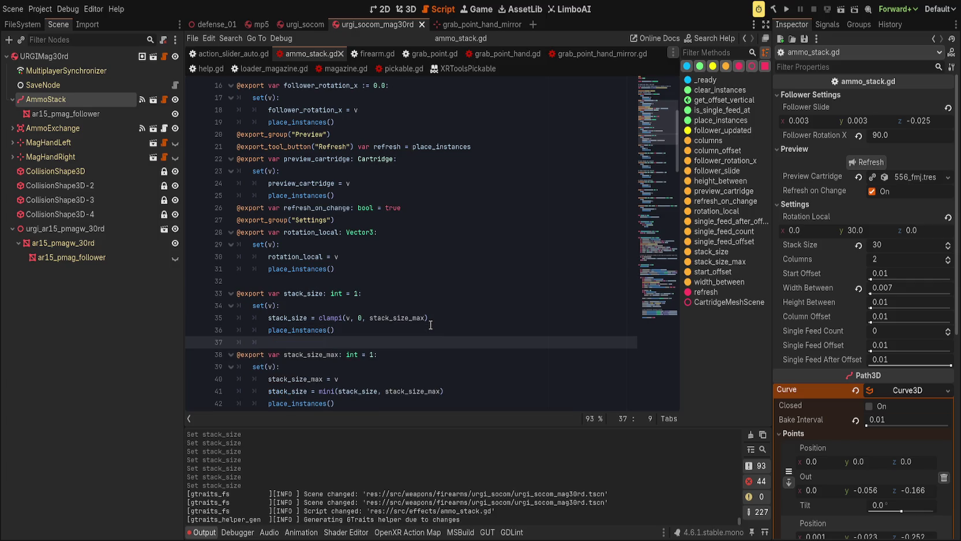
pyautogui.hotkey('ctrl', 's')
pyautogui.scroll(-1, 430, 324)
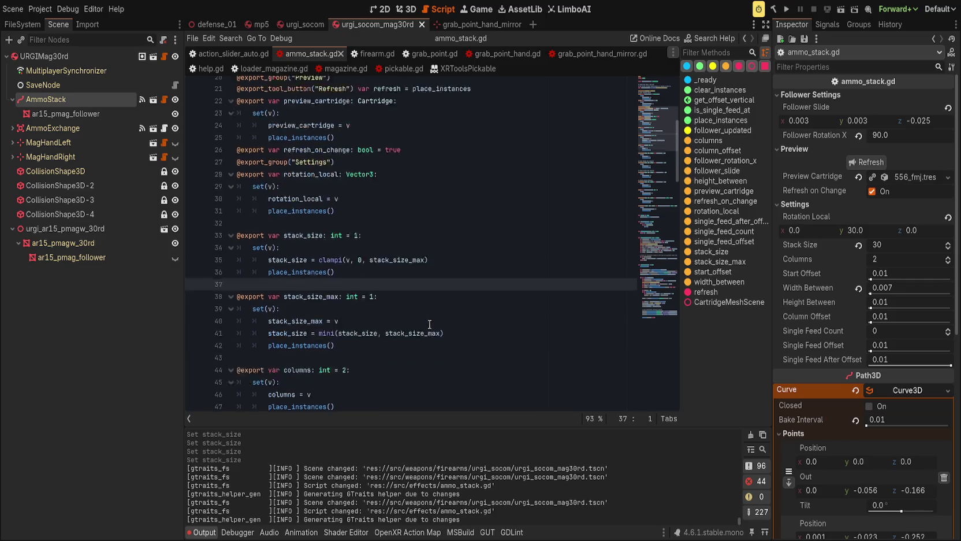
pyautogui.scroll(-3, 428, 320)
pyautogui.hotkey('ctrl', 's')
pyautogui.scroll(3, 422, 315)
pyautogui.scroll(1, 421, 313)
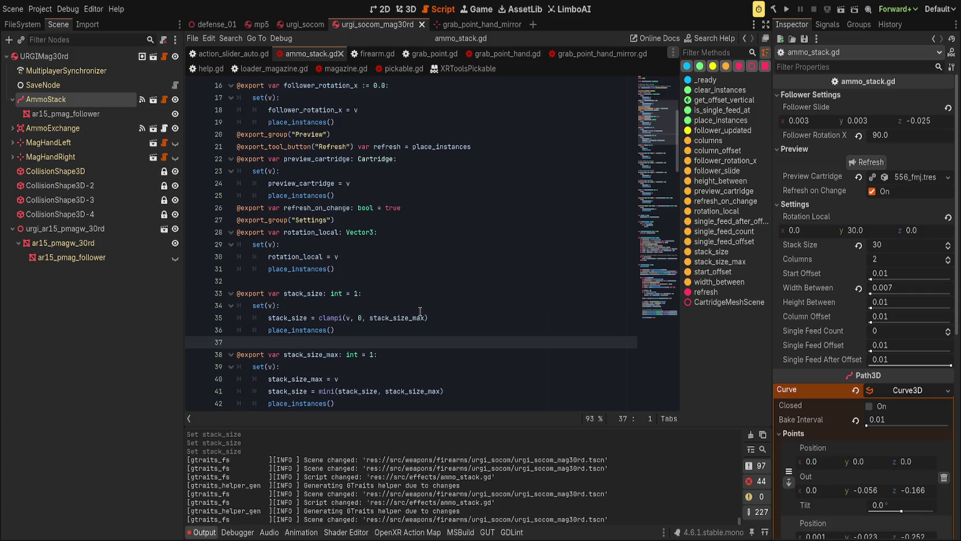
# In the 3D view, set AmmoStack's Stack Size Max to 30
pyautogui.click(407, 9)
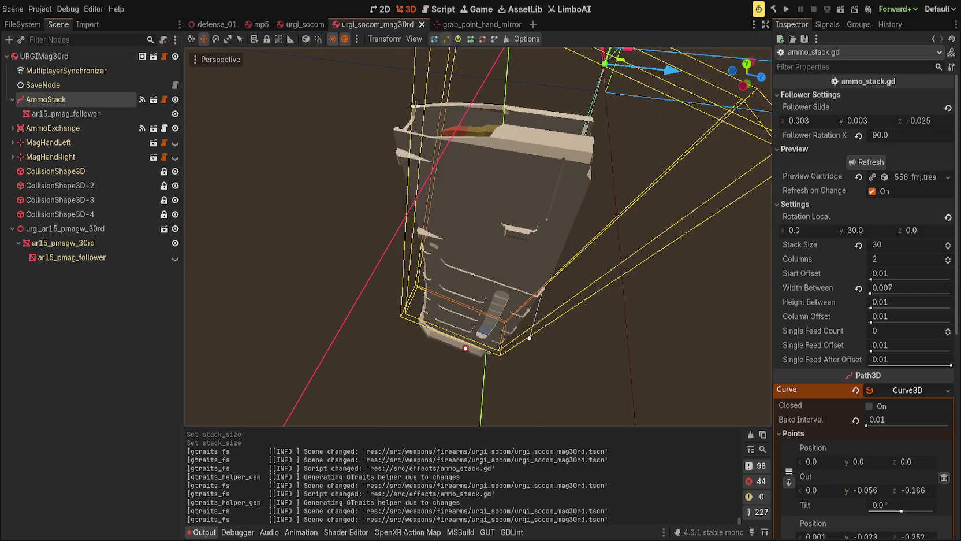
pyautogui.scroll(-1, 666, 173)
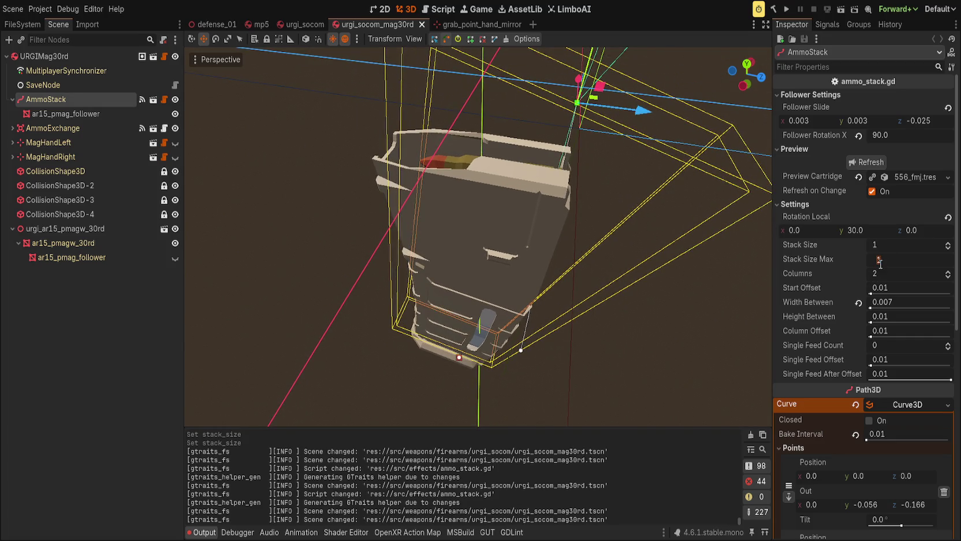
pyautogui.write('30')
pyautogui.press('Return')
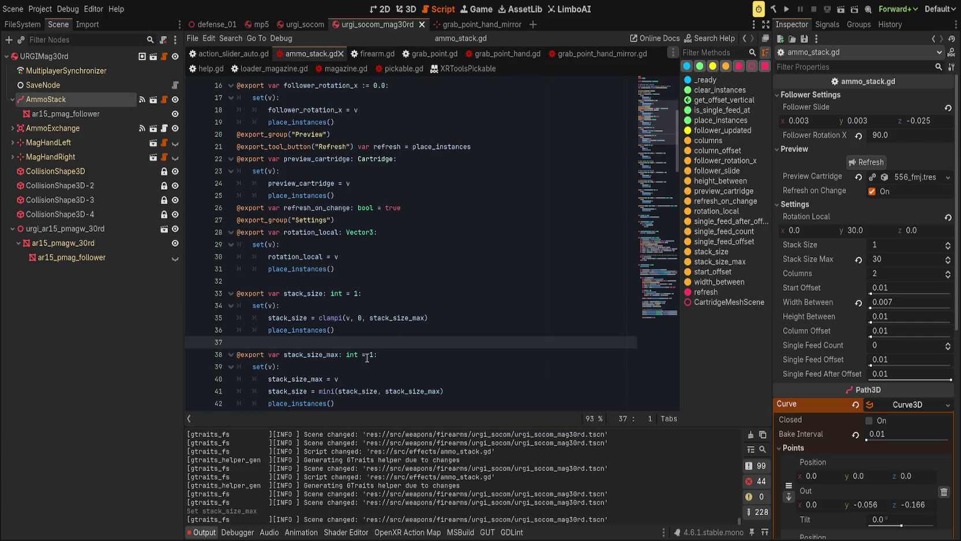
# Change stack_size_max's default value to 30 in ammo_stack.gd and save
pyautogui.click(367, 355)
pyautogui.hotkey('shift', 'Down')
pyautogui.press('Up')
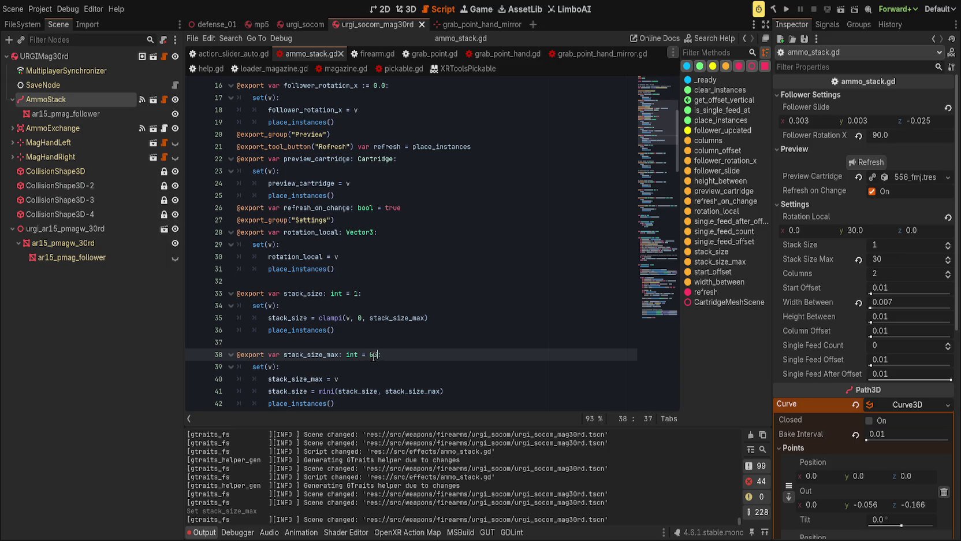
pyautogui.write('3')
pyautogui.hotkey('ctrl', 's')
pyautogui.hotkey('ctrl', 's')
pyautogui.hotkey('ctrl', 's')
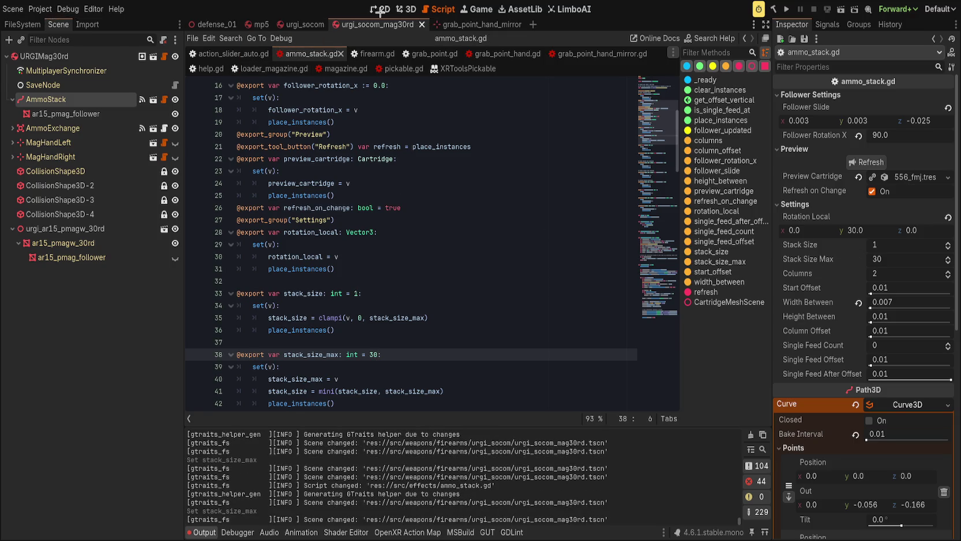
# Set AmmoStack's Stack Size to 30 and orbit to look down the magazine
pyautogui.click(406, 9)
pyautogui.click(894, 245)
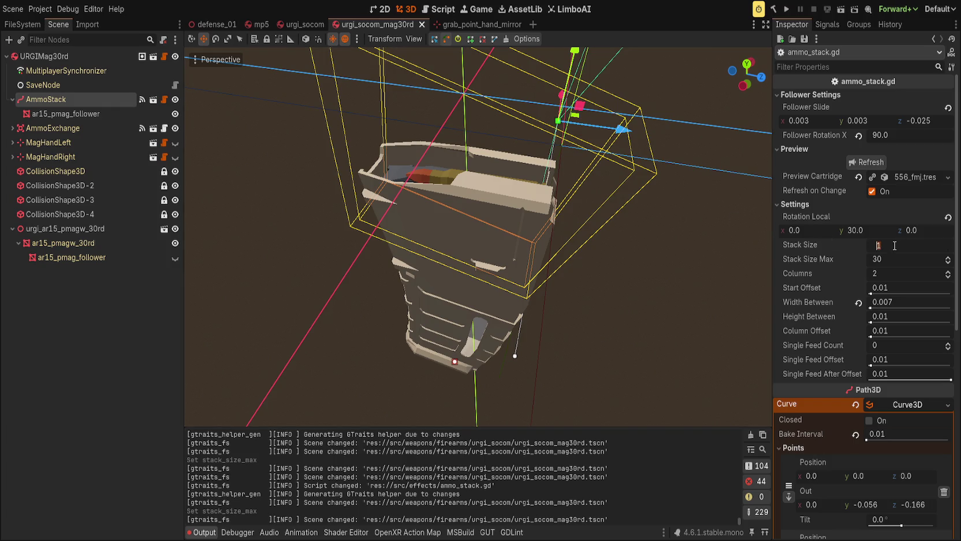
pyautogui.write('30')
pyautogui.press('Return')
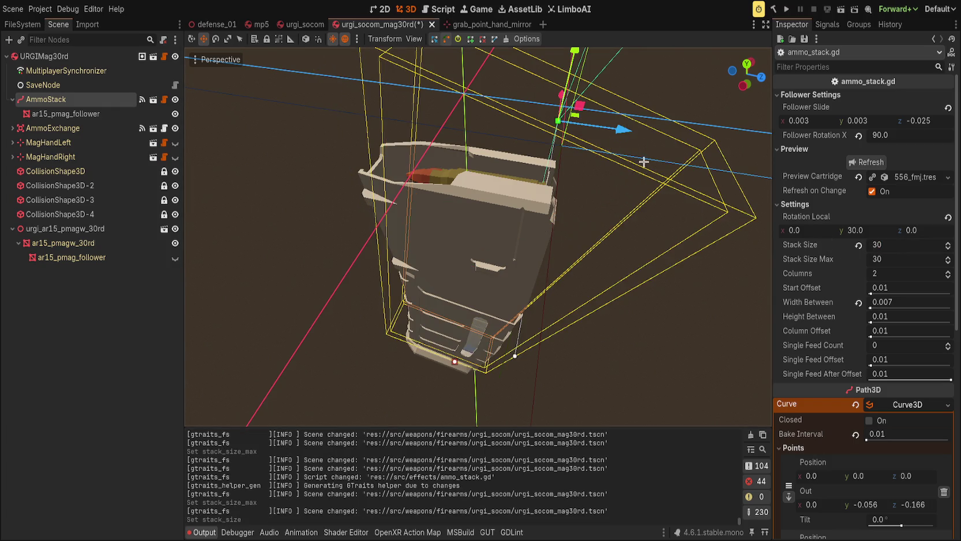
pyautogui.click(609, 204)
pyautogui.moveTo(756, 149)
pyautogui.mouseDown()
pyautogui.moveTo(619, 285)
pyautogui.moveTo(600, 288)
pyautogui.mouseUp()
pyautogui.click(58, 99)
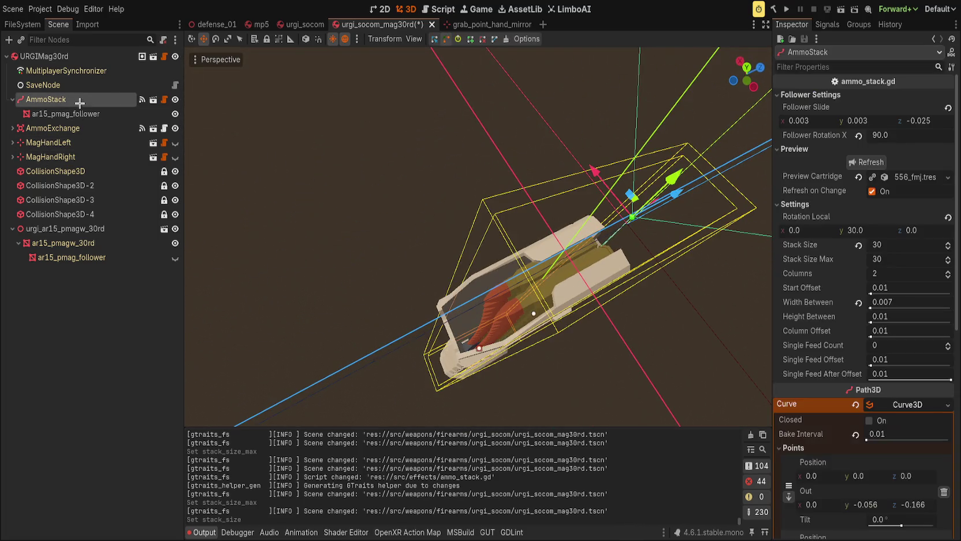
# Hide the ar15_pmagw_30rd model and scrub Stack Size to check cartridge placement
pyautogui.moveTo(901, 244)
pyautogui.mouseDown()
pyautogui.moveTo(866, 244)
pyautogui.moveTo(924, 245)
pyautogui.mouseUp()
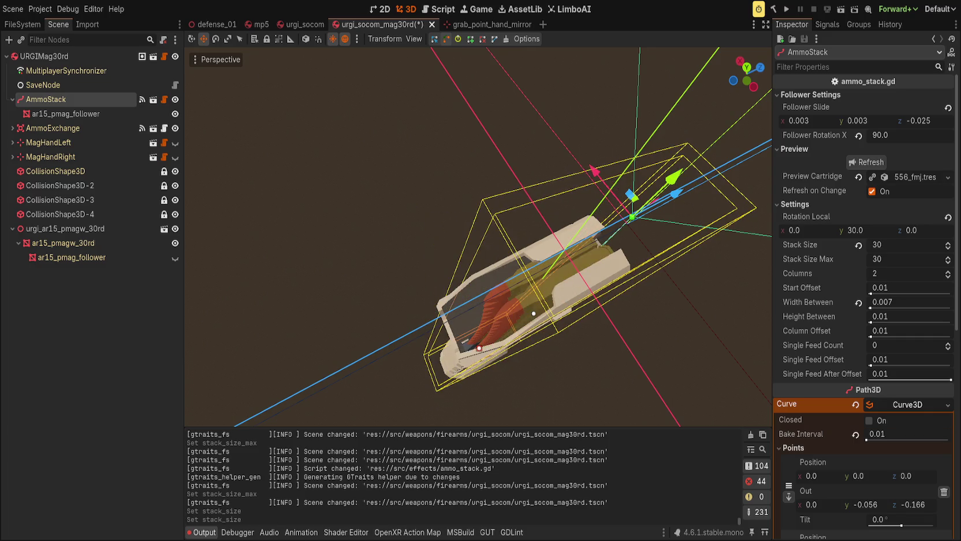
pyautogui.click(175, 242)
pyautogui.scroll(5, 461, 251)
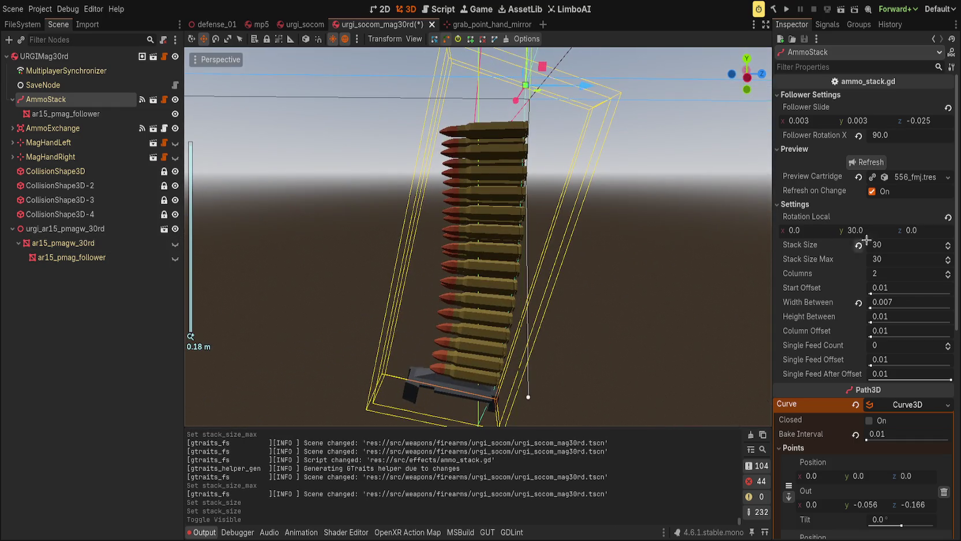
pyautogui.moveTo(883, 245)
pyautogui.mouseDown()
pyautogui.moveTo(855, 245)
pyautogui.moveTo(912, 245)
pyautogui.mouseUp()
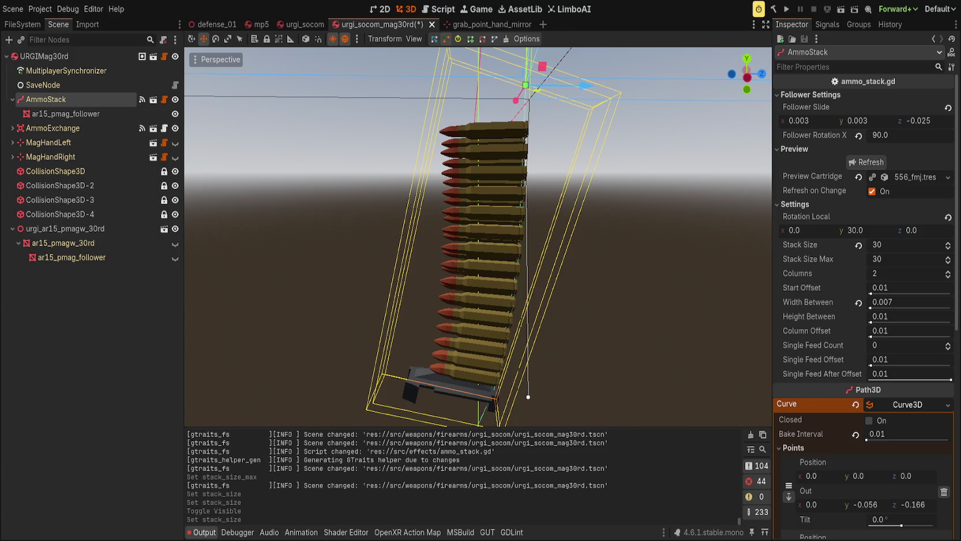
pyautogui.moveTo(913, 245)
pyautogui.mouseDown()
pyautogui.moveTo(873, 245)
pyautogui.moveTo(913, 245)
pyautogui.mouseUp()
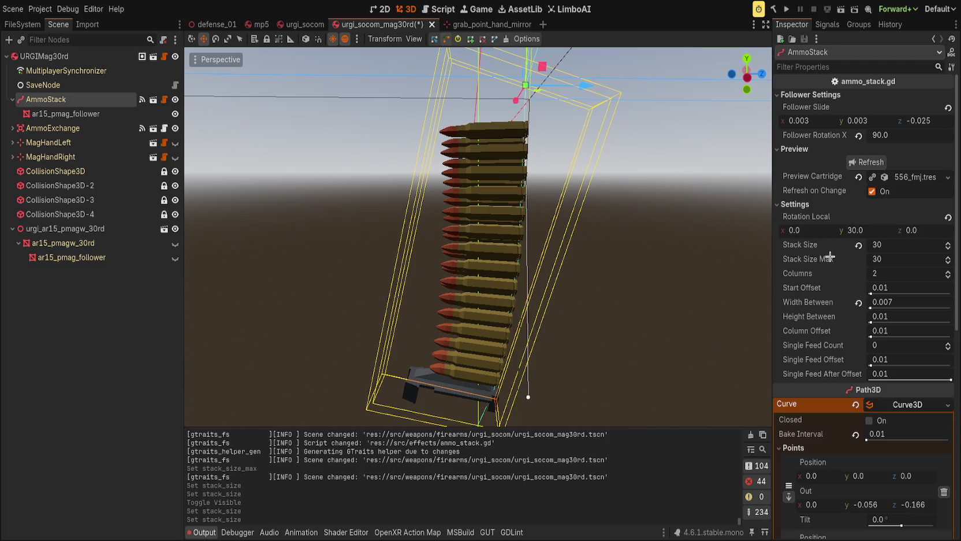
pyautogui.click(881, 246)
pyautogui.moveTo(872, 247)
pyautogui.mouseDown()
pyautogui.moveTo(832, 247)
pyautogui.moveTo(881, 247)
pyautogui.moveTo(832, 246)
pyautogui.moveTo(884, 245)
pyautogui.mouseUp()
# Restore 30 rounds, view from the left, and save the URGI magazine scene
pyautogui.click(747, 77)
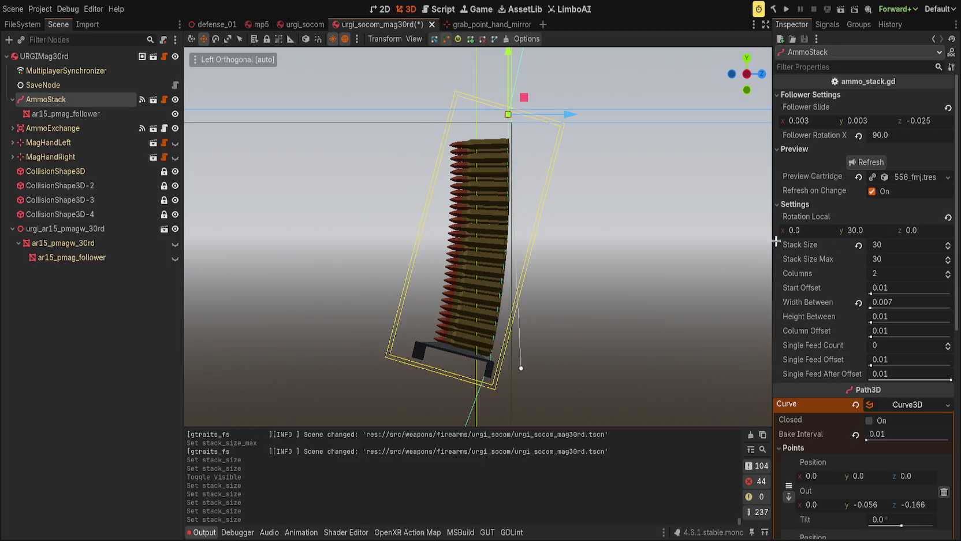
pyautogui.hotkey('ctrl', 's')
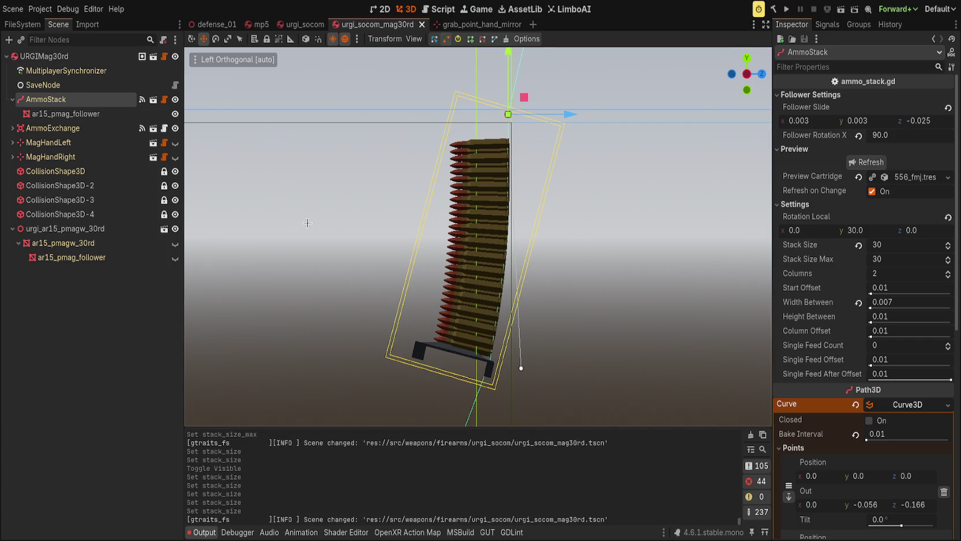
pyautogui.scroll(1, 331, 217)
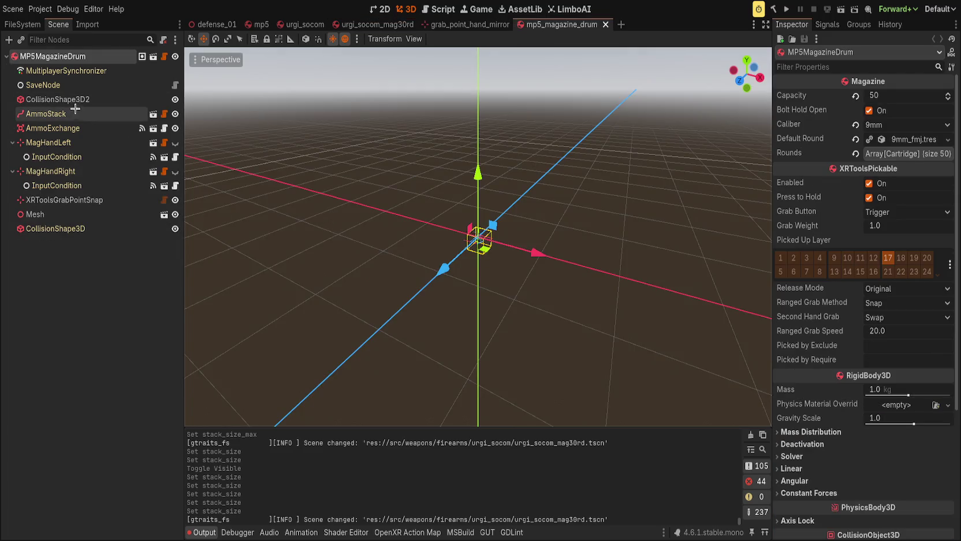
# Set the drum AmmoStack's Stack Size Max to 50, after briefly trying 60
pyautogui.click(75, 113)
pyautogui.click(917, 218)
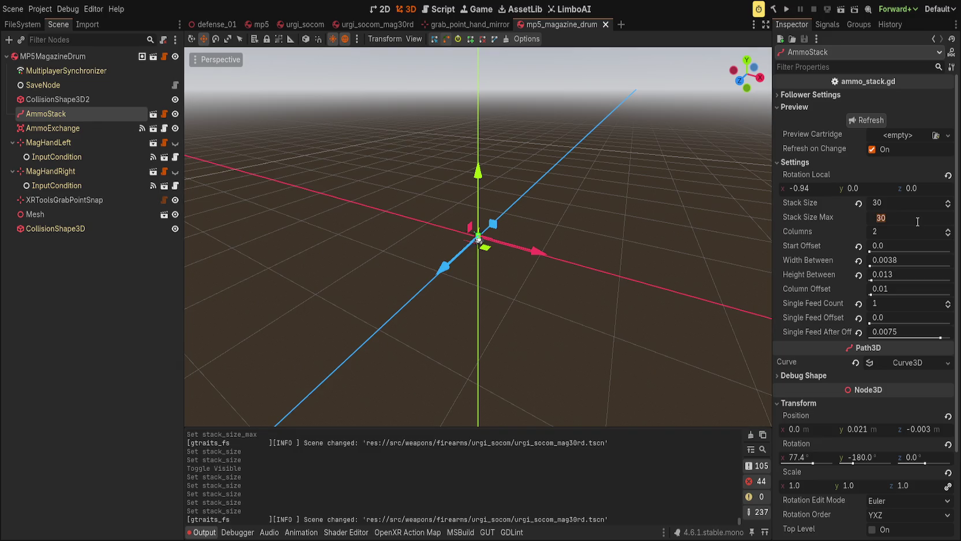
pyautogui.write('60')
pyautogui.press('Return')
pyautogui.scroll(-1, 347, 185)
pyautogui.click(79, 57)
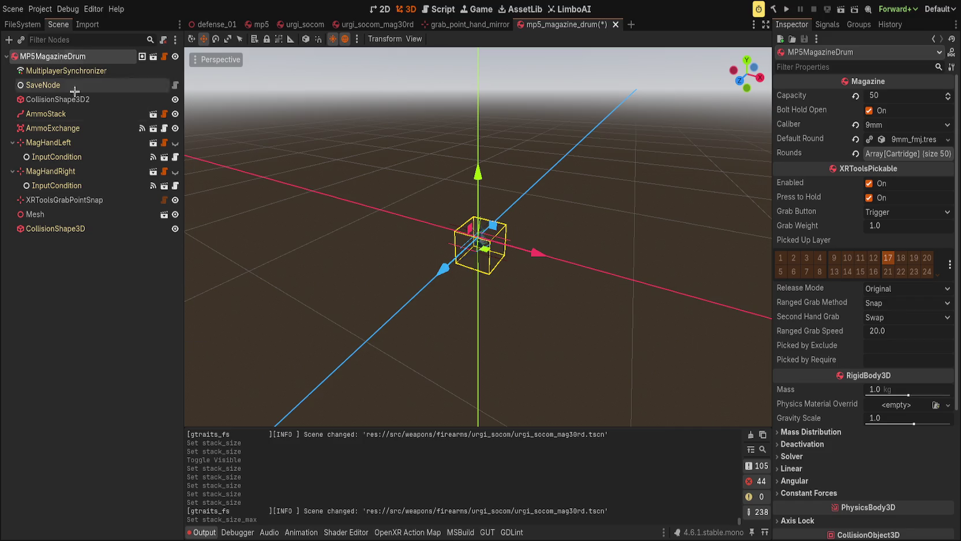
pyautogui.click(78, 114)
pyautogui.click(907, 222)
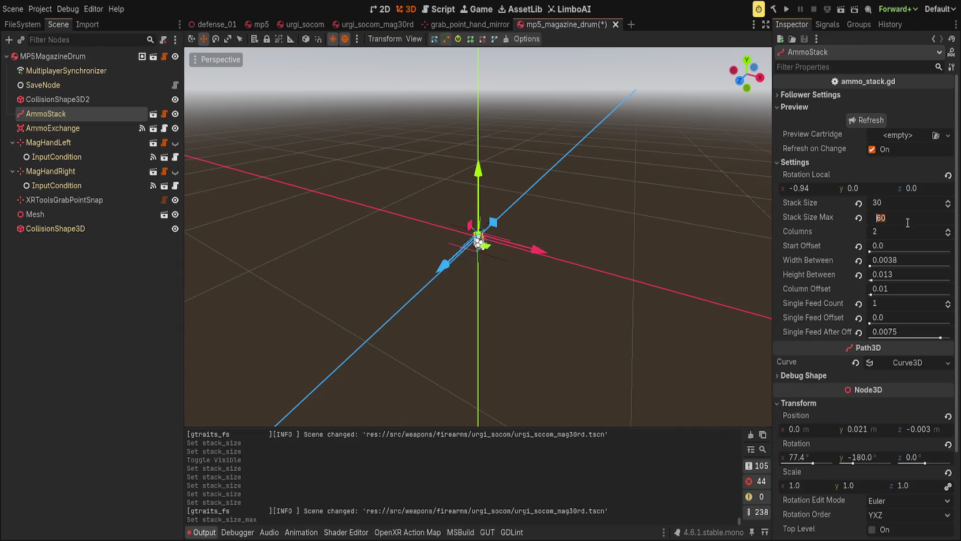
pyautogui.write('50')
pyautogui.press('Return')
# Set the drum's Stack Size to 50 and save the MP5 drum magazine scene
pyautogui.scroll(5, 491, 242)
pyautogui.moveTo(386, 216)
pyautogui.mouseDown()
pyautogui.moveTo(328, 272)
pyautogui.moveTo(723, 264)
pyautogui.mouseUp()
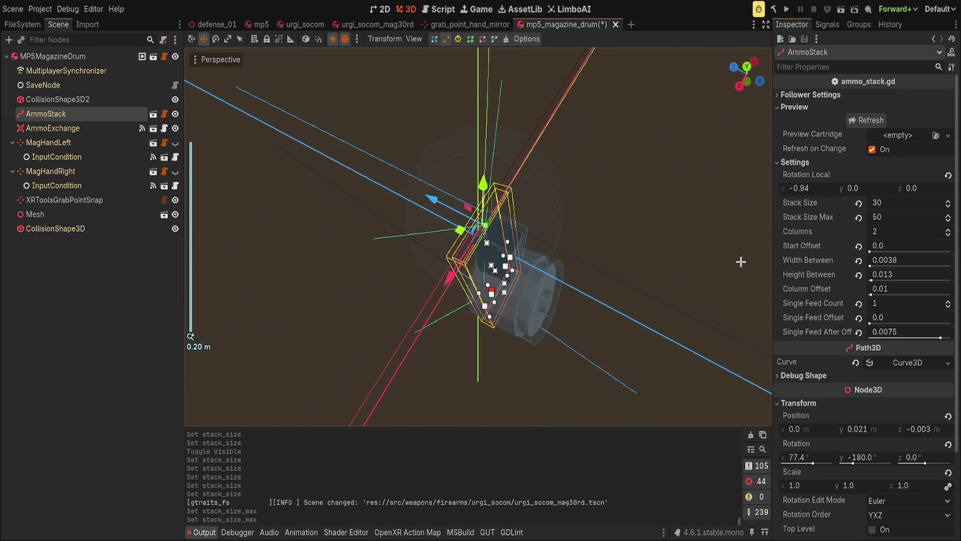
pyautogui.click(909, 201)
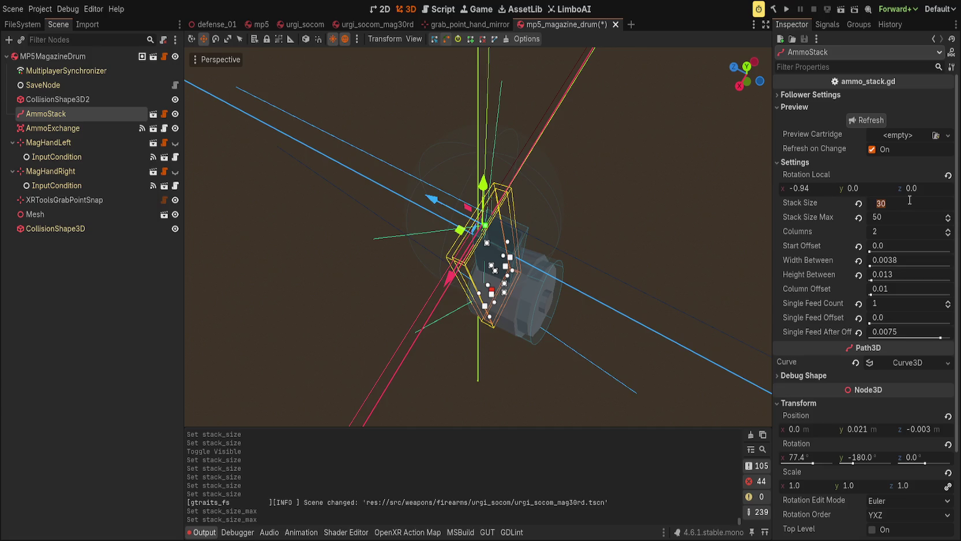
pyautogui.write('50')
pyautogui.press('Return')
pyautogui.moveTo(543, 186)
pyautogui.mouseDown()
pyautogui.moveTo(339, 189)
pyautogui.moveTo(670, 232)
pyautogui.mouseUp()
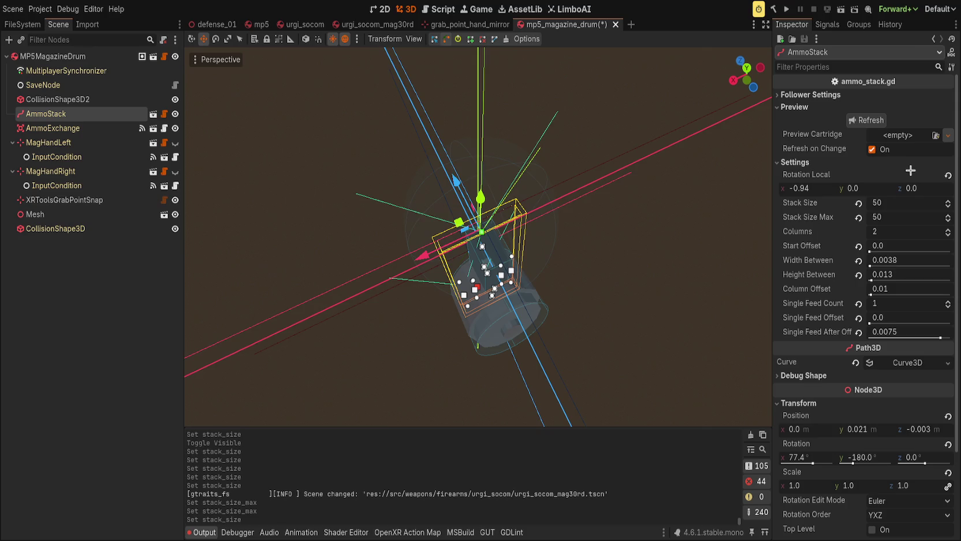
pyautogui.click(625, 246)
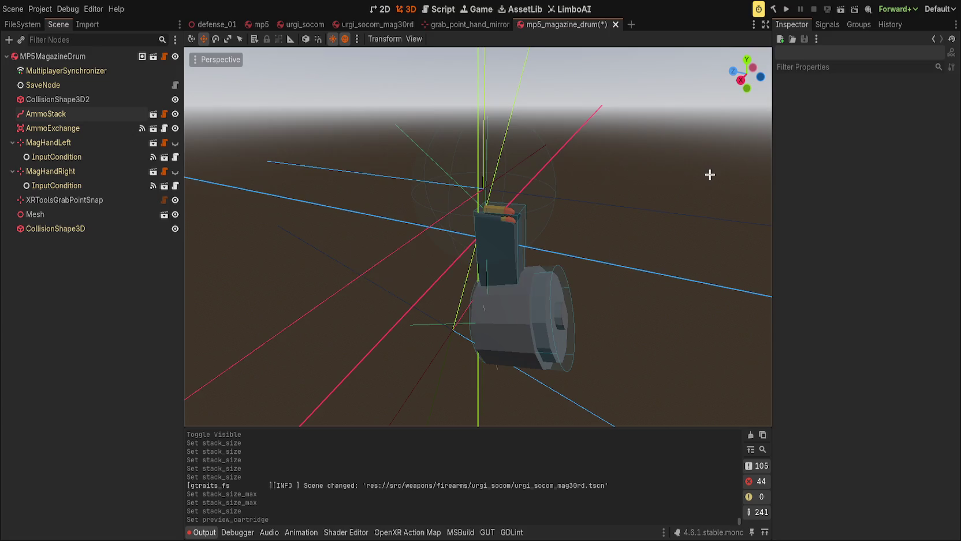
pyautogui.hotkey('ctrl', 's')
pyautogui.click(164, 56)
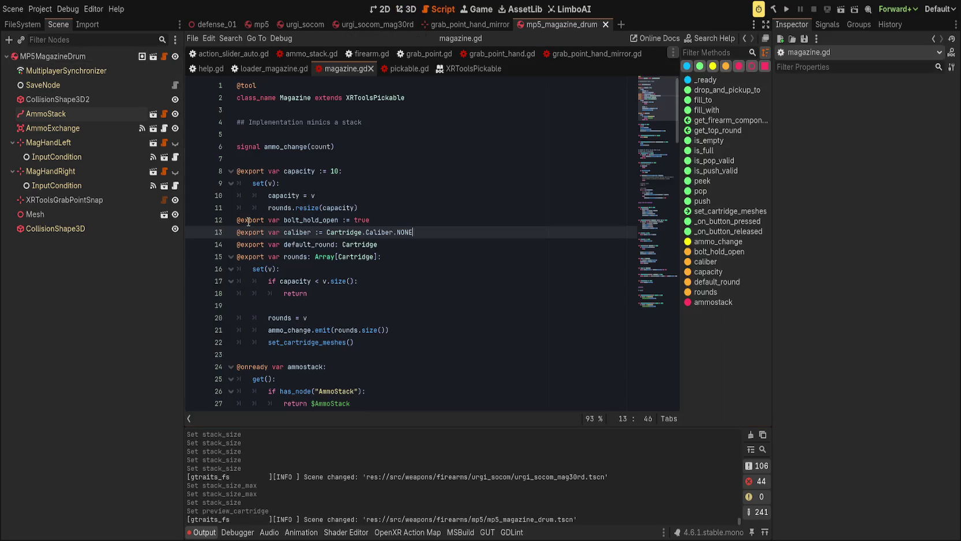
# Change stack_size_max's default to 100 in ammo_stack.gd, save, and return to urgi_socom_mag30rd
pyautogui.click(164, 113)
pyautogui.scroll(-3, 462, 344)
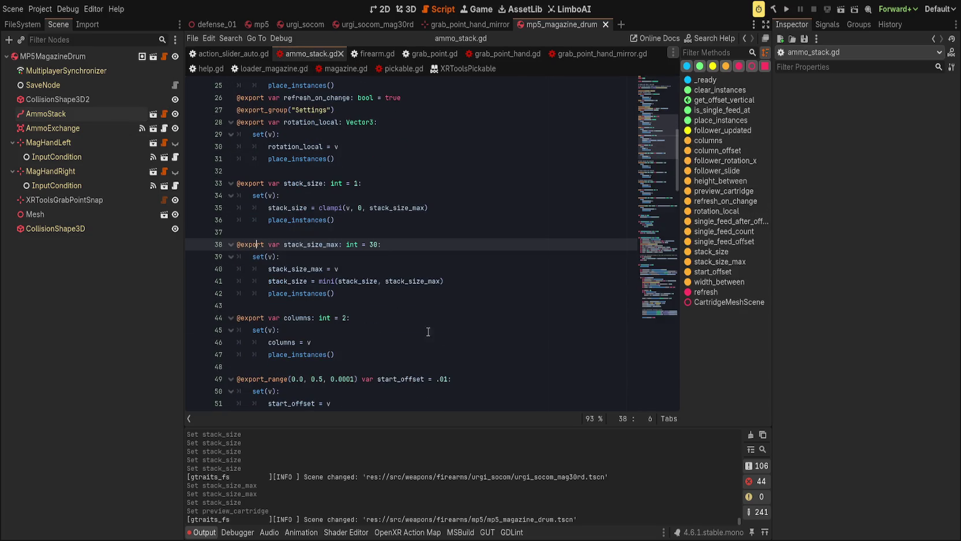
pyautogui.doubleClick(372, 245)
pyautogui.write('9')
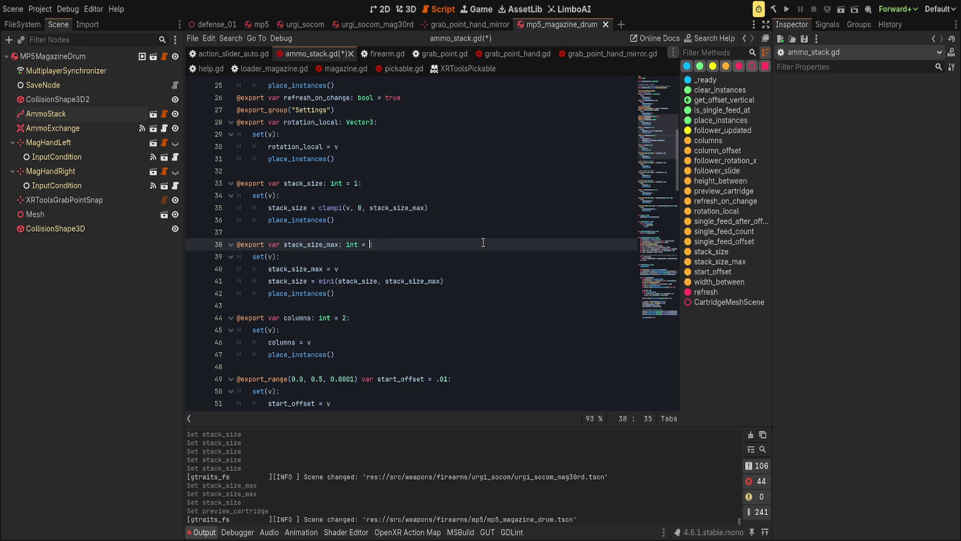
pyautogui.write('00')
pyautogui.hotkey('ctrl', 's')
pyautogui.click(91, 114)
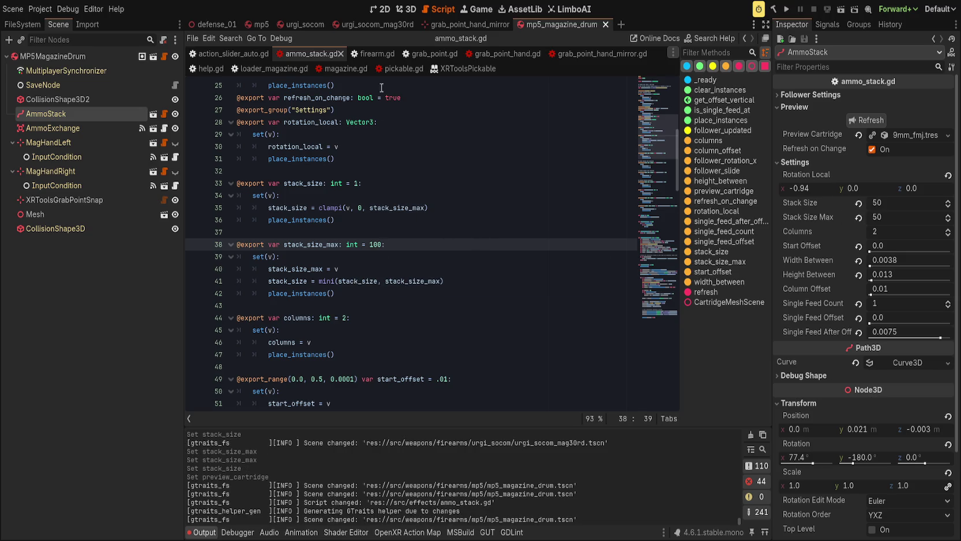
pyautogui.click(368, 25)
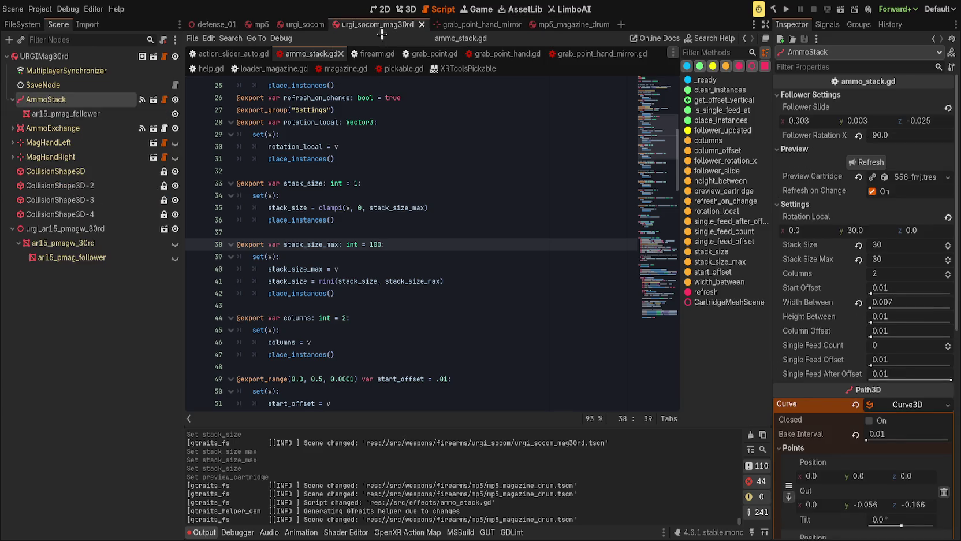
# Bring up the urgi_socom rifle scene in the 3D view
pyautogui.click(297, 25)
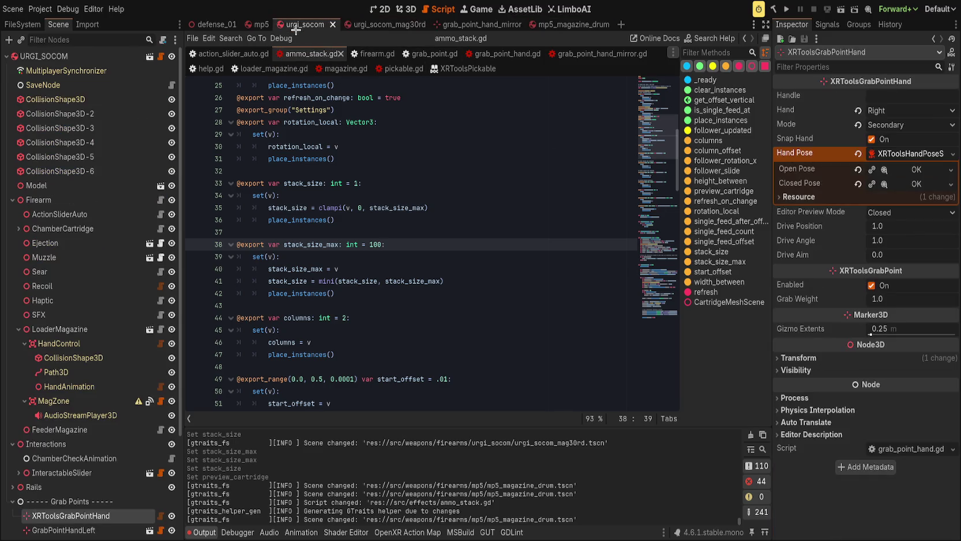
pyautogui.click(445, 260)
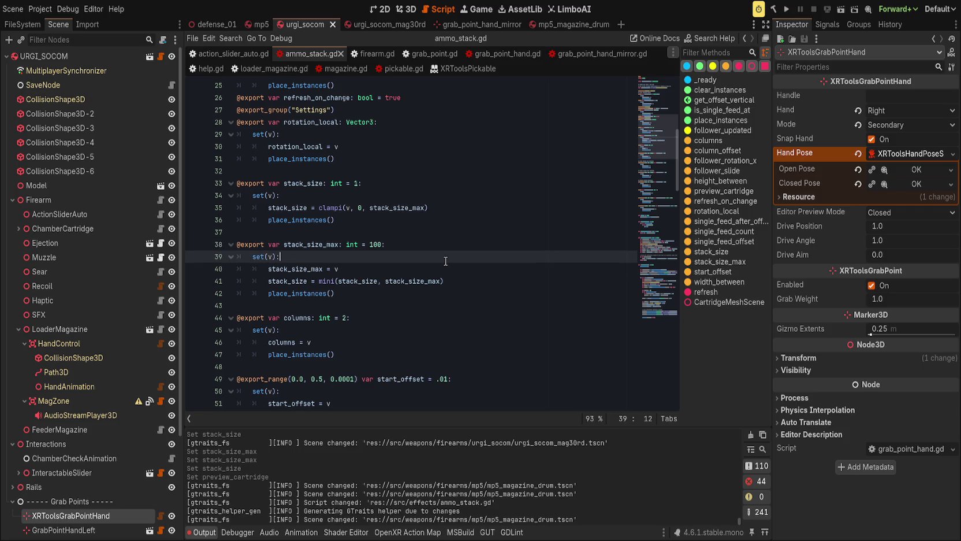
pyautogui.click(406, 9)
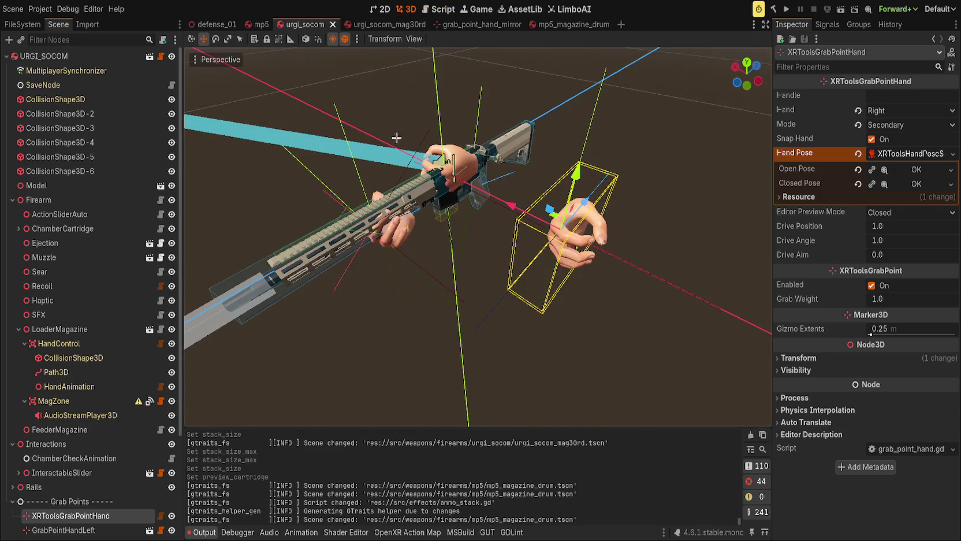
pyautogui.scroll(-5, 101, 346)
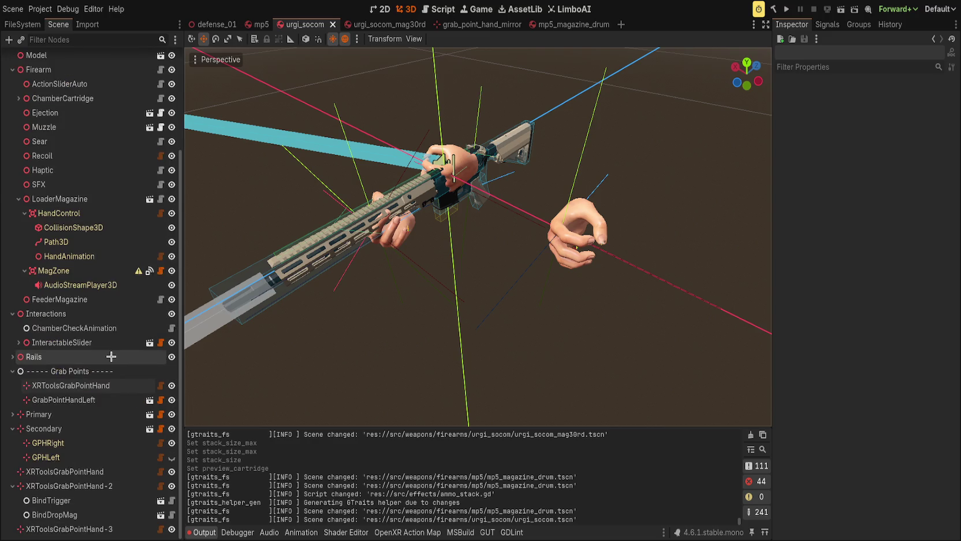
# Delete the extra XRToolsGrabPointHand, move GrabPointHandLeft out from under Grab Points, and save
pyautogui.click(101, 385)
pyautogui.press('Delete')
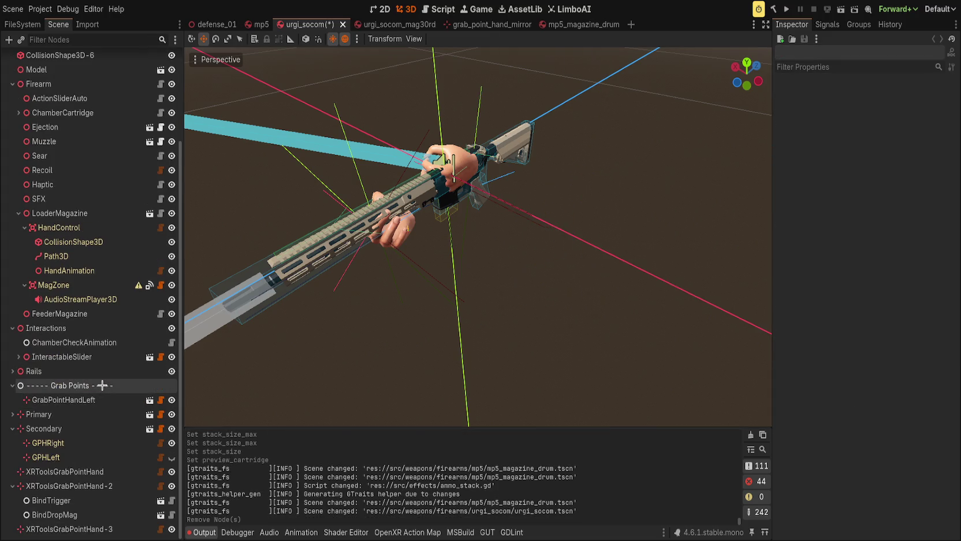
pyautogui.click(92, 400)
pyautogui.moveTo(40, 400)
pyautogui.mouseDown()
pyautogui.moveTo(40, 36)
pyautogui.moveTo(73, 522)
pyautogui.moveTo(64, 393)
pyautogui.mouseUp()
pyautogui.hotkey('ctrl', 's')
pyautogui.scroll(3, 450, 246)
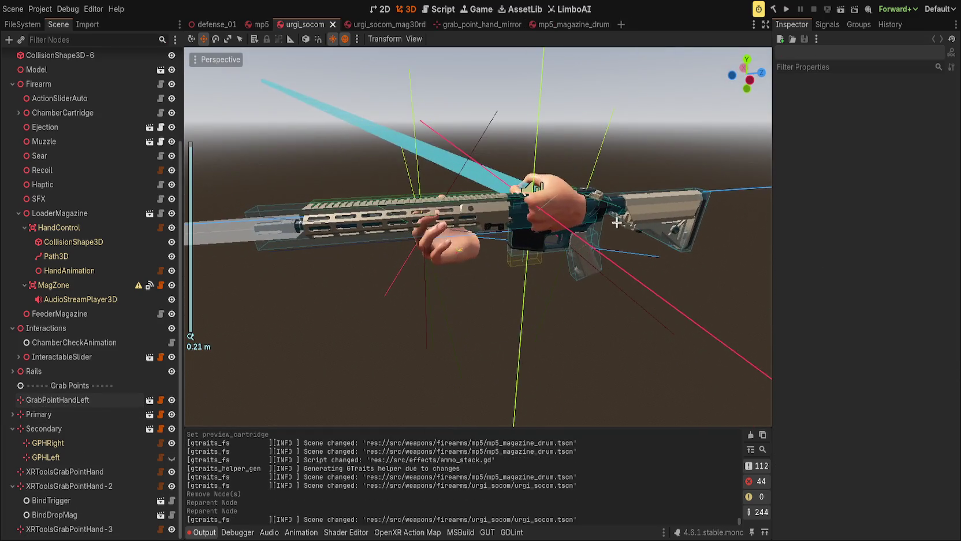
pyautogui.moveTo(450, 246)
pyautogui.mouseDown()
pyautogui.moveTo(425, 187)
pyautogui.moveTo(637, 326)
pyautogui.moveTo(530, 279)
pyautogui.moveTo(603, 298)
pyautogui.moveTo(536, 243)
pyautogui.mouseUp()
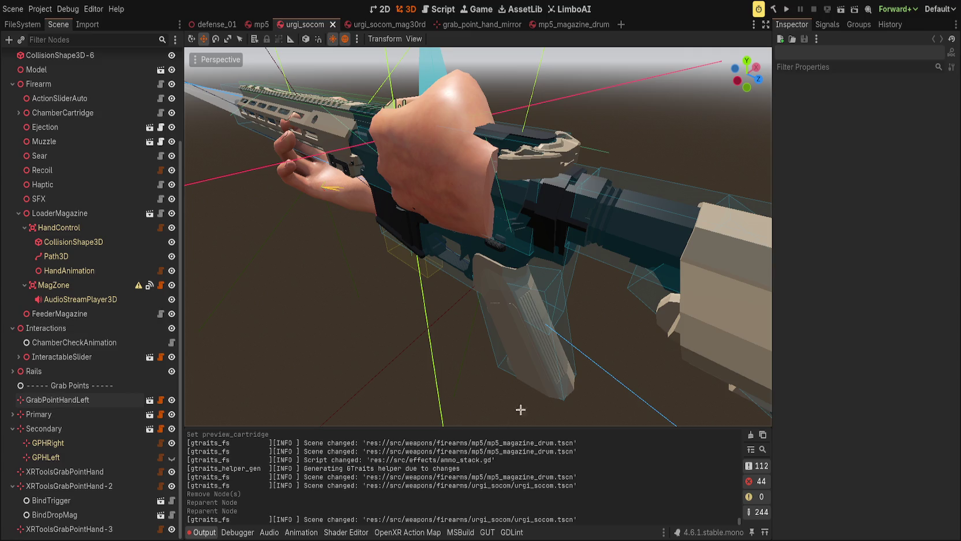
# Delete the GrabPointHandLeft node from the scene
pyautogui.click(44, 414)
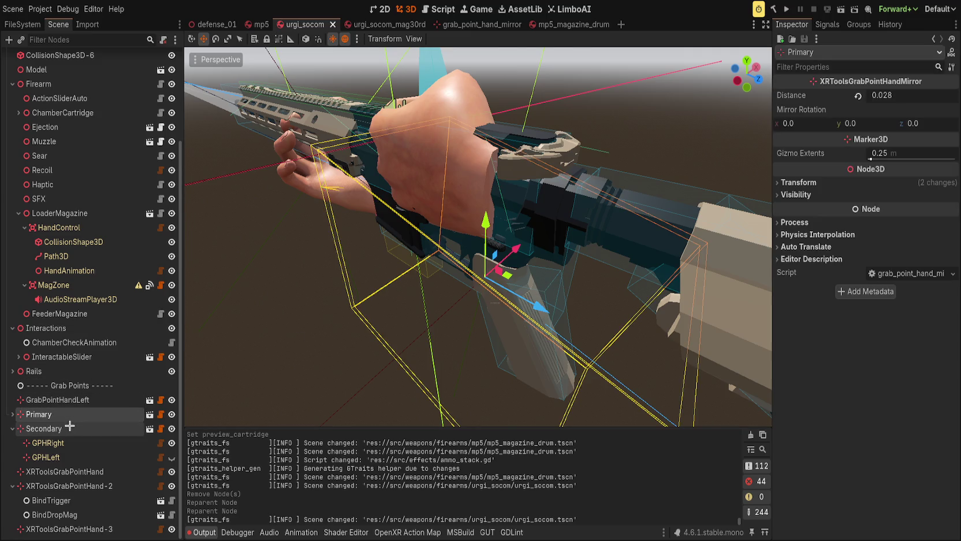
pyautogui.click(66, 428)
pyautogui.click(58, 400)
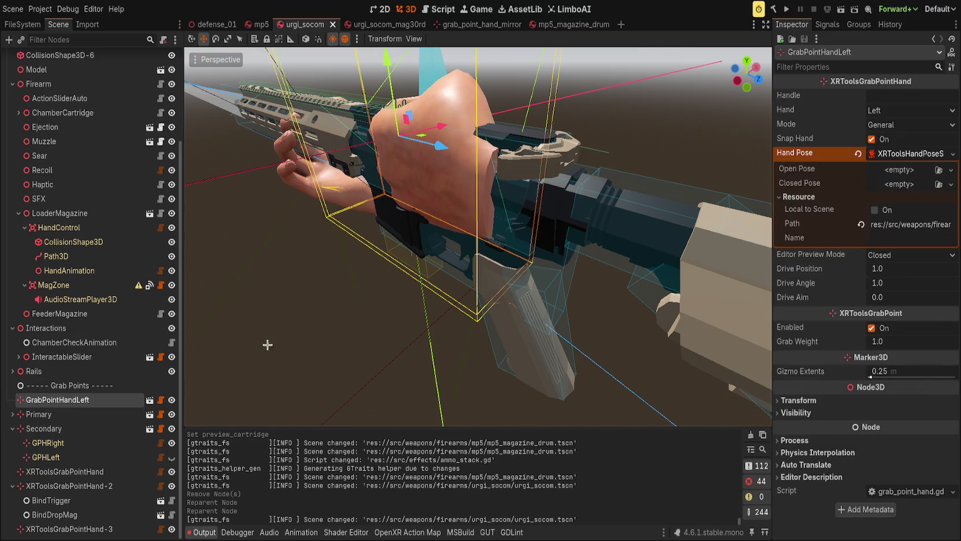
pyautogui.press('Delete')
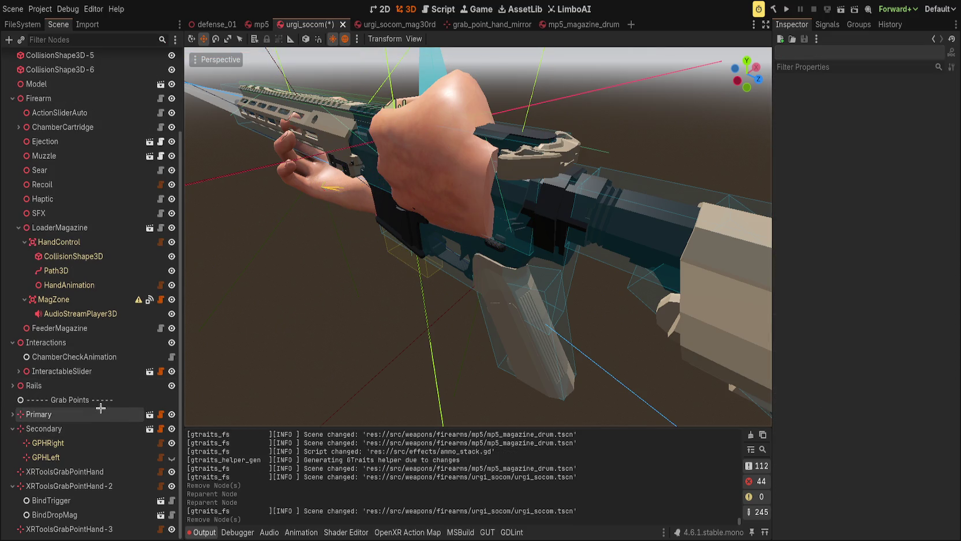
# Check the GPH hands' visibility and tighten the Secondary mirror distance to 0.007
pyautogui.click(78, 439)
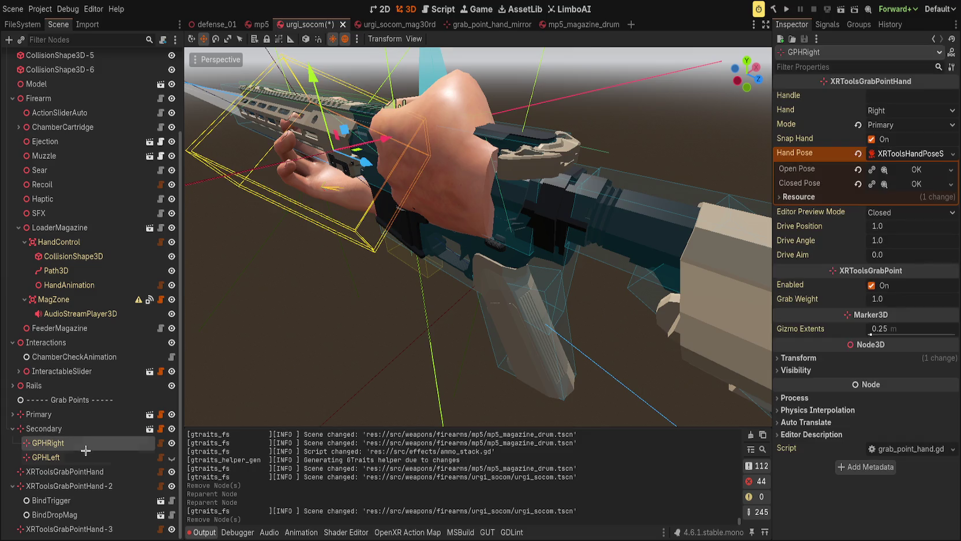
pyautogui.scroll(-3, 390, 349)
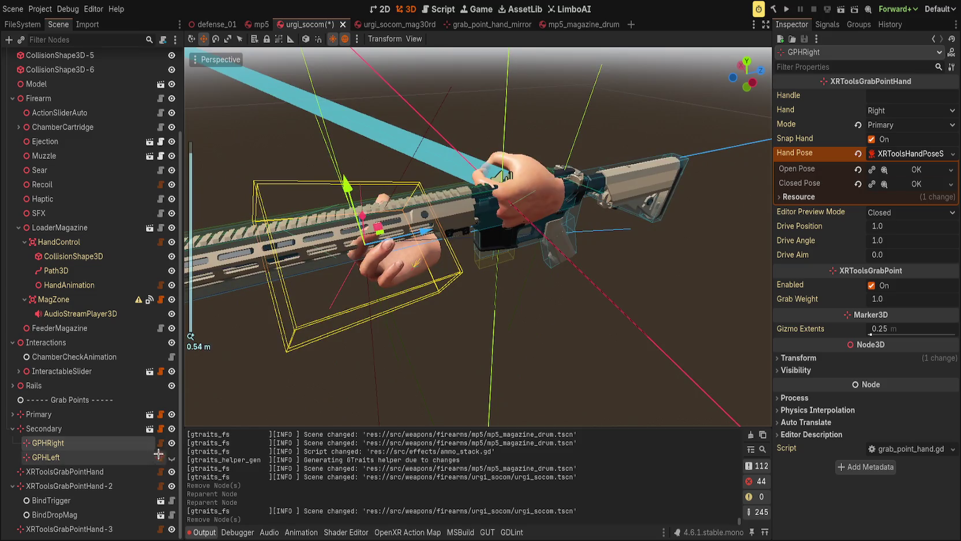
pyautogui.click(171, 458)
pyautogui.doubleClick(171, 458)
pyautogui.moveTo(439, 405)
pyautogui.mouseDown()
pyautogui.moveTo(461, 397)
pyautogui.moveTo(229, 401)
pyautogui.moveTo(265, 343)
pyautogui.mouseUp()
pyautogui.click(46, 428)
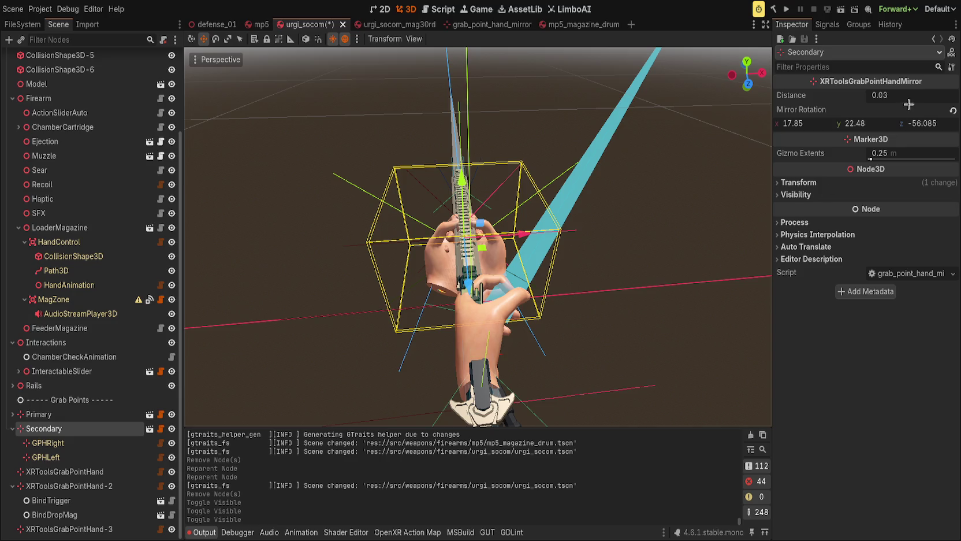
pyautogui.moveTo(907, 95); pyautogui.dragTo(882, 95)
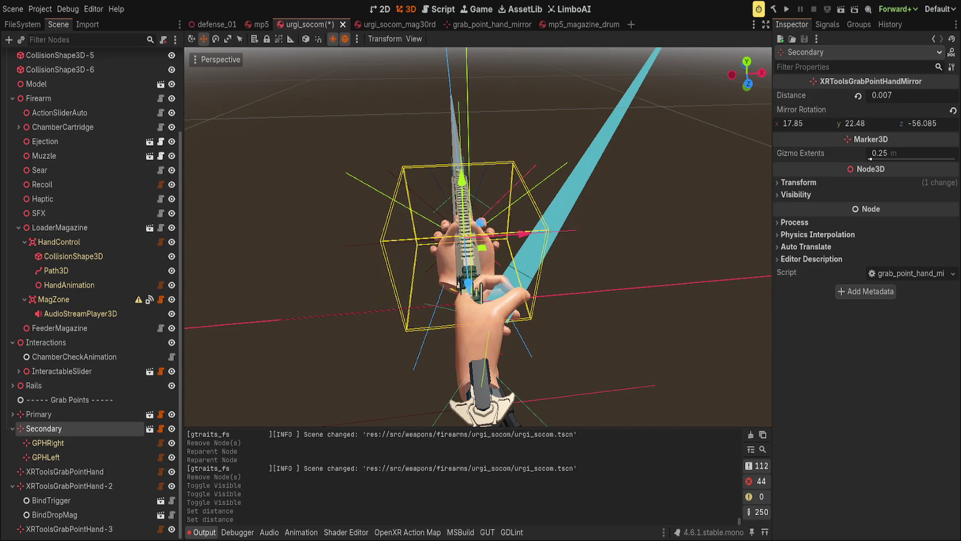
pyautogui.click(12, 428)
# Tilt the Primary grab point slightly with the Rotate tool and save
pyautogui.click(44, 443)
pyautogui.doubleClick(45, 443)
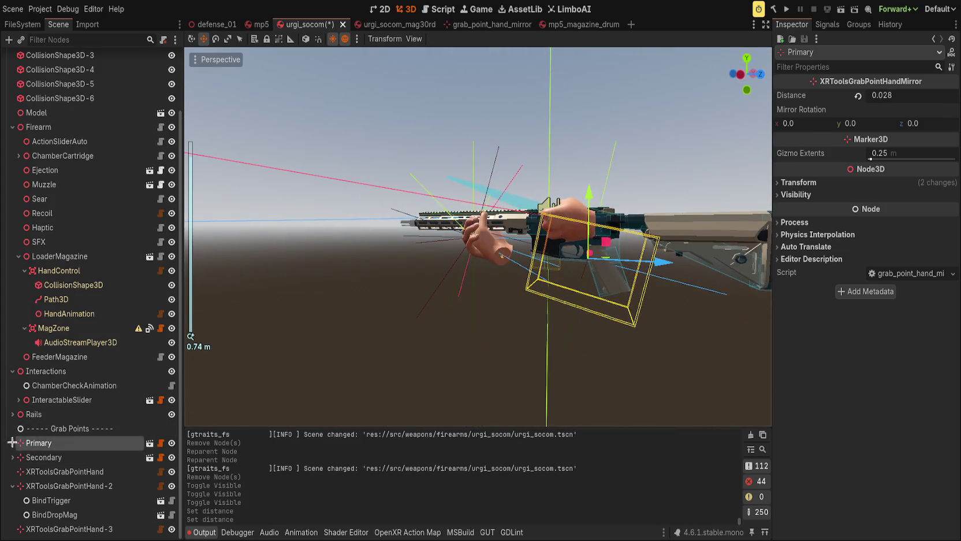
pyautogui.click(12, 443)
pyautogui.click(172, 456)
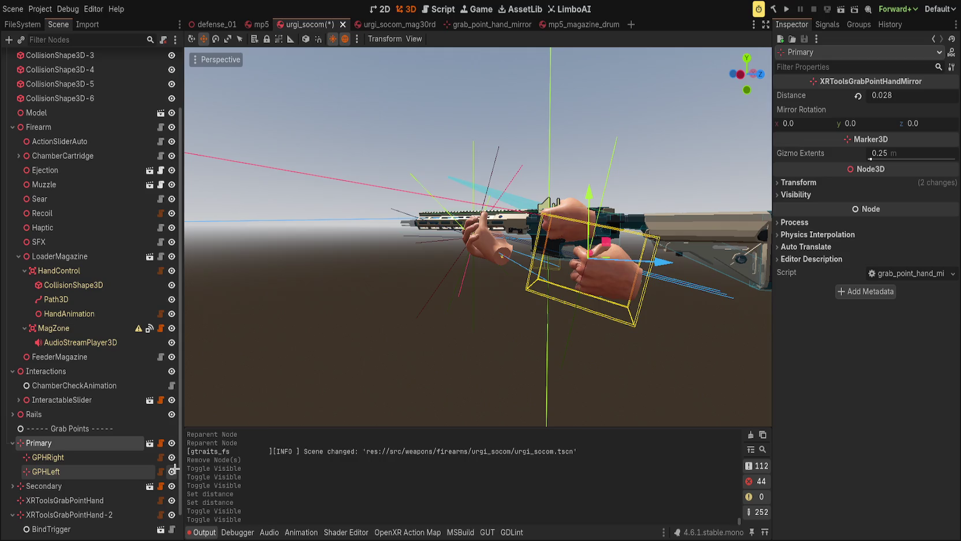
pyautogui.scroll(2, 442, 331)
pyautogui.scroll(4, 442, 331)
pyautogui.press('e')
pyautogui.moveTo(581, 249); pyautogui.dragTo(582, 248)
pyautogui.hotkey('ctrl', 's')
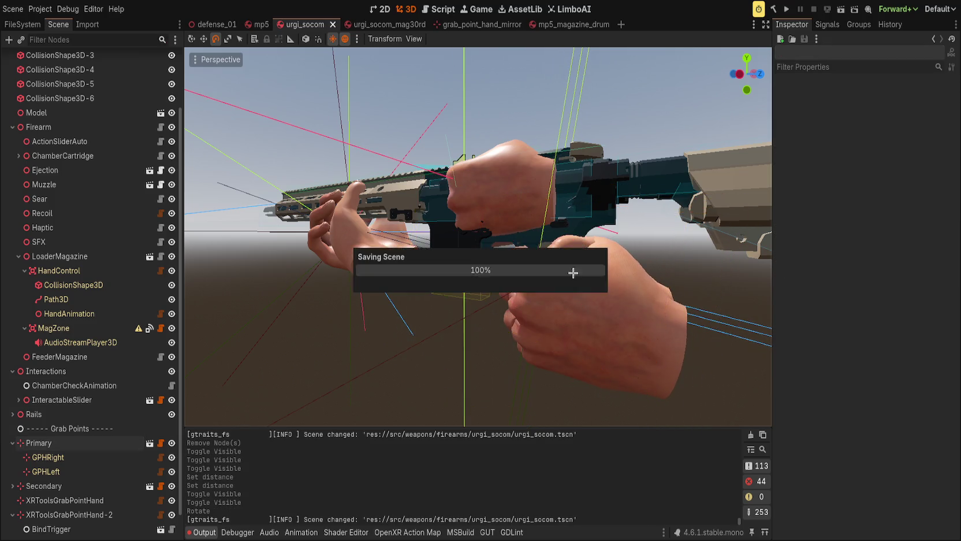
# Hide the GPHRight and GPHLeft hands under both Primary and Secondary, then save
pyautogui.scroll(-3, 550, 279)
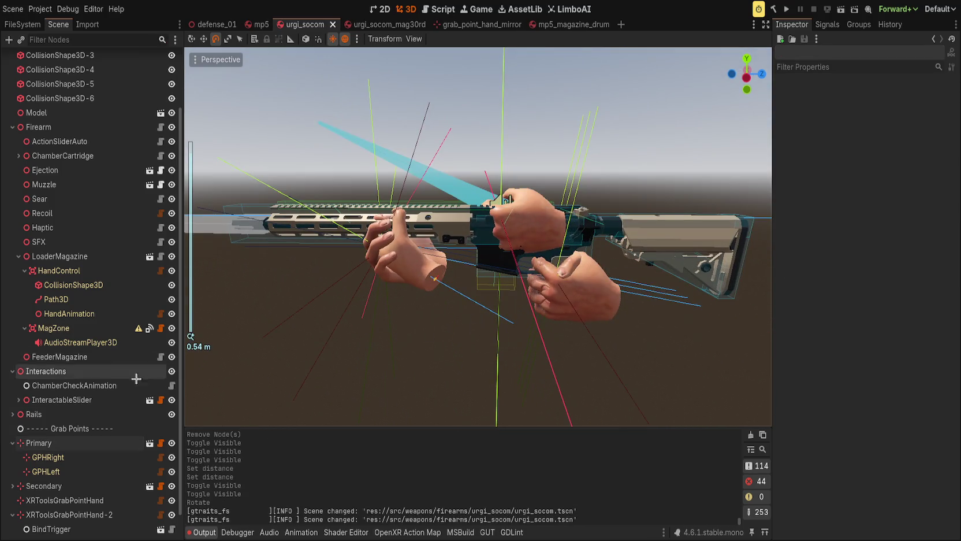
pyautogui.click(172, 457)
pyautogui.click(172, 472)
pyautogui.click(12, 486)
pyautogui.click(172, 500)
pyautogui.click(172, 515)
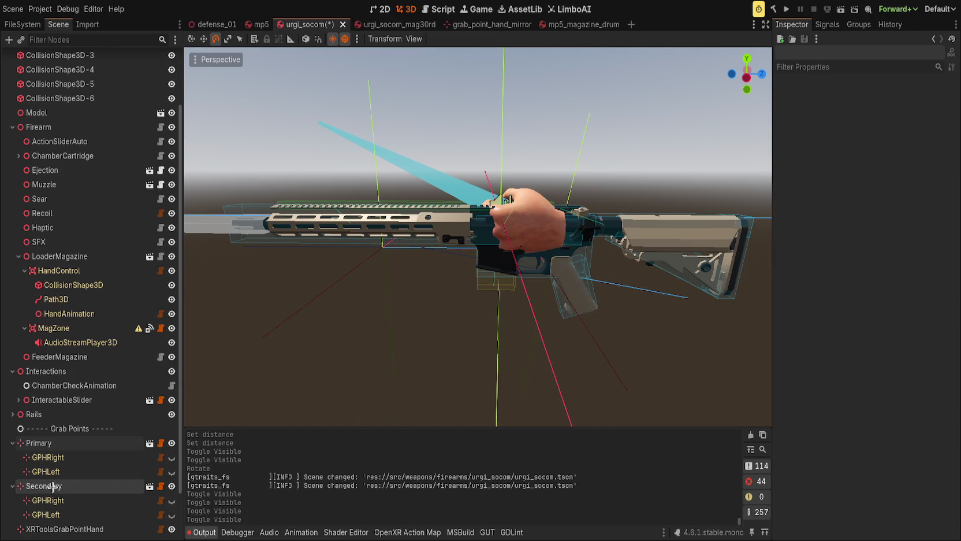
pyautogui.click(12, 485)
pyautogui.click(12, 442)
pyautogui.hotkey('ctrl', 's')
# Select the BindTrigger and BindDropMag input nodes
pyautogui.moveTo(545, 264)
pyautogui.mouseDown()
pyautogui.moveTo(442, 273)
pyautogui.moveTo(436, 258)
pyautogui.mouseUp()
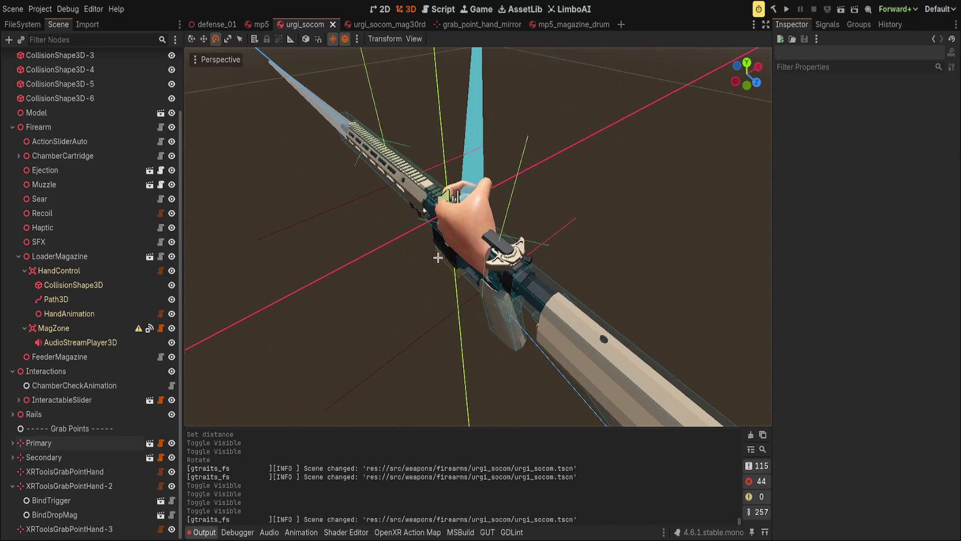
pyautogui.click(95, 474)
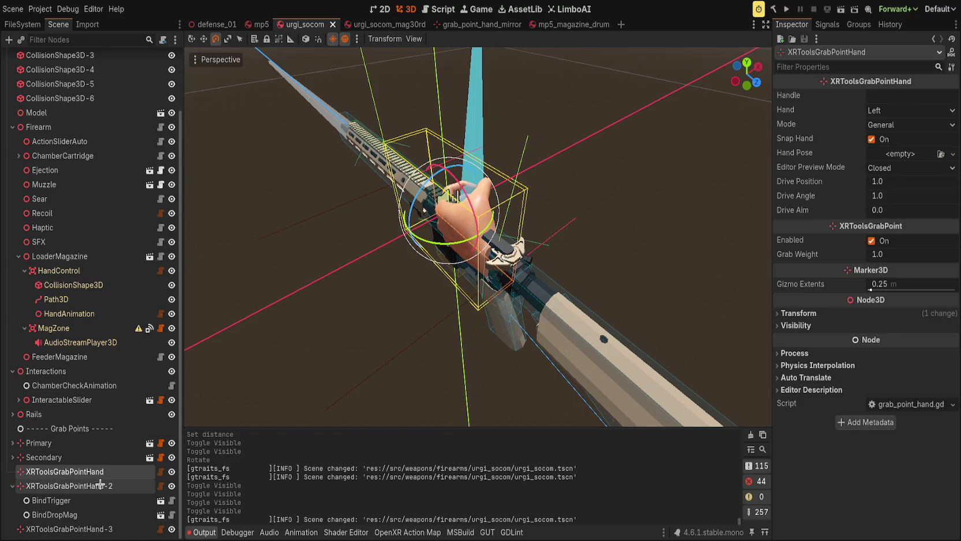
pyautogui.click(94, 500)
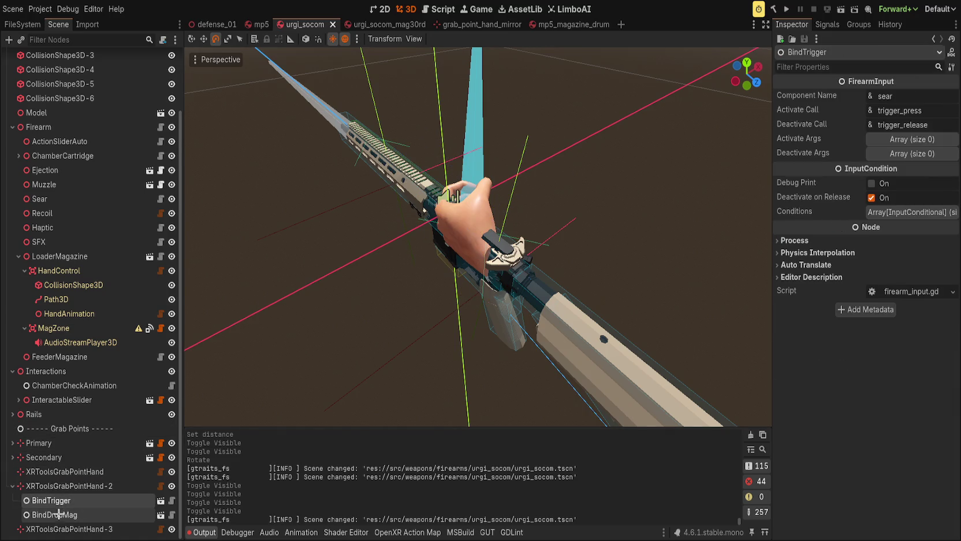
pyautogui.keyDown('ctrl'); pyautogui.click(58, 514); pyautogui.keyUp('ctrl')
pyautogui.click(12, 457)
pyautogui.click(12, 457)
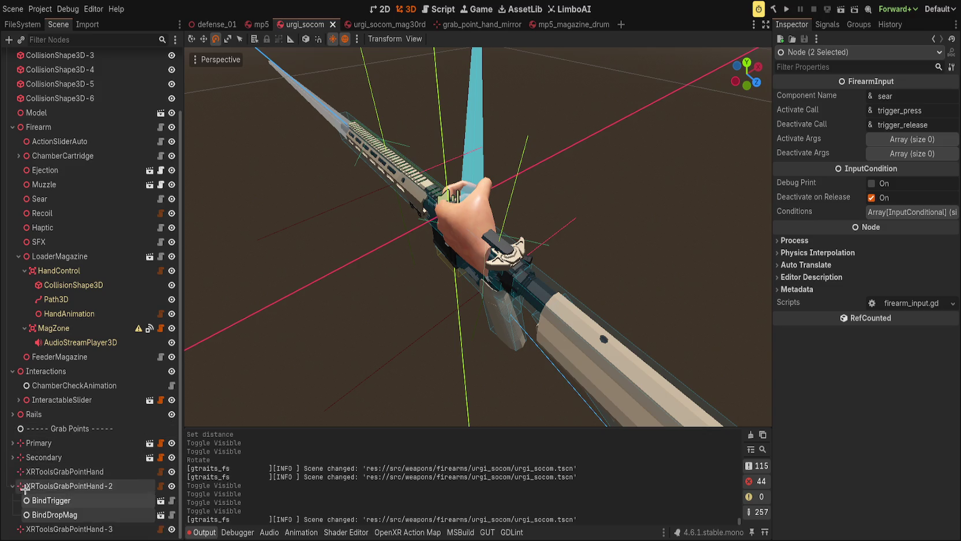
# Paste BindTrigger and BindDropMag under both Primary grab hands, GPHRight and GPHLeft
pyautogui.click(12, 443)
pyautogui.click(62, 458)
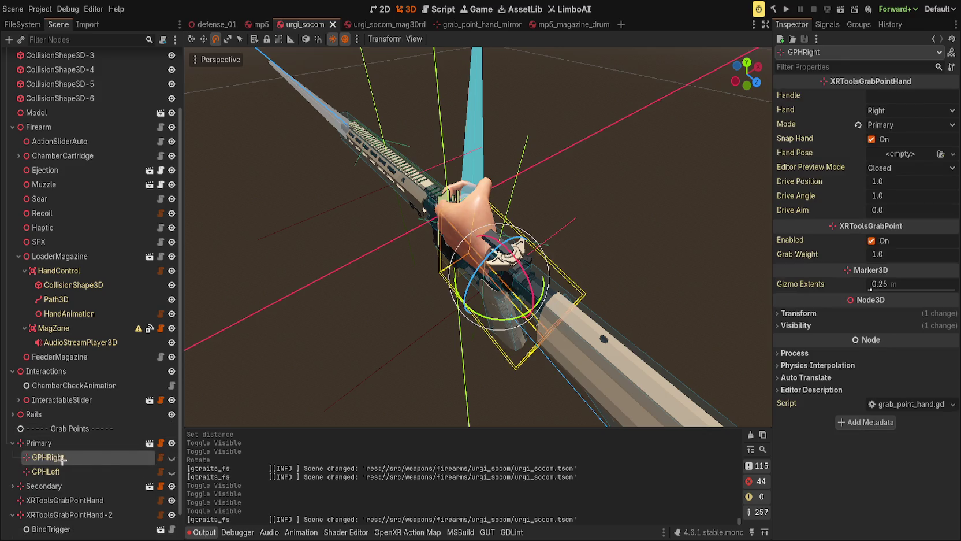
pyautogui.hotkey('ctrl', 'v')
pyautogui.click(58, 500)
pyautogui.hotkey('ctrl', 'v')
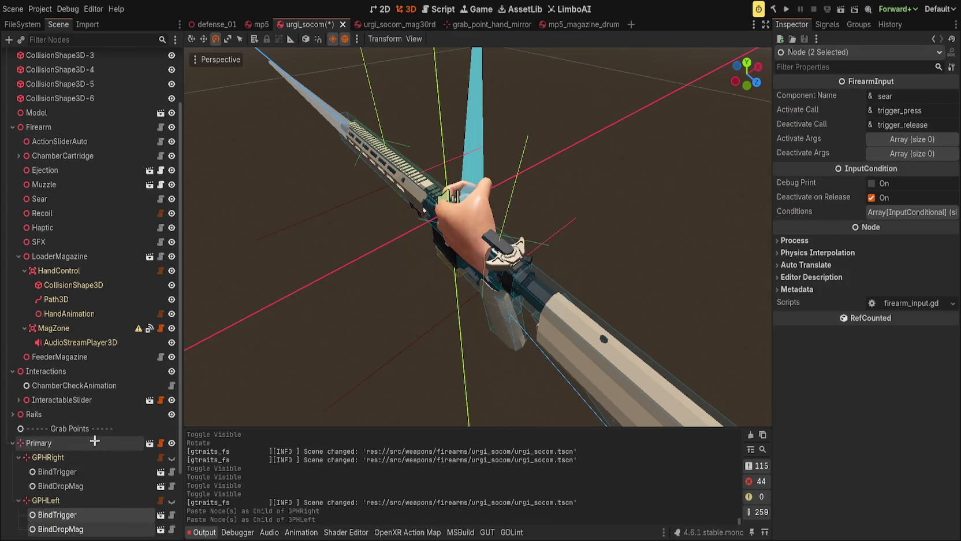
# Delete the old XRToolsGrabPointHand, -2 and -3 nodes
pyautogui.scroll(-3, 92, 464)
pyautogui.click(58, 501)
pyautogui.click(65, 472)
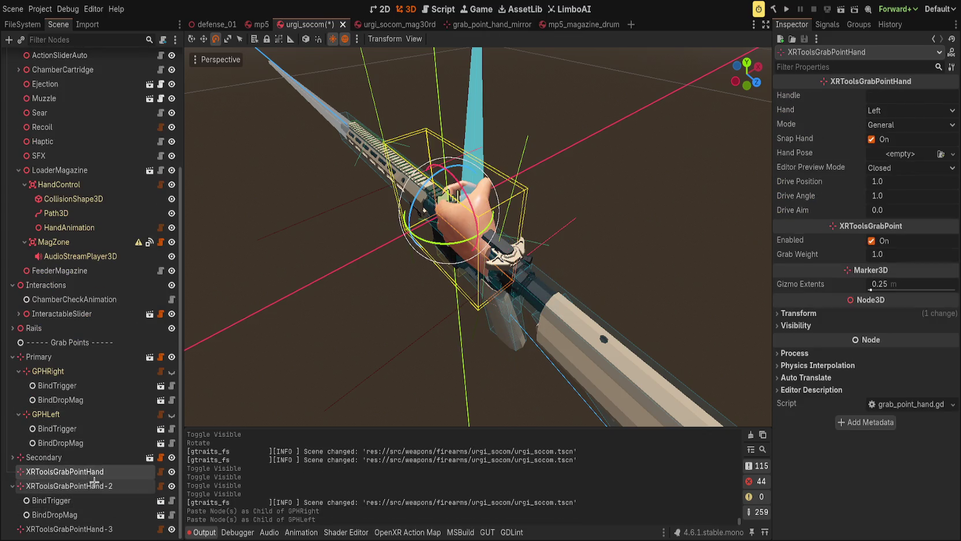
pyautogui.keyDown('ctrl'); pyautogui.click(96, 486); pyautogui.keyUp('ctrl')
pyautogui.press('Delete')
pyautogui.click(68, 530)
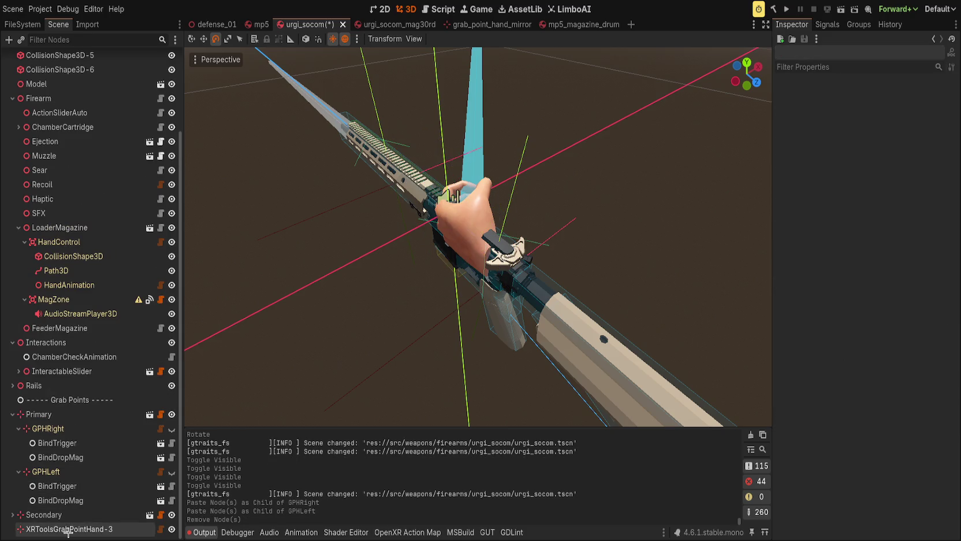
pyautogui.press('Delete')
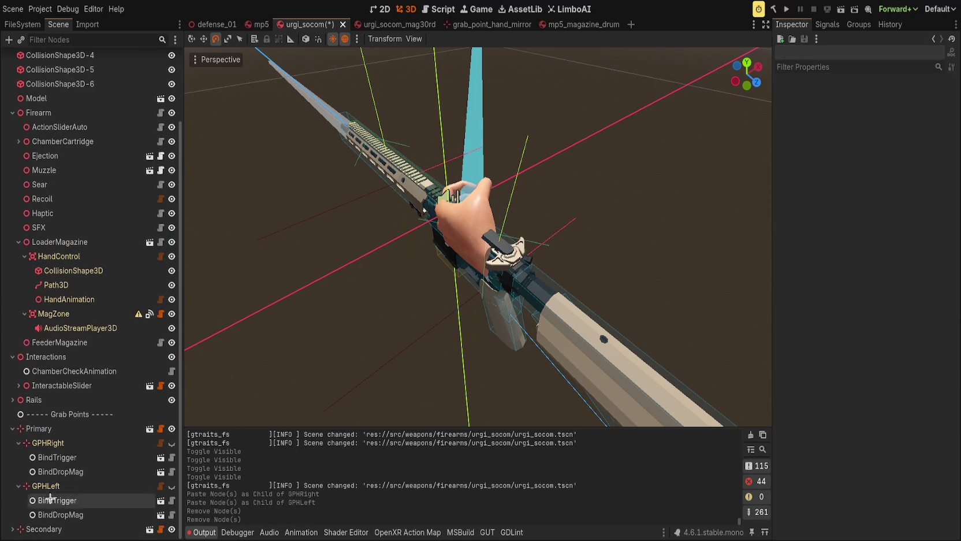
# Collapse GPHRight, GPHLeft, Primary and Secondary in the Scene dock, then save
pyautogui.click(19, 471)
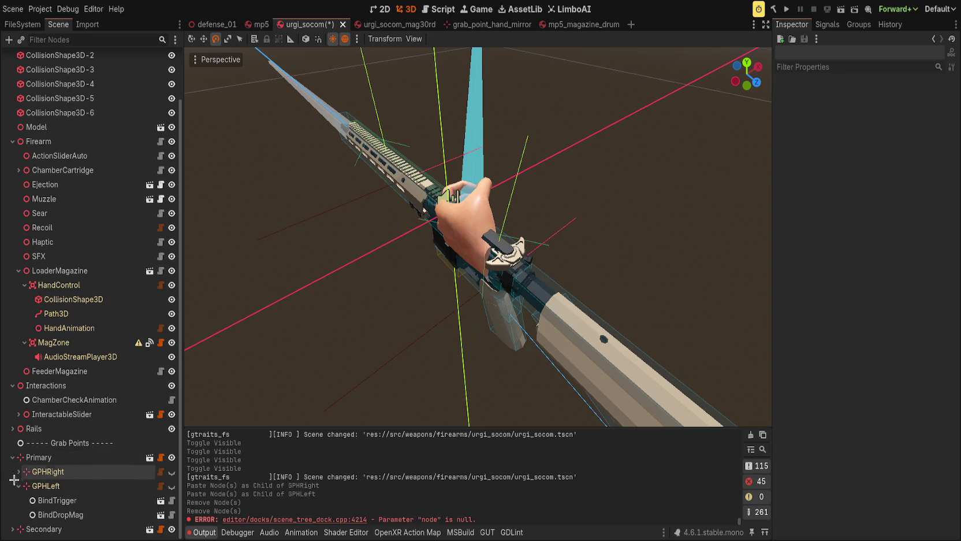
pyautogui.click(19, 485)
pyautogui.click(12, 487)
pyautogui.click(12, 528)
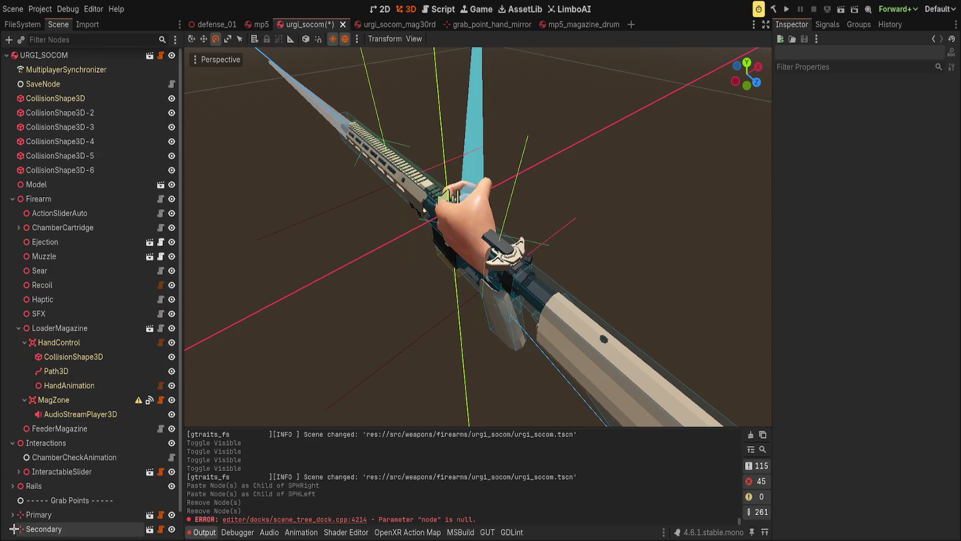
pyautogui.scroll(-1, 12, 529)
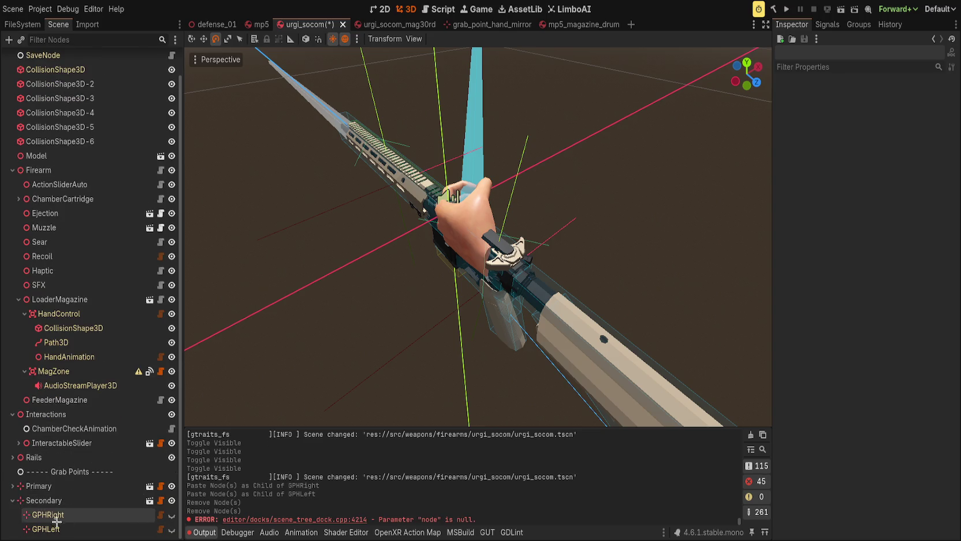
pyautogui.click(8, 500)
pyautogui.hotkey('ctrl', 's')
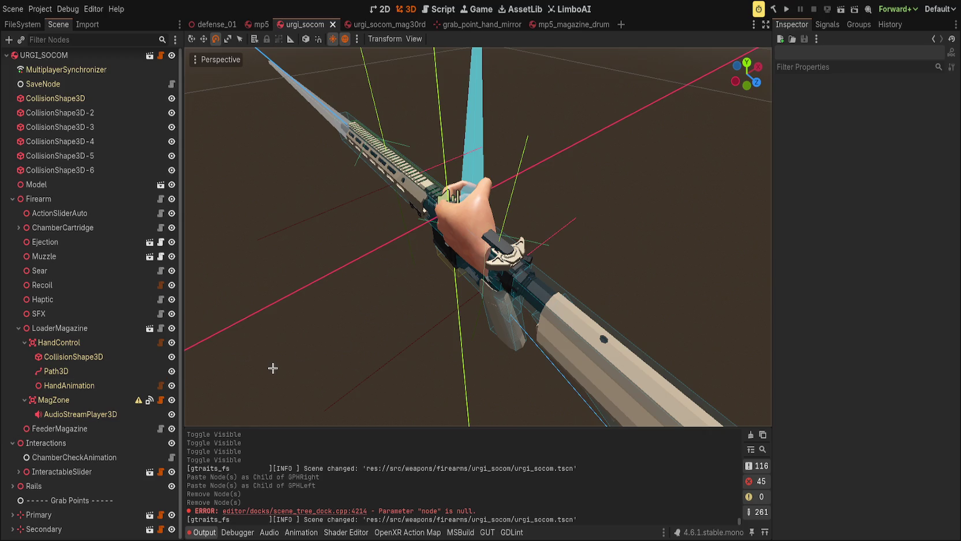
# Select the GPR and GPR-2 grab points under HandleOrigin and frame them
pyautogui.click(470, 207)
pyautogui.scroll(-1, 115, 377)
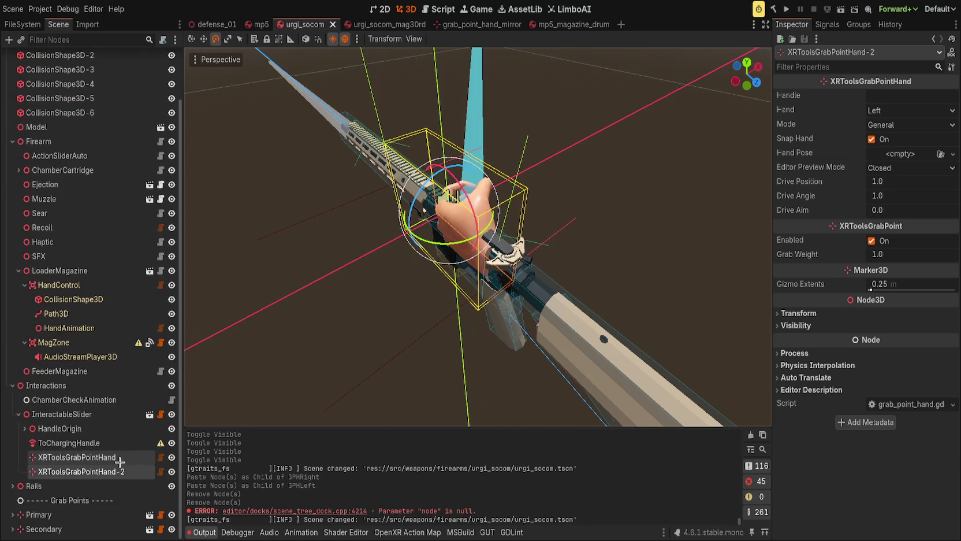
pyautogui.click(24, 428)
pyautogui.click(64, 472)
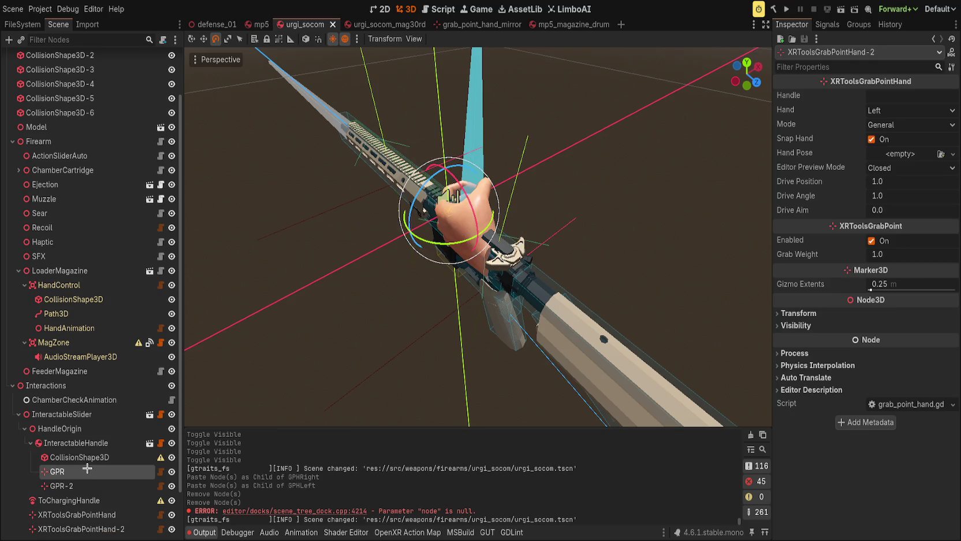
pyautogui.keyDown('shift'); pyautogui.click(87, 484); pyautogui.keyUp('shift')
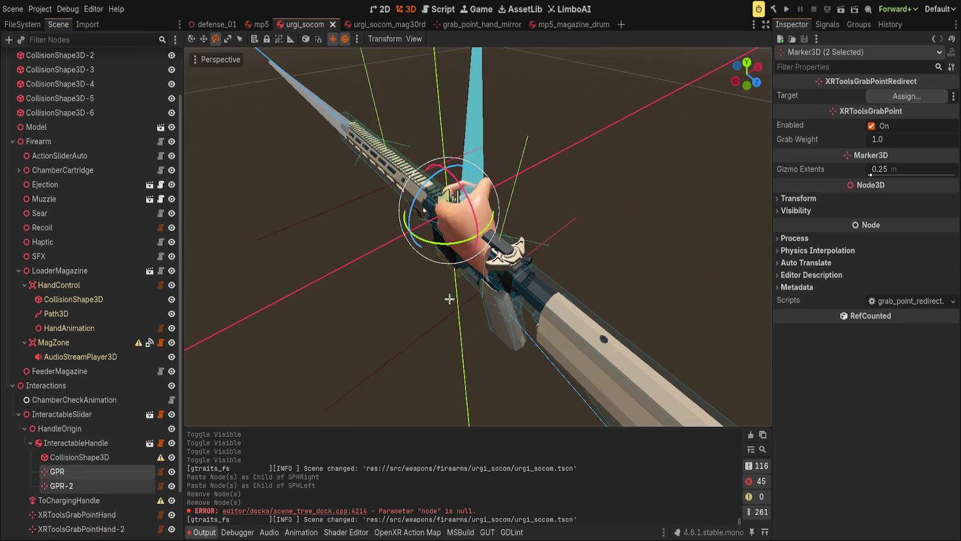
pyautogui.press('w')
pyautogui.press('f')
# Move the two grab points along and up the charging handle, then save
pyautogui.moveTo(688, 271); pyautogui.dragTo(709, 280)
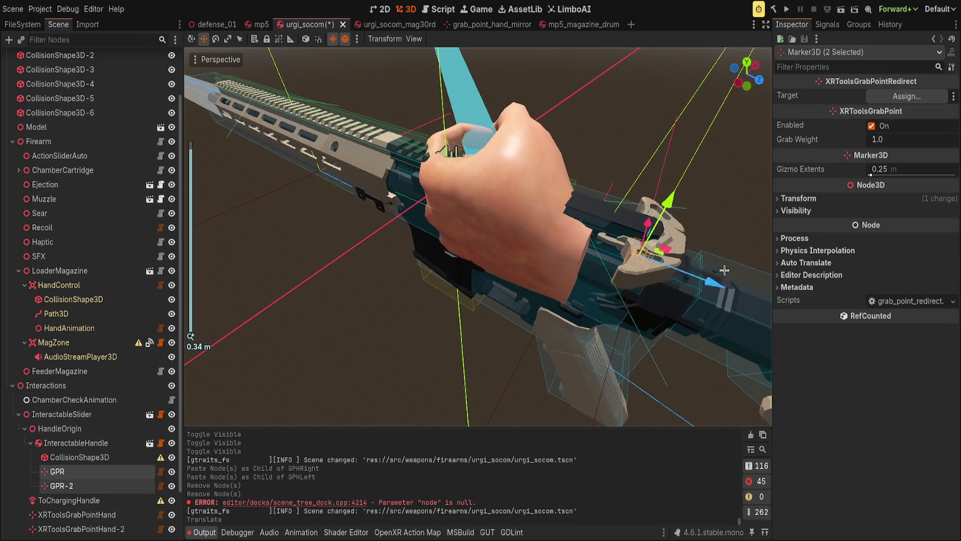
pyautogui.scroll(5, 680, 181)
pyautogui.moveTo(584, 273)
pyautogui.mouseDown()
pyautogui.moveTo(643, 242)
pyautogui.moveTo(493, 268)
pyautogui.moveTo(479, 182)
pyautogui.mouseUp()
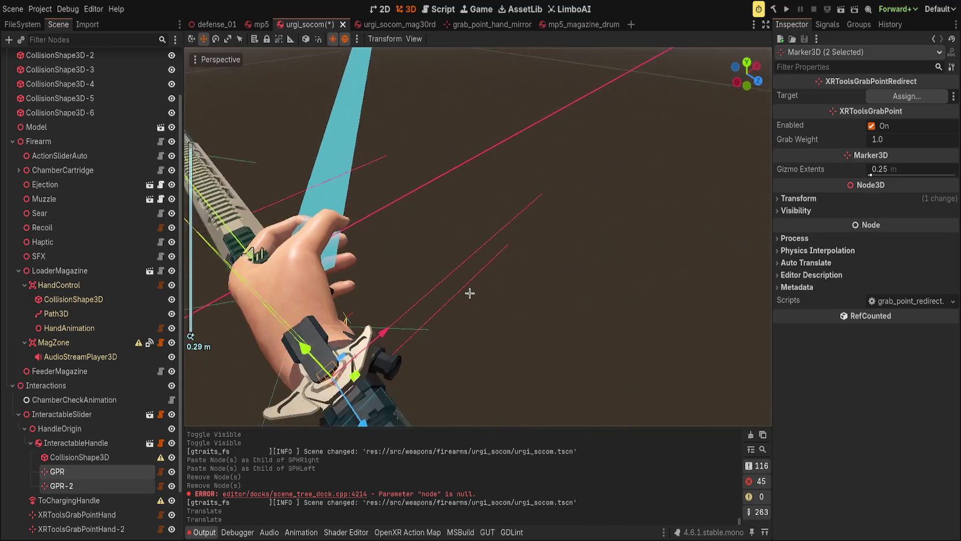
pyautogui.moveTo(485, 243)
pyautogui.mouseDown()
pyautogui.moveTo(491, 270)
pyautogui.moveTo(525, 216)
pyautogui.mouseUp()
pyautogui.click(459, 182)
pyautogui.hotkey('ctrl', 's')
pyautogui.click(79, 471)
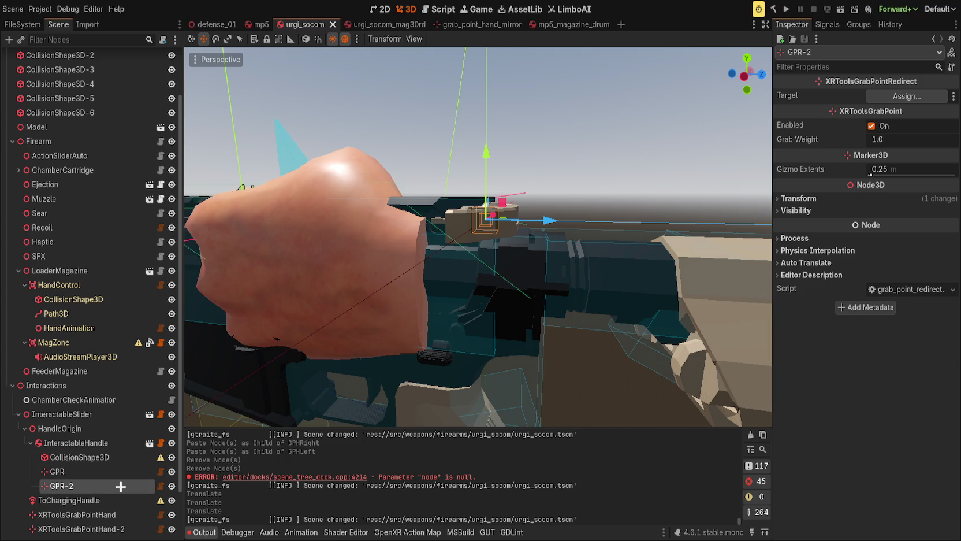
# Rename GPR to GPROver and duplicate it
pyautogui.press('Up')
pyautogui.press('Up')
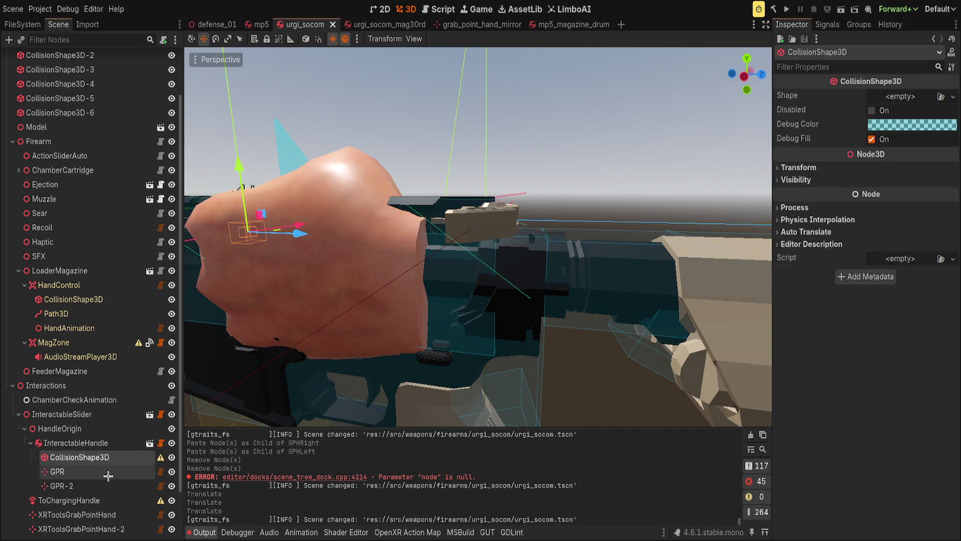
pyautogui.click(108, 475)
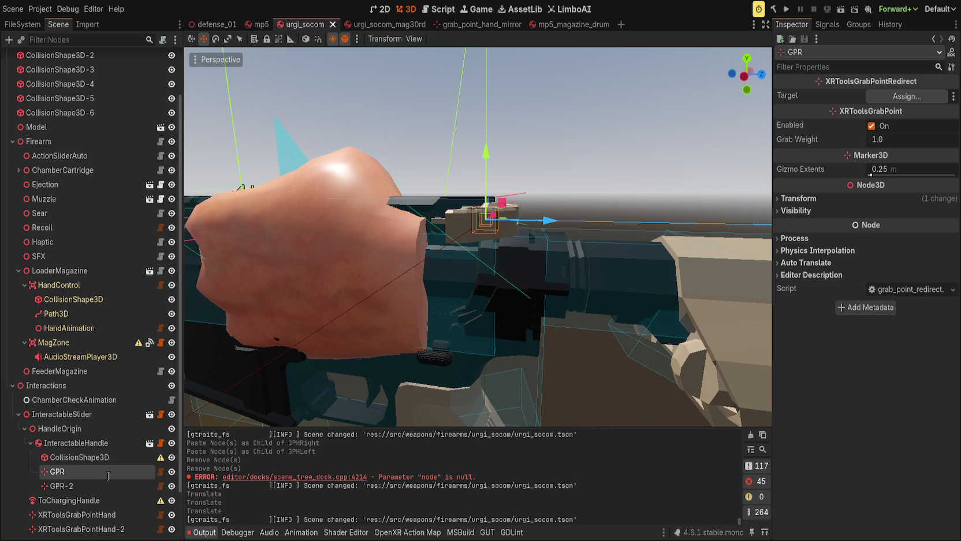
pyautogui.write('Over')
pyautogui.press('Return')
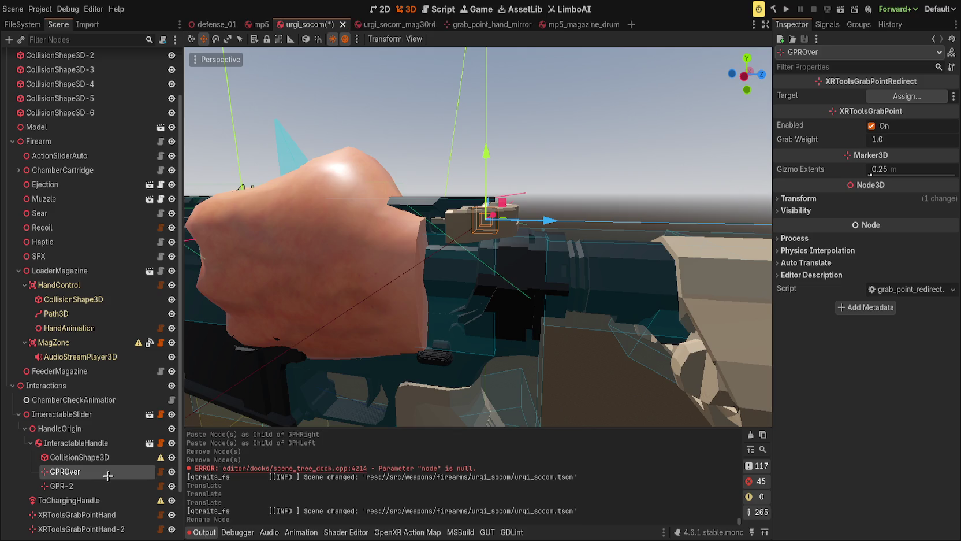
pyautogui.hotkey('ctrl', 'd')
pyautogui.press('Down')
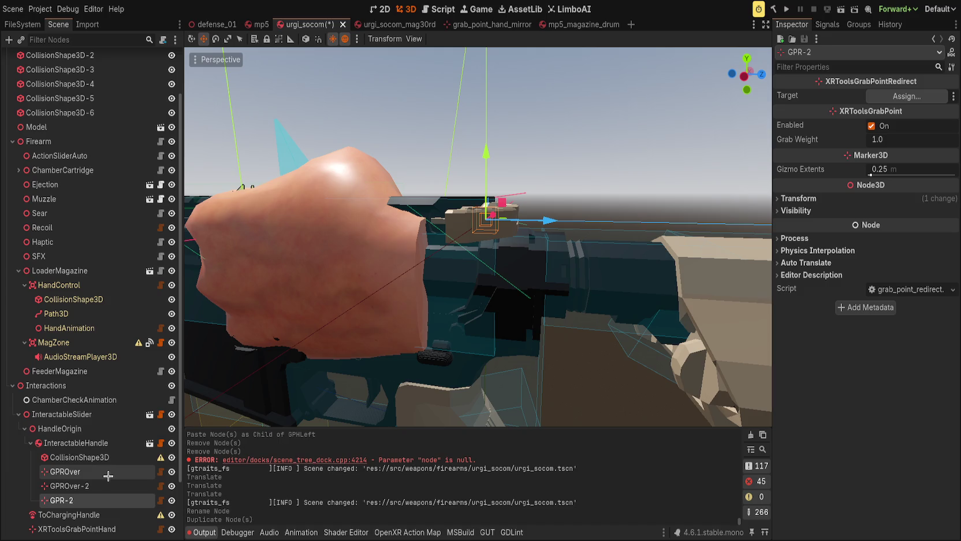
# Rename GPR-2 to GPRUnder and make two duplicates of it
pyautogui.press('F2')
pyautogui.write('GPRUnder')
pyautogui.press('Return')
pyautogui.hotkey('ctrl', 'd')
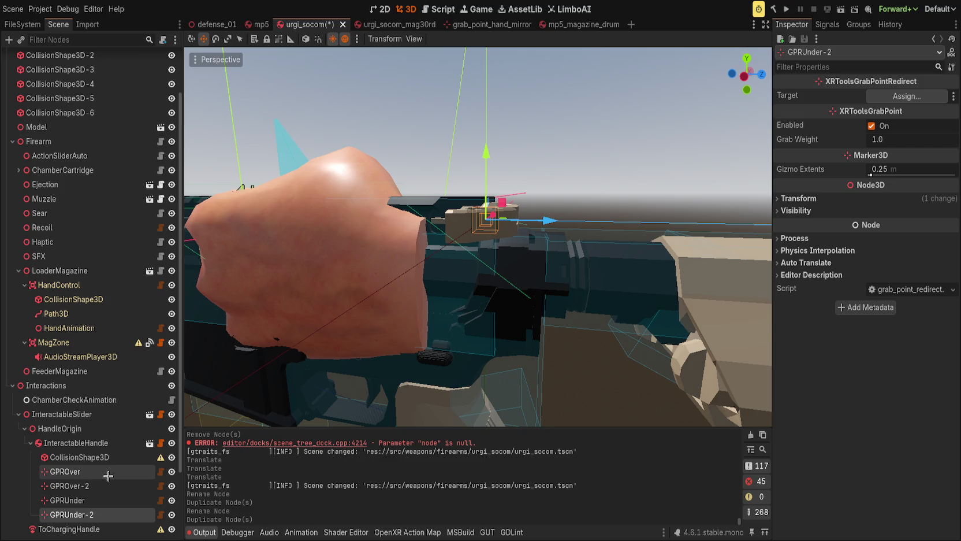
pyautogui.hotkey('ctrl', 'd')
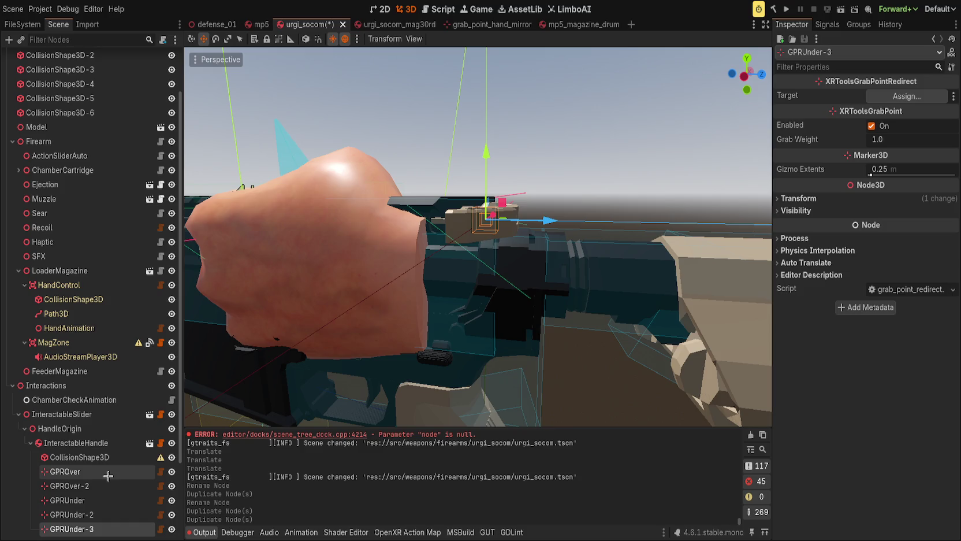
# Rename GPRUnder-3 to GPRSide and duplicate it
pyautogui.press('F2')
pyautogui.write('GPRSide')
pyautogui.press('Return')
pyautogui.scroll(-3, 108, 474)
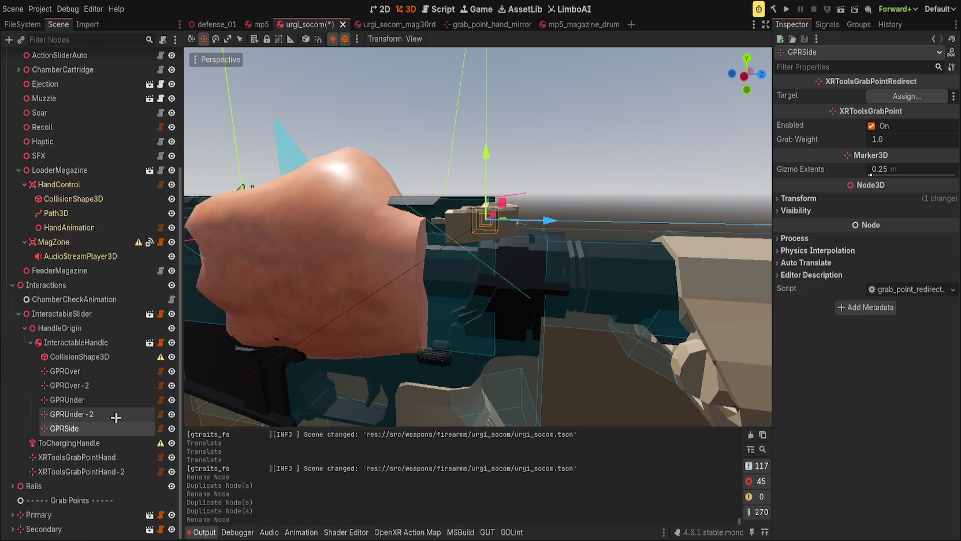
pyautogui.hotkey('ctrl', 'd')
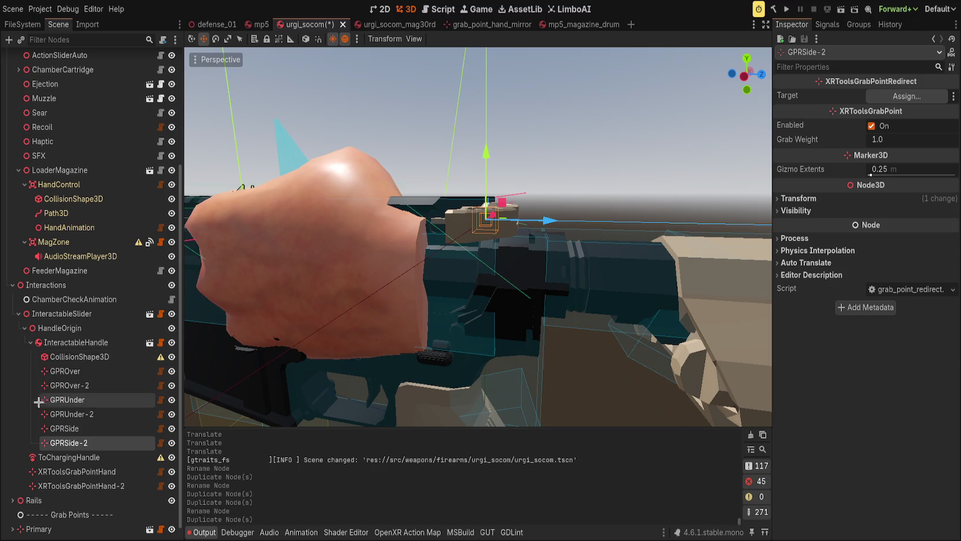
pyautogui.scroll(-1, 98, 439)
pyautogui.click(77, 456)
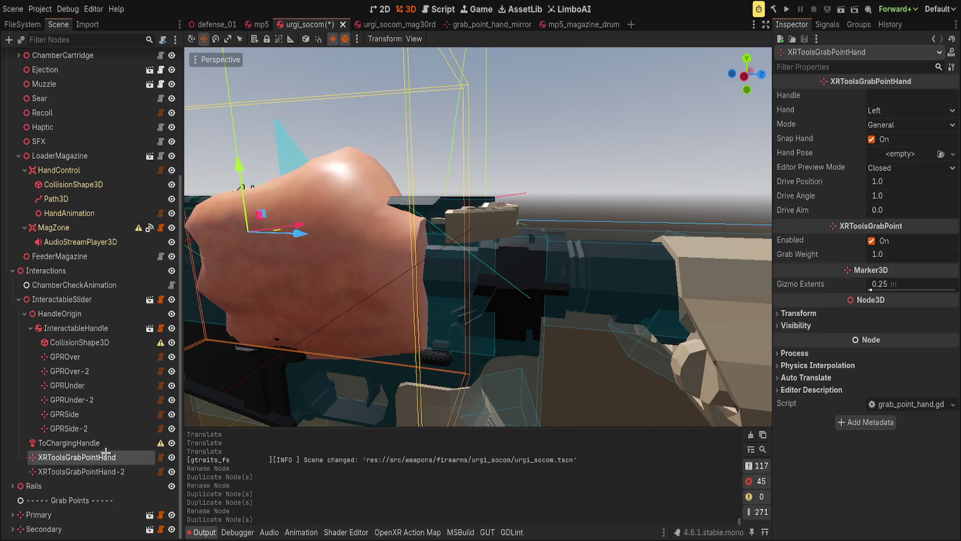
# Look up the urgi charging handle mesh's position under the Model node
pyautogui.click(106, 442)
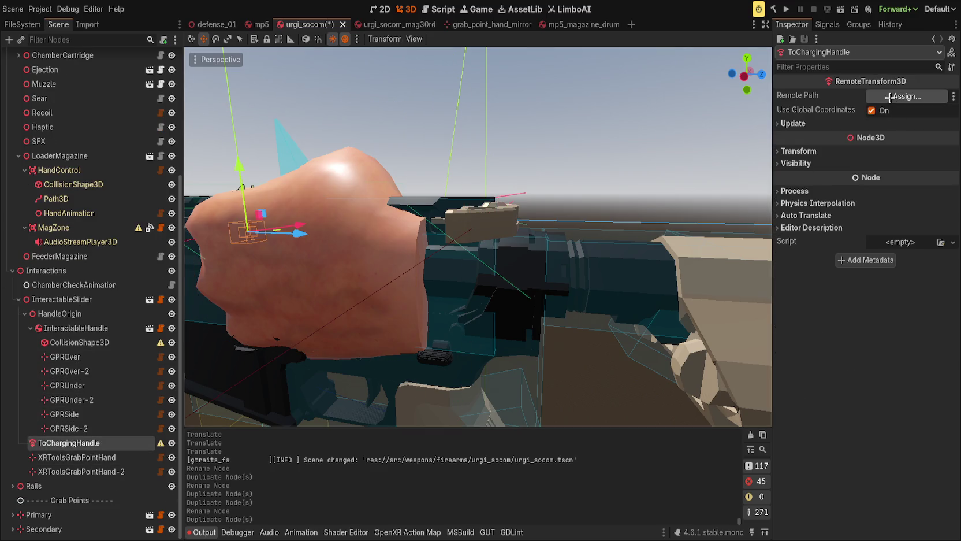
pyautogui.scroll(5, 87, 213)
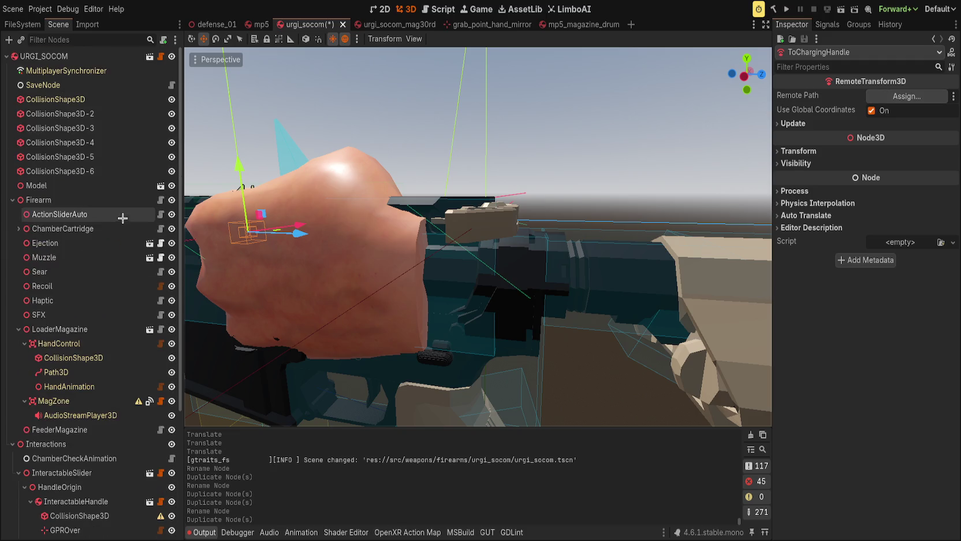
pyautogui.click(32, 186)
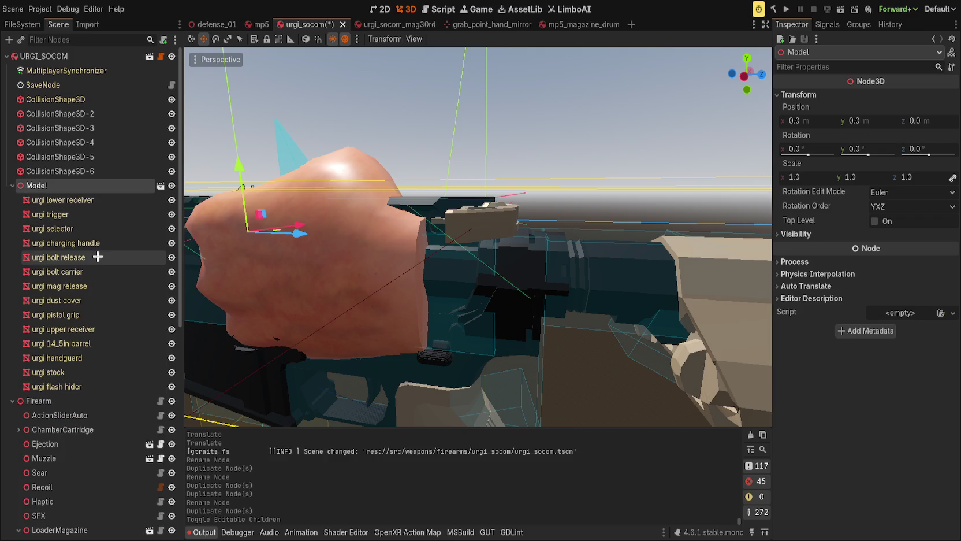
pyautogui.click(100, 245)
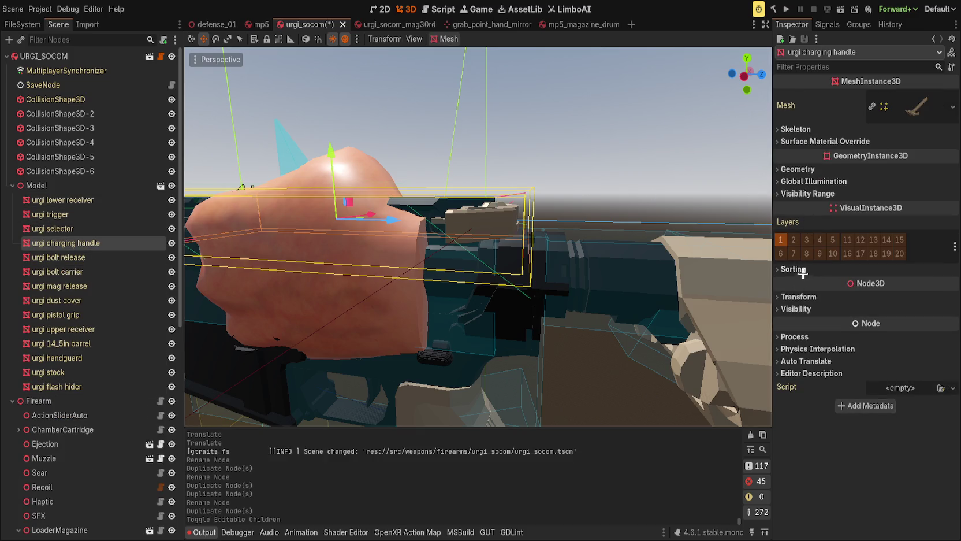
pyautogui.click(803, 298)
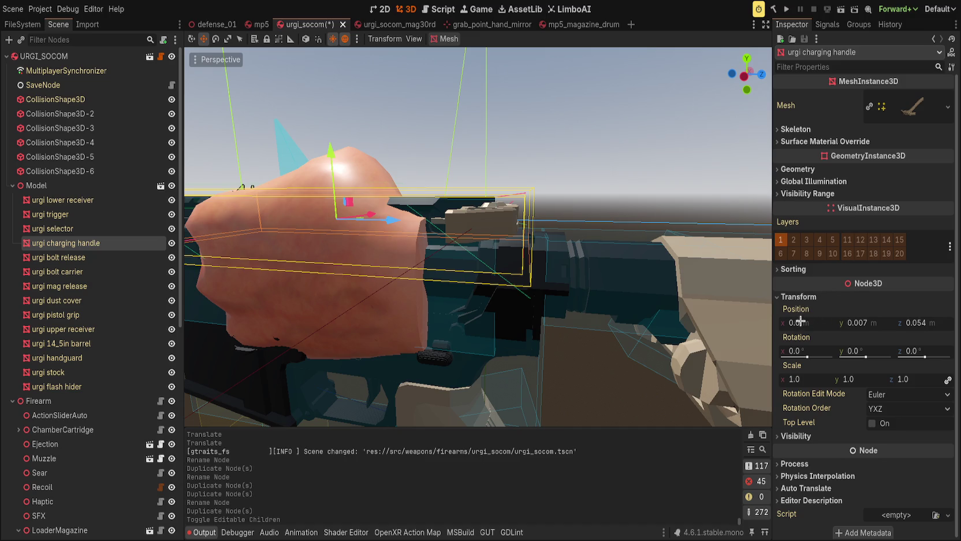
pyautogui.click(799, 296)
pyautogui.scroll(-5, 76, 438)
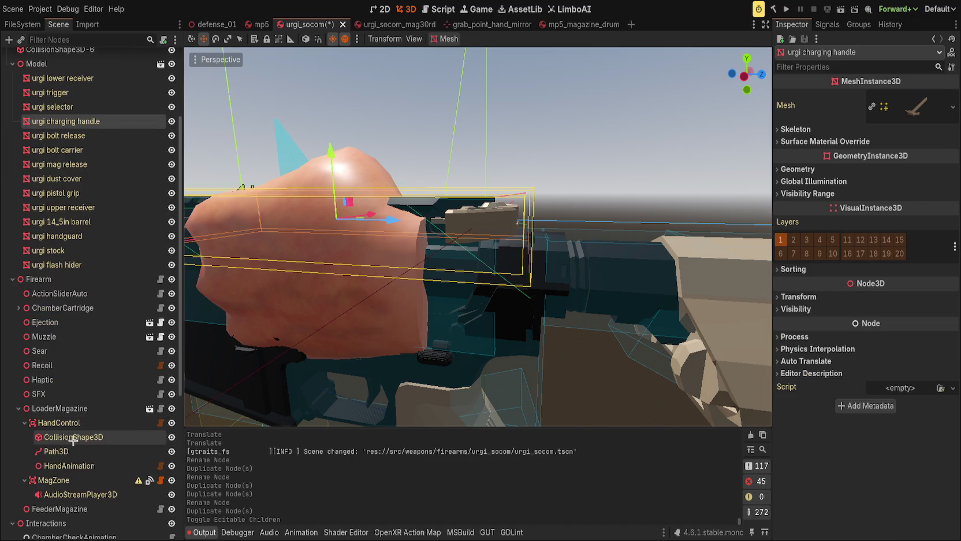
pyautogui.scroll(-7, 75, 438)
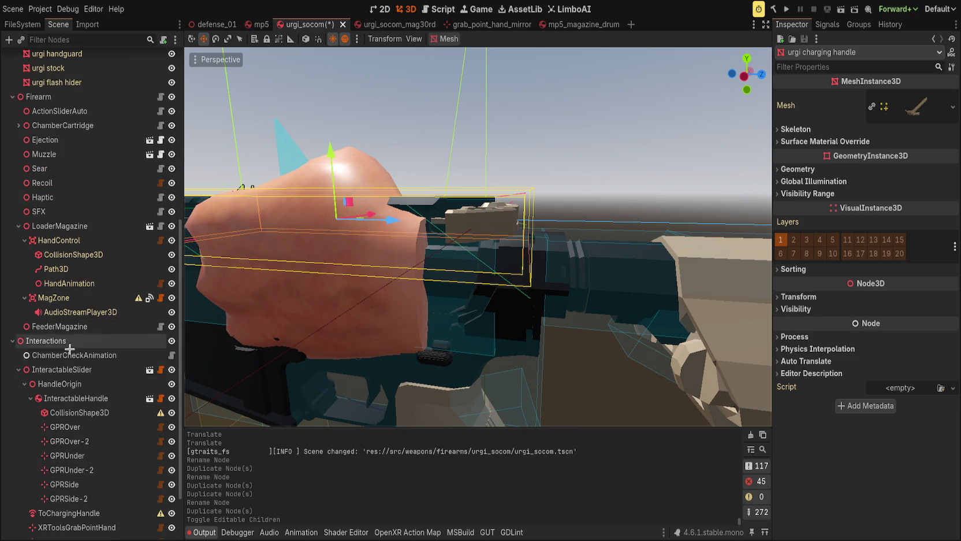
pyautogui.scroll(-3, 75, 428)
# Point ToChargingHandle's Remote Path at urgi charging handle and paste position y 0.007, z 0.054
pyautogui.click(85, 446)
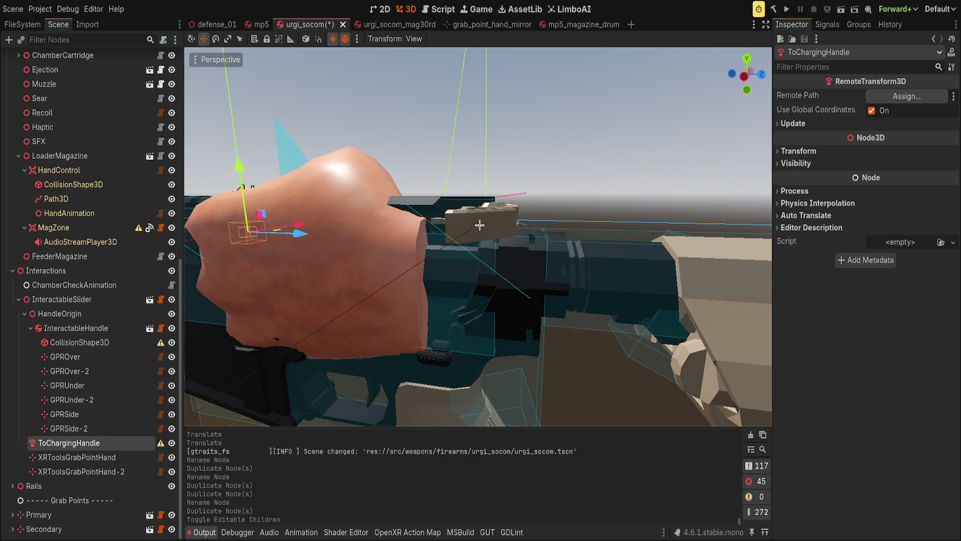
pyautogui.click(486, 198)
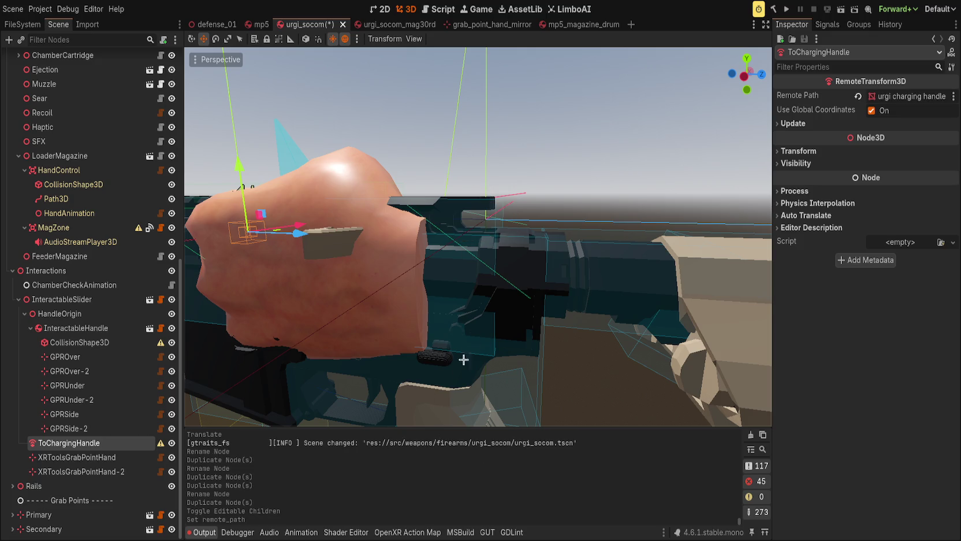
pyautogui.click(794, 152)
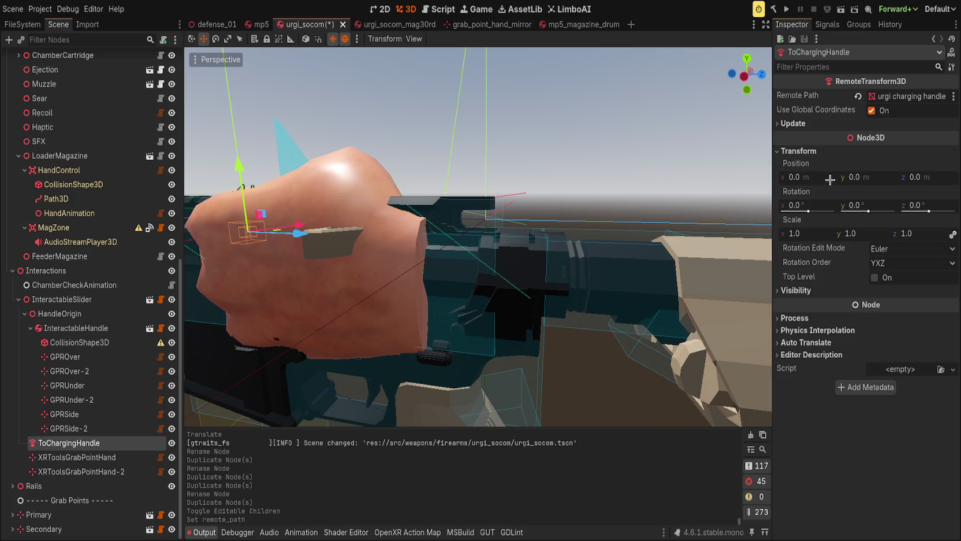
pyautogui.hotkey('ctrl', 'v')
pyautogui.press('f')
pyautogui.scroll(-3, 519, 317)
pyautogui.scroll(2, 532, 232)
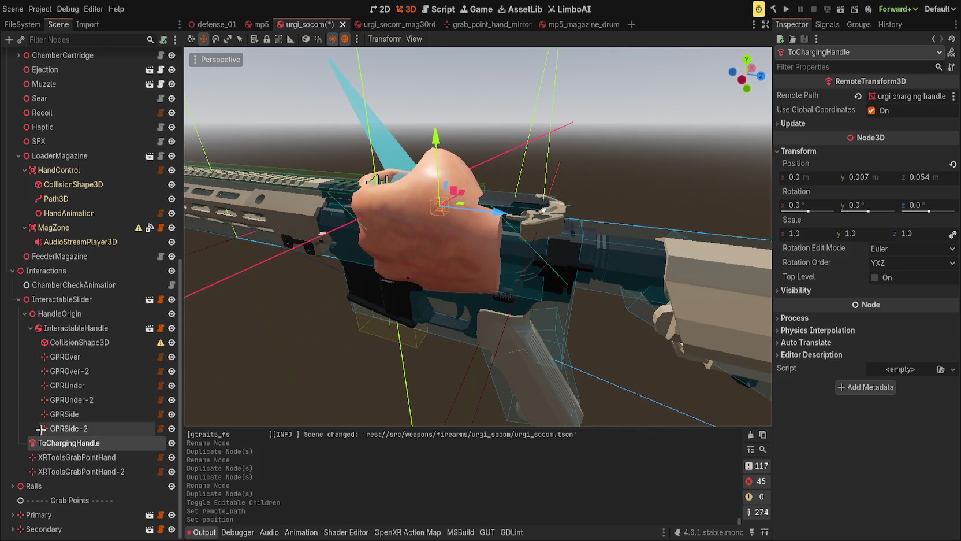
# Delete both XRToolsGrabPointHand nodes
pyautogui.click(59, 457)
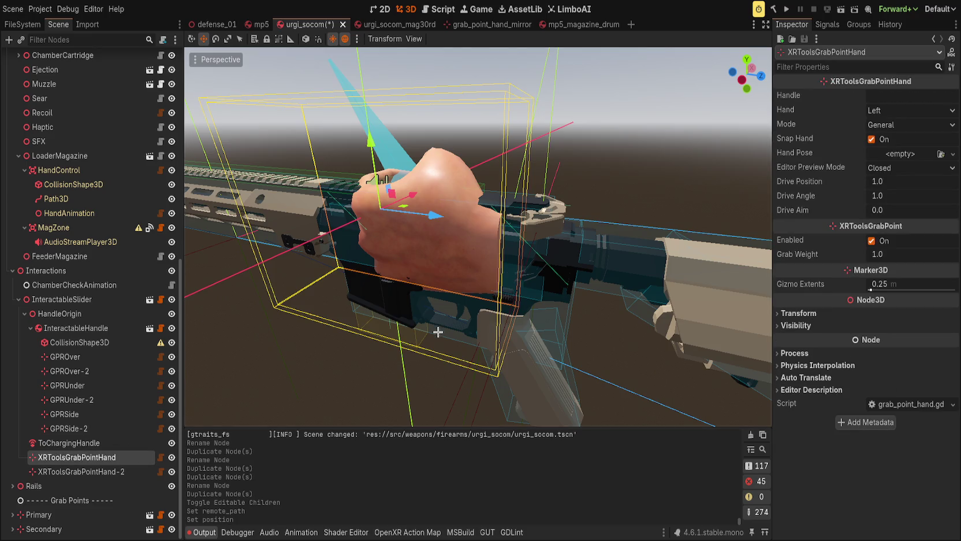
pyautogui.keyDown('shift'); pyautogui.click(81, 472); pyautogui.keyUp('shift')
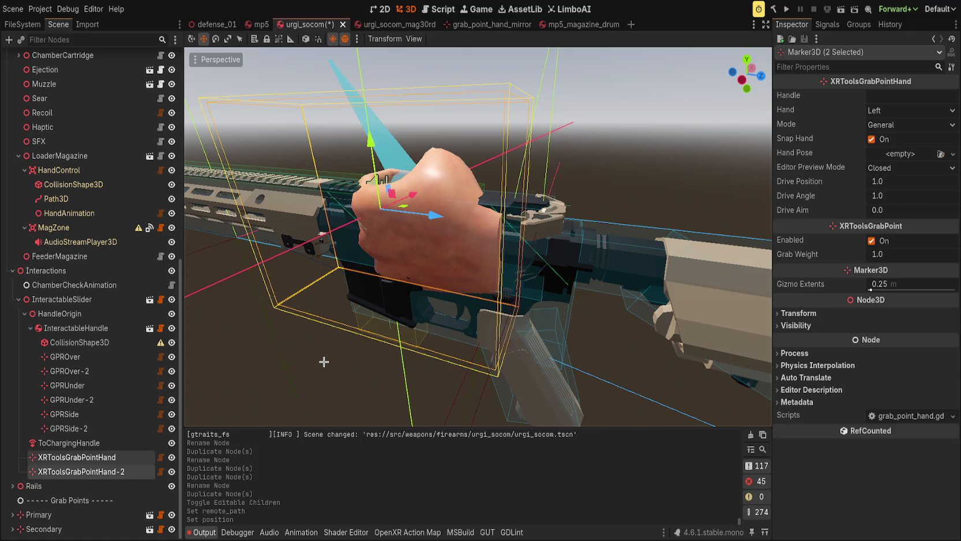
pyautogui.press('Delete')
pyautogui.click(70, 329)
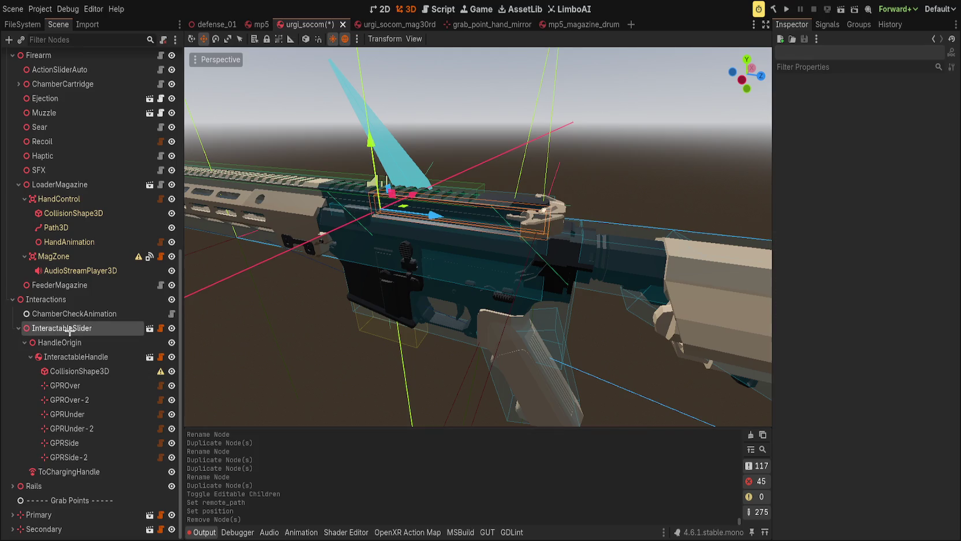
# Undo the grab-hand deletion and duplicate GrabPointHandMirror into two extra copies
pyautogui.hotkey('ctrl', 'z')
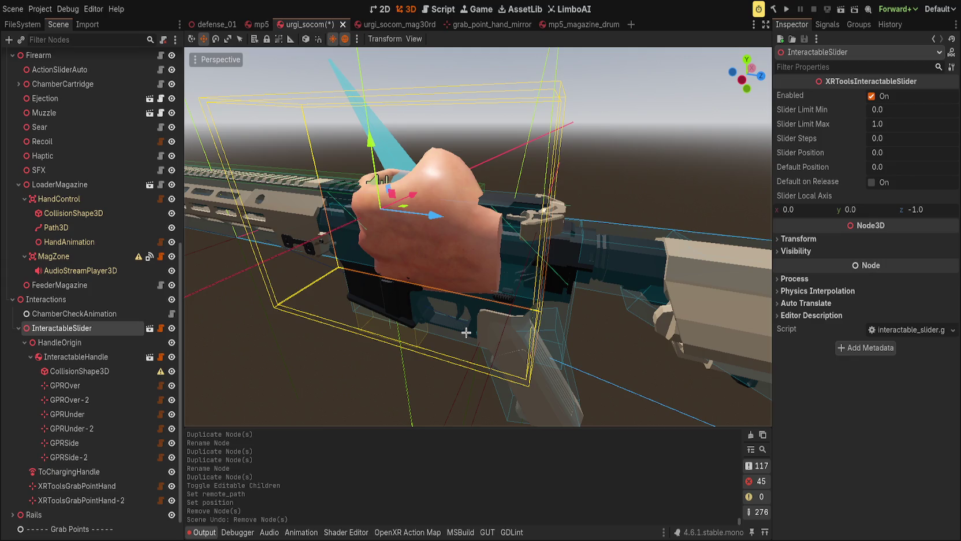
pyautogui.moveTo(466, 332); pyautogui.dragTo(466, 333)
pyautogui.scroll(-1, 87, 404)
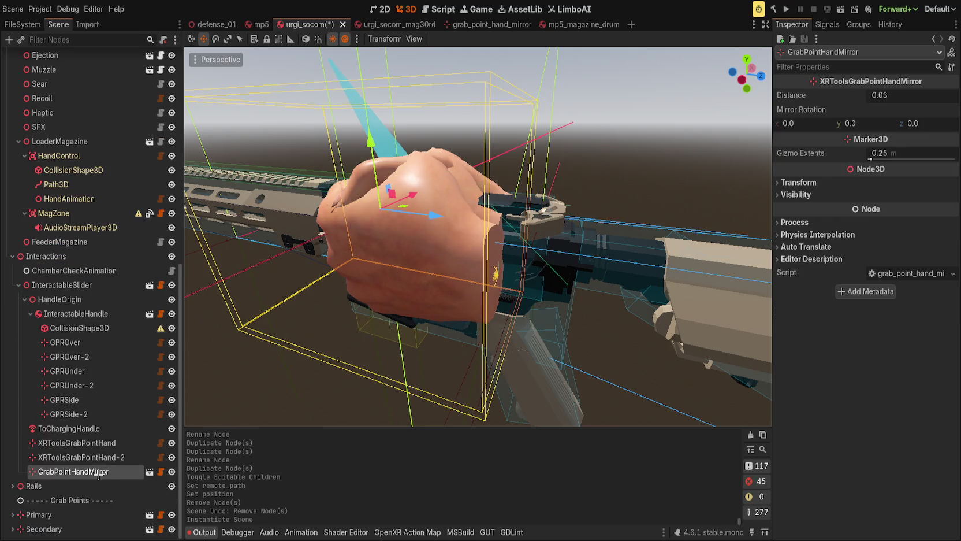
pyautogui.hotkey('ctrl', 'd')
pyautogui.hotkey('ctrl', 'd')
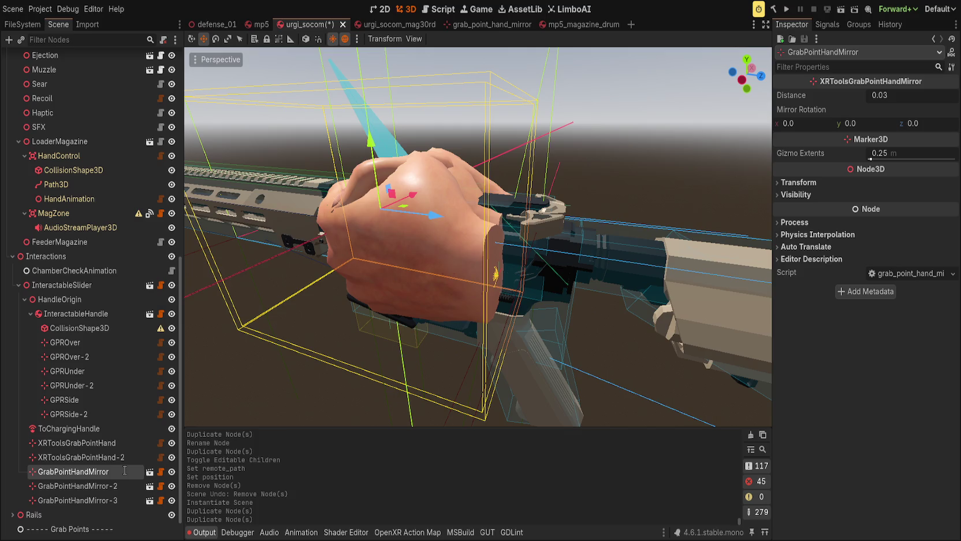
# Rename the three mirror grab points GPHMOver, GPHMUnder and GPHMSide
pyautogui.write('GPHMOver')
pyautogui.press('Return')
pyautogui.press('Down')
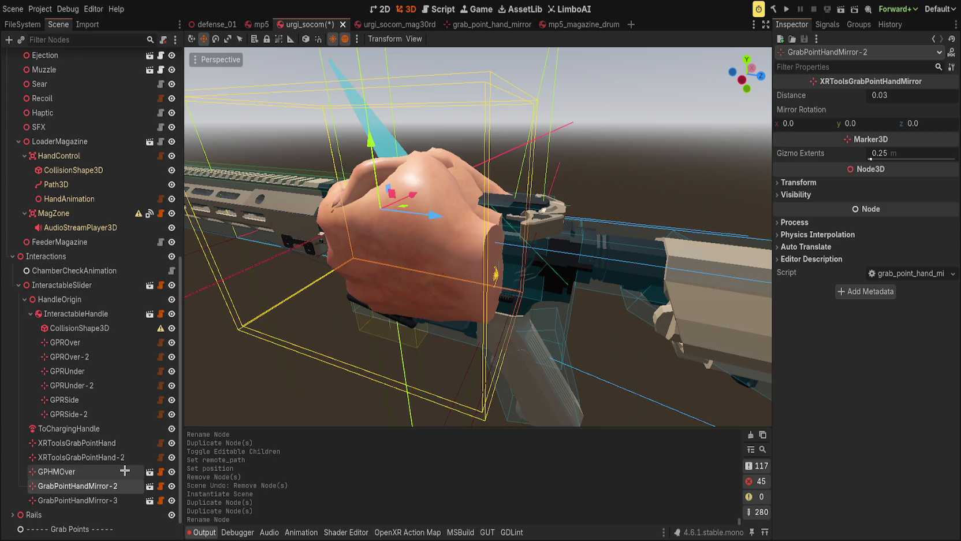
pyautogui.write('GPHMUnder')
pyautogui.press('Return')
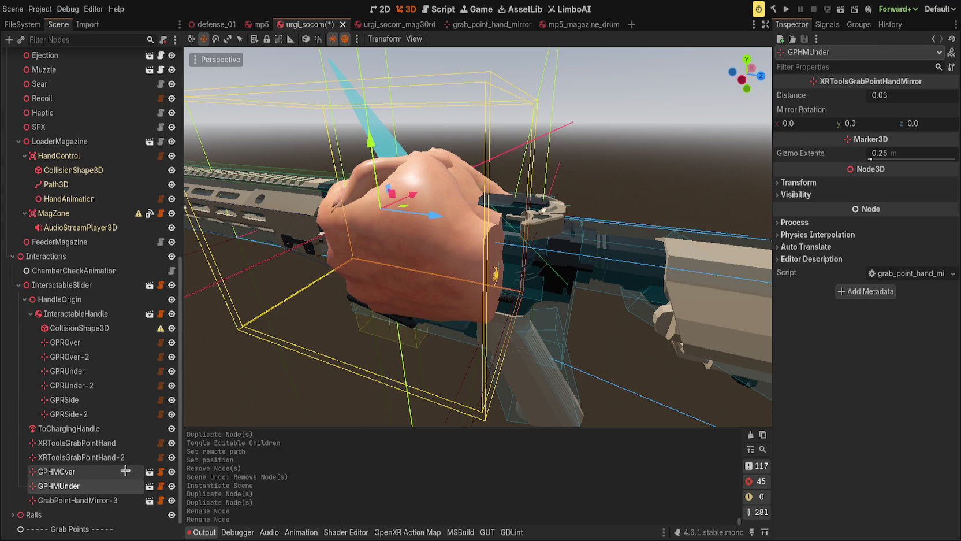
pyautogui.press('Down')
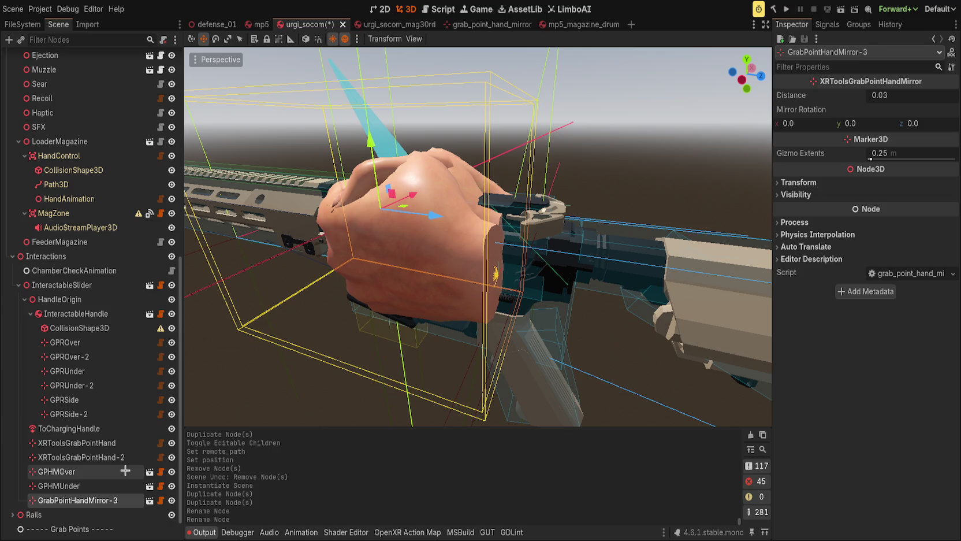
pyautogui.press('F2')
pyautogui.write('GPHMSide')
pyautogui.press('Return')
pyautogui.click(386, 347)
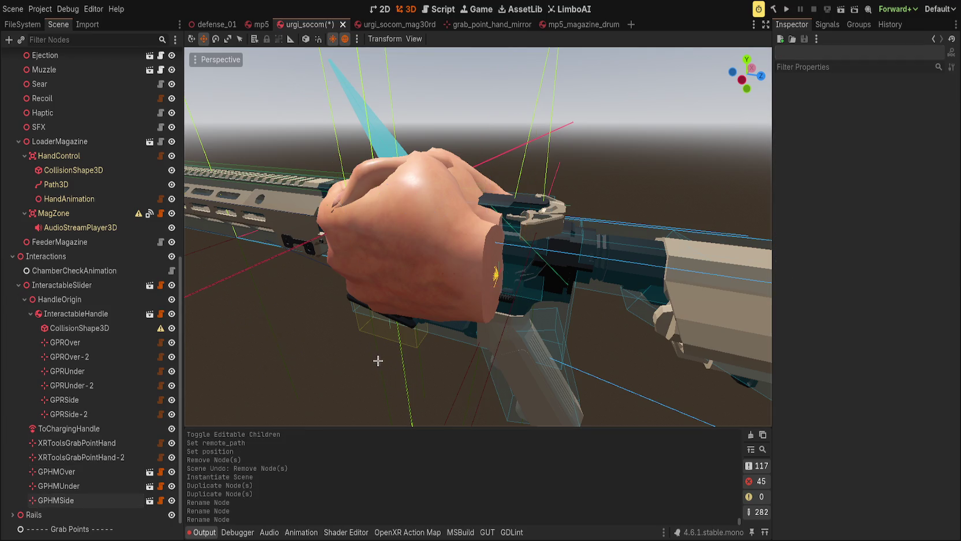
# Hide the GPHMUnder and GPHMSide grab points and select GPHMOver
pyautogui.click(95, 470)
pyautogui.click(172, 486)
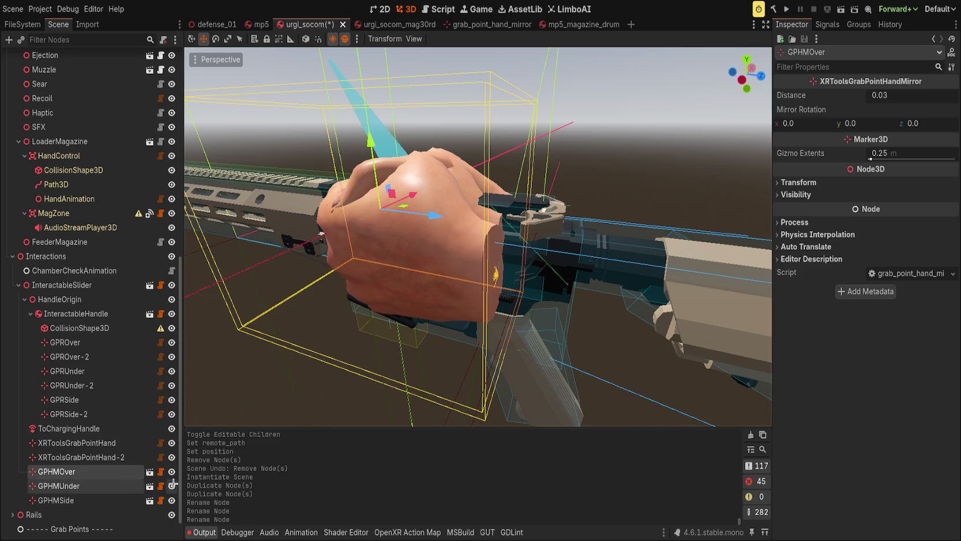
pyautogui.click(171, 500)
pyautogui.press('Up')
pyautogui.press('Down')
# Set GPHMOver's mirror rotation z to 90, undoing a stray x rotation
pyautogui.press('e')
pyautogui.press('w')
pyautogui.moveTo(449, 276); pyautogui.dragTo(704, 196)
pyautogui.moveTo(806, 123); pyautogui.dragTo(860, 123)
pyautogui.hotkey('ctrl', 'z')
pyautogui.hotkey('ctrl', 'z')
pyautogui.moveTo(948, 123)
pyautogui.mouseDown()
pyautogui.moveTo(924, 124)
pyautogui.moveTo(950, 123)
pyautogui.mouseUp()
pyautogui.click(944, 123)
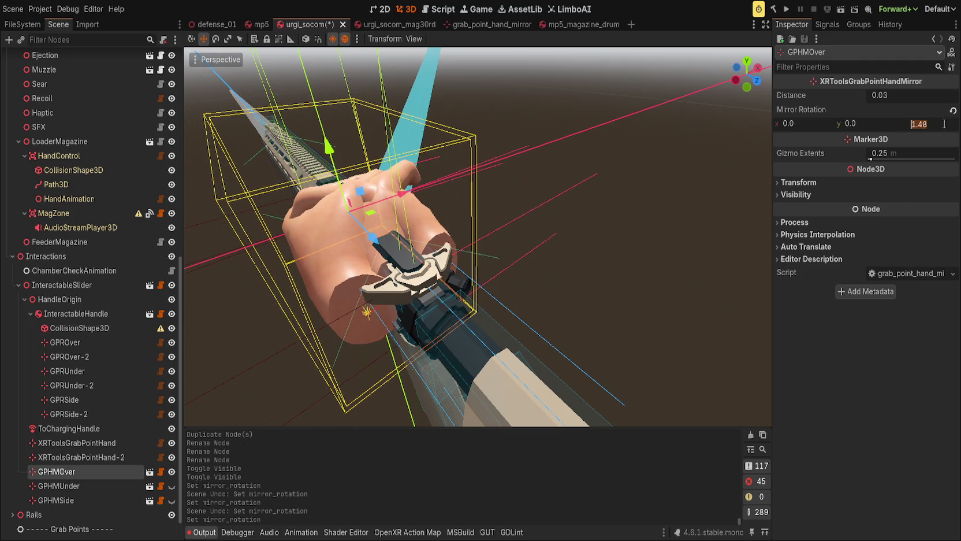
pyautogui.write('90')
pyautogui.press('Return')
# Set GPHMOver's mirror rotation y to 30, giving 0, 30, 90
pyautogui.scroll(-2, 436, 349)
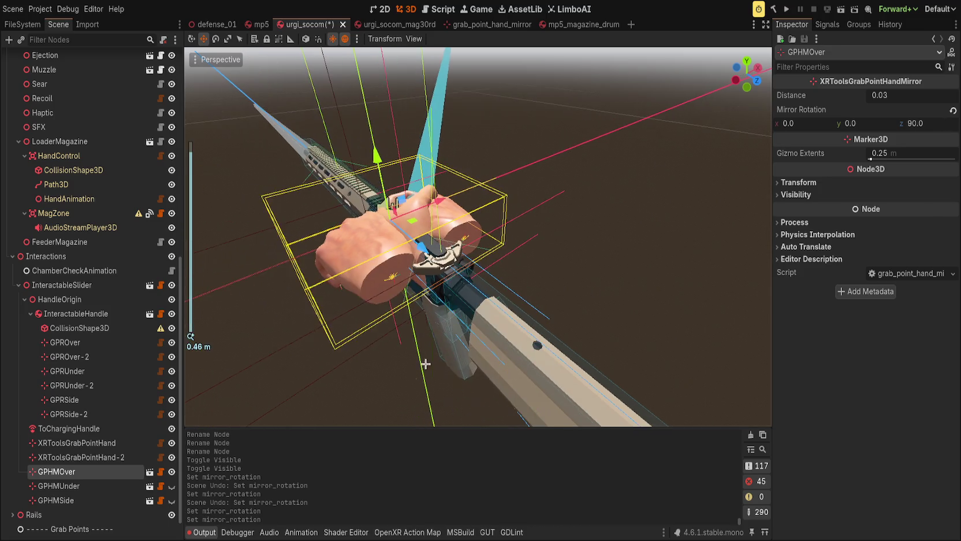
pyautogui.moveTo(479, 326); pyautogui.dragTo(515, 270)
pyautogui.hotkey('ctrl', 'z')
pyautogui.moveTo(855, 123); pyautogui.dragTo(915, 123)
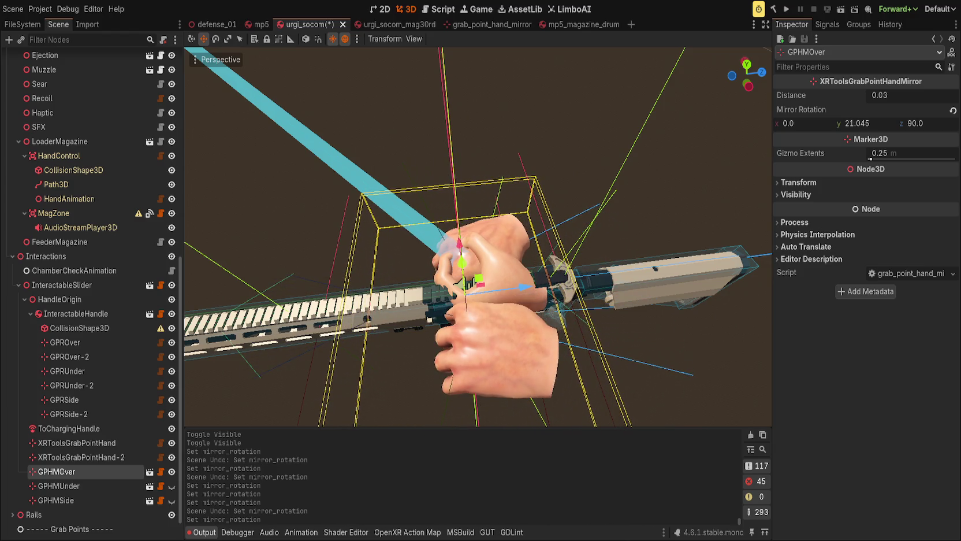
pyautogui.click(876, 121)
pyautogui.write('30')
pyautogui.press('Return')
# Hide GPHMOver and select the second old XRTools grab-point hand
pyautogui.scroll(3, 577, 173)
pyautogui.moveTo(578, 173); pyautogui.dragTo(670, 122)
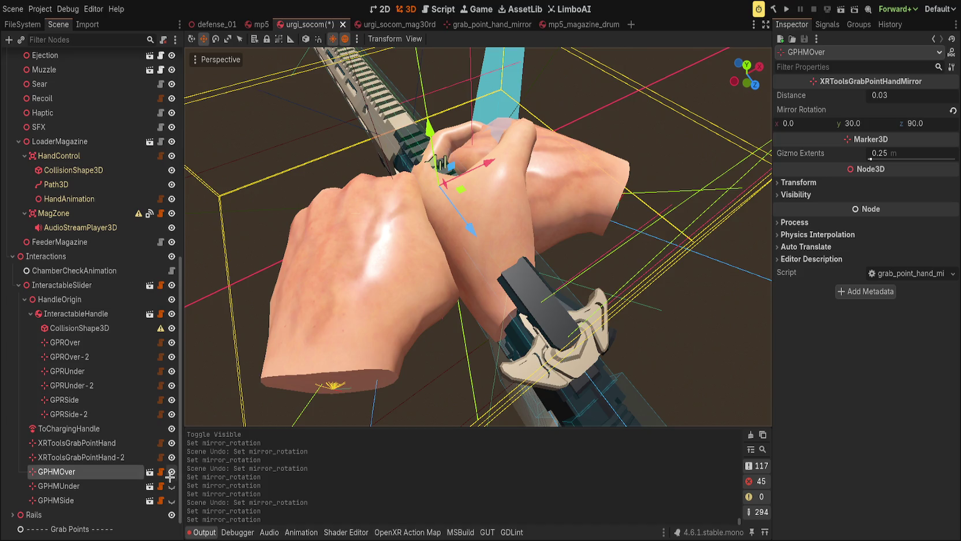
pyautogui.click(171, 472)
pyautogui.click(435, 196)
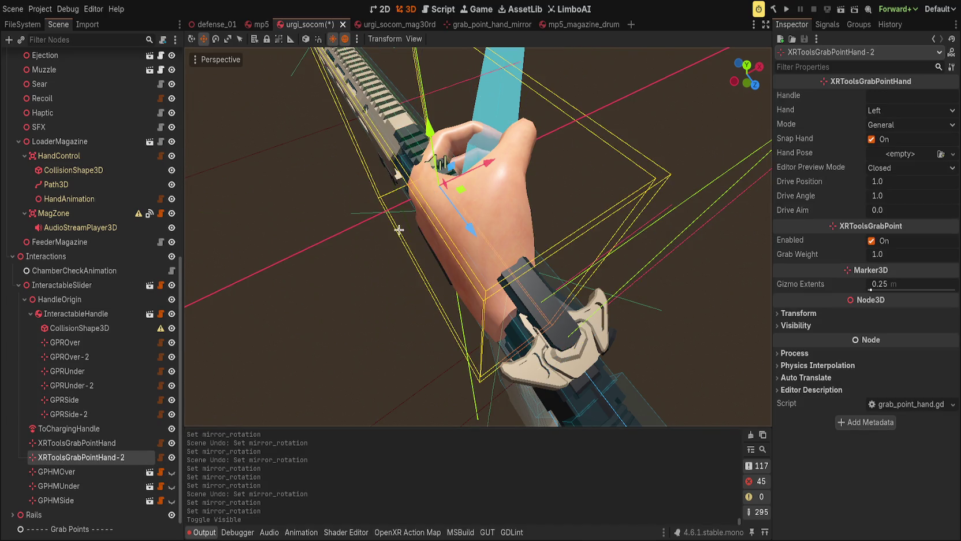
# Delete the two old XRTools grab-point hands, XRToolsGrabPointHand and -2
pyautogui.click(172, 458)
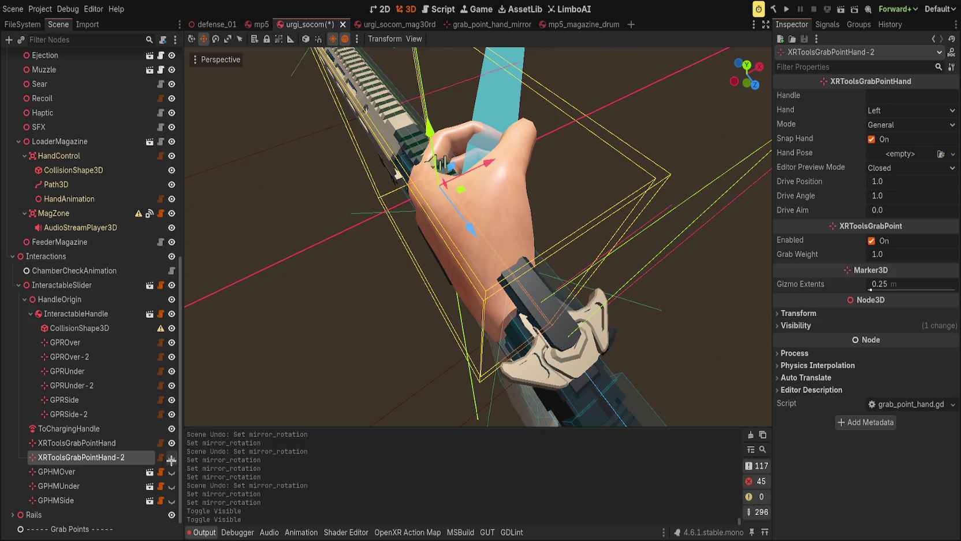
pyautogui.click(172, 443)
pyautogui.click(77, 442)
pyautogui.keyDown('shift'); pyautogui.click(119, 457); pyautogui.keyUp('shift')
pyautogui.press('Delete')
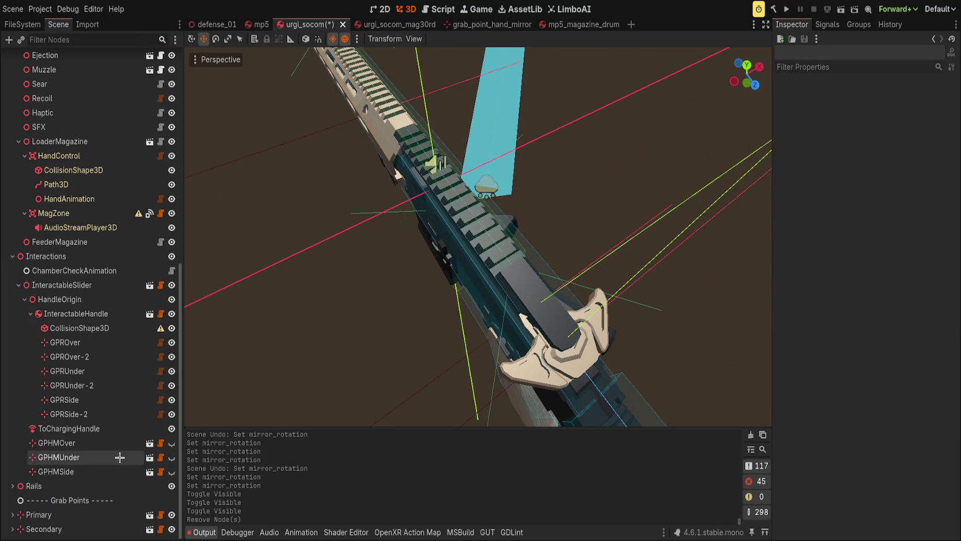
# Show GPHMOver again and raise it slightly with the move gizmo
pyautogui.click(171, 443)
pyautogui.doubleClick(124, 442)
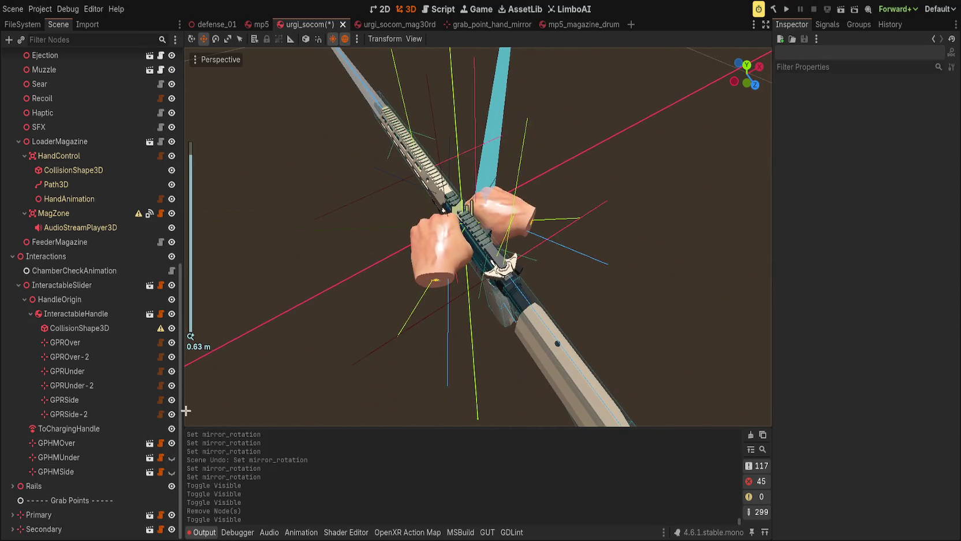
pyautogui.scroll(3, 404, 259)
pyautogui.moveTo(439, 242); pyautogui.dragTo(427, 341)
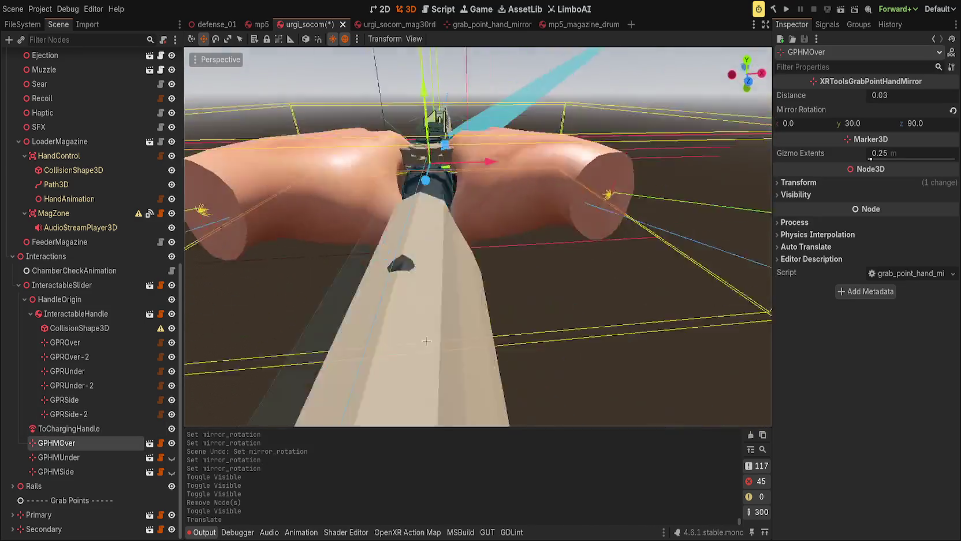
pyautogui.scroll(-3, 427, 341)
pyautogui.moveTo(438, 191); pyautogui.dragTo(394, 175)
pyautogui.moveTo(395, 306)
pyautogui.mouseDown()
pyautogui.moveTo(668, 255)
pyautogui.moveTo(414, 317)
pyautogui.mouseUp()
# Set GPHMOver's distance to 0.042
pyautogui.scroll(-3, 415, 317)
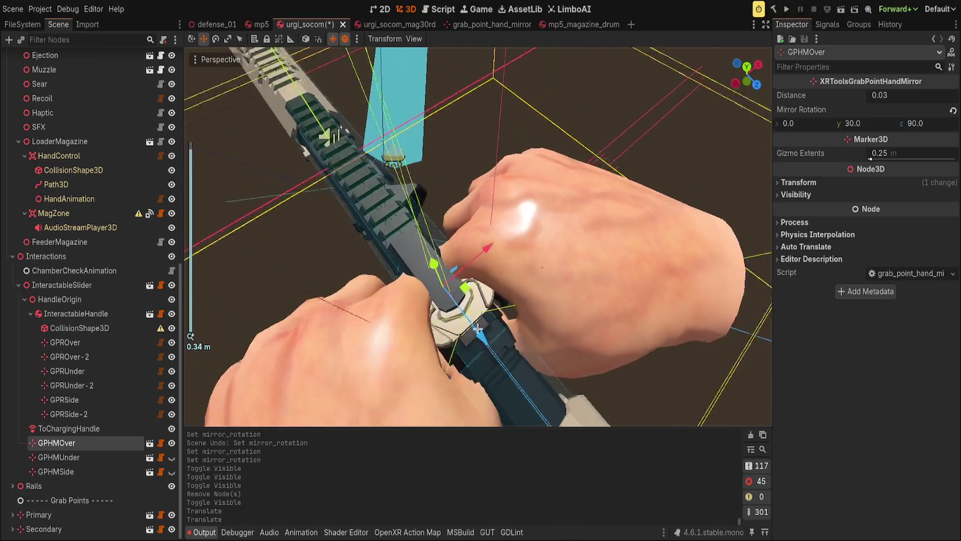
pyautogui.click(892, 95)
pyautogui.write('0.044')
pyautogui.press('Return')
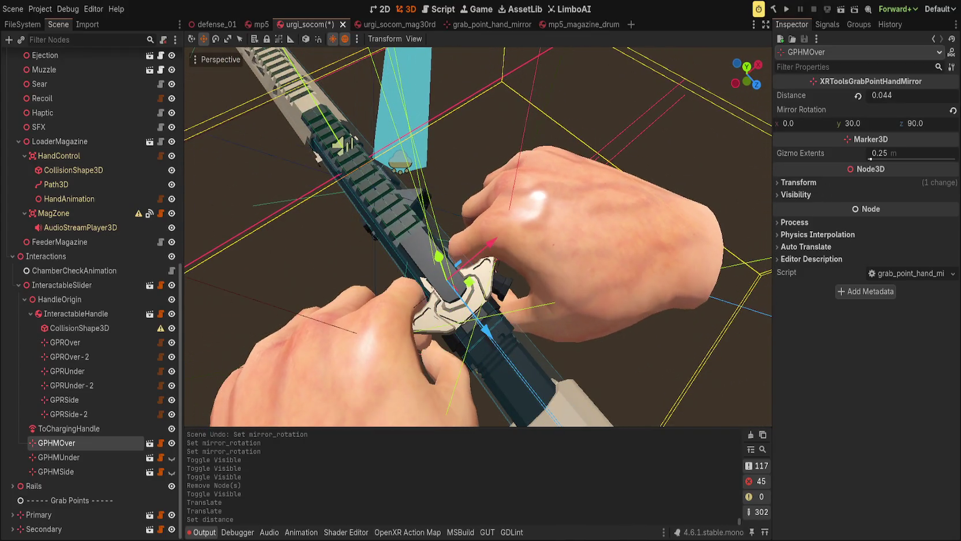
pyautogui.moveTo(894, 96)
pyautogui.mouseDown()
pyautogui.moveTo(887, 96)
pyautogui.moveTo(894, 97)
pyautogui.mouseUp()
pyautogui.scroll(-5, 559, 201)
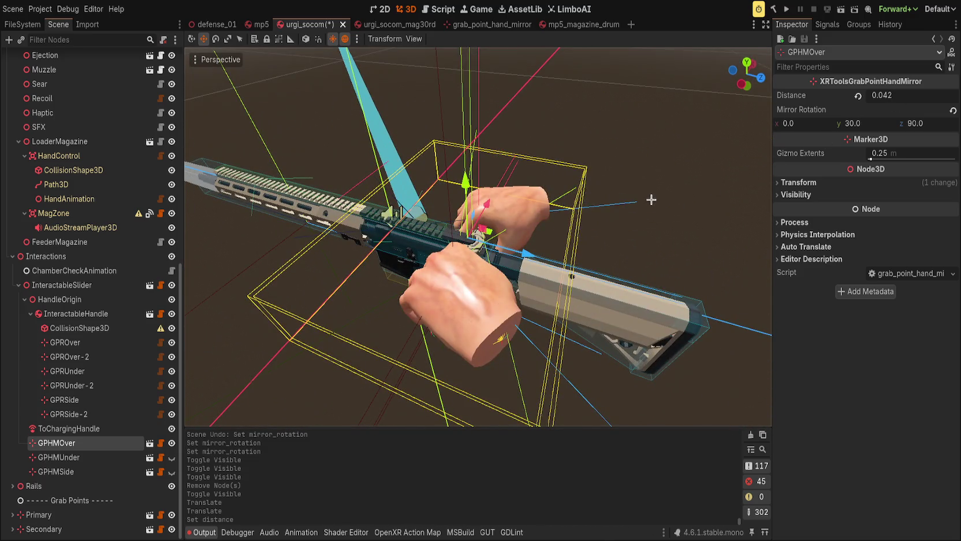
pyautogui.scroll(2, 651, 200)
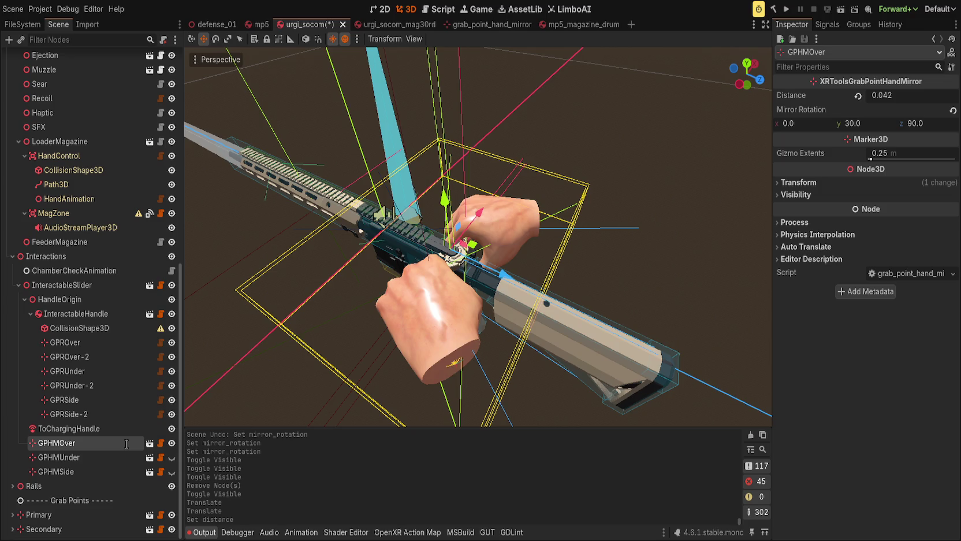
# Rename GPHMOver to GPHMOne
pyautogui.press('BackSpace')
pyautogui.press('BackSpace')
pyautogui.press('BackSpace')
pyautogui.write('ne')
pyautogui.press('Return')
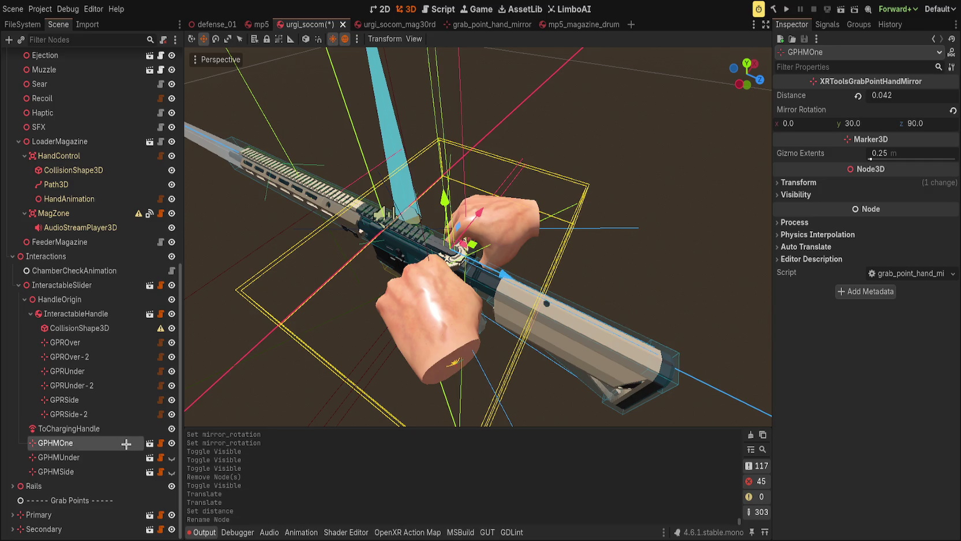
# Duplicate GPHMOne, place the copy above it, and name the copy GPHMTop
pyautogui.hotkey('ctrl', 'd')
pyautogui.moveTo(79, 457); pyautogui.dragTo(79, 443)
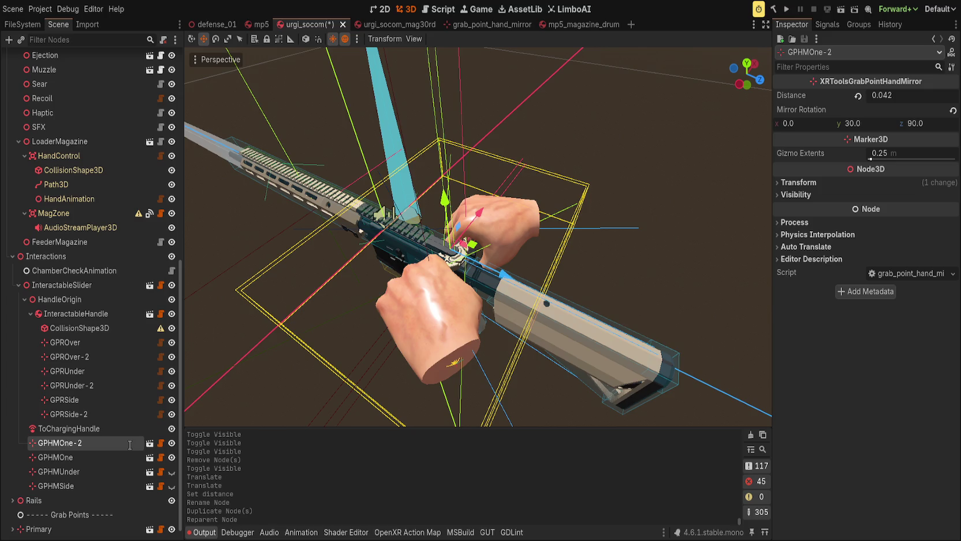
pyautogui.write('GPHMTop')
pyautogui.press('Return')
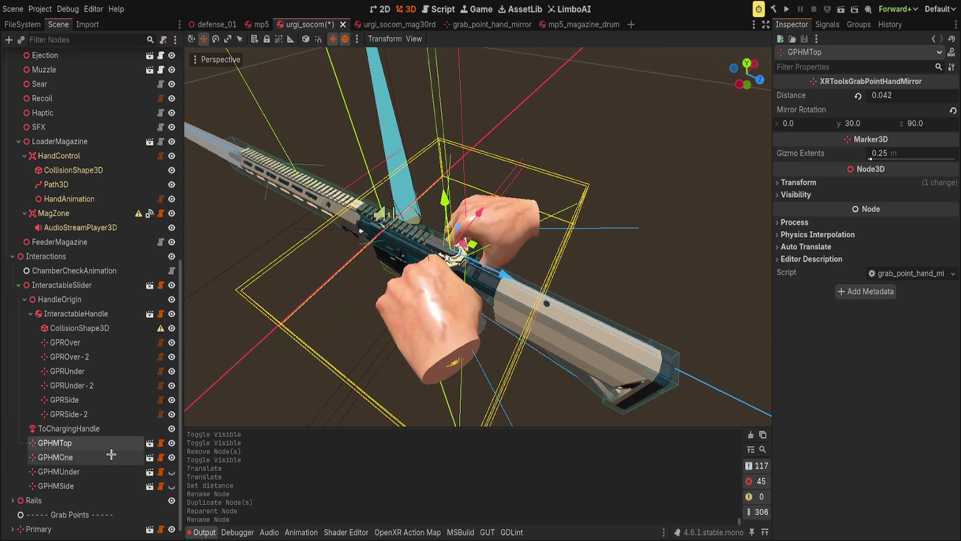
# Rename the original GPHMOne to GPHMTopOne and hide it
pyautogui.click(110, 457)
pyautogui.press('F2')
pyautogui.write('GPHMTopOne')
pyautogui.press('Return')
pyautogui.press('Up')
pyautogui.click(172, 457)
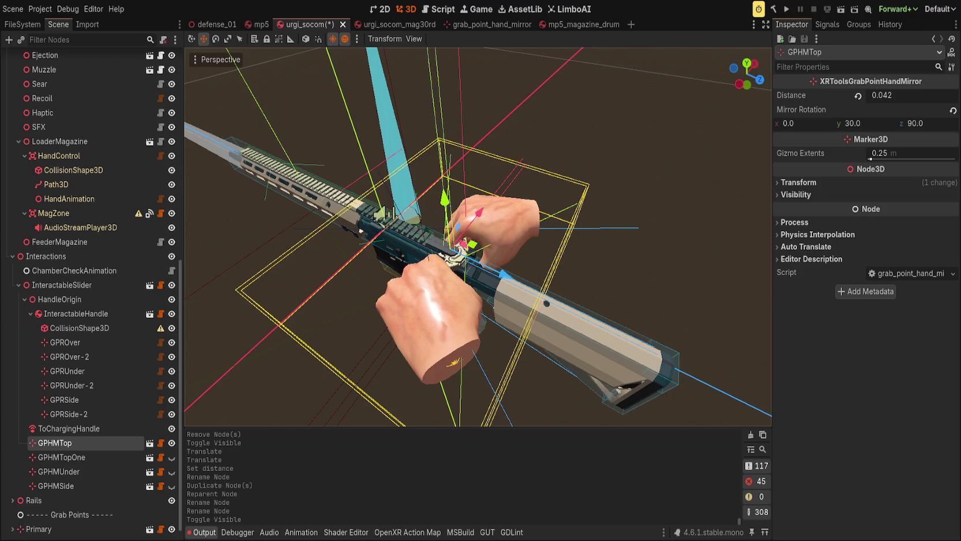
# Try tilting GPHMTop's mirror rotation around x and y, undoing both changes
pyautogui.moveTo(500, 268)
pyautogui.mouseDown()
pyautogui.moveTo(515, 286)
pyautogui.moveTo(506, 289)
pyautogui.moveTo(520, 327)
pyautogui.mouseUp()
pyautogui.scroll(2, 520, 327)
pyautogui.moveTo(789, 123)
pyautogui.mouseDown()
pyautogui.moveTo(849, 123)
pyautogui.moveTo(791, 123)
pyautogui.mouseUp()
pyautogui.hotkey('ctrl', 'z')
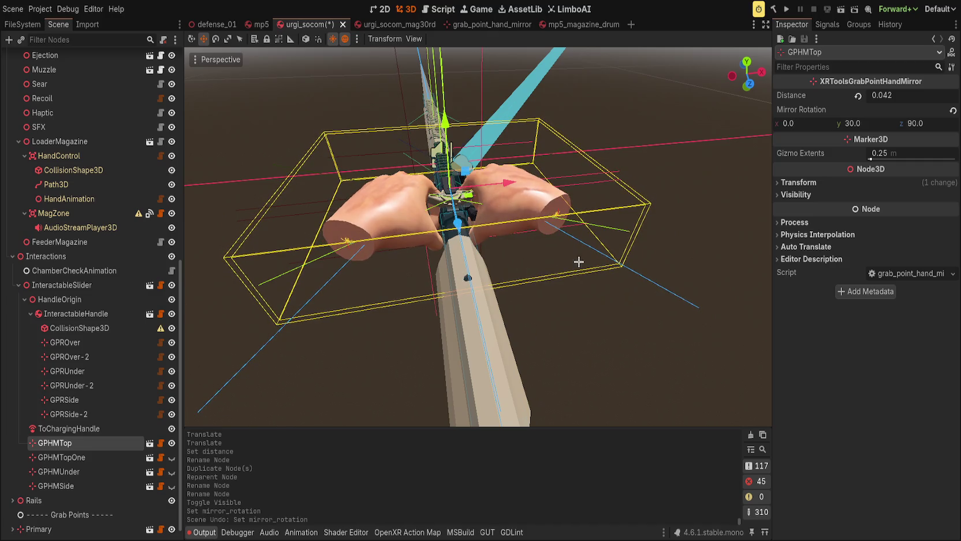
pyautogui.moveTo(854, 123)
pyautogui.mouseDown()
pyautogui.moveTo(929, 141)
pyautogui.moveTo(918, 123)
pyautogui.moveTo(793, 123)
pyautogui.moveTo(815, 123)
pyautogui.mouseUp()
pyautogui.hotkey('ctrl', 'z')
pyautogui.scroll(5, 610, 184)
pyautogui.moveTo(283, 264); pyautogui.dragTo(347, 197)
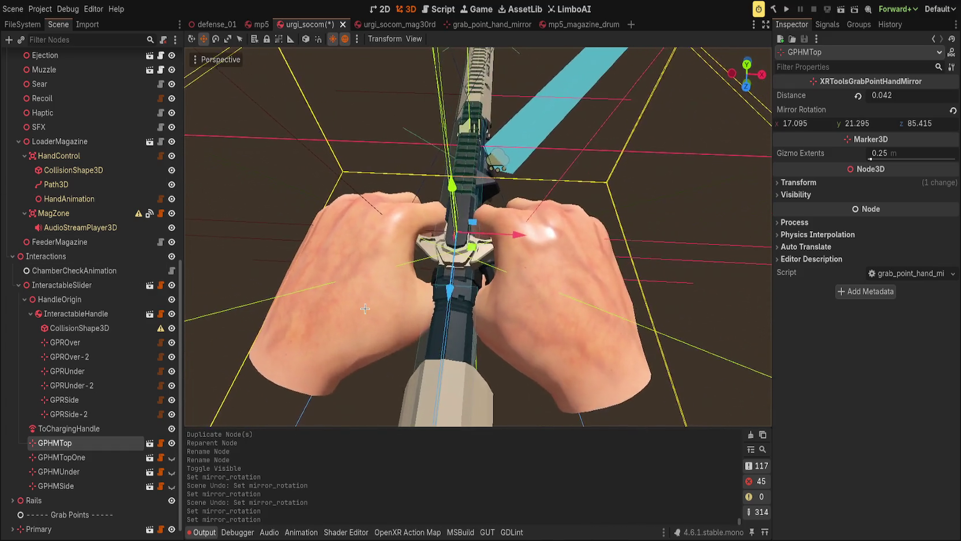
# Nudge GPHMTop and set mirror rotation 11.825, 20.875, 107.83 with distance 0.037
pyautogui.moveTo(448, 287)
pyautogui.mouseDown()
pyautogui.moveTo(450, 272)
pyautogui.moveTo(451, 312)
pyautogui.moveTo(448, 269)
pyautogui.mouseUp()
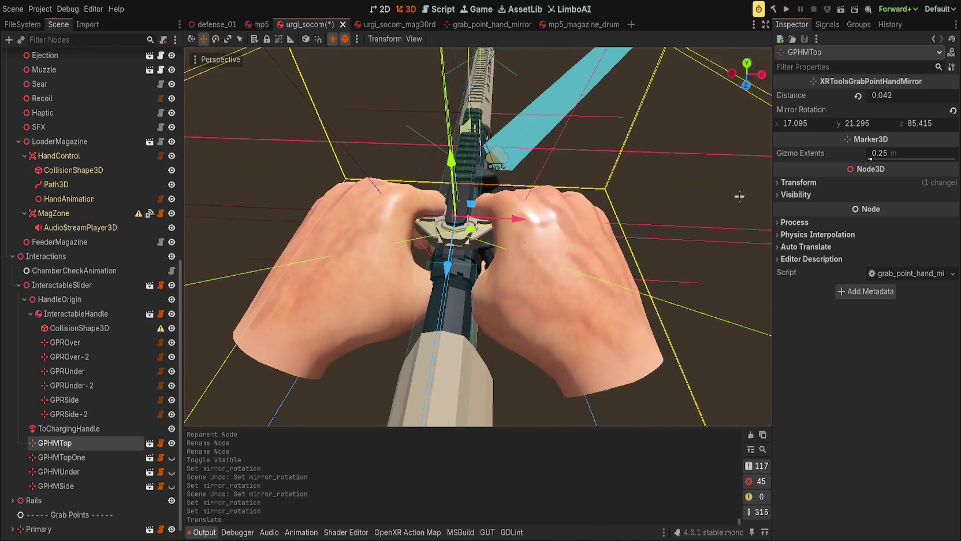
pyautogui.moveTo(869, 123); pyautogui.dragTo(840, 124)
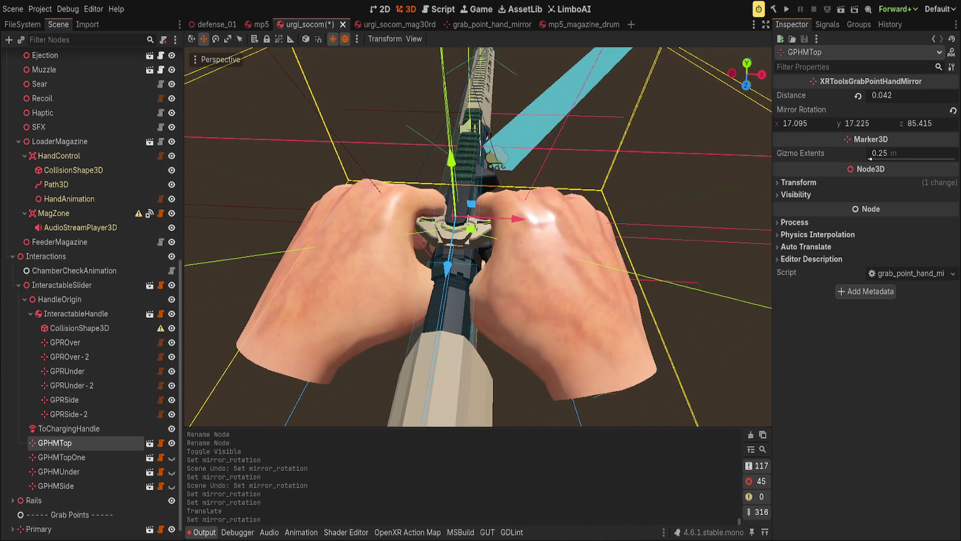
pyautogui.moveTo(924, 123); pyautogui.dragTo(959, 123)
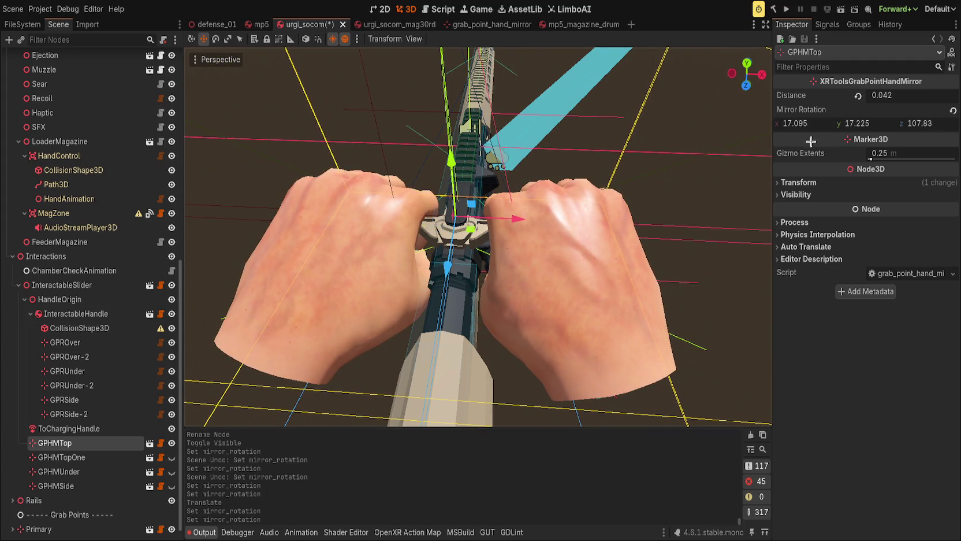
pyautogui.moveTo(802, 123)
pyautogui.mouseDown()
pyautogui.moveTo(783, 123)
pyautogui.moveTo(872, 123)
pyautogui.mouseUp()
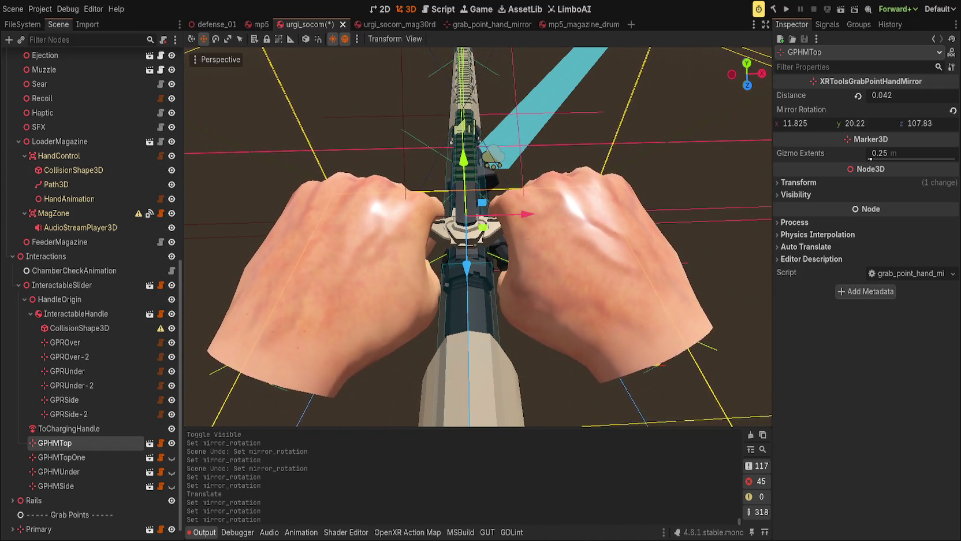
pyautogui.moveTo(420, 81)
pyautogui.mouseDown()
pyautogui.moveTo(446, 103)
pyautogui.moveTo(431, 201)
pyautogui.moveTo(457, 68)
pyautogui.mouseUp()
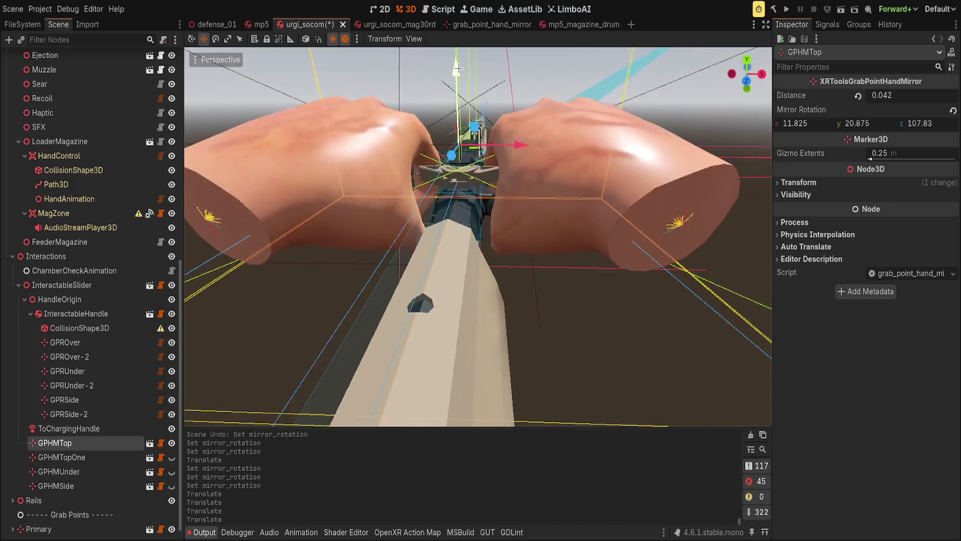
pyautogui.moveTo(909, 97)
pyautogui.mouseDown()
pyautogui.moveTo(892, 98)
pyautogui.moveTo(907, 97)
pyautogui.mouseUp()
# Save the scene and open the grab_point_hand_mirror.gd script
pyautogui.hotkey('ctrl', 's')
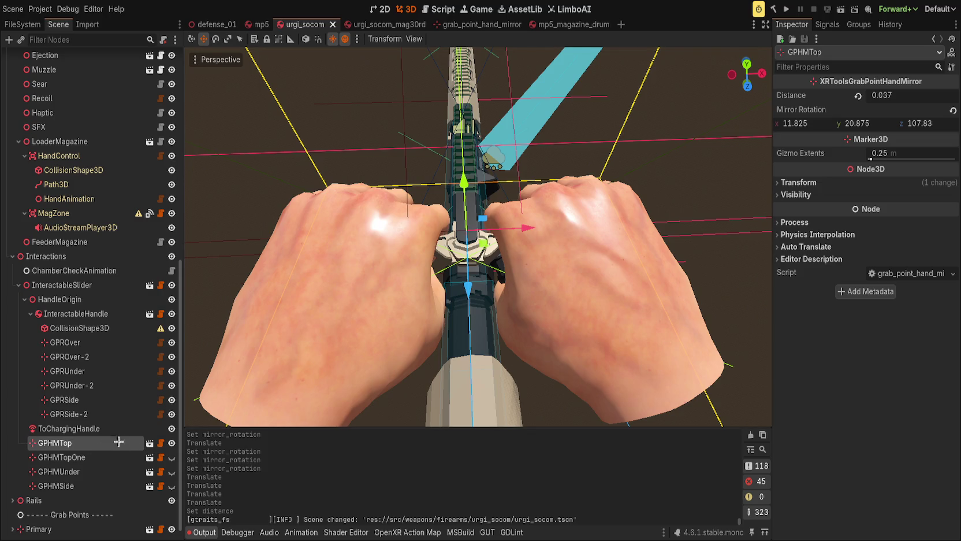
pyautogui.scroll(-1, 92, 404)
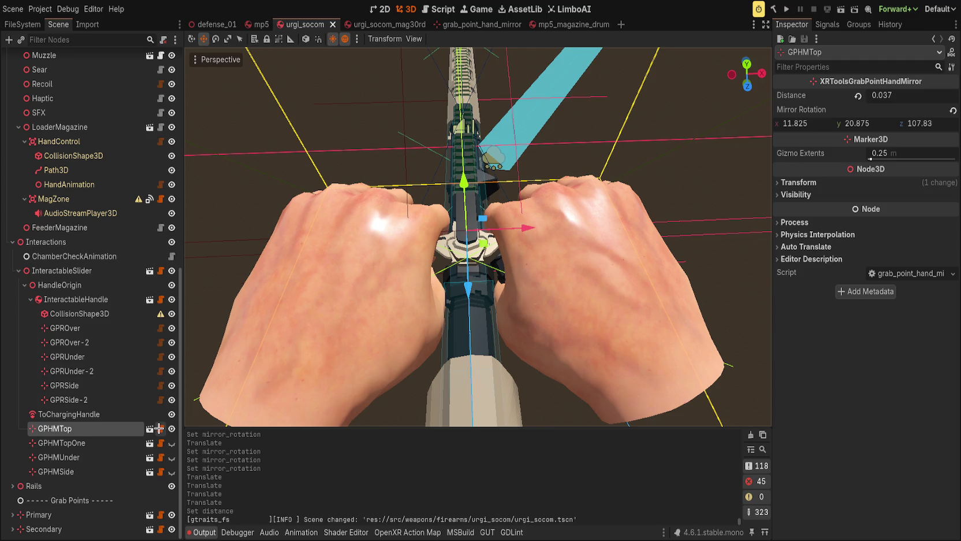
pyautogui.click(158, 428)
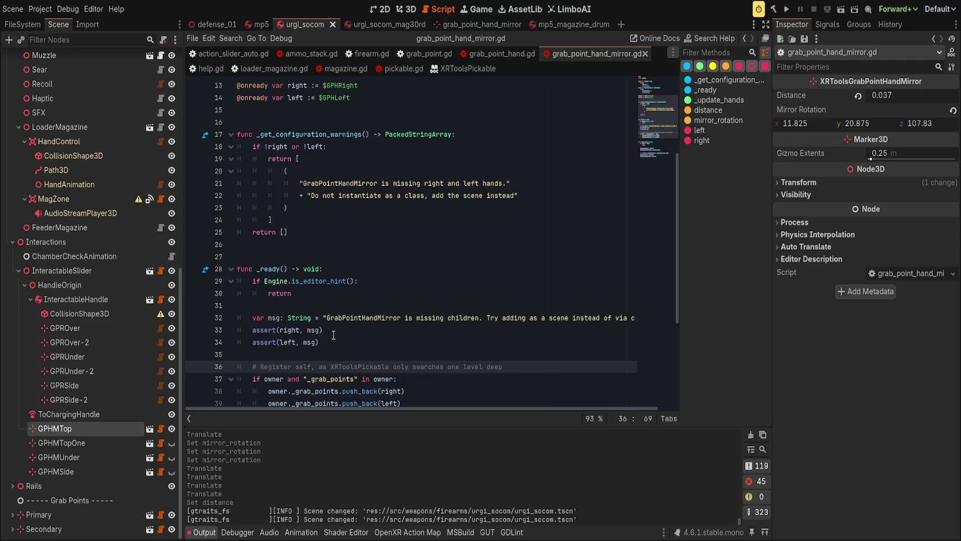
# Add a _set(property, value) method below _ready, discarding a hide() draft
pyautogui.scroll(-4, 334, 335)
pyautogui.click(445, 265)
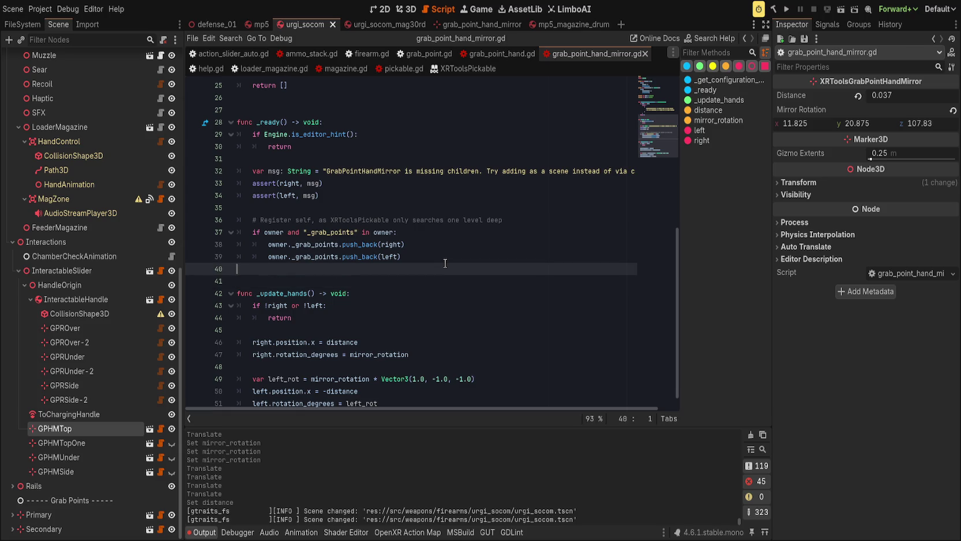
pyautogui.press('Return')
pyautogui.write('func _set')
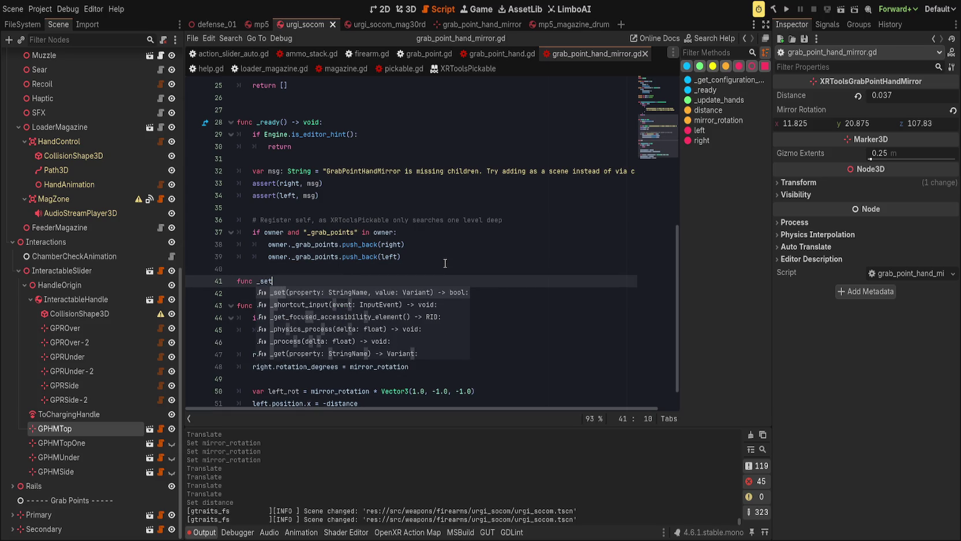
pyautogui.press('BackSpace')
pyautogui.press('BackSpace')
pyautogui.press('BackSpace')
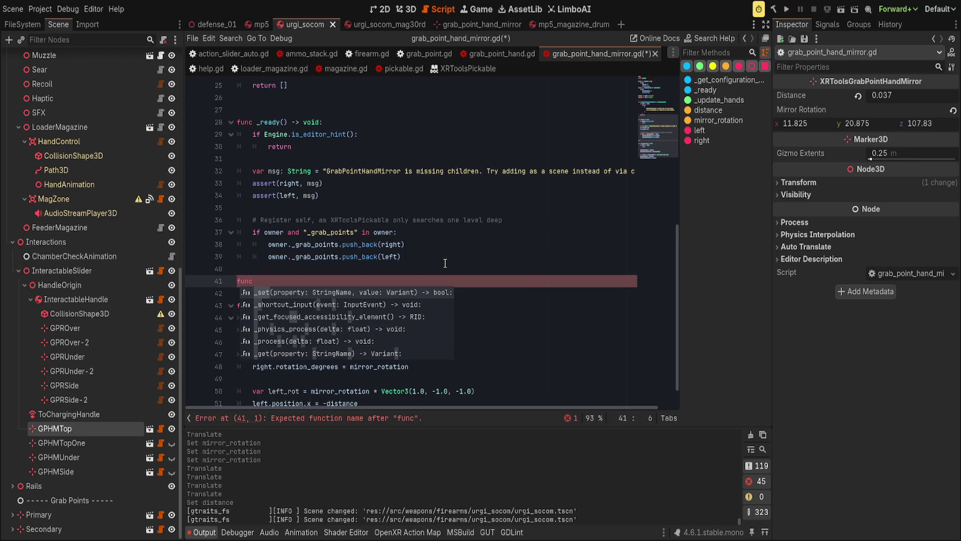
pyautogui.write('hide()')
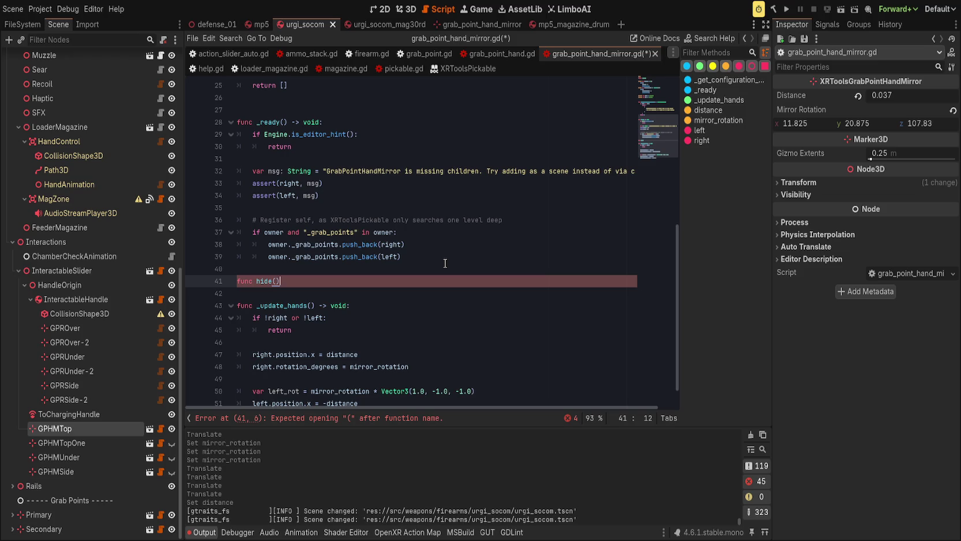
pyautogui.write(':')
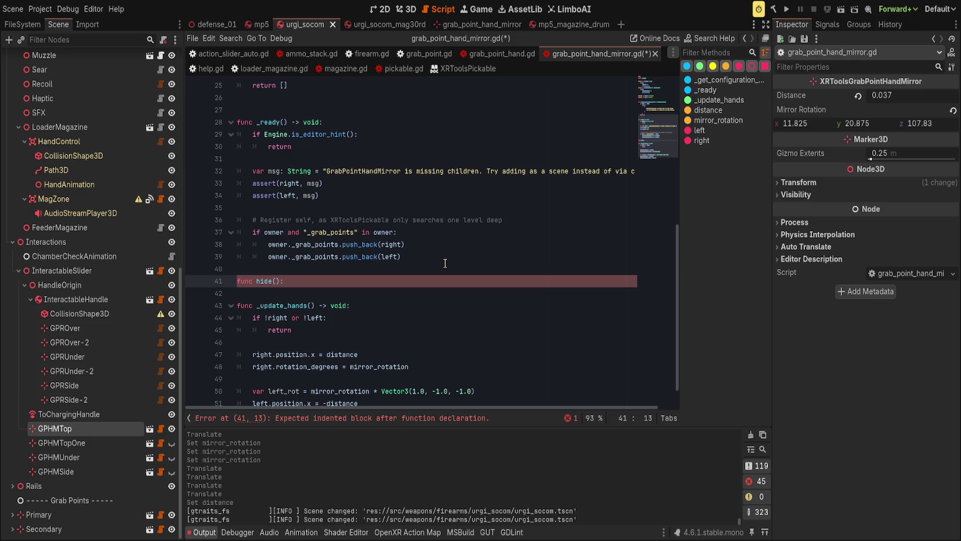
pyautogui.press('Return')
pyautogui.write('pass')
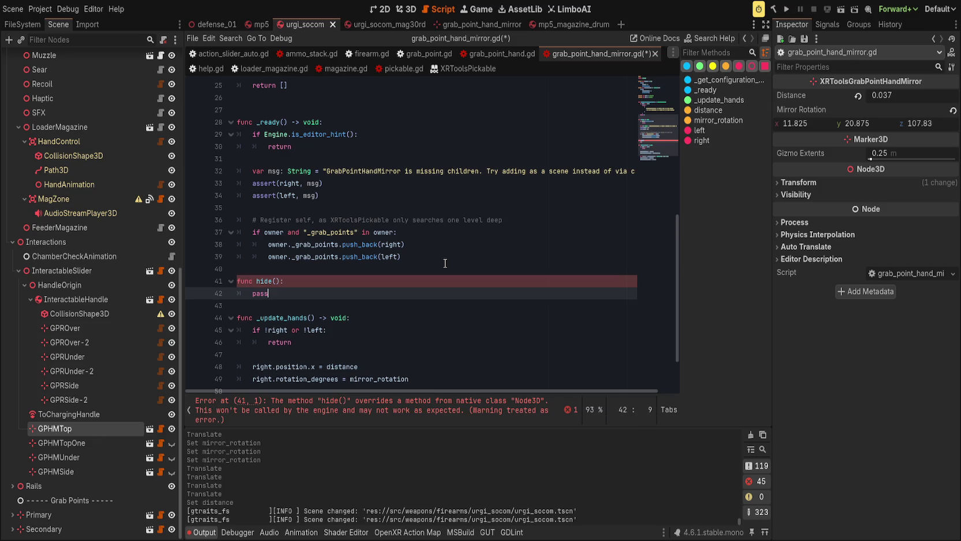
pyautogui.hotkey('shift', 'Up')
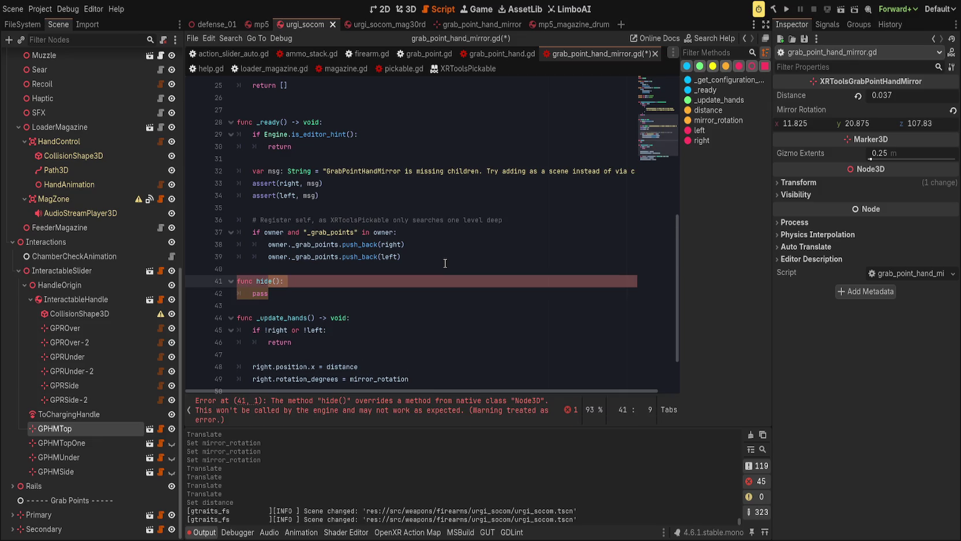
pyautogui.press('BackSpace')
pyautogui.press('BackSpace')
pyautogui.press('BackSpace')
pyautogui.write('s')
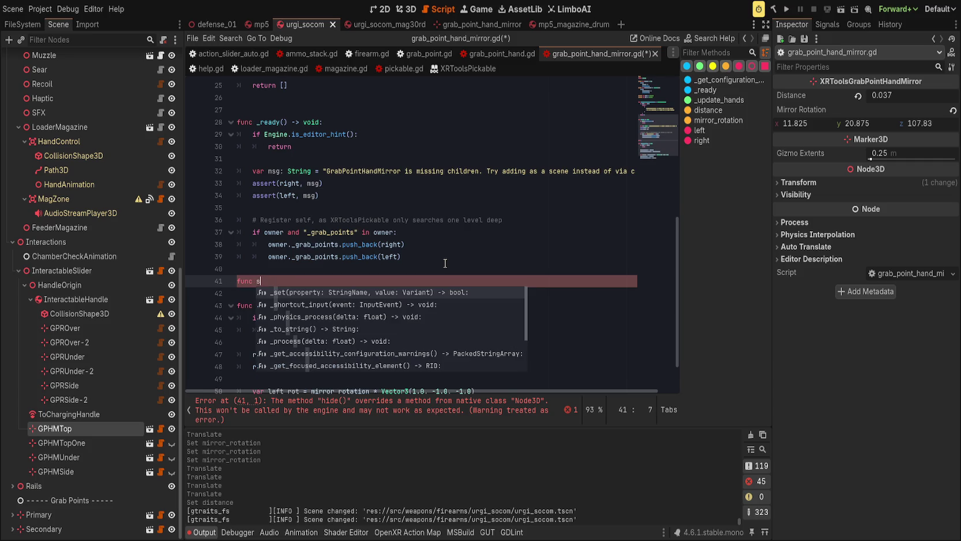
pyautogui.write('e')
pyautogui.press('Return')
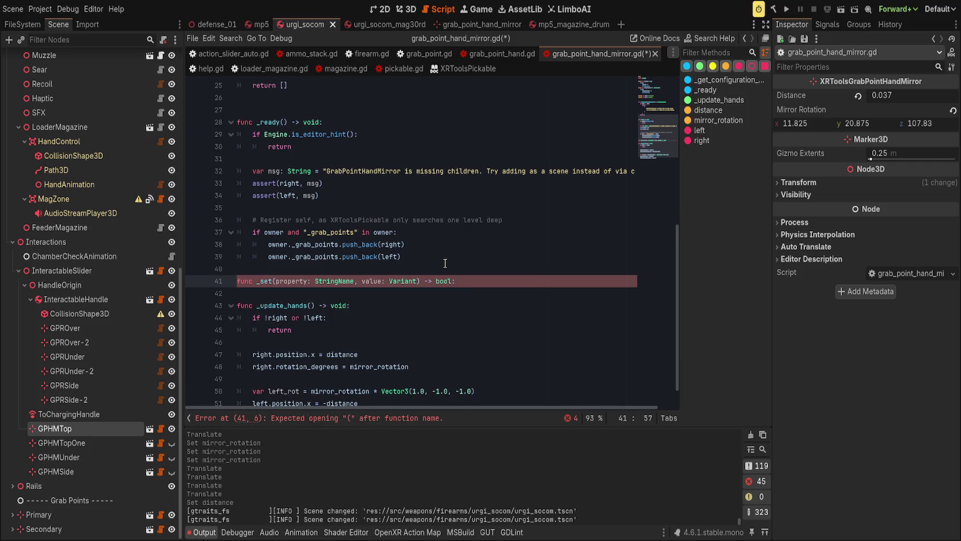
# Write an if property == visible branch setting right.visible and left.visible to value
pyautogui.write('if pr')
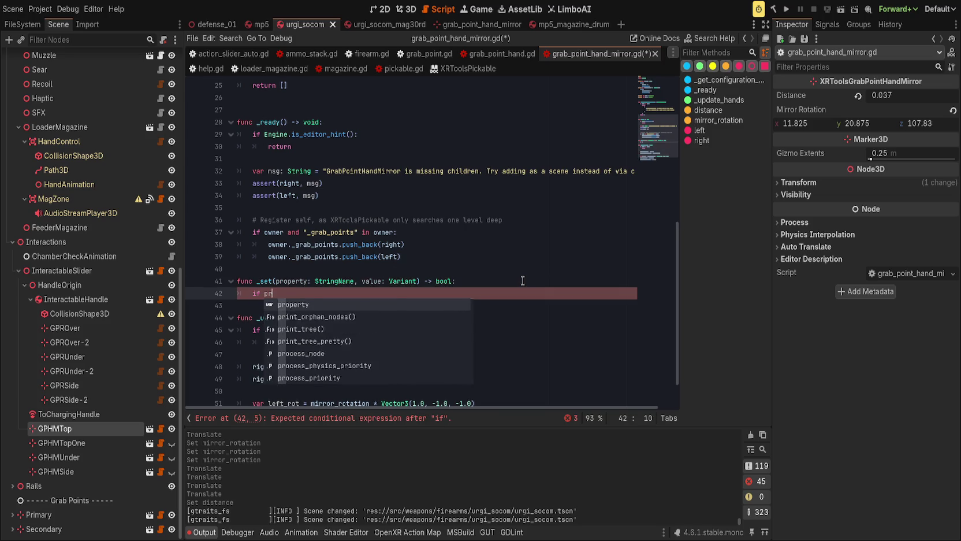
pyautogui.write('operty=')
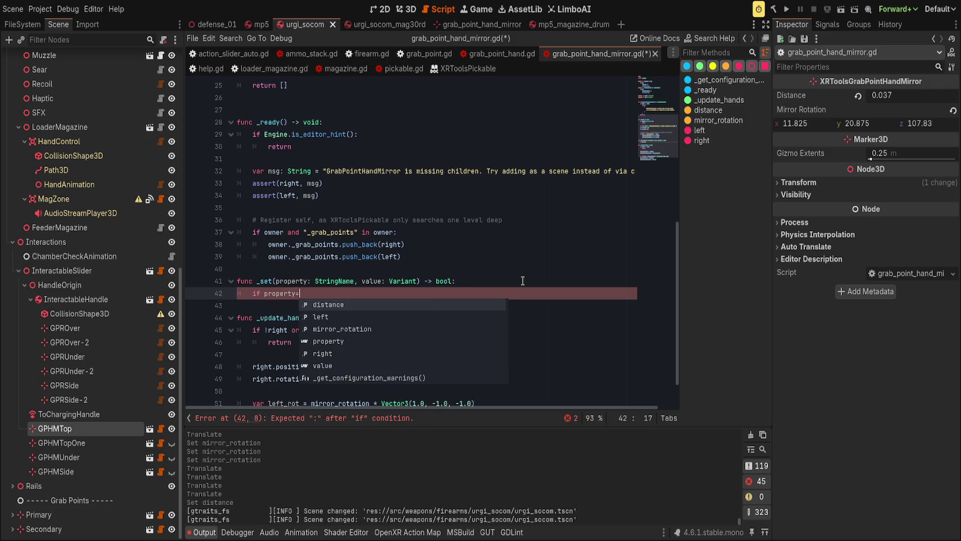
pyautogui.press('BackSpace')
pyautogui.write('== v')
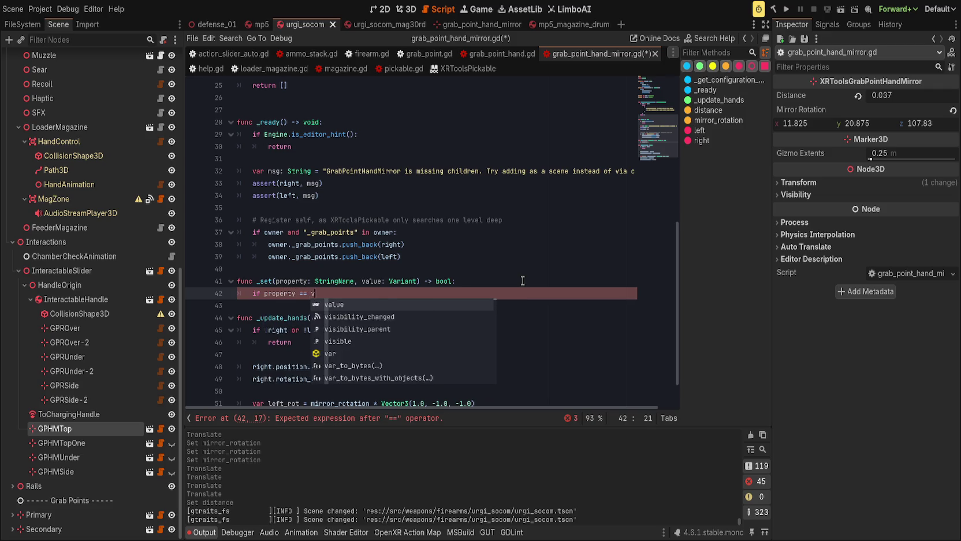
pyautogui.write('isible:')
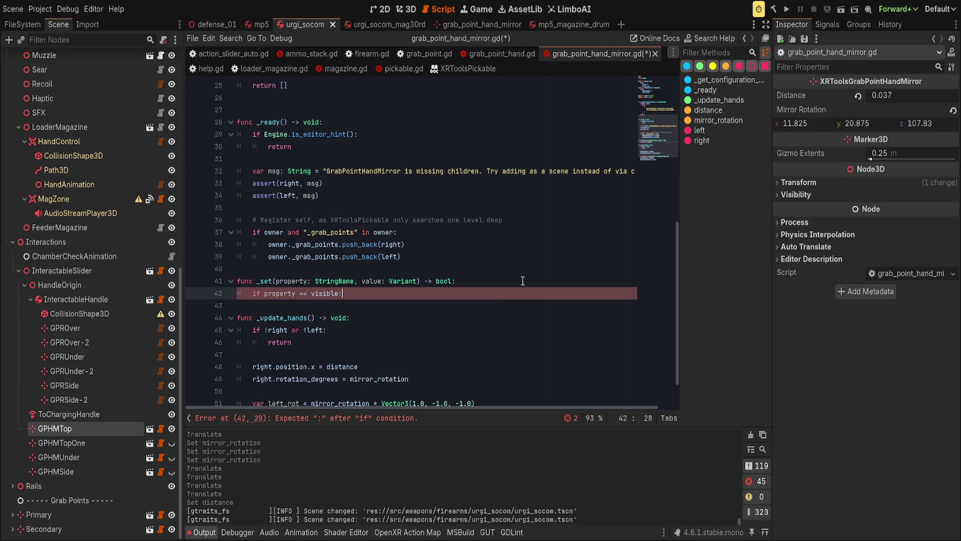
pyautogui.press('Return')
pyautogui.write('righ')
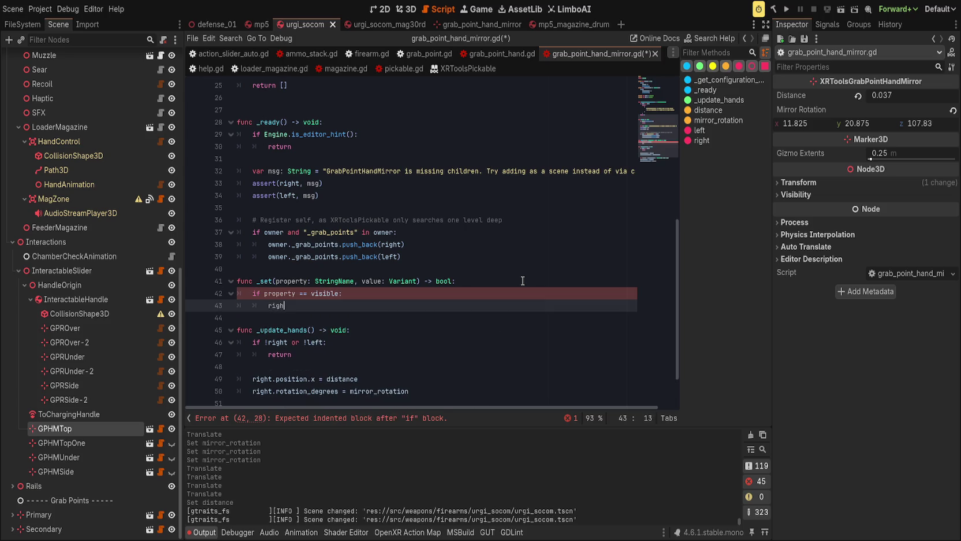
pyautogui.write('t.visibbl')
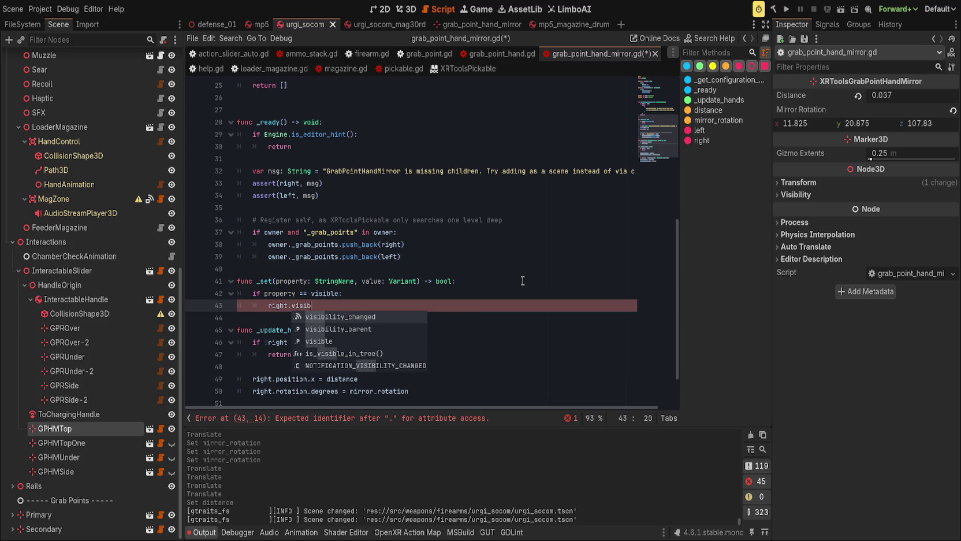
pyautogui.press('BackSpace')
pyautogui.press('BackSpace')
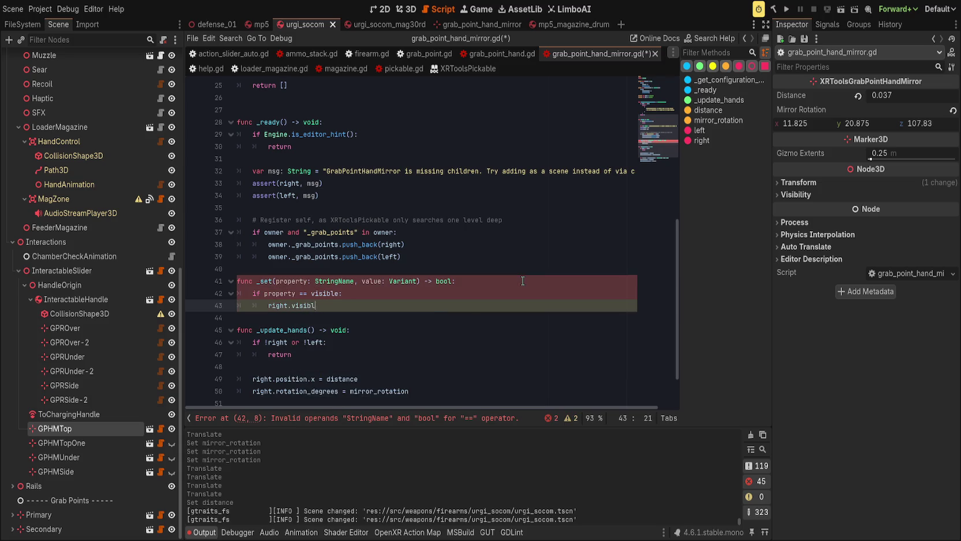
pyautogui.write('le = value')
pyautogui.press('Return')
pyautogui.write('left.visible = value')
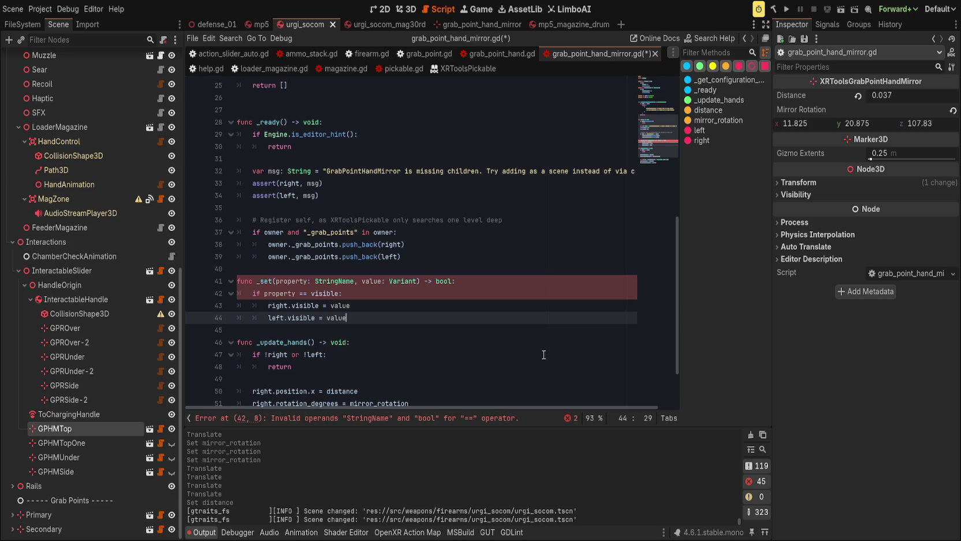
# Quote visible as the string "visible" in the property condition
pyautogui.click(520, 308)
pyautogui.click(429, 293)
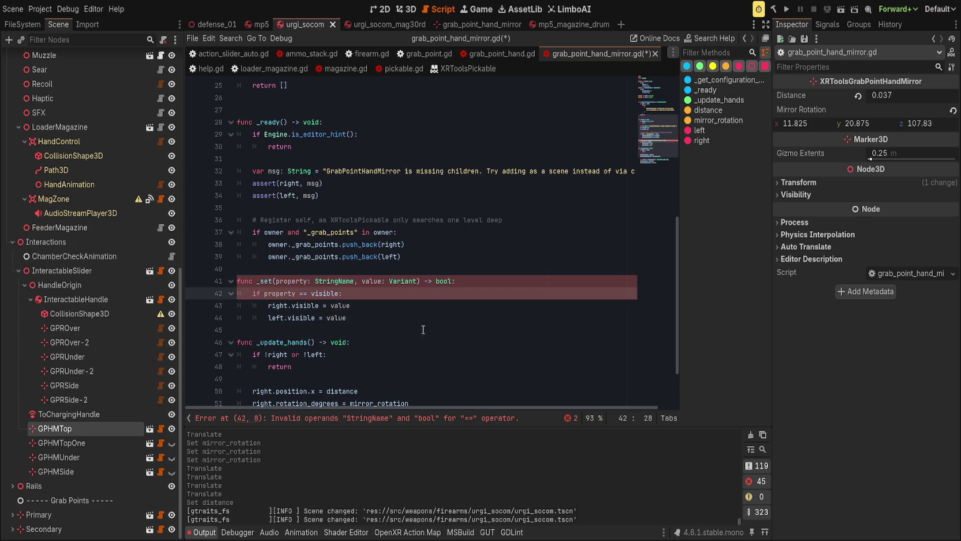
pyautogui.click(340, 293)
pyautogui.doubleClick(322, 293)
pyautogui.write('"')
pyautogui.click(387, 297)
pyautogui.doubleClick(311, 281)
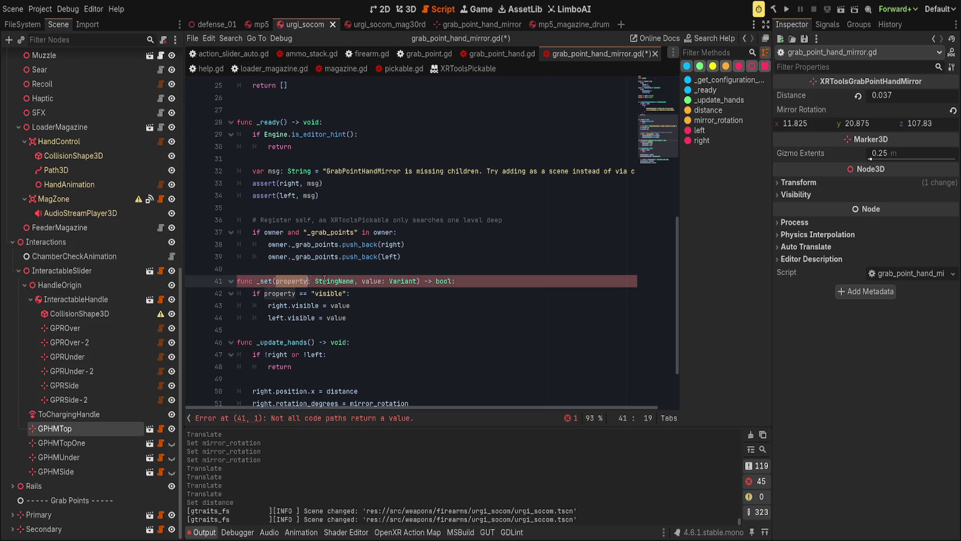
# Return true inside the visible branch and false otherwise
pyautogui.click(404, 319)
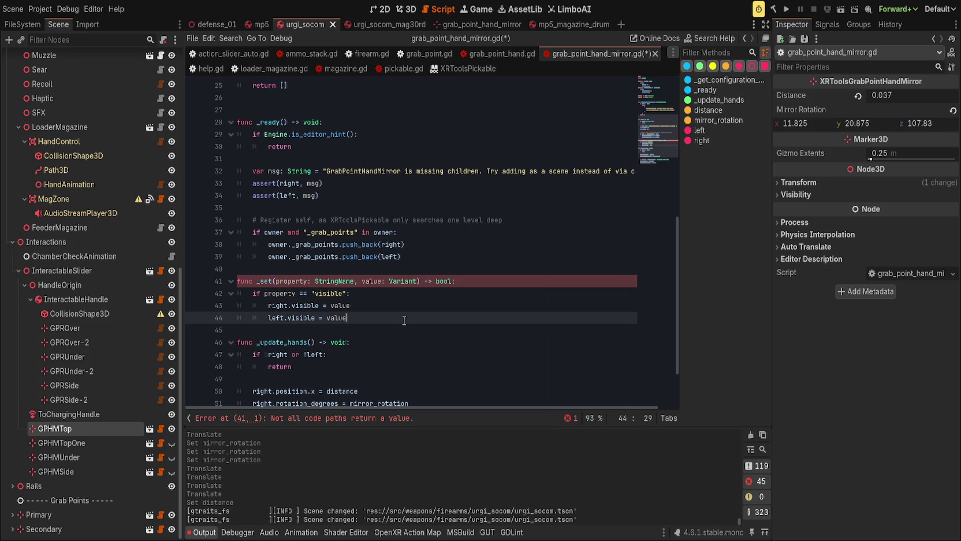
pyautogui.press('Return')
pyautogui.write('return true')
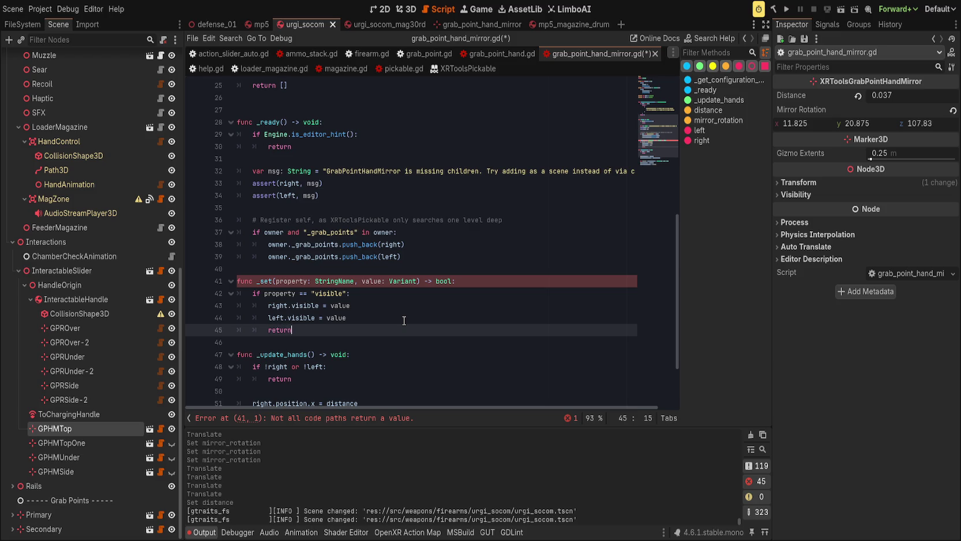
pyautogui.press('Return')
pyautogui.press('BackSpace')
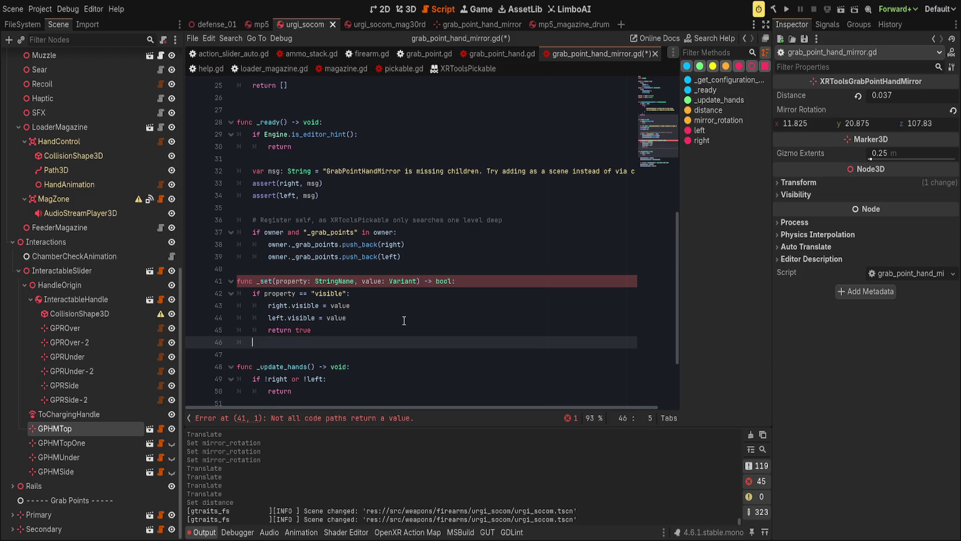
pyautogui.write('return true')
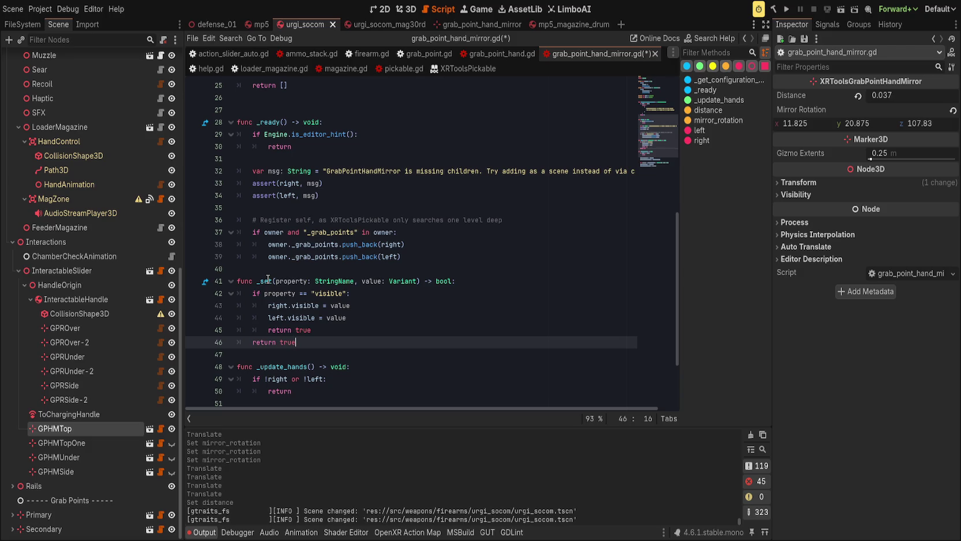
pyautogui.click(431, 270)
pyautogui.click(394, 341)
pyautogui.press('BackSpace')
pyautogui.press('BackSpace')
pyautogui.press('BackSpace')
pyautogui.write('false')
# Save the grab_point_hand_mirror.gd script and the urgi_socom scene
pyautogui.hotkey('ctrl', 's')
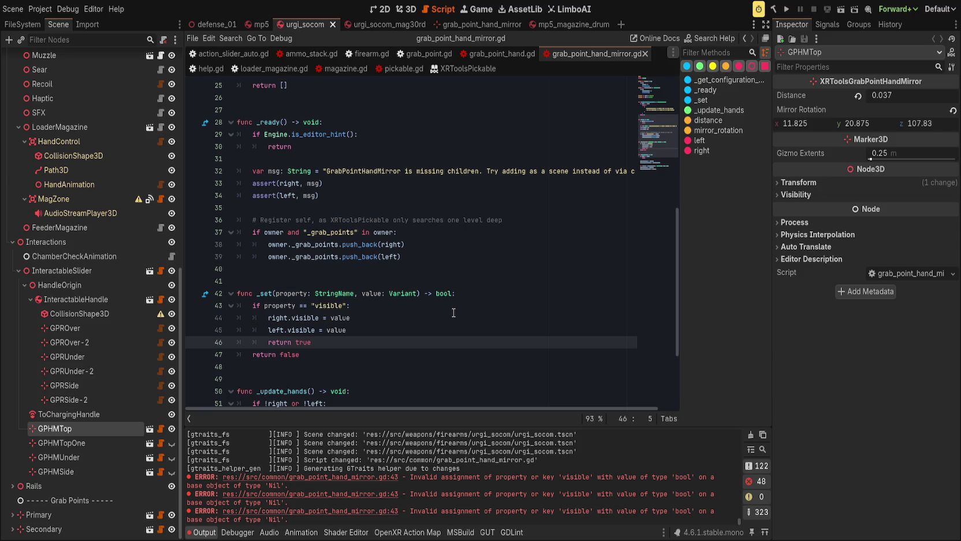
pyautogui.hotkey('ctrl', 's')
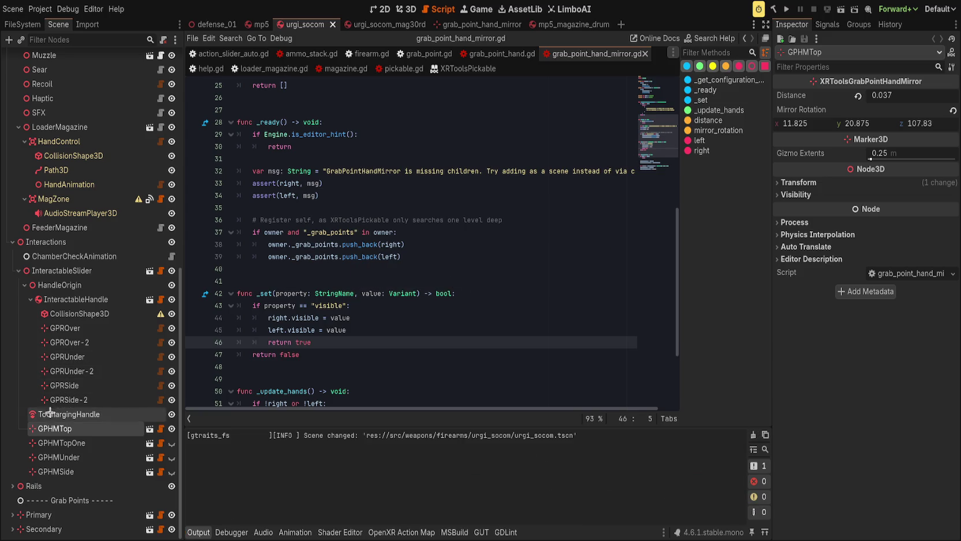
pyautogui.click(406, 10)
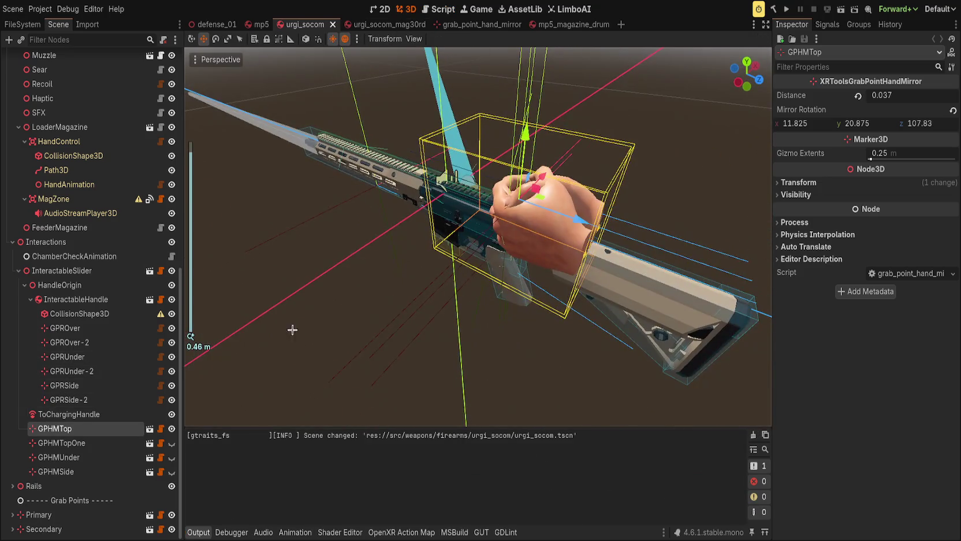
# Toggle GPHMTop's visibility repeatedly to confirm both mirrored hands follow, leaving it hidden
pyautogui.click(171, 429)
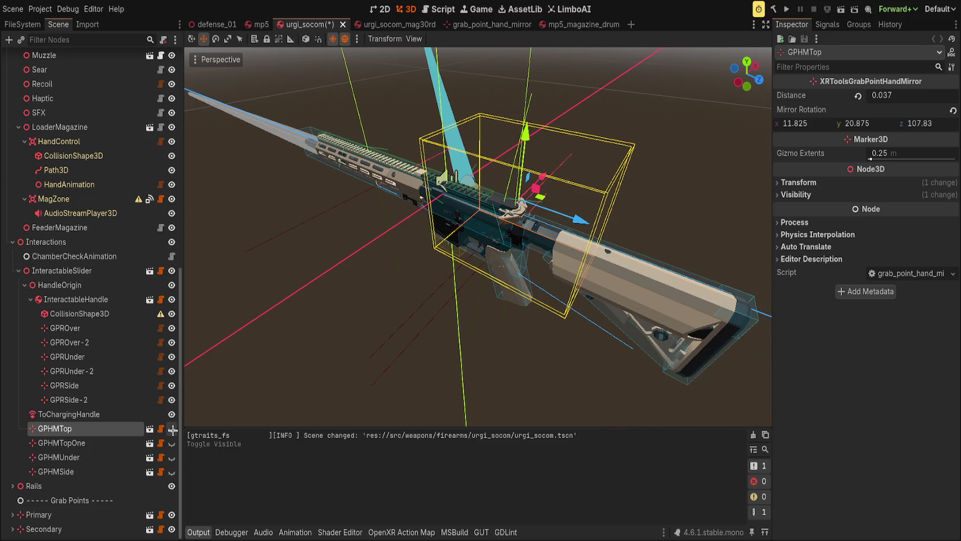
pyautogui.click(171, 429)
pyautogui.click(171, 428)
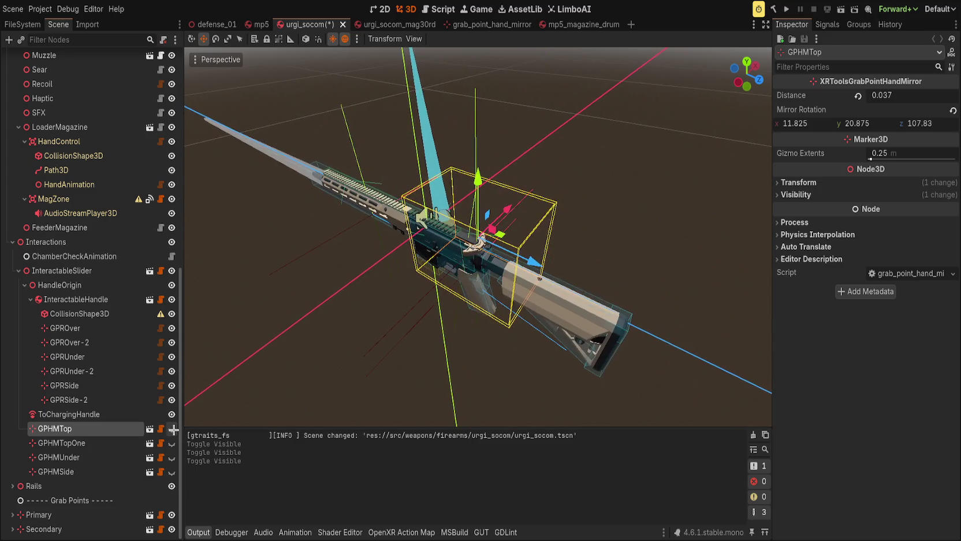
pyautogui.click(172, 428)
pyautogui.doubleClick(172, 430)
pyautogui.click(171, 430)
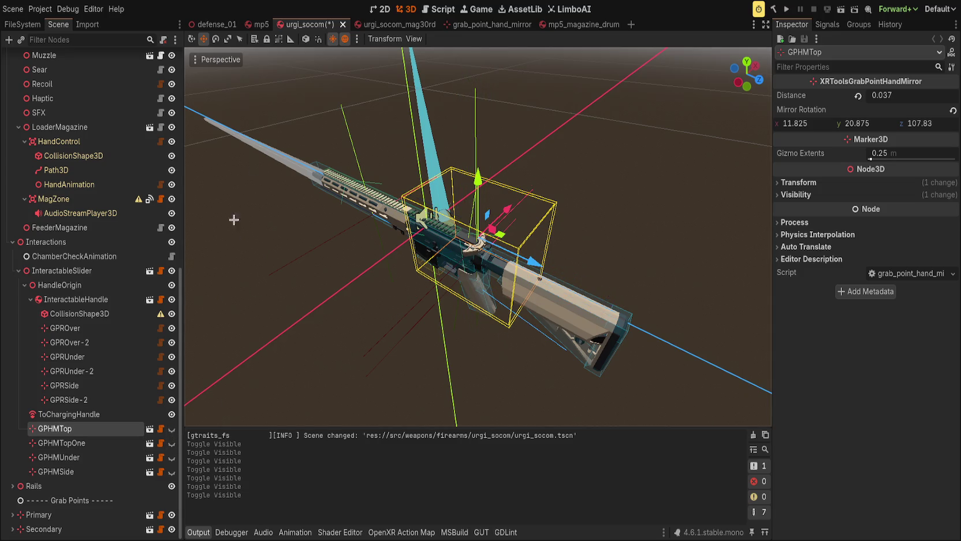
pyautogui.click(439, 10)
pyautogui.click(390, 344)
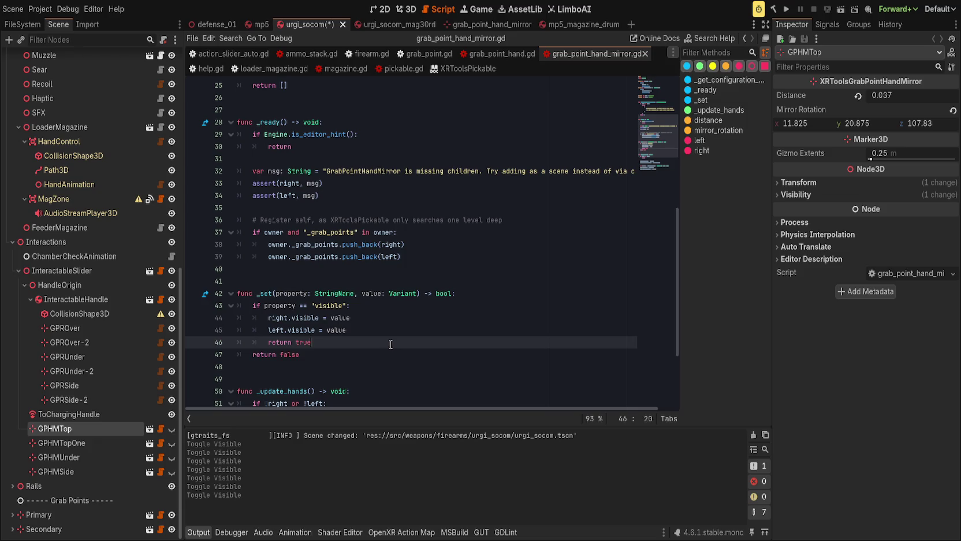
# Delete the _set override and move to the end of the _ready function
pyautogui.moveTo(334, 350); pyautogui.dragTo(333, 281)
pyautogui.press('BackSpace')
pyautogui.scroll(4, 333, 281)
pyautogui.click(370, 295)
pyautogui.click(330, 306)
pyautogui.scroll(-1, 354, 321)
pyautogui.click(432, 366)
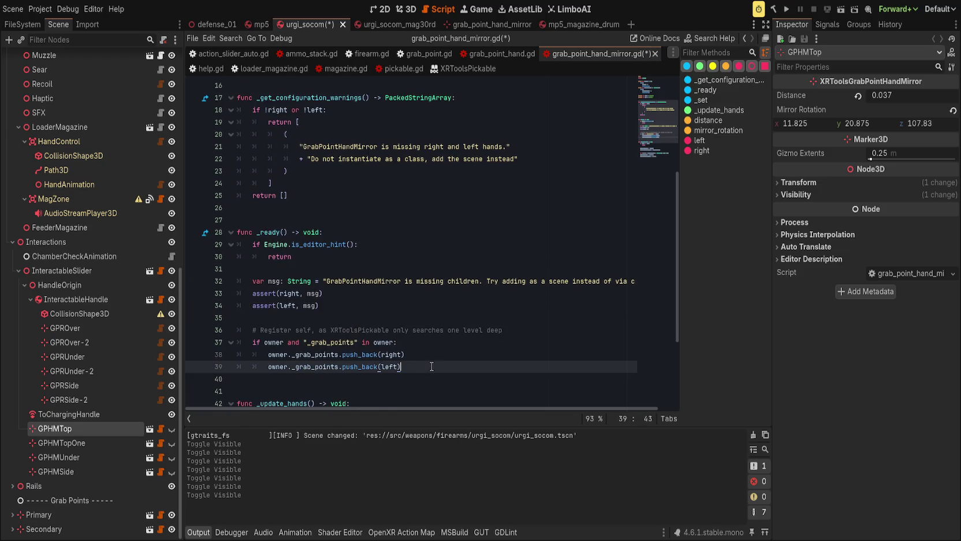
# Add the comment '# Make sure we're visible so other system can handle child hands' to the end of _ready
pyautogui.press('Return')
pyautogui.press('BackSpace')
pyautogui.press('Return')
pyautogui.write('#')
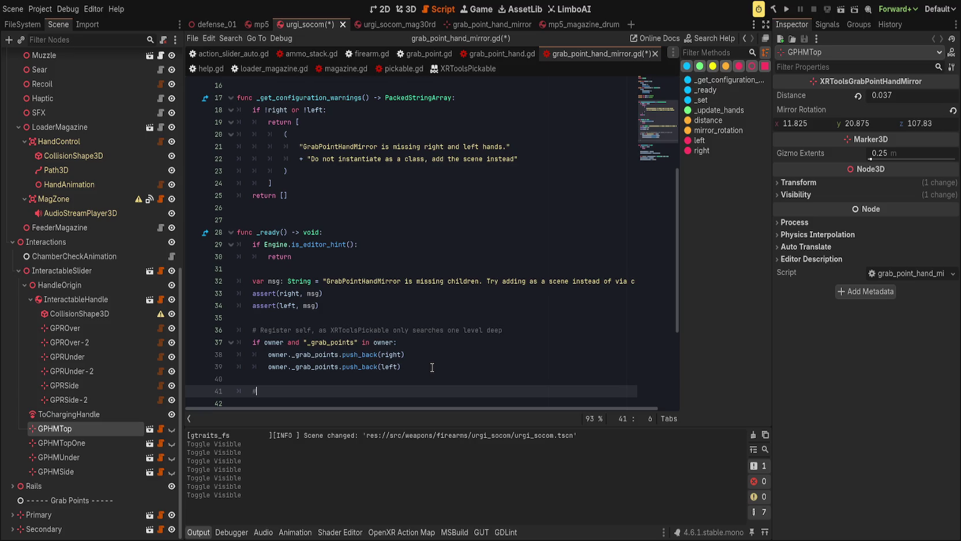
pyautogui.write(" Make sure we're ")
pyautogui.write('visible t')
pyautogui.press('BackSpace')
pyautogui.write('so other sy')
pyautogui.write('stem ')
pyautogui.write(' can')
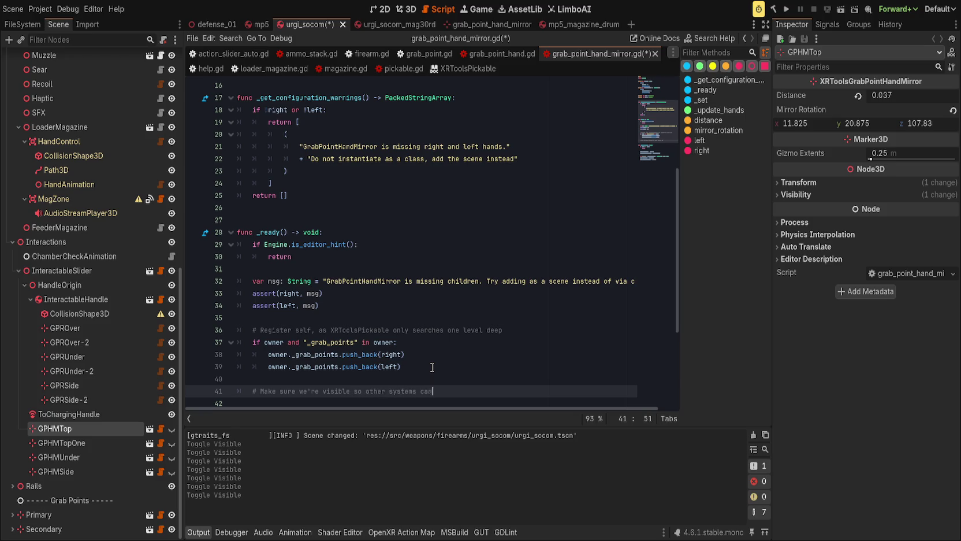
pyautogui.write(' handle child hands')
# Add 'visible = true' below the comment, save the script, and return to the rifle scene
pyautogui.press('Return')
pyautogui.write('vi')
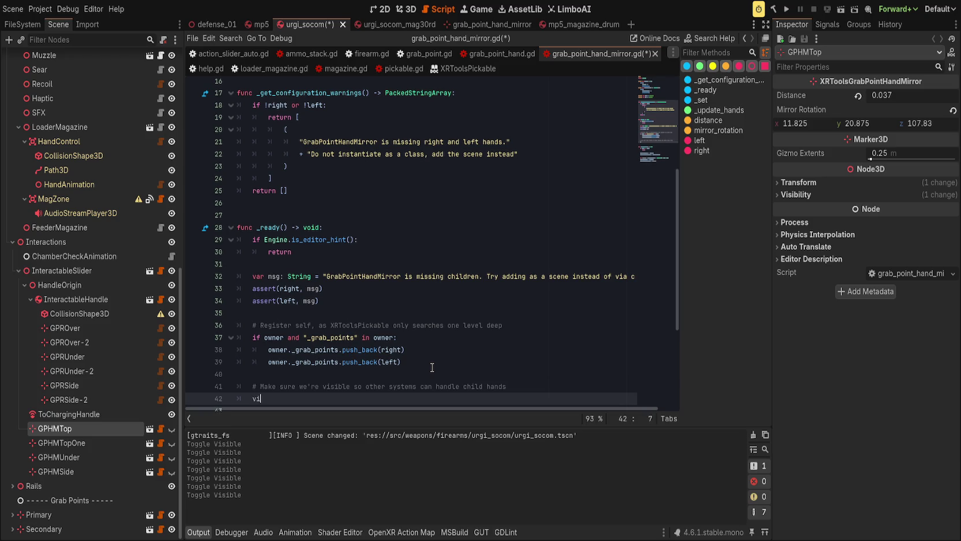
pyautogui.write('sible = true')
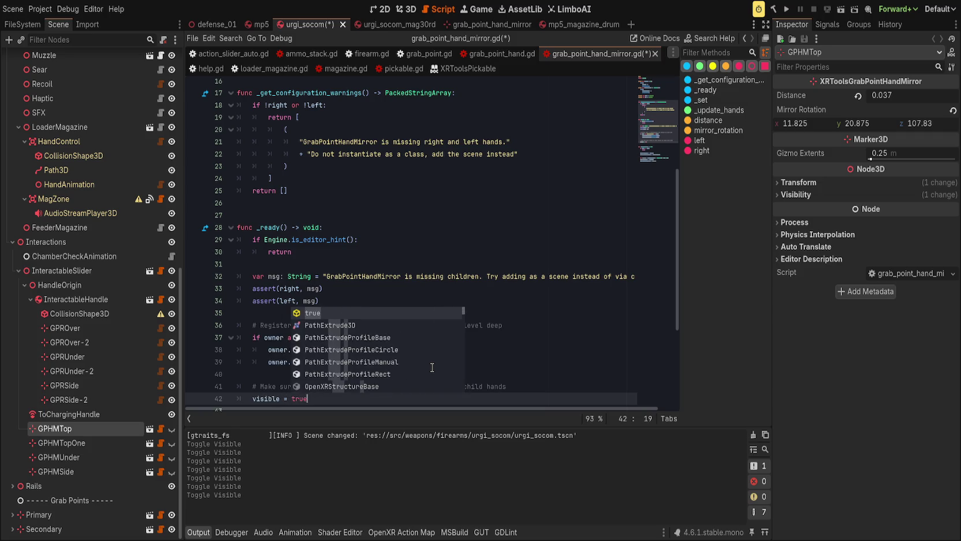
pyautogui.hotkey('ctrl', 's')
pyautogui.scroll(-2, 339, 333)
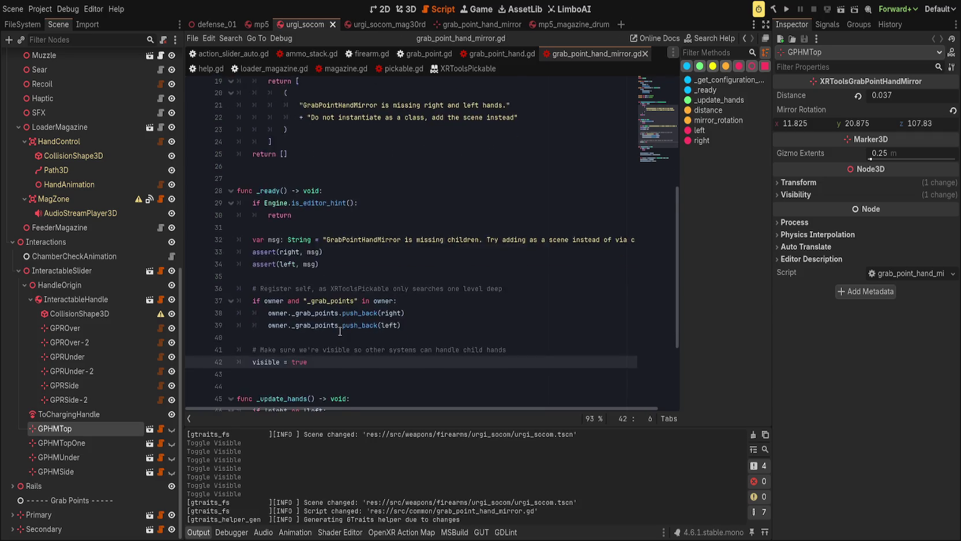
pyautogui.press('Home')
pyautogui.press('Right')
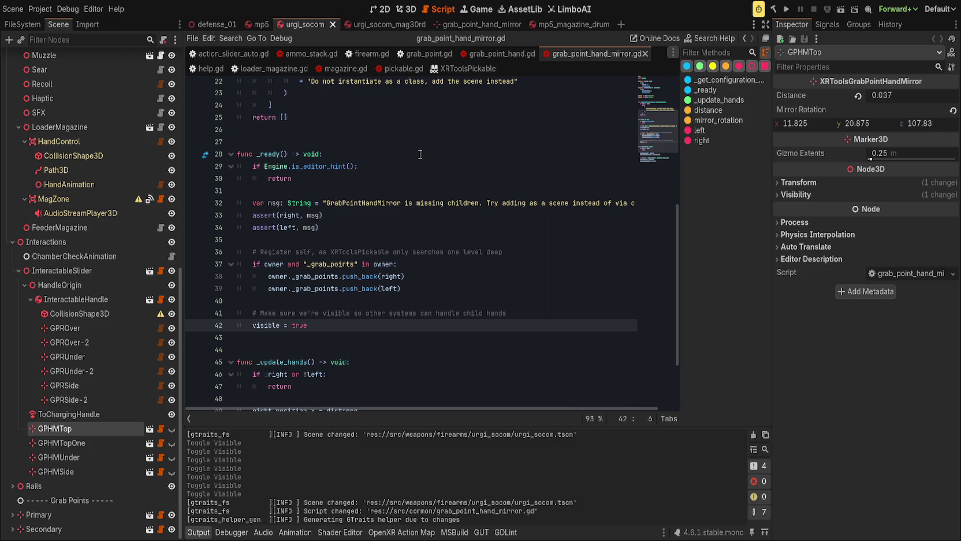
pyautogui.click(408, 9)
# Preview each mirrored grab point's hands, leaving only GPHMTop's hands visible
pyautogui.click(171, 430)
pyautogui.click(171, 429)
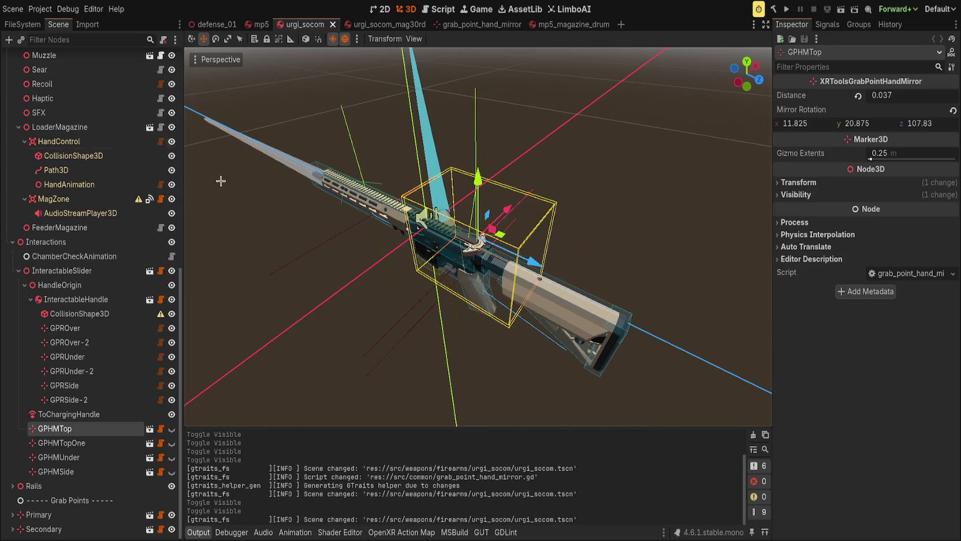
pyautogui.click(171, 428)
pyautogui.click(171, 442)
pyautogui.click(171, 457)
pyautogui.click(171, 471)
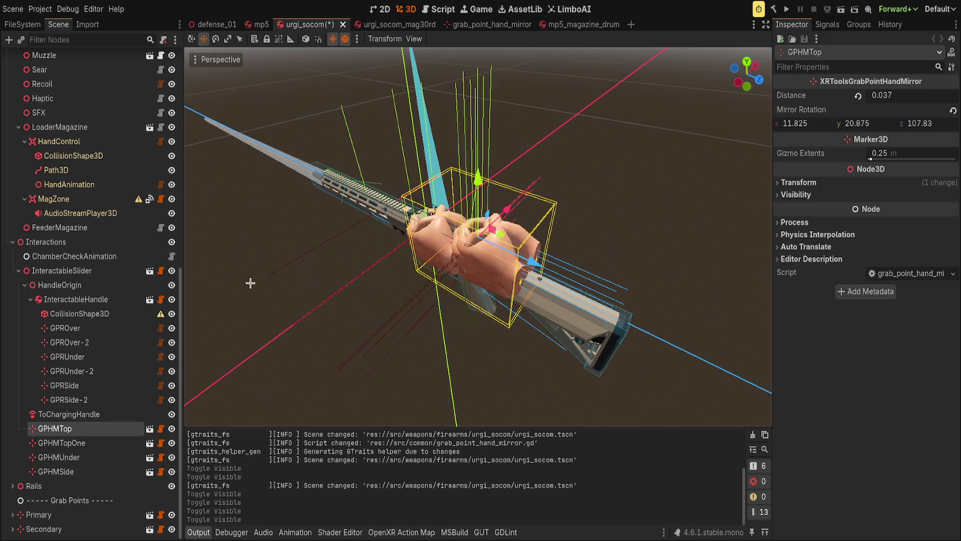
pyautogui.click(170, 471)
pyautogui.click(171, 457)
pyautogui.click(171, 443)
pyautogui.click(171, 428)
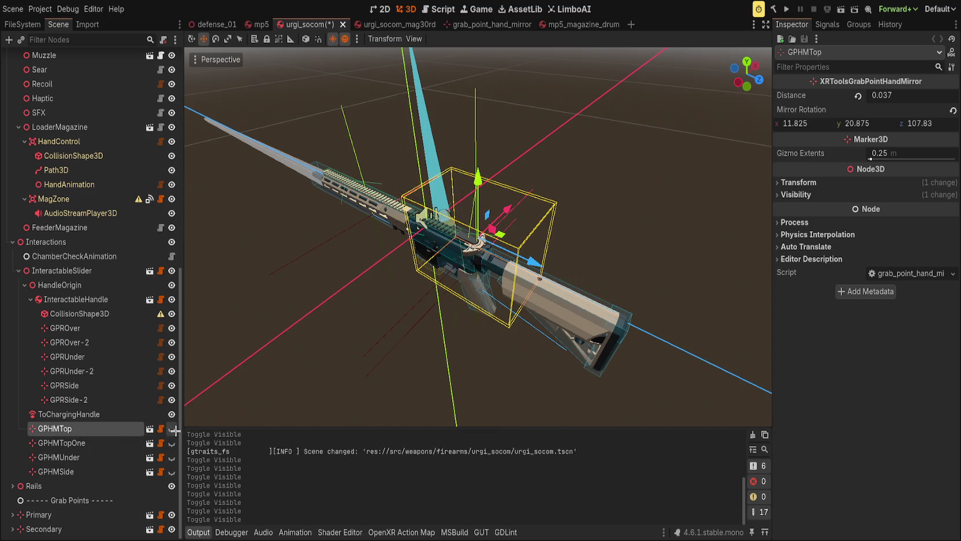
pyautogui.click(172, 428)
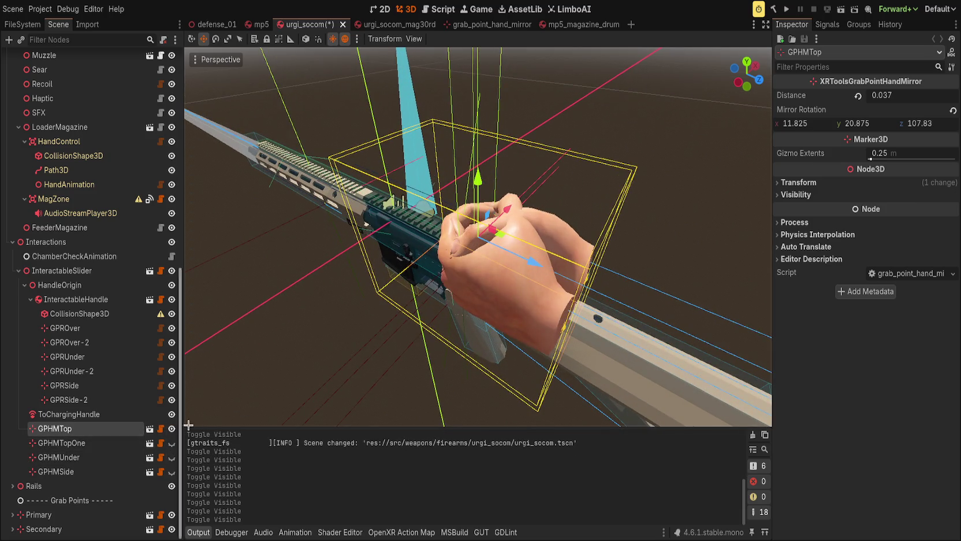
# Rename GPHMTop to GPHMTopAmbi, reset its mirror rotation to default, and save the scene
pyautogui.scroll(1, 325, 238)
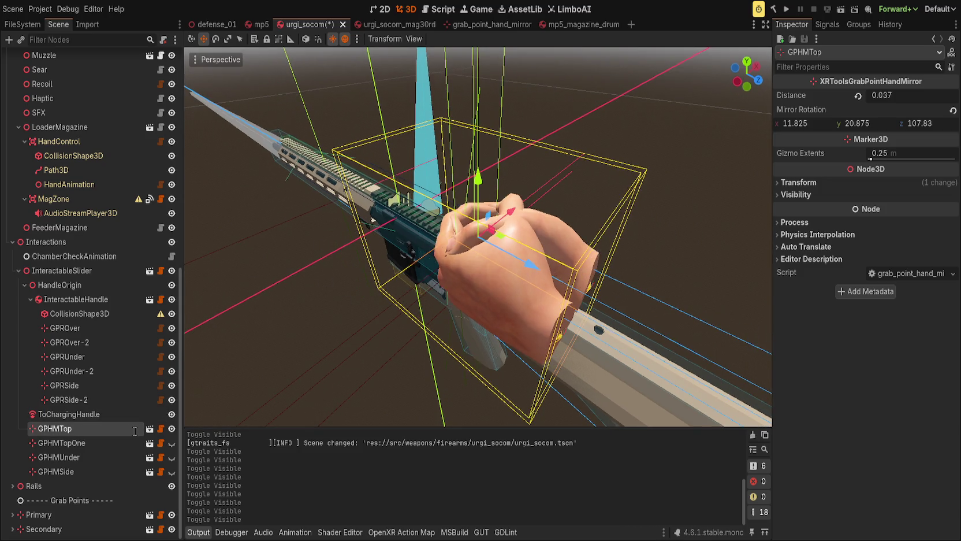
pyautogui.write('Ambi')
pyautogui.press('Return')
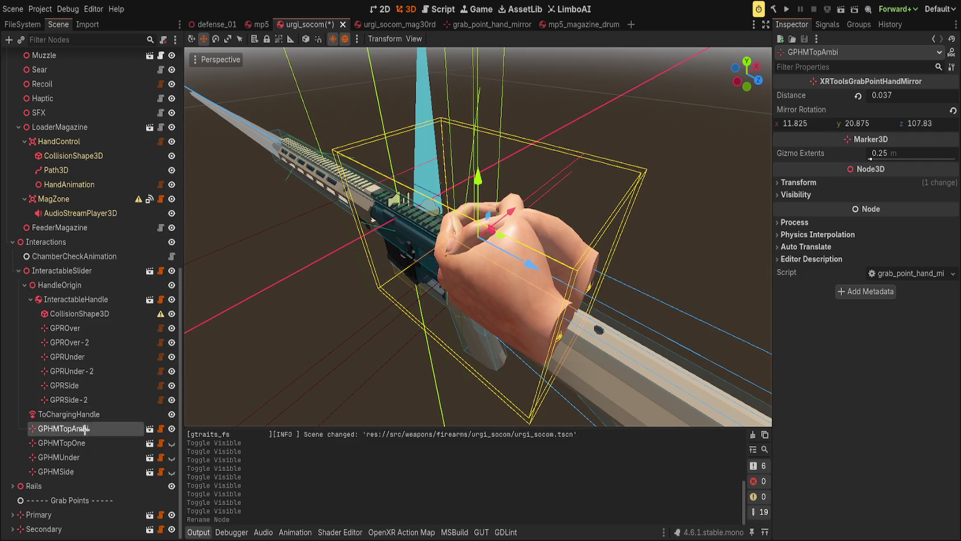
pyautogui.press('Up')
pyautogui.press('Down')
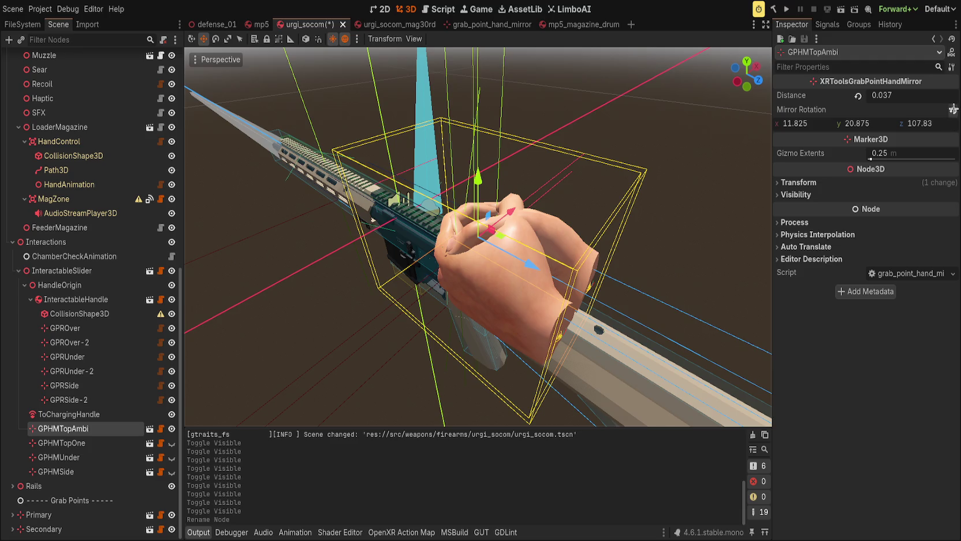
pyautogui.click(953, 109)
pyautogui.hotkey('ctrl', 'z')
pyautogui.hotkey('ctrl', 'shift', 'z')
pyautogui.hotkey('ctrl', 's')
# Compare with GPHMTopOne's hands, then rename GPHMTopAmbi to GPHMTopOneSide
pyautogui.click(90, 443)
pyautogui.click(172, 443)
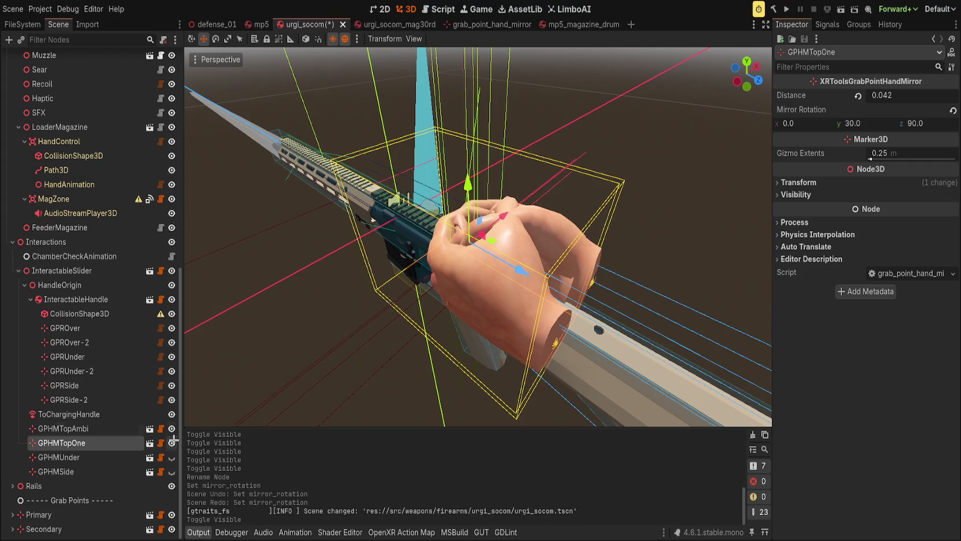
pyautogui.click(172, 428)
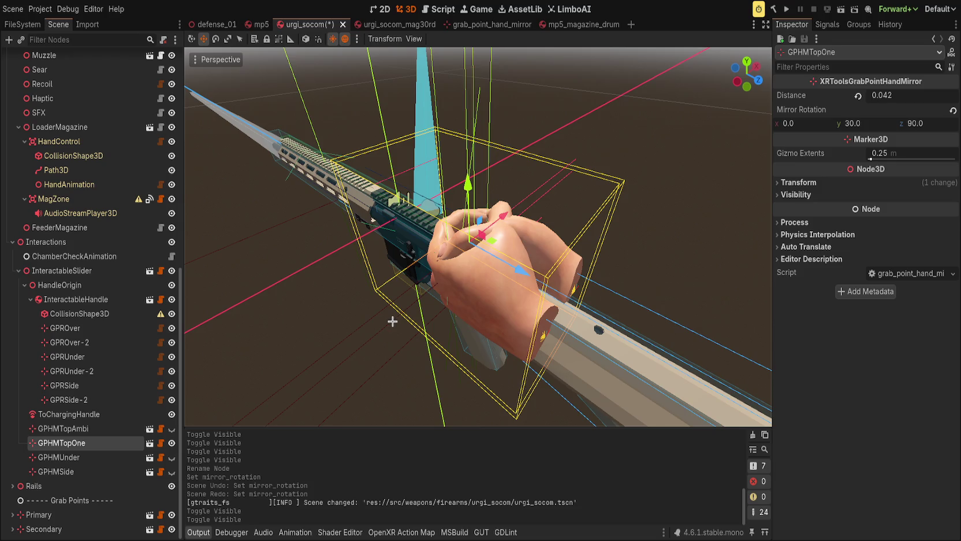
pyautogui.hotkey('ctrl', 'z')
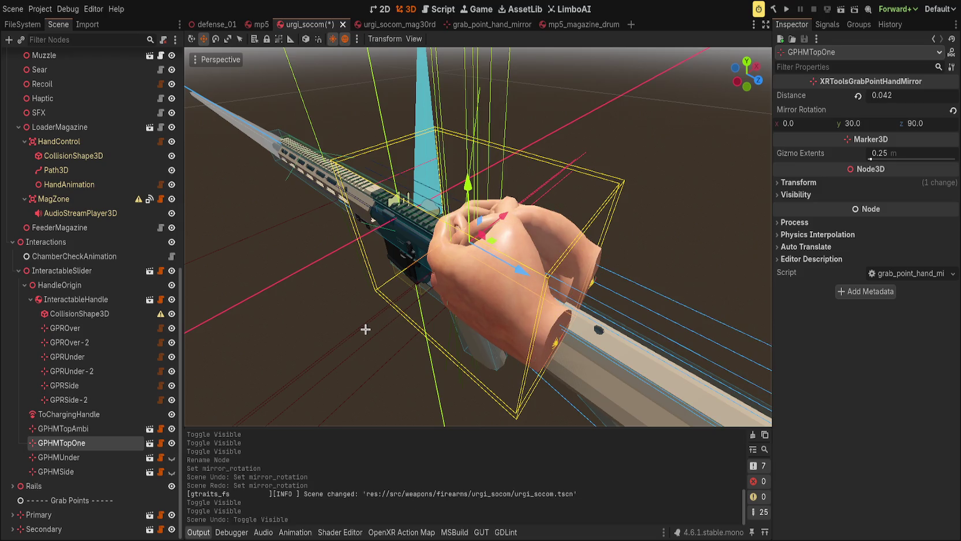
pyautogui.click(81, 428)
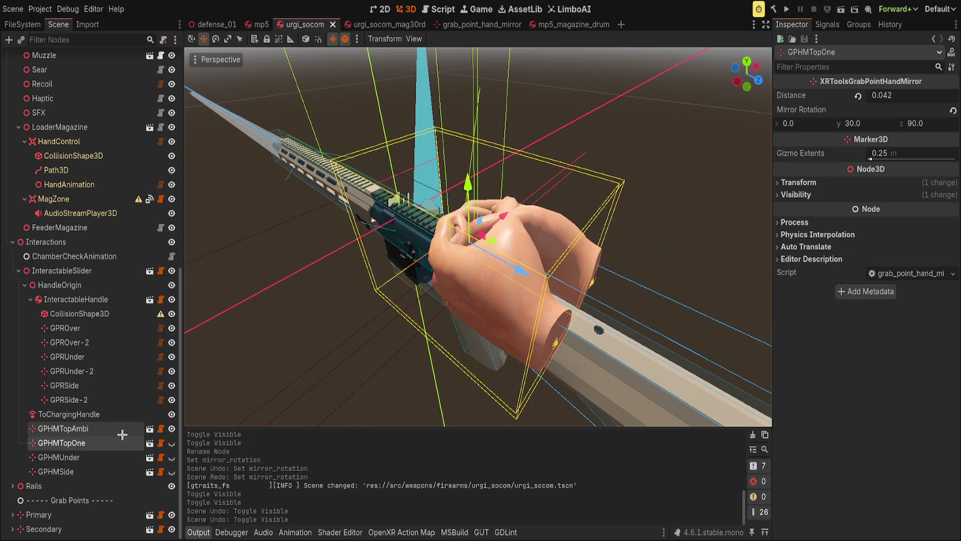
pyautogui.hotkey('ctrl', 'z')
pyautogui.hotkey('ctrl', 'z')
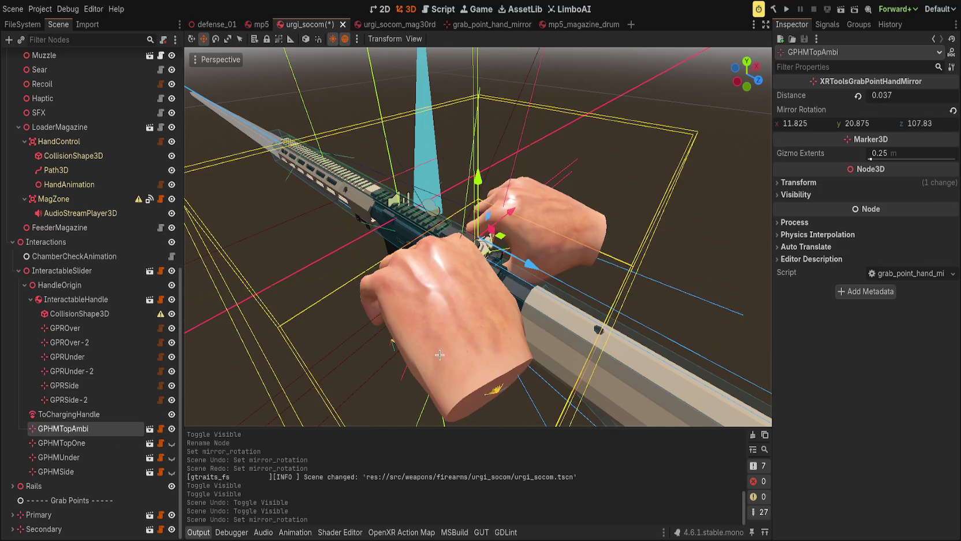
pyautogui.moveTo(442, 354); pyautogui.dragTo(332, 368)
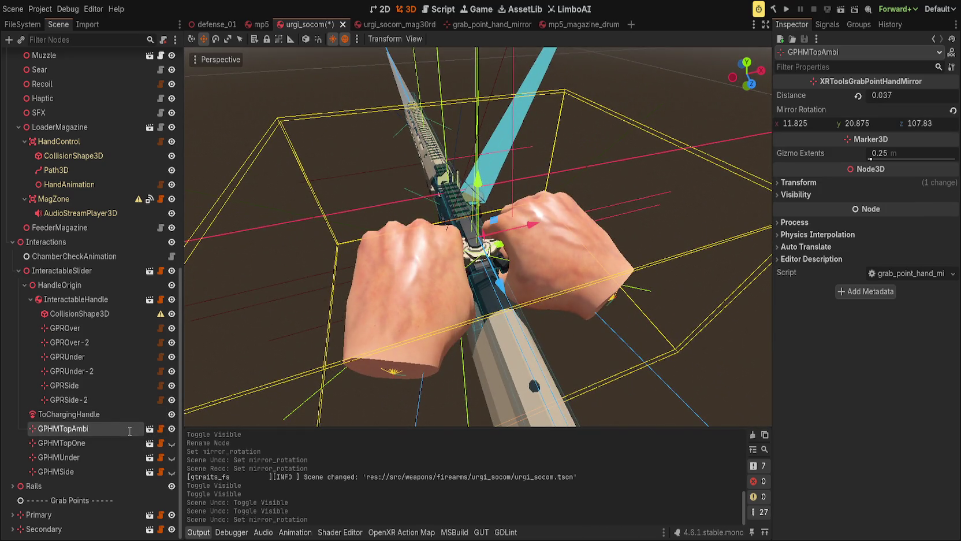
pyautogui.write('OneSide')
pyautogui.press('Return')
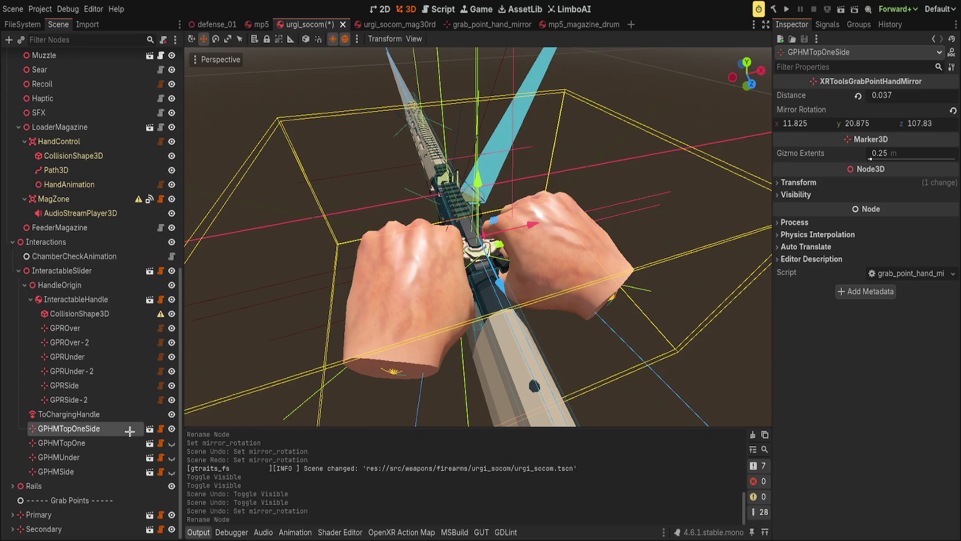
# Rename GPHMTopOne to GPHMTopAmbi and show only its hand pose
pyautogui.click(141, 442)
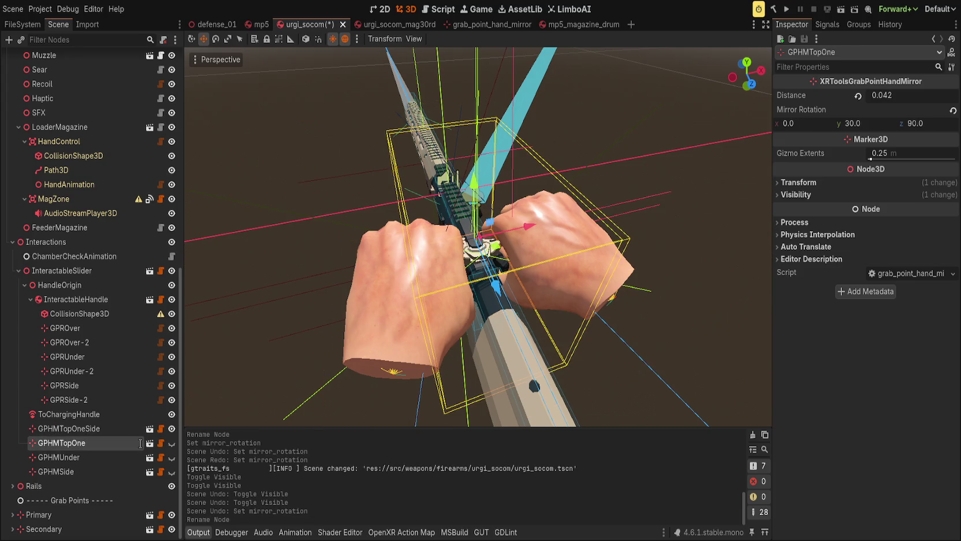
pyautogui.press('BackSpace')
pyautogui.press('BackSpace')
pyautogui.press('BackSpace')
pyautogui.write('Ambi')
pyautogui.press('Return')
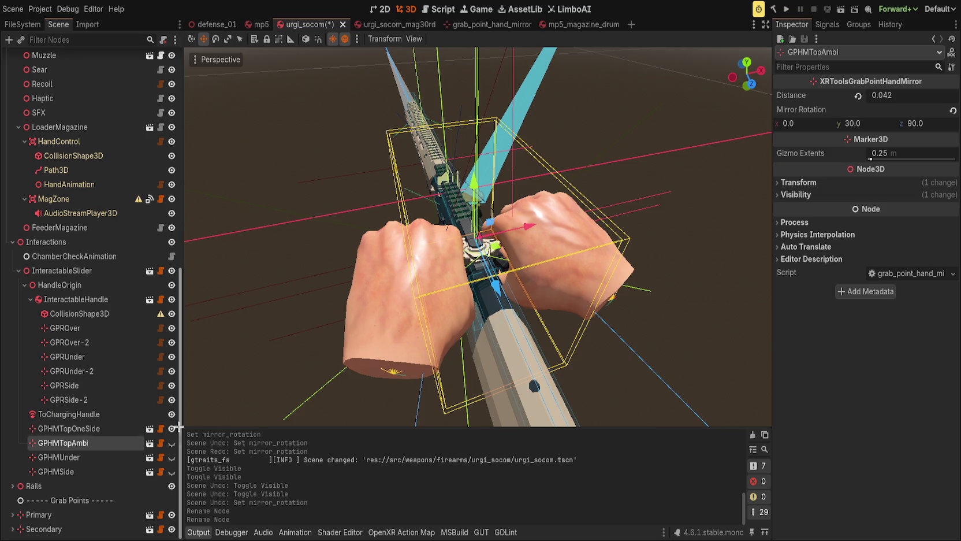
pyautogui.click(171, 428)
pyautogui.click(171, 443)
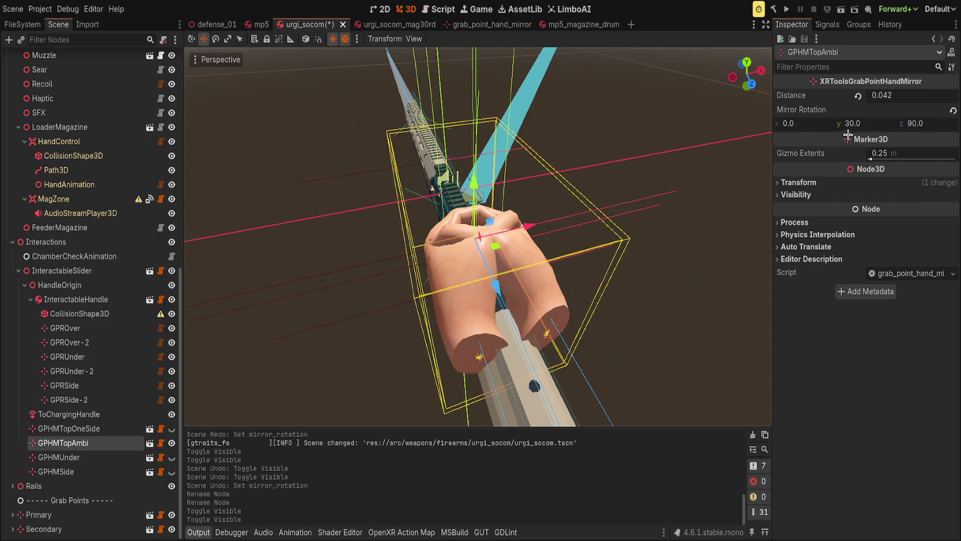
# Set GPHMTopAmbi's mirror rotation y to 0 and shrink the distance so both hands meet
pyautogui.moveTo(865, 122); pyautogui.dragTo(866, 122)
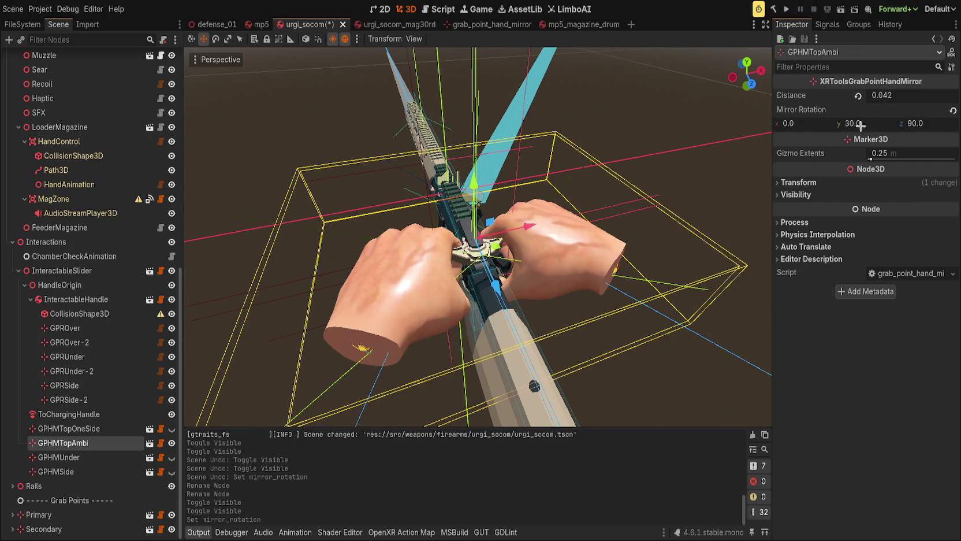
pyautogui.moveTo(745, 168); pyautogui.dragTo(601, 219)
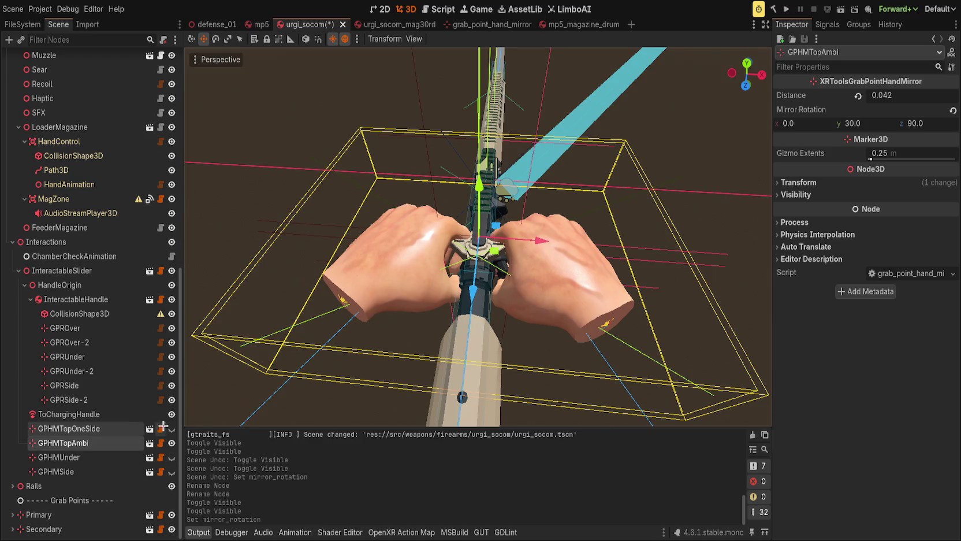
pyautogui.click(171, 428)
pyautogui.click(172, 429)
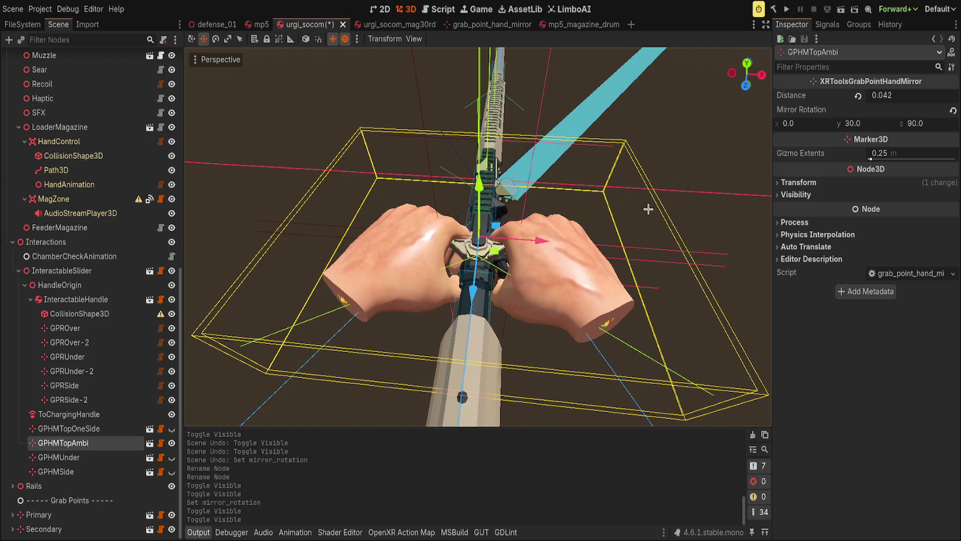
pyautogui.doubleClick(852, 124)
pyautogui.write('0')
pyautogui.press('Return')
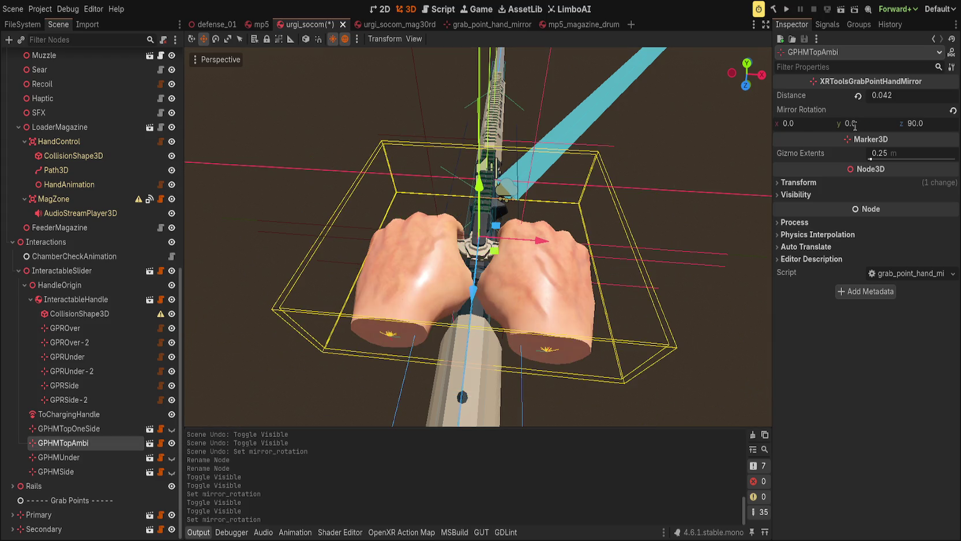
pyautogui.moveTo(915, 96); pyautogui.dragTo(896, 97)
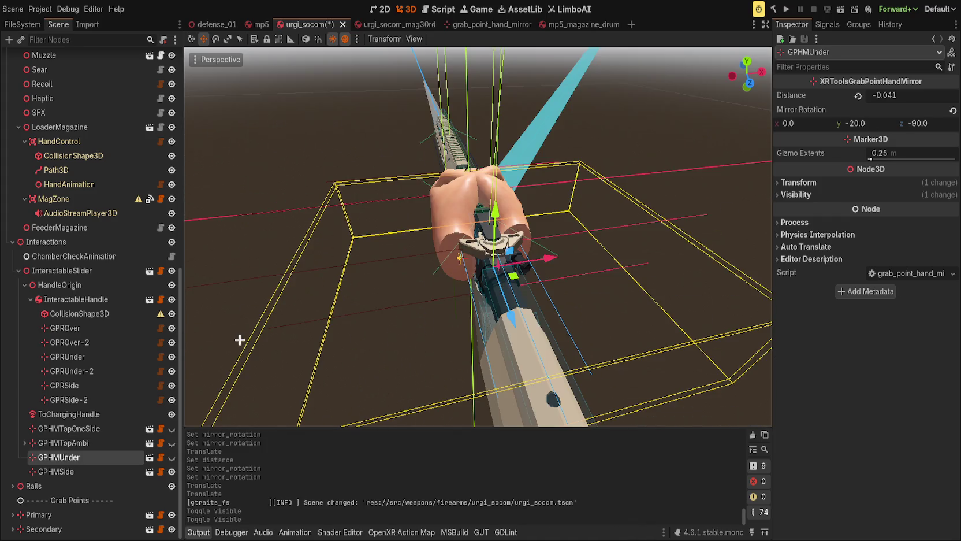
# Switch the hand preview from GPHMTopAmbi to the GPHMUnder grab point
pyautogui.click(98, 448)
pyautogui.click(98, 457)
pyautogui.click(101, 443)
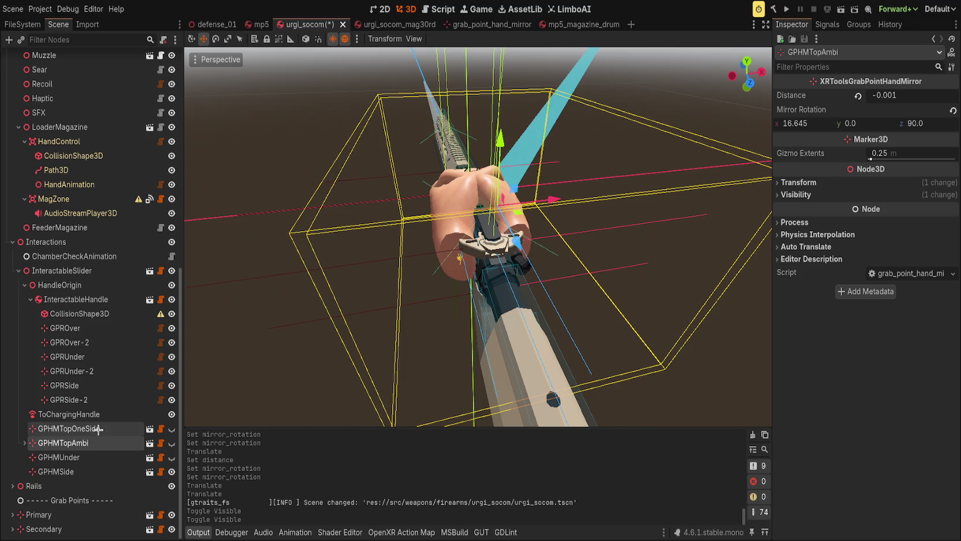
pyautogui.click(171, 443)
pyautogui.click(171, 442)
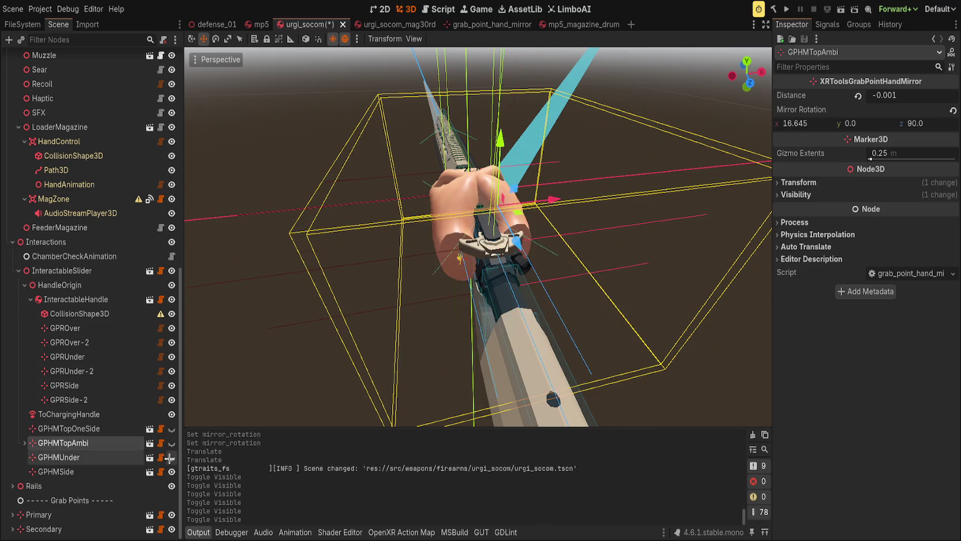